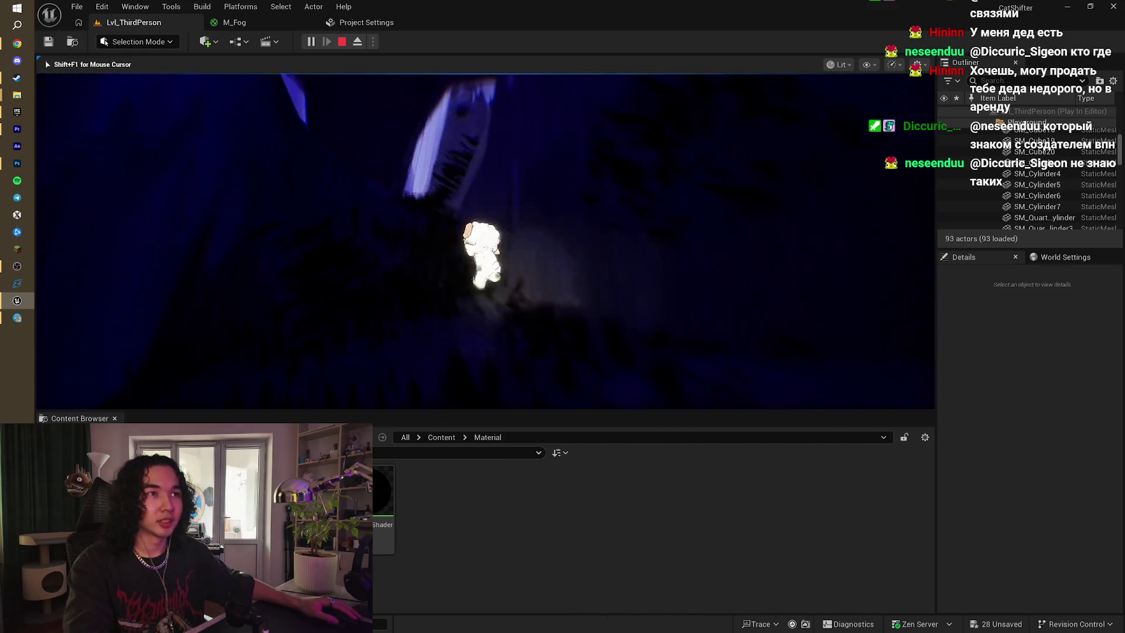
- Stop the running game preview and switch the editor into Landscape mode
{"action": "key", "text": "Escape"}
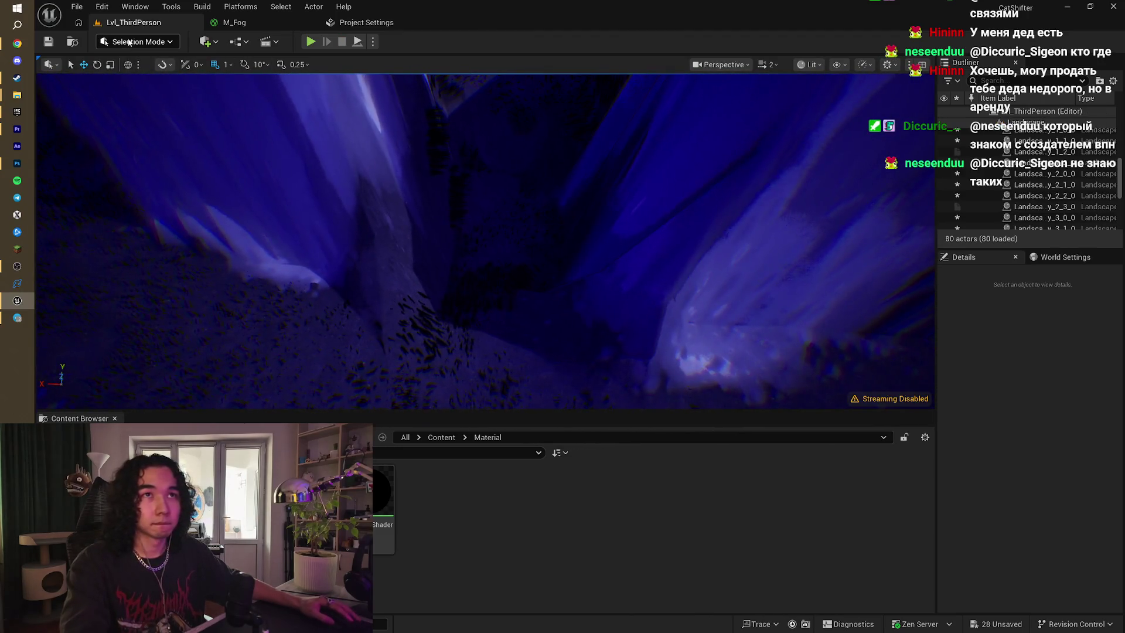
{"action": "key", "text": "shift+2"}
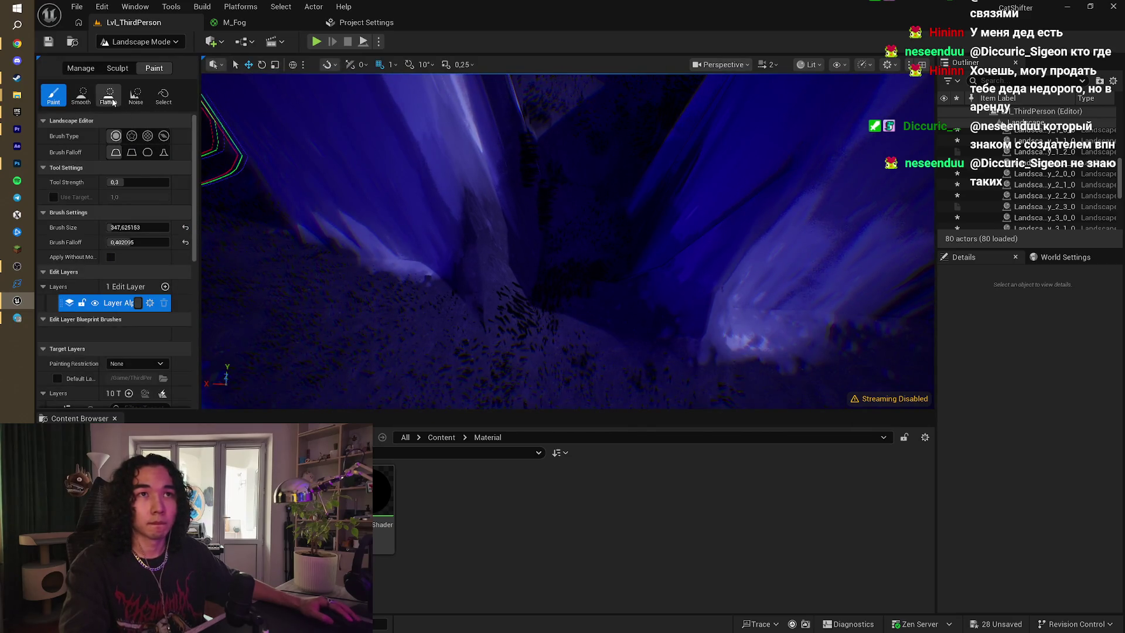
- Pick the Landscape Paint tool and fly the view around the canyon slopes
{"action": "scroll", "coordinate": [530, 289], "scroll_direction": "up", "scroll_amount": 5}
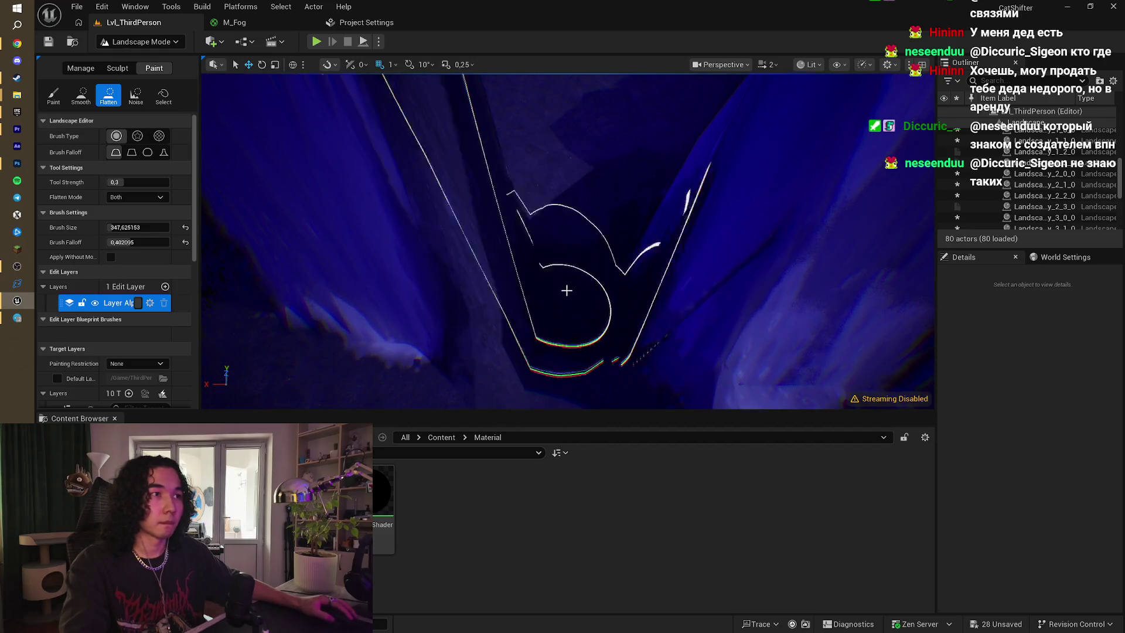
{"action": "scroll", "coordinate": [591, 212], "scroll_direction": "up", "scroll_amount": 5}
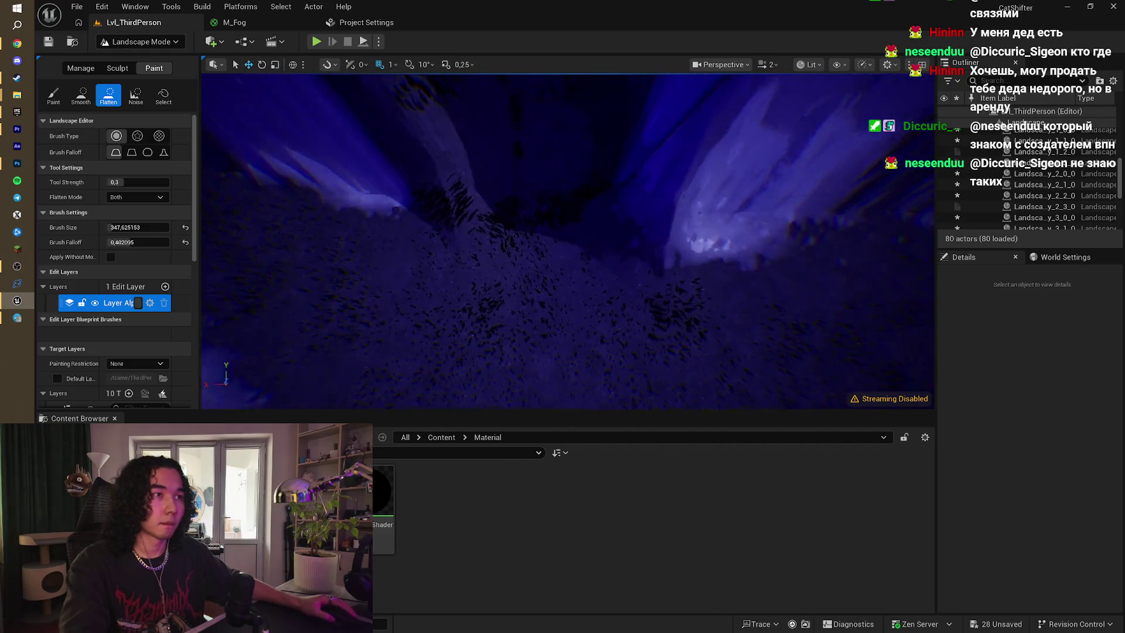
{"action": "left_click", "coordinate": [51, 95]}
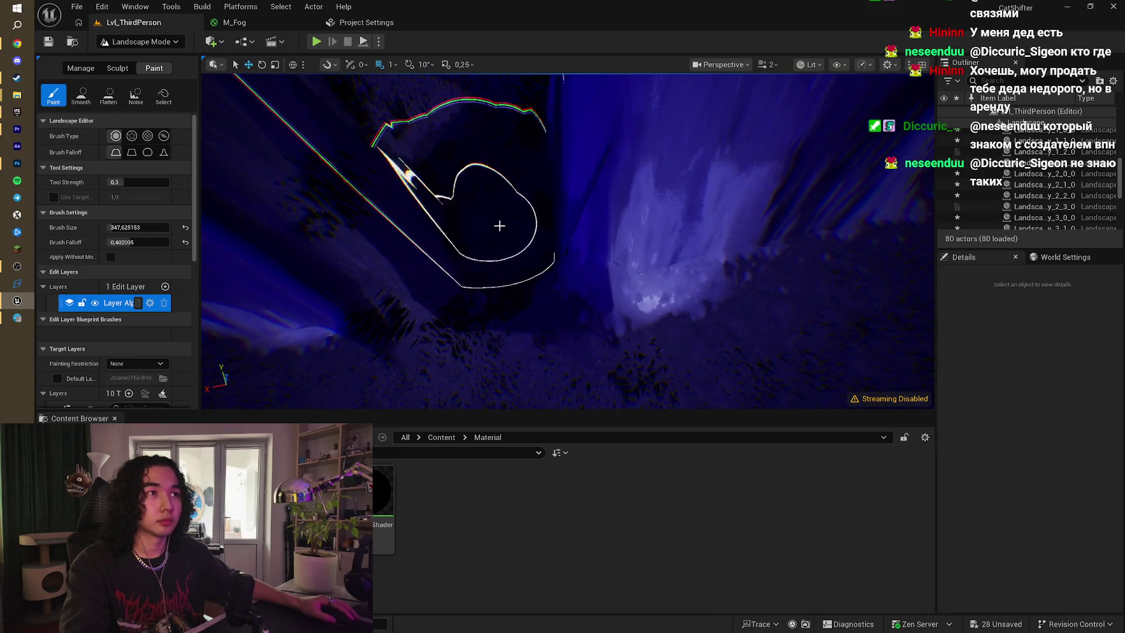
{"action": "scroll", "coordinate": [483, 252], "scroll_direction": "up", "scroll_amount": 2}
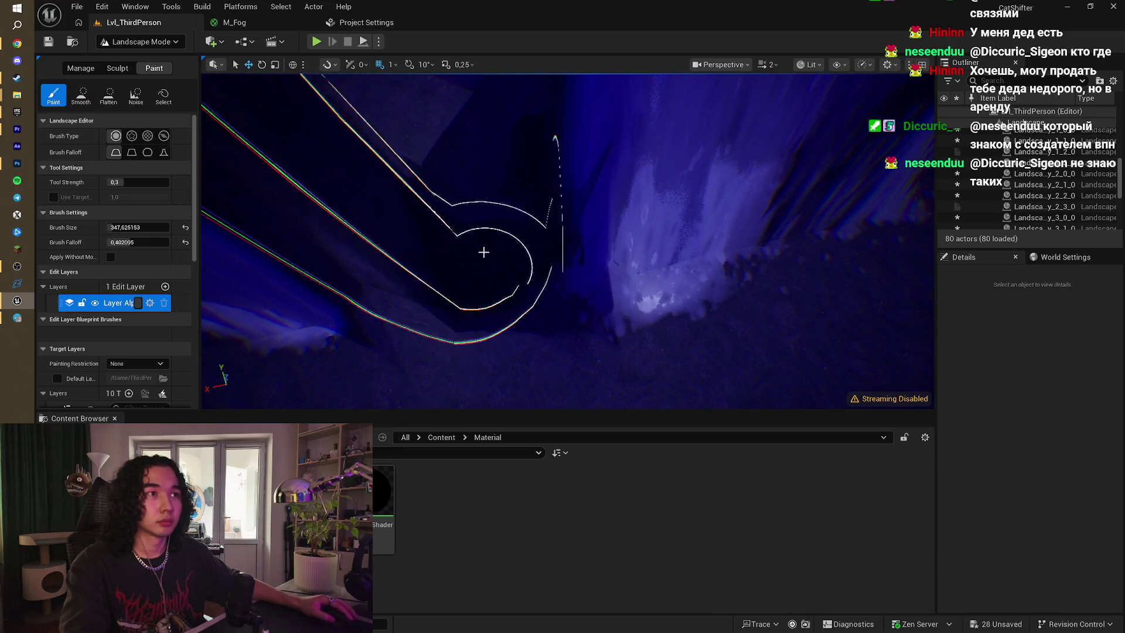
{"action": "scroll", "coordinate": [480, 287], "scroll_direction": "up", "scroll_amount": 5}
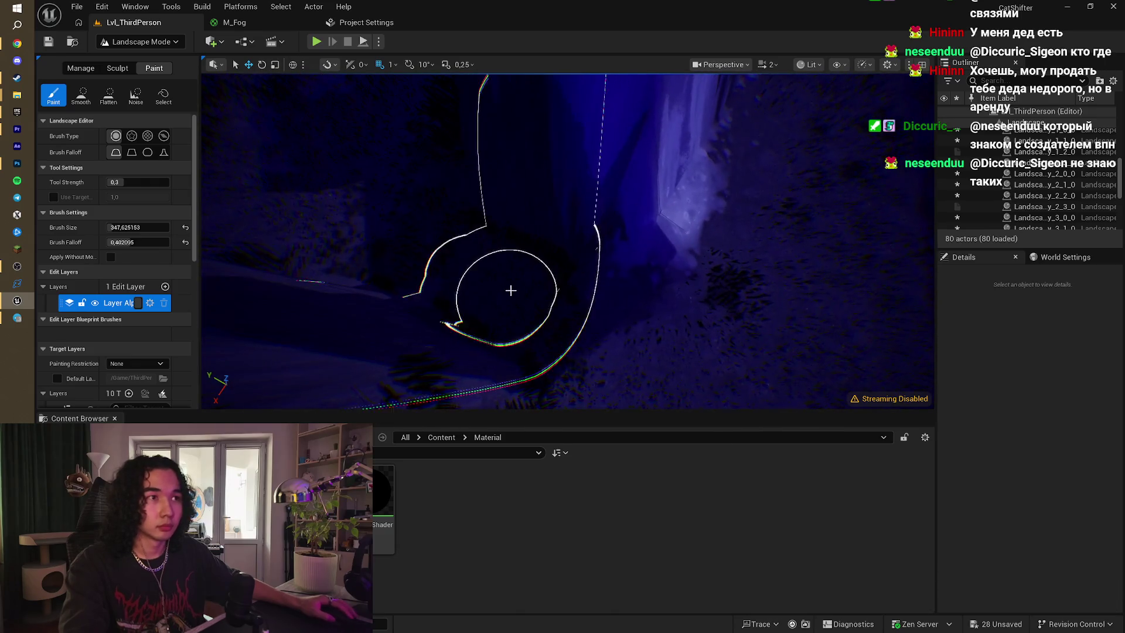
{"action": "mouse_move", "coordinate": [510, 286]}
{"action": "left_mouse_down"}
{"action": "mouse_move", "coordinate": [580, 271]}
{"action": "mouse_move", "coordinate": [548, 261]}
{"action": "left_mouse_up"}
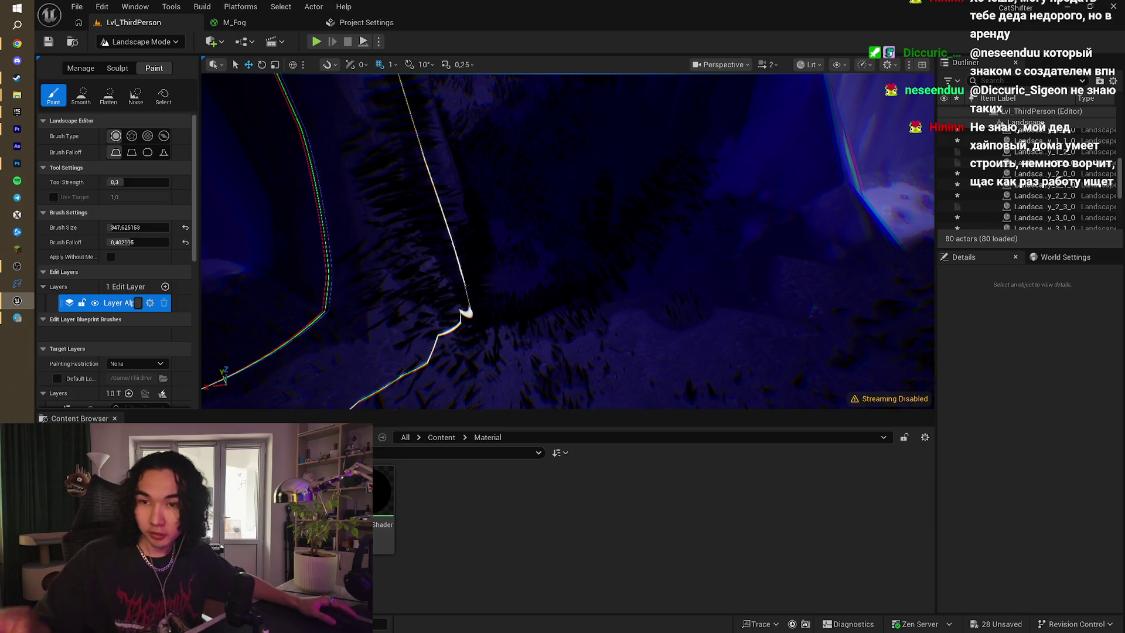
{"action": "mouse_move", "coordinate": [413, 148]}
{"action": "left_mouse_down"}
{"action": "mouse_move", "coordinate": [435, 208]}
{"action": "mouse_move", "coordinate": [467, 178]}
{"action": "mouse_move", "coordinate": [467, 211]}
{"action": "left_mouse_up"}
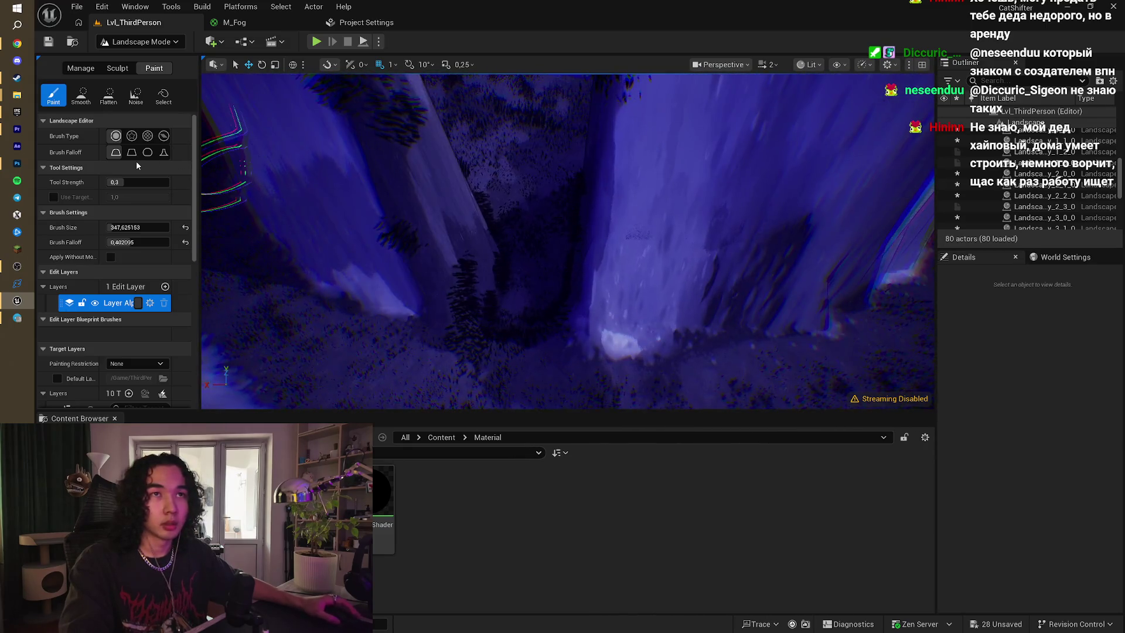
- Raise a bump in the canyon floor with the Sculpt tool, undoing one stray stroke
{"action": "left_click", "coordinate": [117, 69]}
{"action": "left_click", "coordinate": [52, 97]}
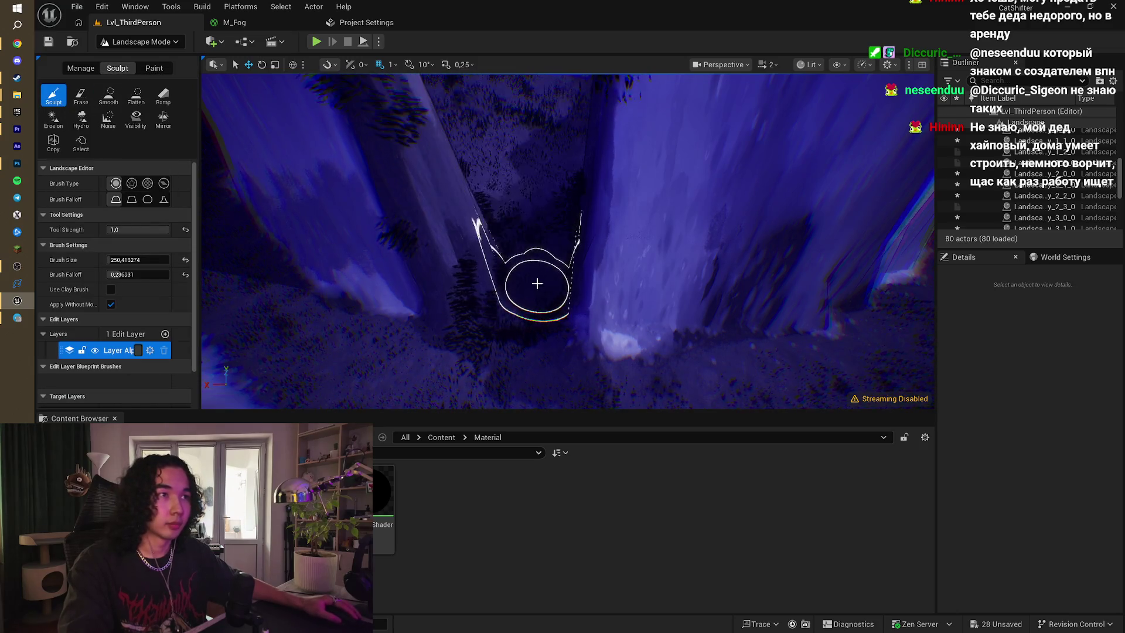
{"action": "left_click", "coordinate": [530, 300]}
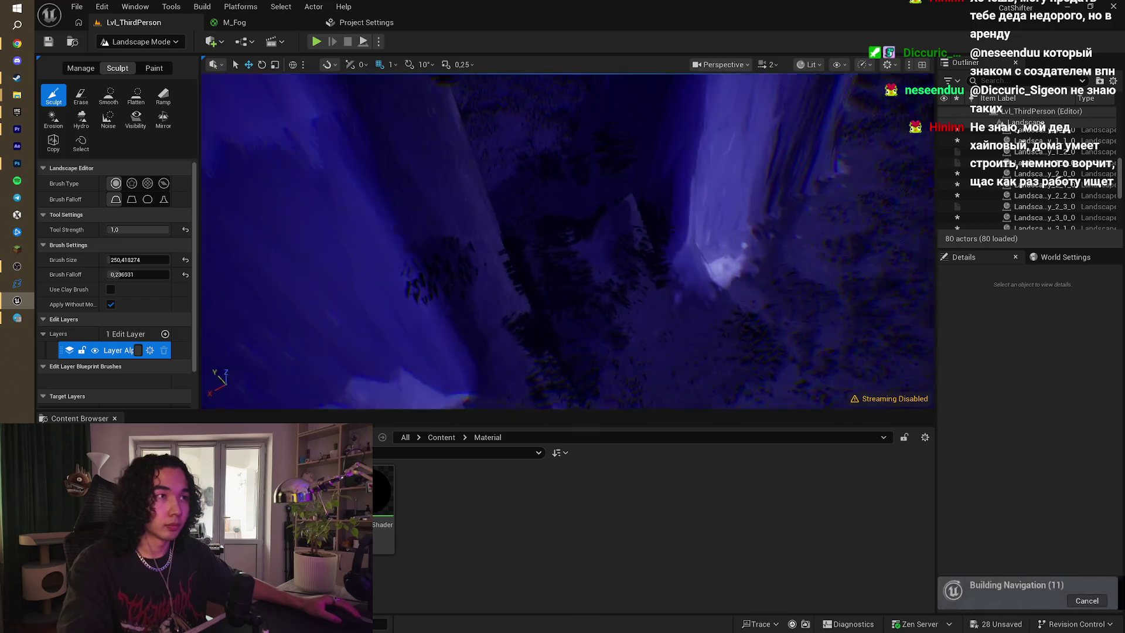
{"action": "key", "text": "ctrl+z"}
{"action": "mouse_move", "coordinate": [523, 265]}
{"action": "left_mouse_down"}
{"action": "mouse_move", "coordinate": [530, 272]}
{"action": "mouse_move", "coordinate": [380, 188]}
{"action": "mouse_move", "coordinate": [367, 193]}
{"action": "left_mouse_up"}
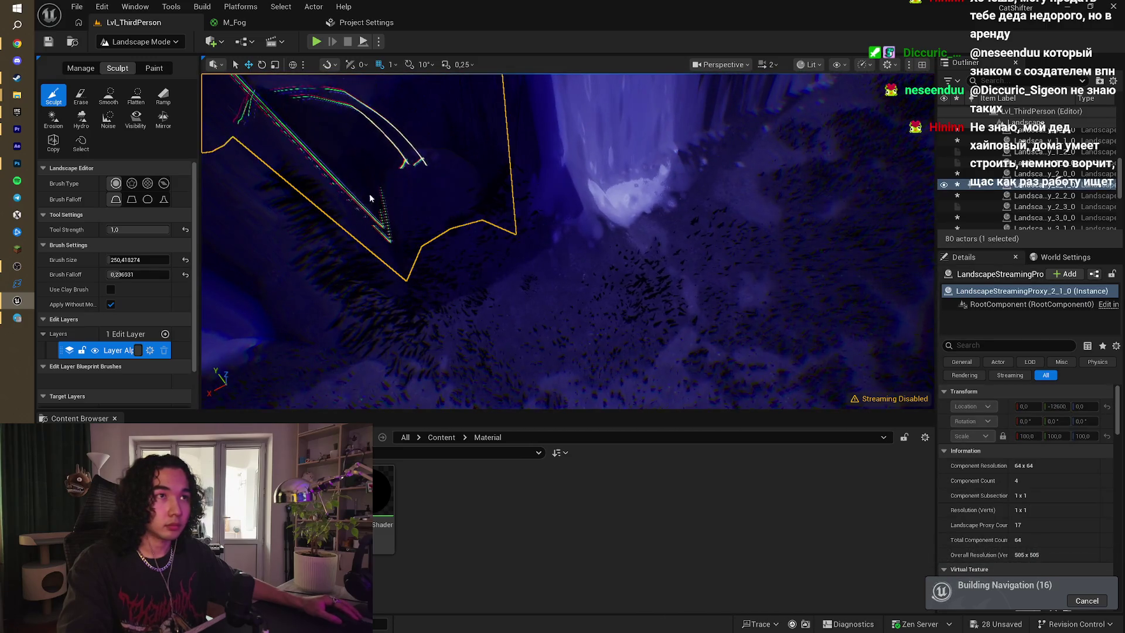
{"action": "scroll", "coordinate": [420, 169], "scroll_direction": "down", "scroll_amount": 2}
- Flatten the terrain between the cliffs with the Flatten tool
{"action": "left_click", "coordinate": [136, 93]}
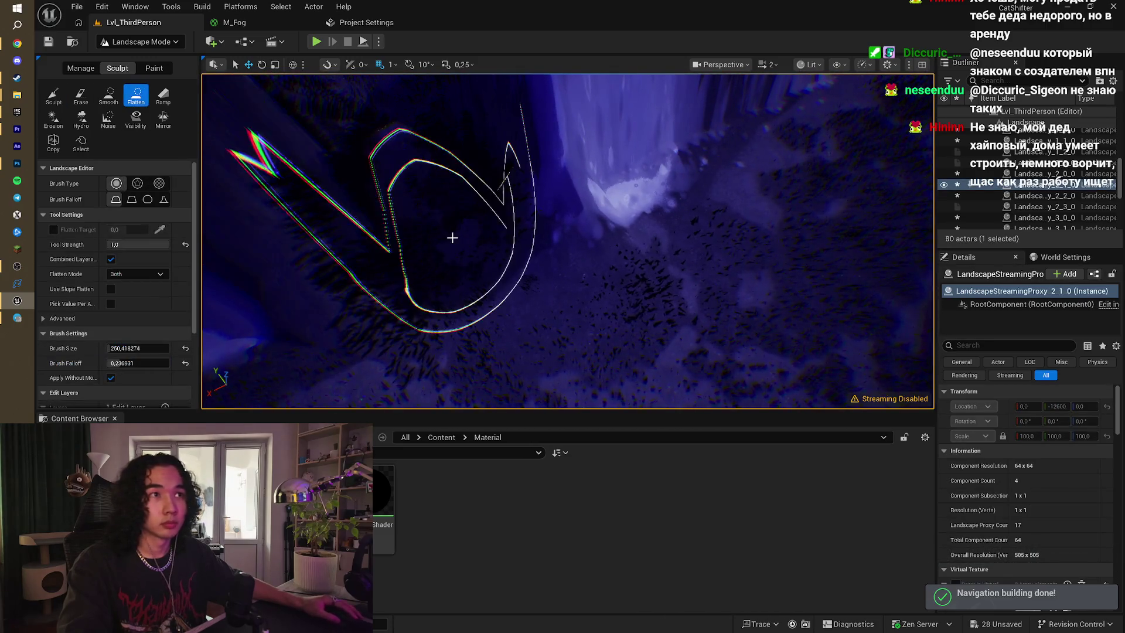
{"action": "left_click_drag", "start_coordinate": [480, 243], "coordinate": [481, 243]}
{"action": "left_click_drag", "start_coordinate": [578, 231], "coordinate": [562, 234]}
{"action": "left_click_drag", "start_coordinate": [459, 271], "coordinate": [460, 271]}
{"action": "mouse_move", "coordinate": [542, 256]}
{"action": "left_mouse_down"}
{"action": "mouse_move", "coordinate": [545, 339]}
{"action": "mouse_move", "coordinate": [503, 201]}
{"action": "mouse_move", "coordinate": [573, 347]}
{"action": "left_mouse_up"}
{"action": "left_click_drag", "start_coordinate": [515, 315], "coordinate": [515, 316]}
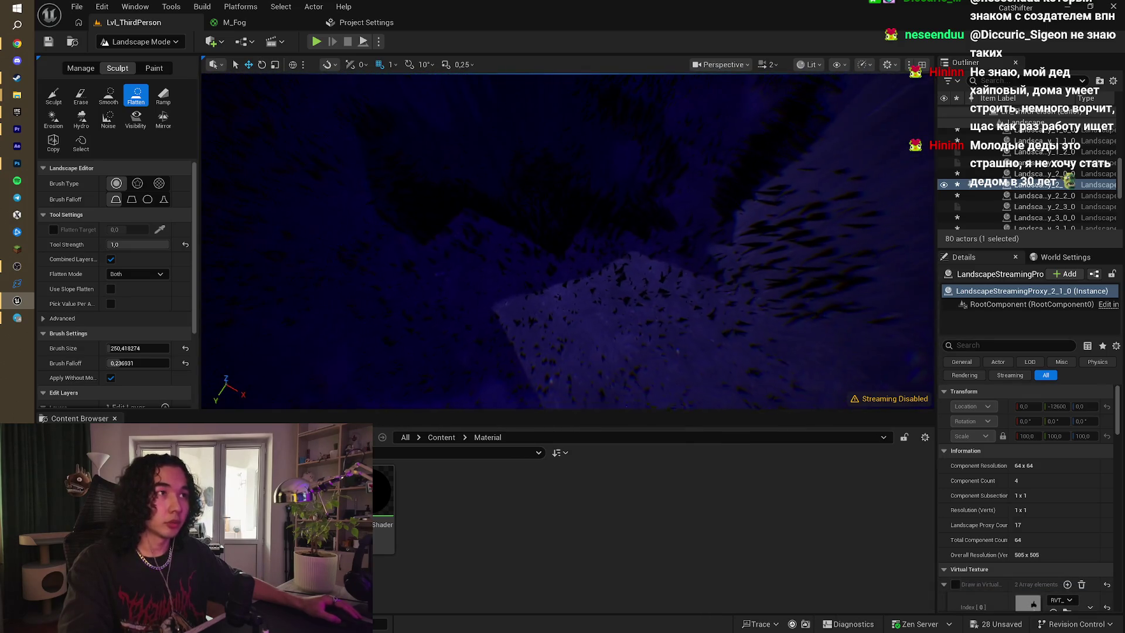
- Alternate Sculpt and Flatten over the landscape again, then start a playtest with the sheep
{"action": "left_click", "coordinate": [54, 97]}
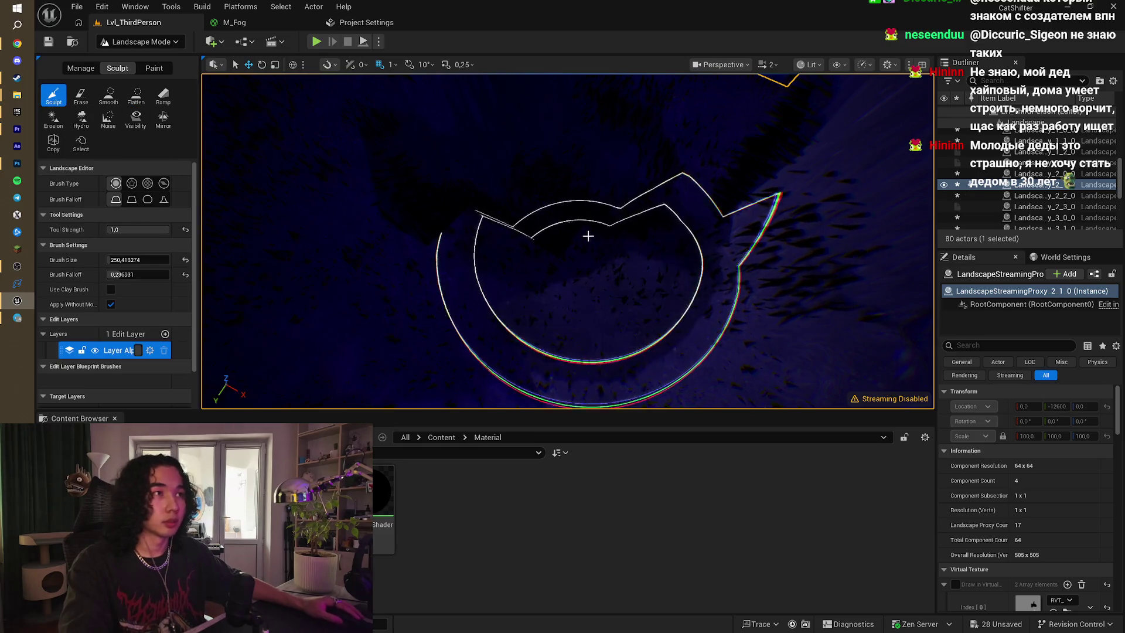
{"action": "left_click_drag", "start_coordinate": [557, 155], "coordinate": [523, 178]}
{"action": "left_click", "coordinate": [131, 95]}
{"action": "mouse_move", "coordinate": [603, 176]}
{"action": "left_mouse_down"}
{"action": "mouse_move", "coordinate": [507, 163]}
{"action": "mouse_move", "coordinate": [551, 170]}
{"action": "mouse_move", "coordinate": [555, 182]}
{"action": "mouse_move", "coordinate": [535, 241]}
{"action": "left_mouse_up"}
{"action": "mouse_move", "coordinate": [433, 285]}
{"action": "left_mouse_down"}
{"action": "mouse_move", "coordinate": [427, 264]}
{"action": "mouse_move", "coordinate": [463, 279]}
{"action": "mouse_move", "coordinate": [502, 241]}
{"action": "mouse_move", "coordinate": [531, 291]}
{"action": "mouse_move", "coordinate": [571, 305]}
{"action": "mouse_move", "coordinate": [553, 298]}
{"action": "left_mouse_up"}
{"action": "left_click", "coordinate": [317, 42]}
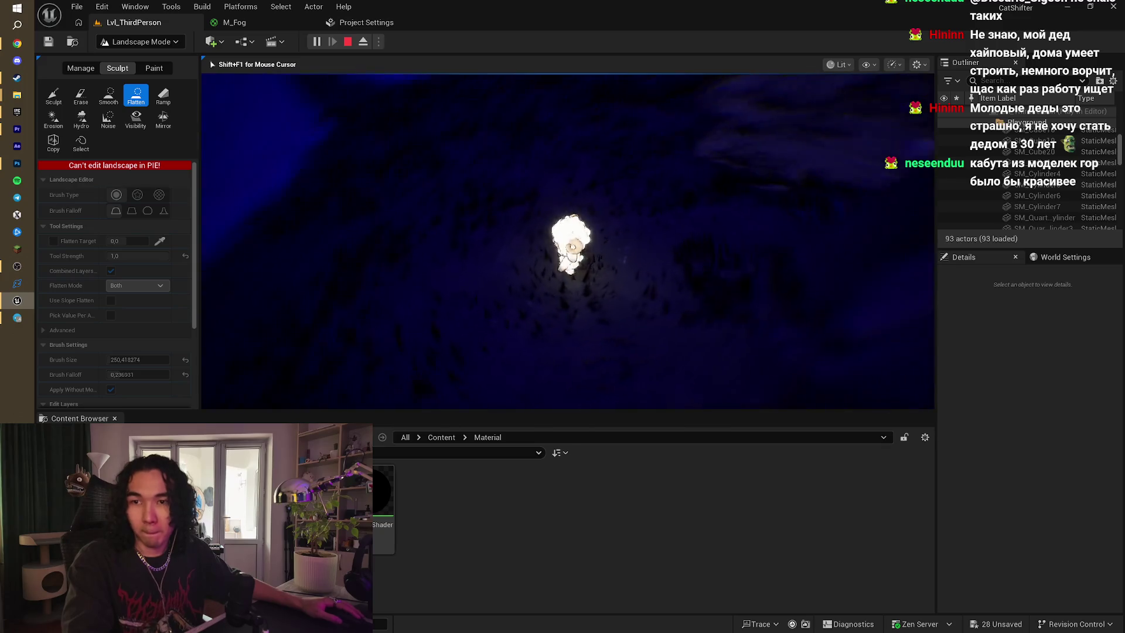
{"action": "key", "text": "w"}
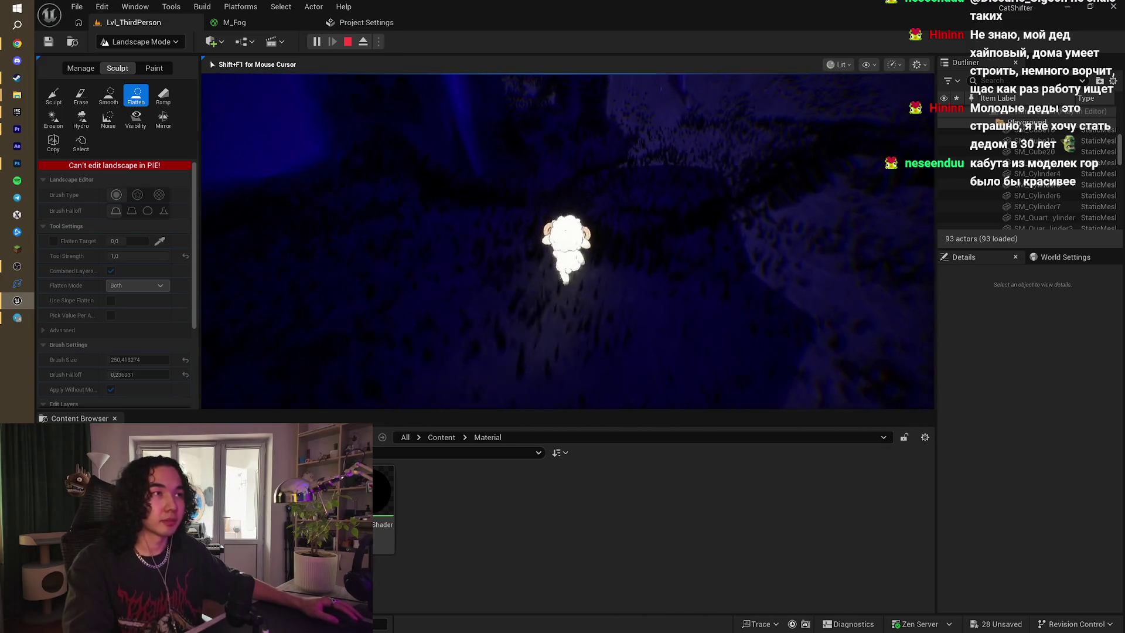
{"action": "key", "text": "w"}
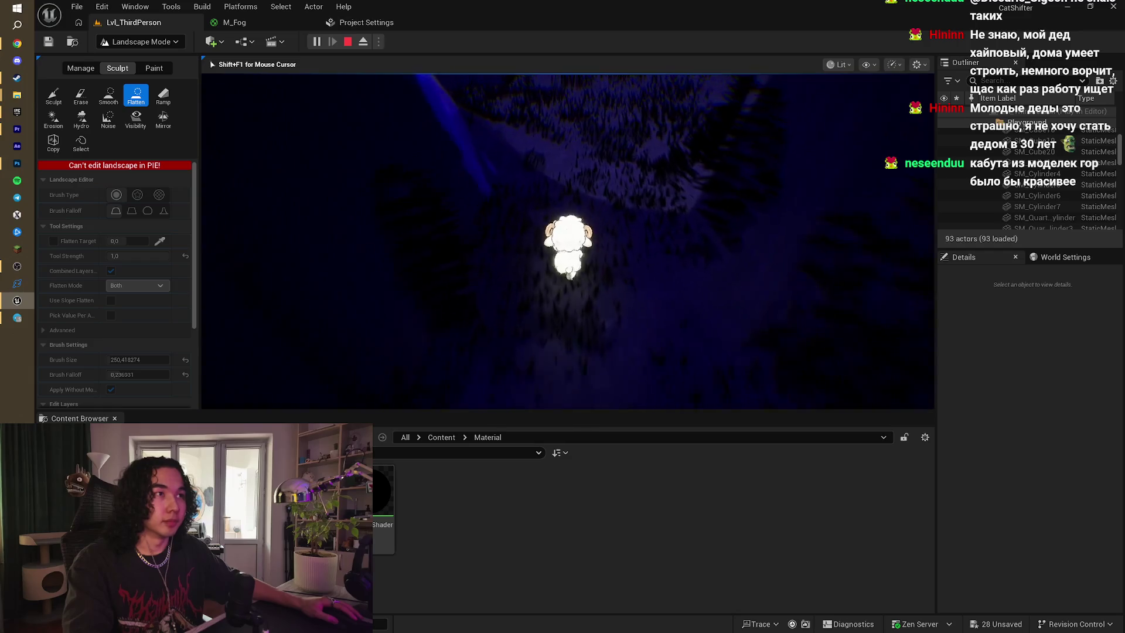
{"action": "key", "text": "w"}
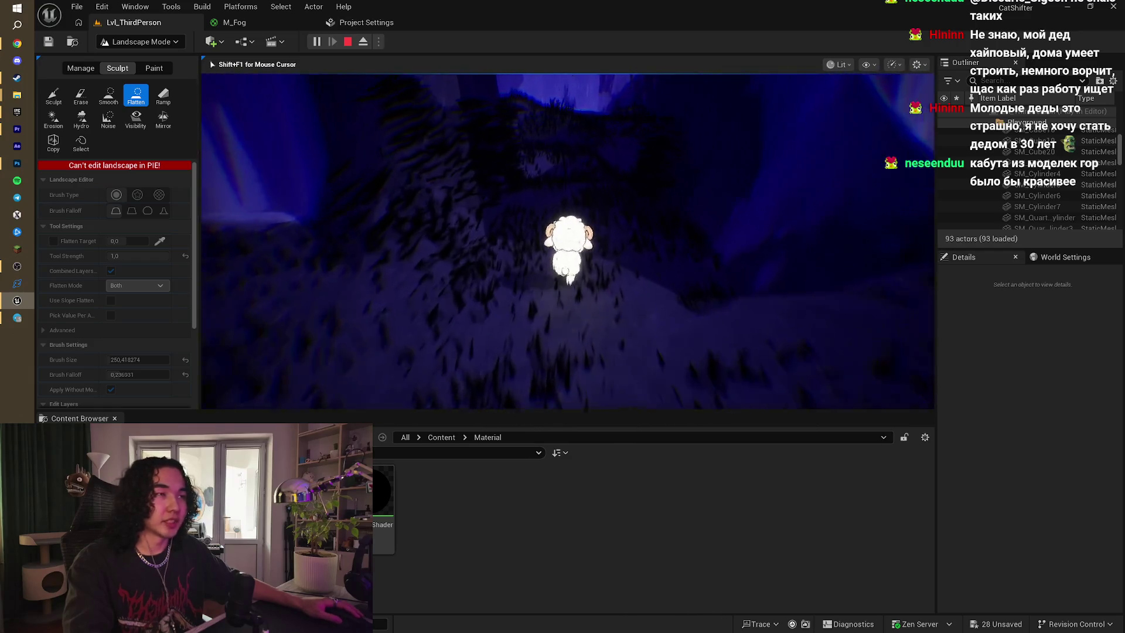
{"action": "key", "text": "w"}
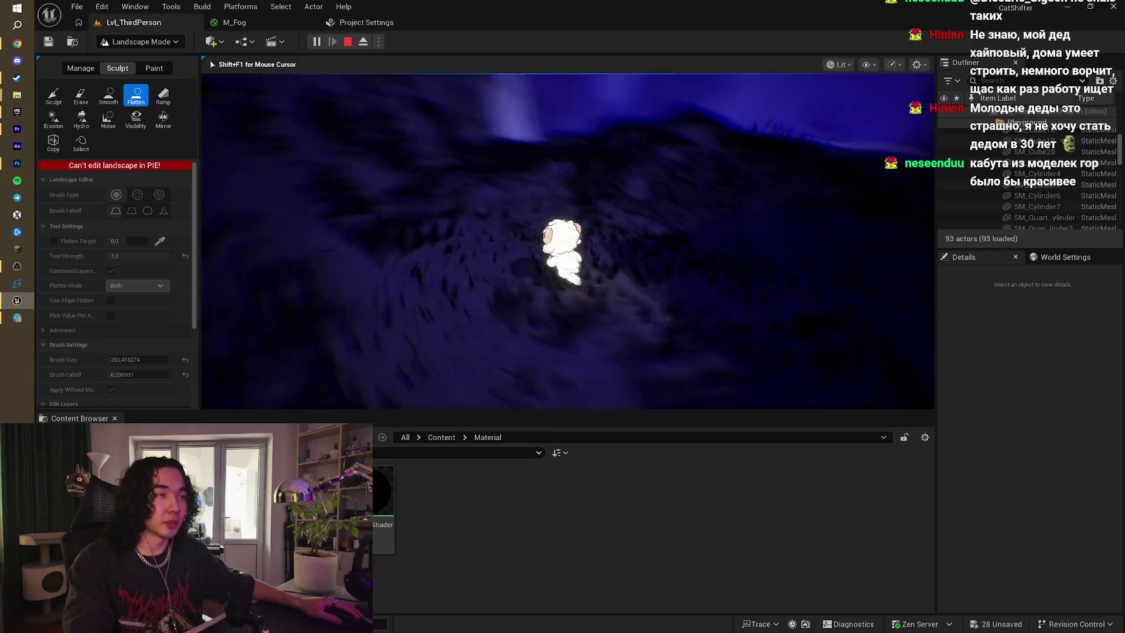
{"action": "key", "text": "w"}
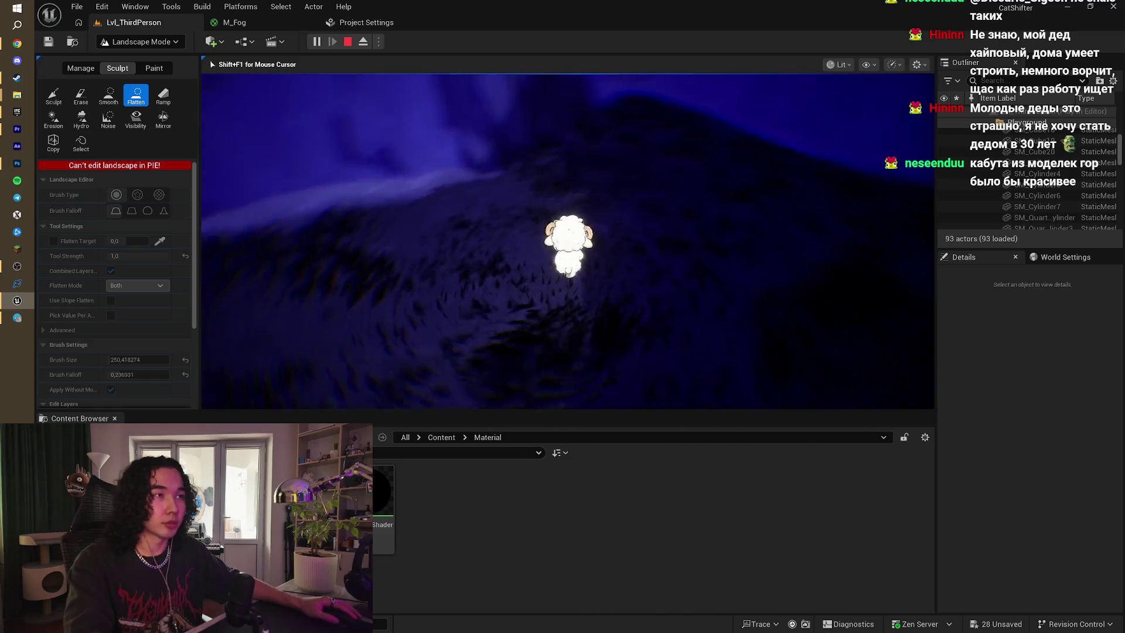
{"action": "key", "text": "Escape"}
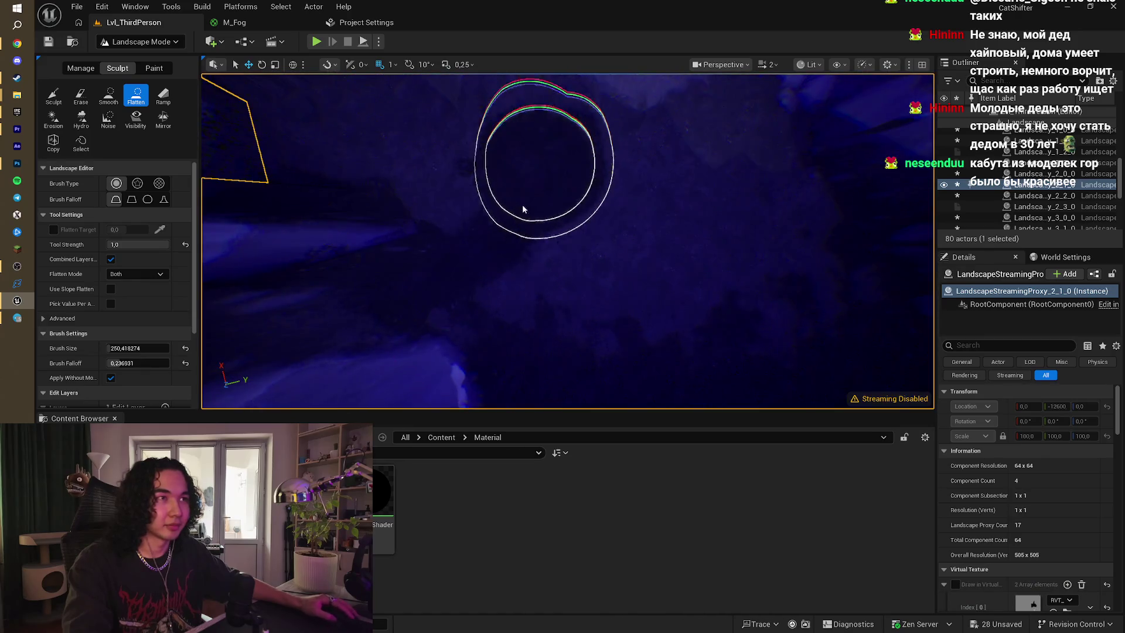
- Flatten a patch of the canyon floor, zooming in and out to inspect it
{"action": "scroll", "coordinate": [523, 209], "scroll_direction": "down", "scroll_amount": 5}
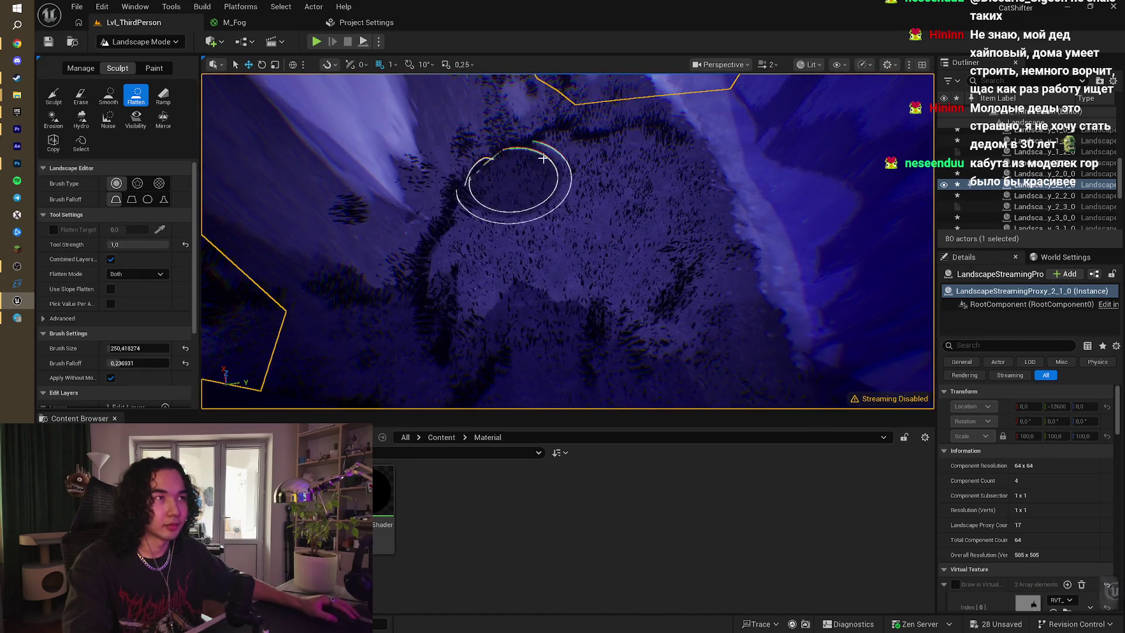
{"action": "left_click_drag", "start_coordinate": [543, 158], "coordinate": [591, 117]}
{"action": "scroll", "coordinate": [463, 199], "scroll_direction": "up", "scroll_amount": 5}
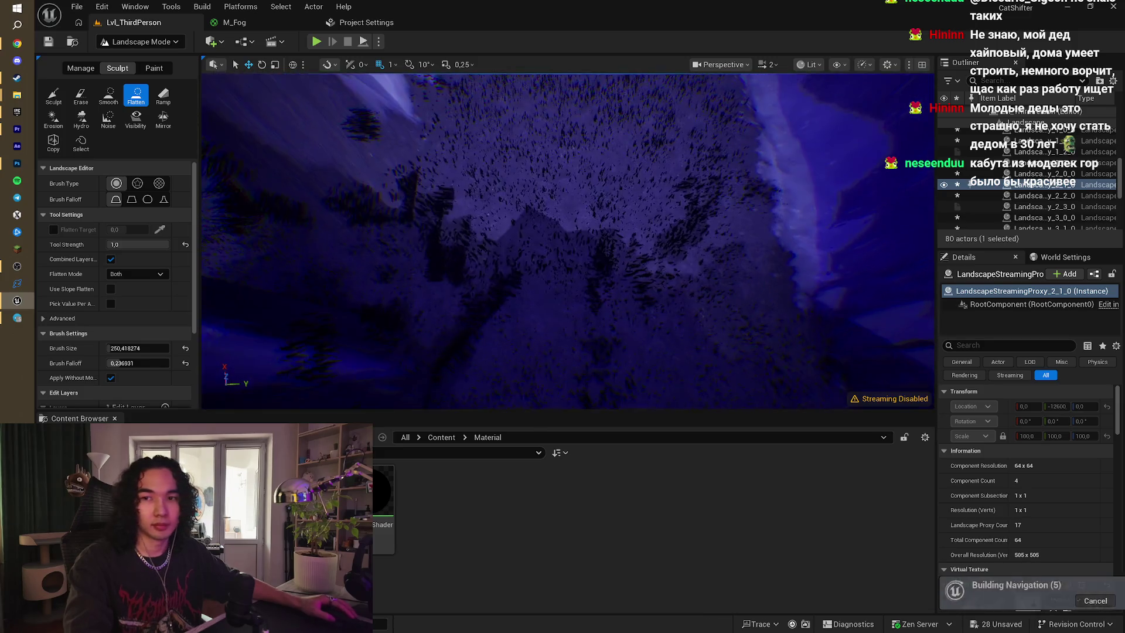
{"action": "scroll", "coordinate": [483, 234], "scroll_direction": "down", "scroll_amount": 3}
{"action": "scroll", "coordinate": [445, 326], "scroll_direction": "up", "scroll_amount": 5}
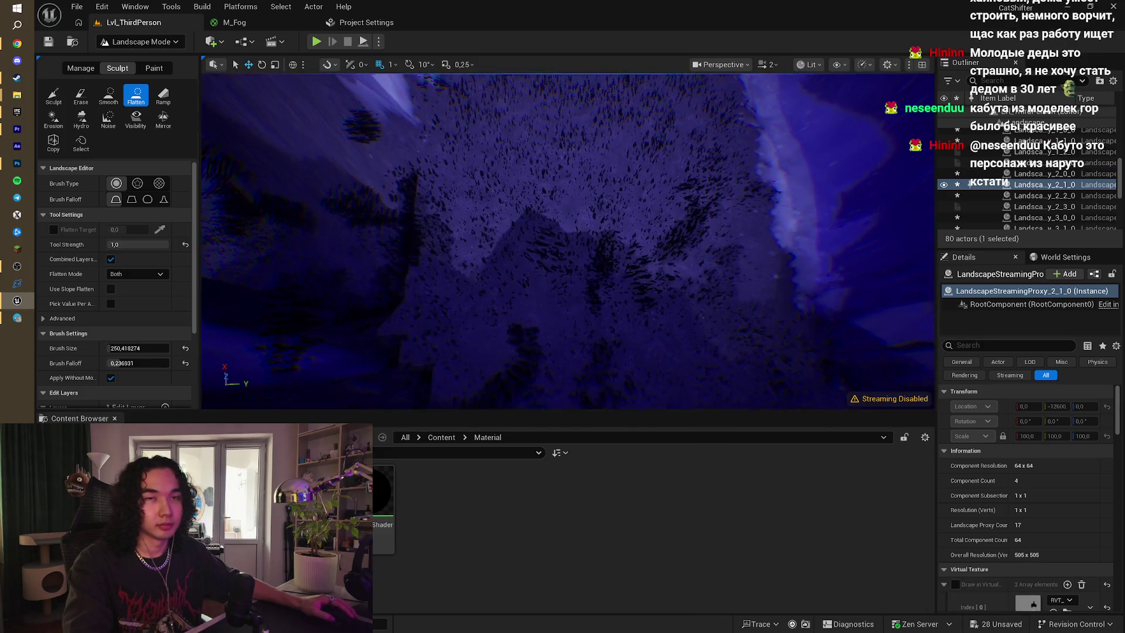
{"action": "scroll", "coordinate": [567, 241], "scroll_direction": "down", "scroll_amount": 5}
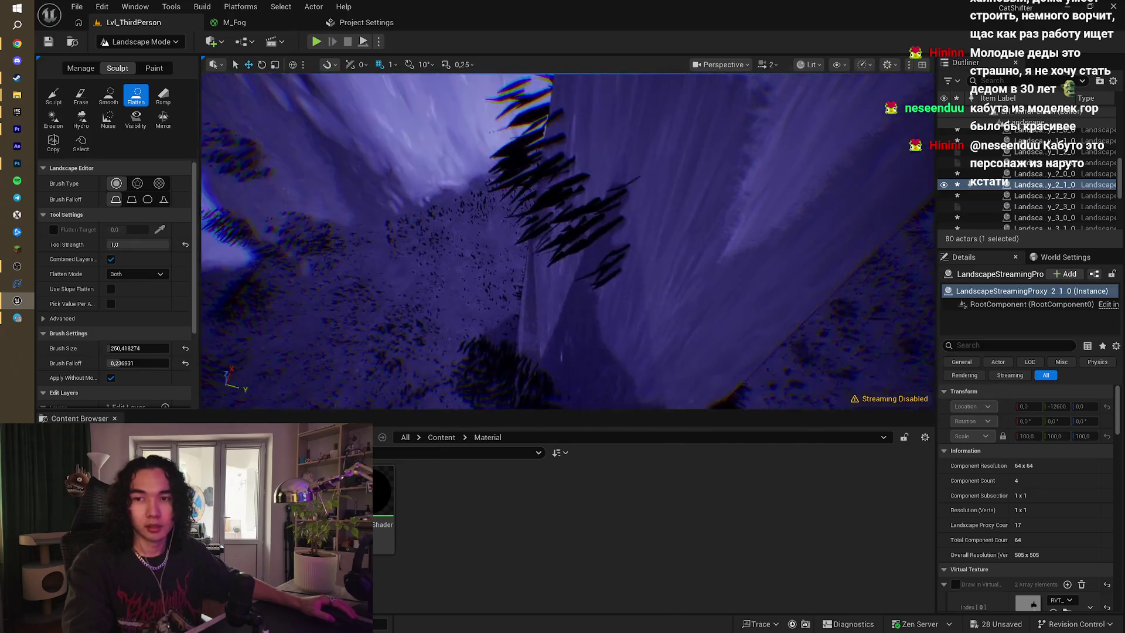
{"action": "scroll", "coordinate": [568, 241], "scroll_direction": "up", "scroll_amount": 5}
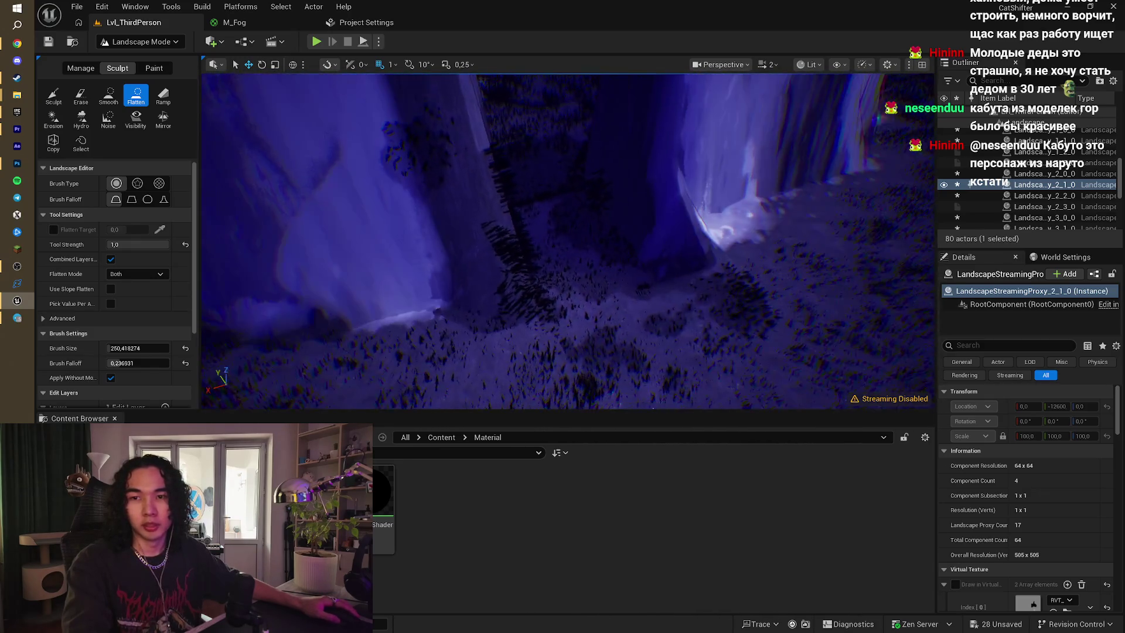
{"action": "scroll", "coordinate": [568, 241], "scroll_direction": "up", "scroll_amount": 5}
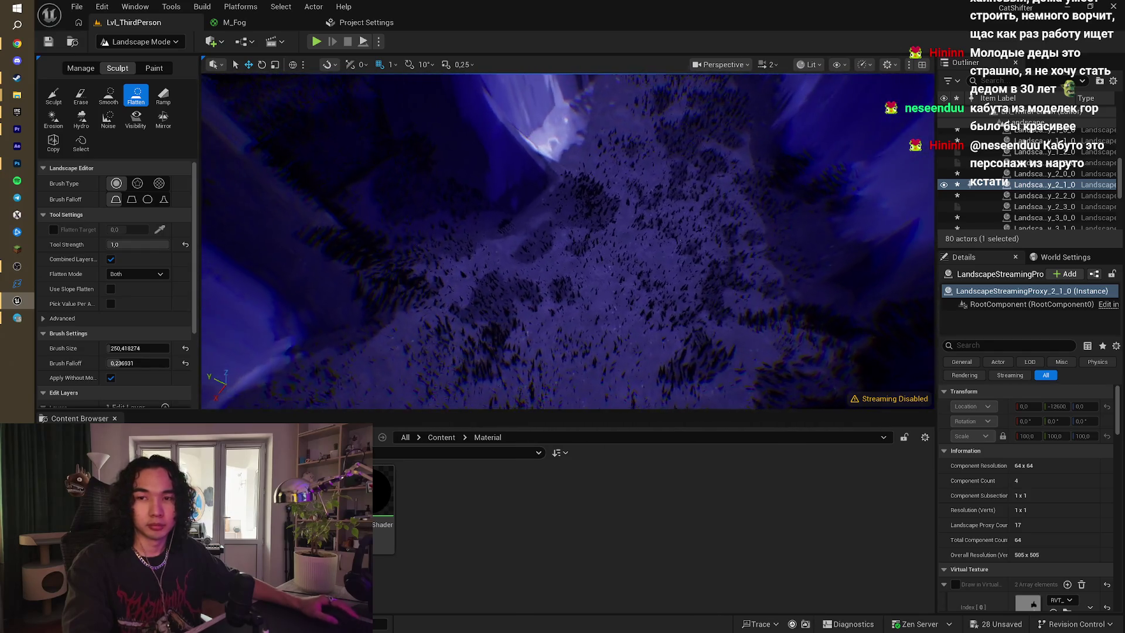
{"action": "scroll", "coordinate": [567, 240], "scroll_direction": "down", "scroll_amount": 5}
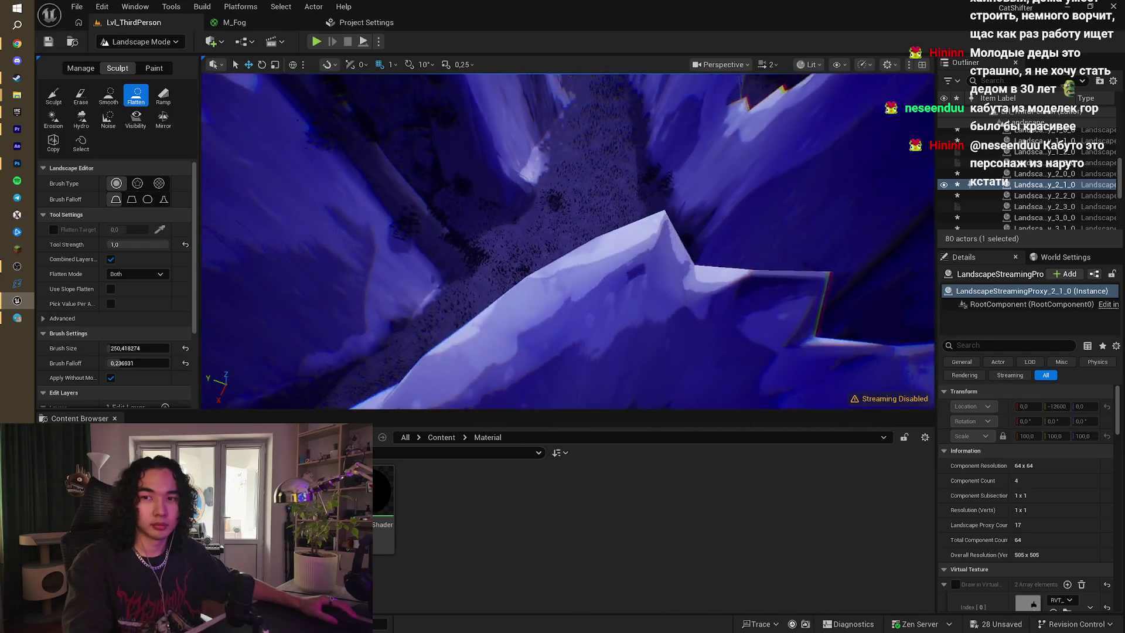
{"action": "scroll", "coordinate": [568, 241], "scroll_direction": "up", "scroll_amount": 3}
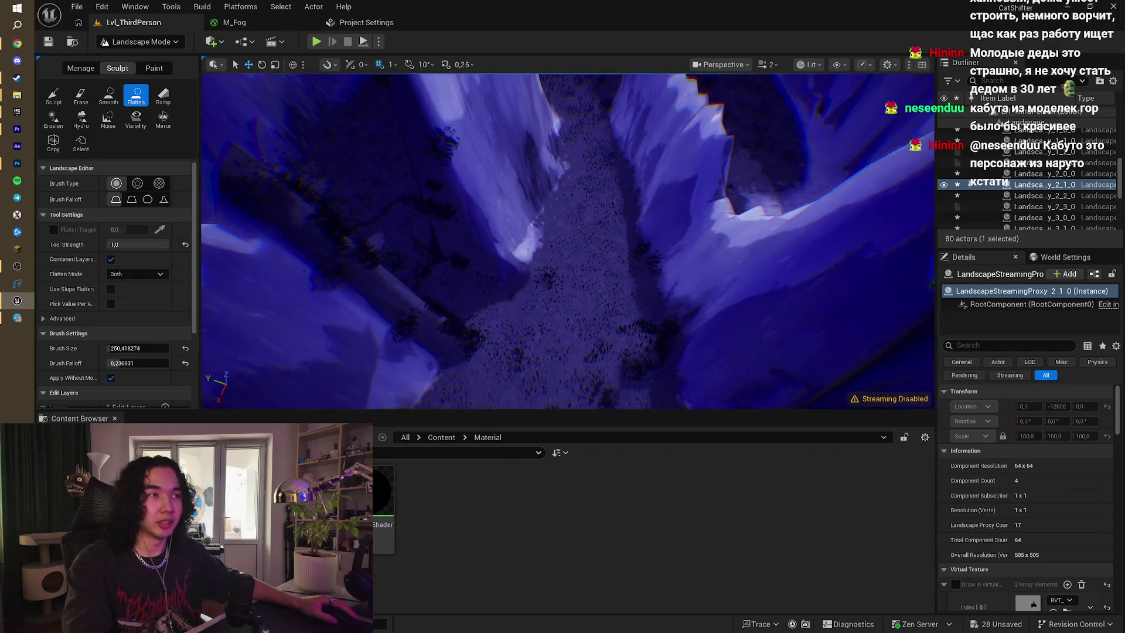
{"action": "scroll", "coordinate": [568, 240], "scroll_direction": "down", "scroll_amount": 4}
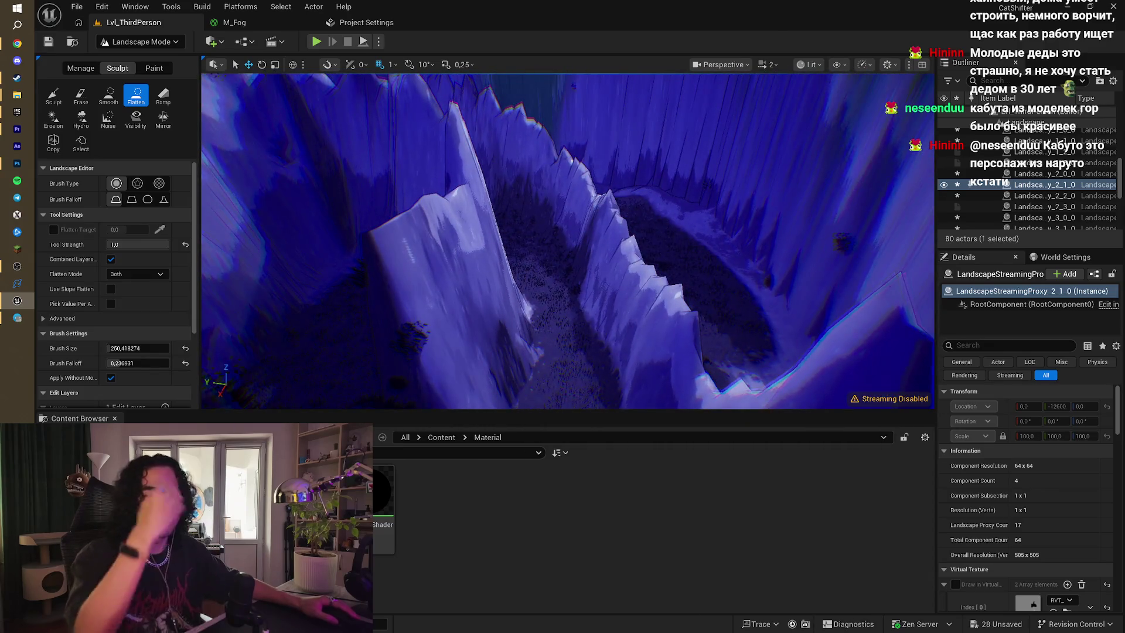
{"action": "scroll", "coordinate": [567, 241], "scroll_direction": "up", "scroll_amount": 2}
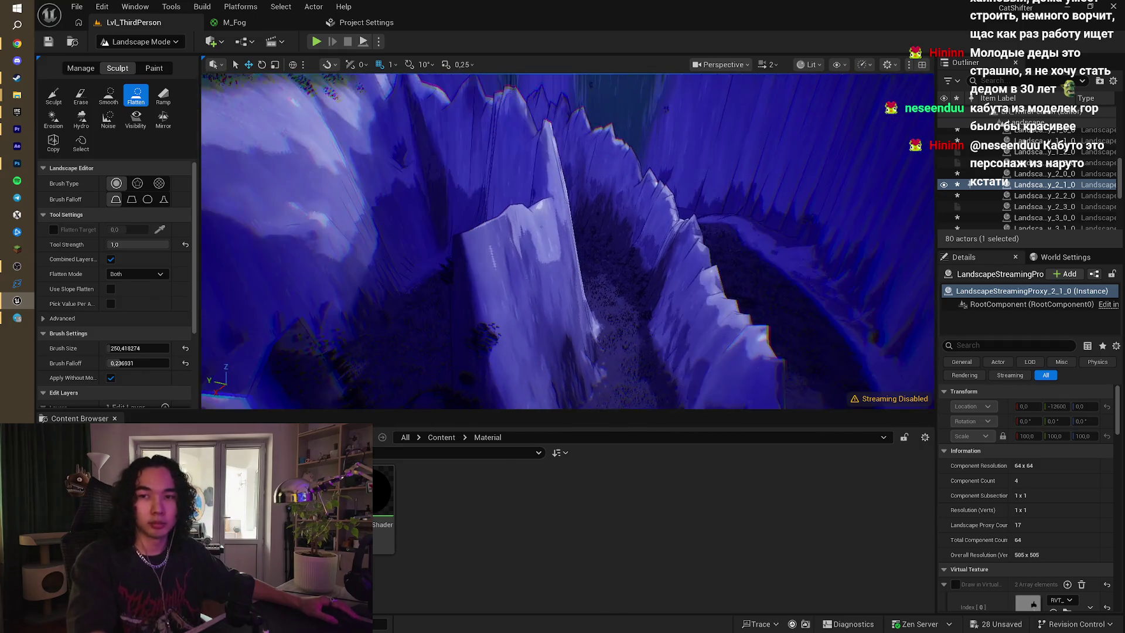
{"action": "scroll", "coordinate": [568, 241], "scroll_direction": "down", "scroll_amount": 5}
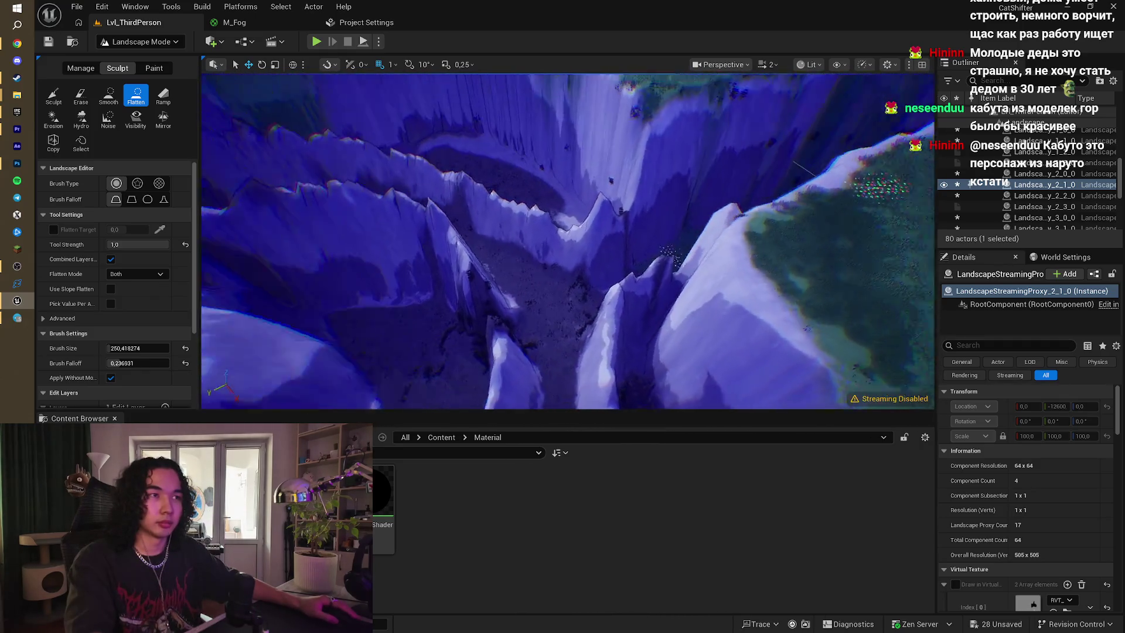
{"action": "scroll", "coordinate": [568, 241], "scroll_direction": "down", "scroll_amount": 6}
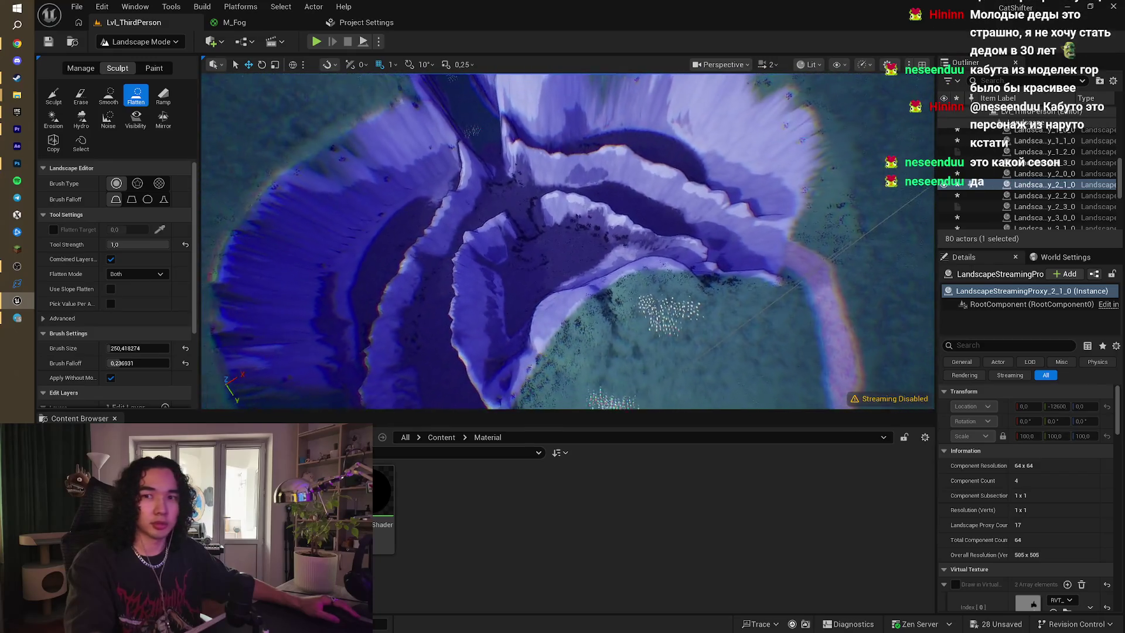
{"action": "scroll", "coordinate": [568, 241], "scroll_direction": "up", "scroll_amount": 6}
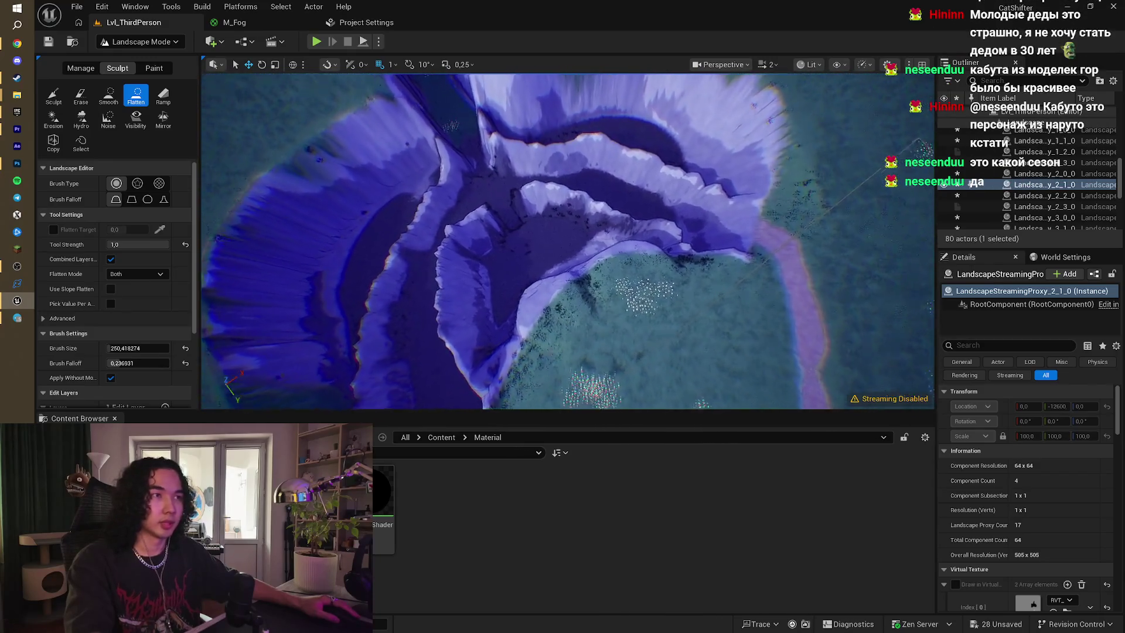
{"action": "scroll", "coordinate": [467, 268], "scroll_direction": "up", "scroll_amount": 5}
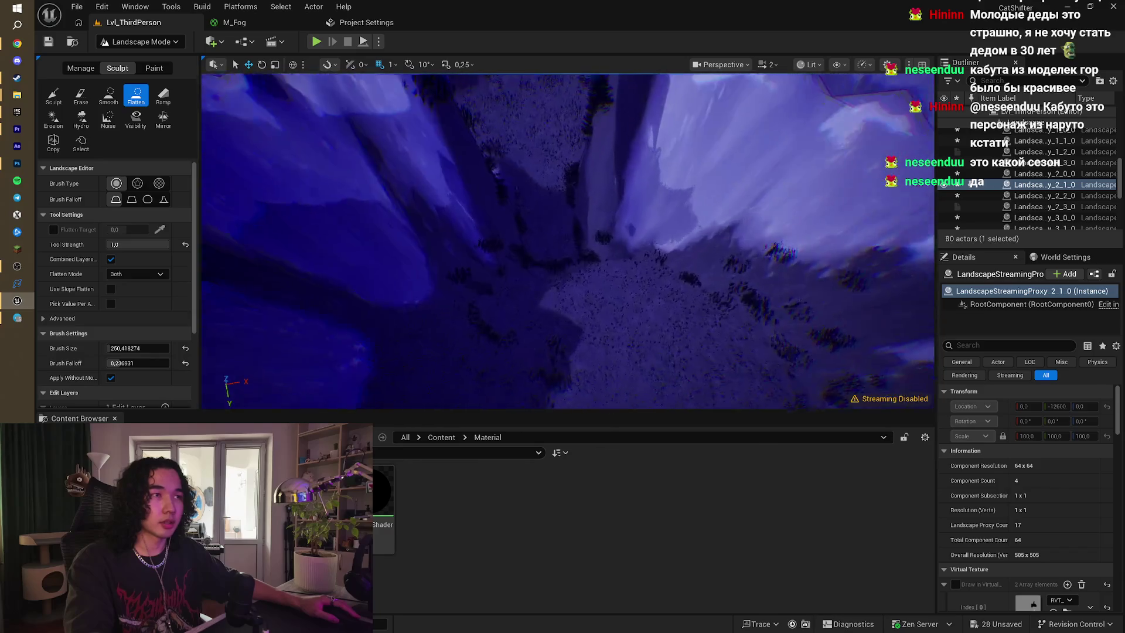
{"action": "scroll", "coordinate": [533, 296], "scroll_direction": "up", "scroll_amount": 5}
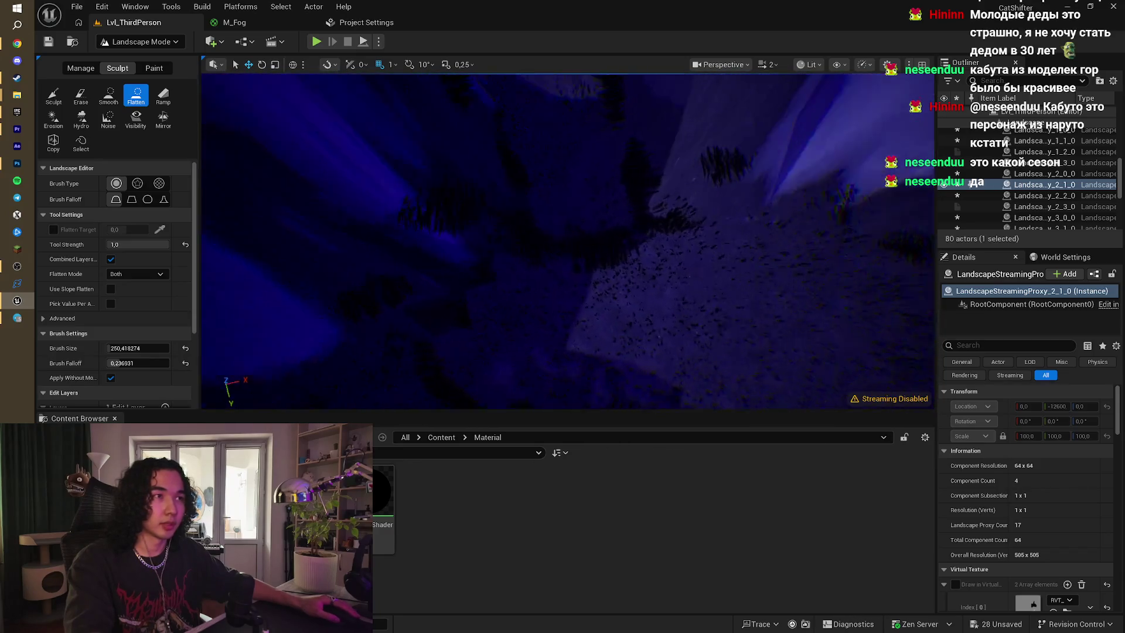
{"action": "scroll", "coordinate": [600, 285], "scroll_direction": "down", "scroll_amount": 3}
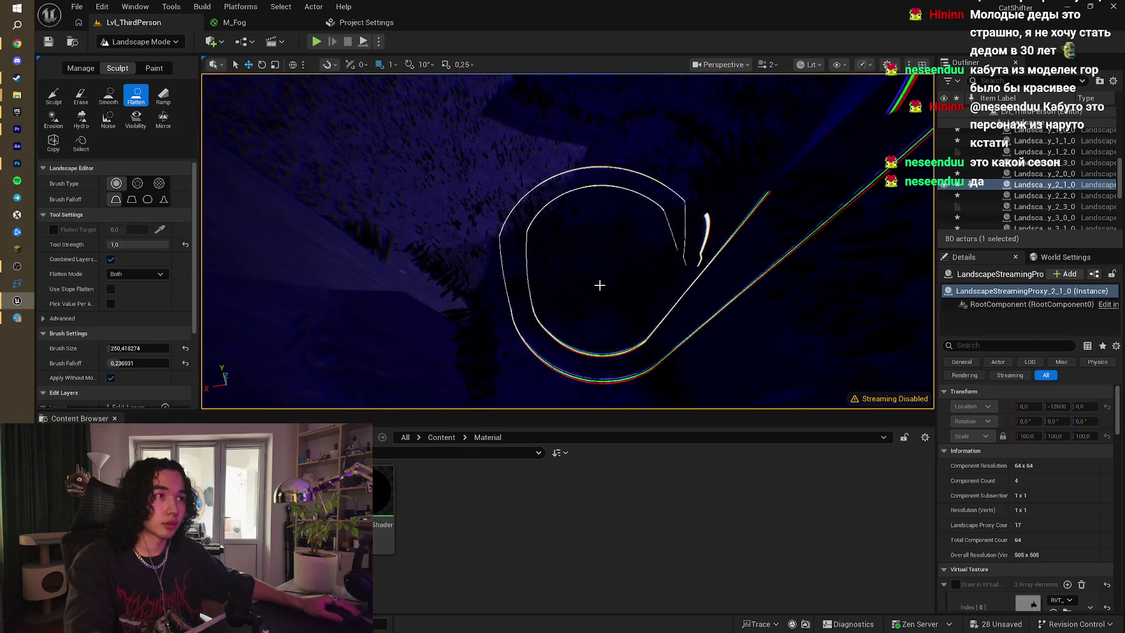
{"action": "scroll", "coordinate": [548, 279], "scroll_direction": "up", "scroll_amount": 3}
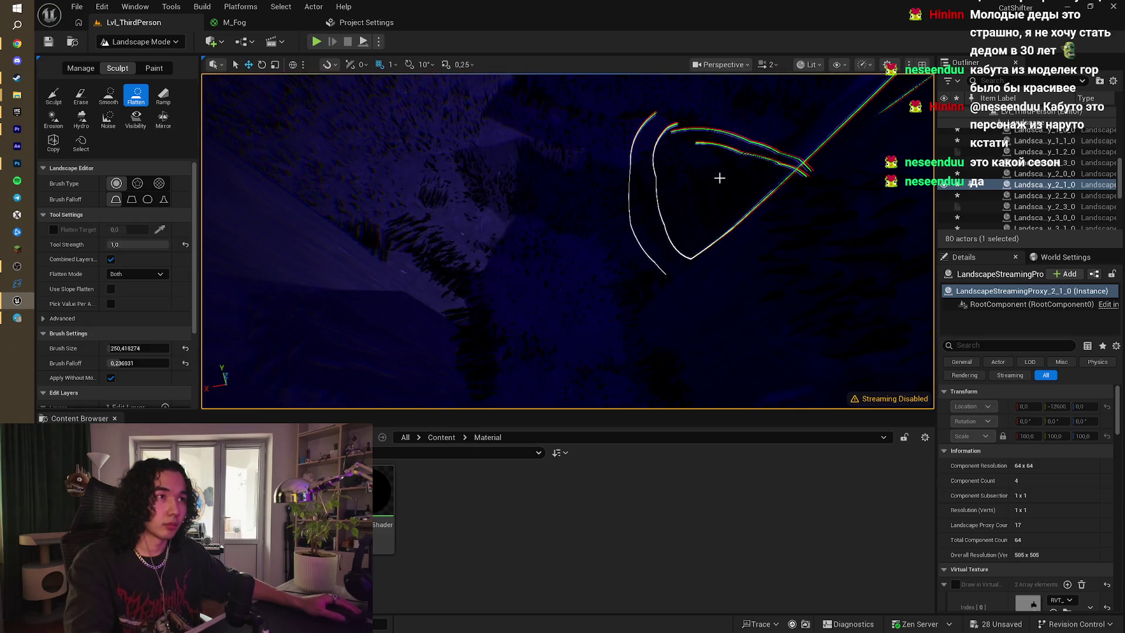
- Soften the canyon floor with the Smooth tool, then switch to the Paint tools
{"action": "left_click", "coordinate": [108, 95]}
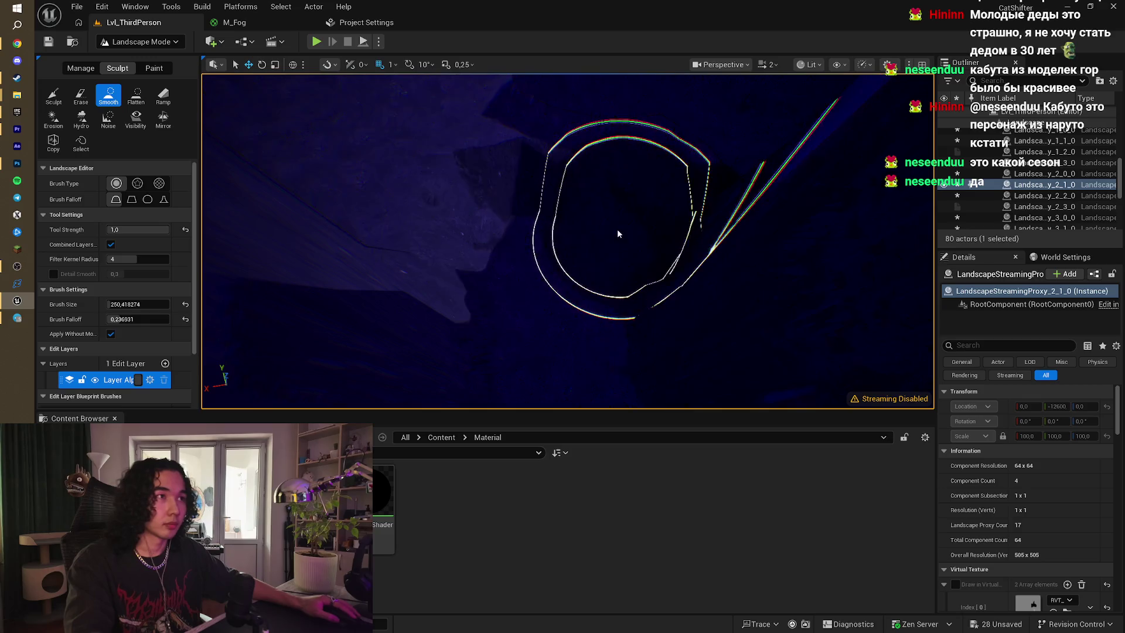
{"action": "scroll", "coordinate": [556, 207], "scroll_direction": "down", "scroll_amount": 3}
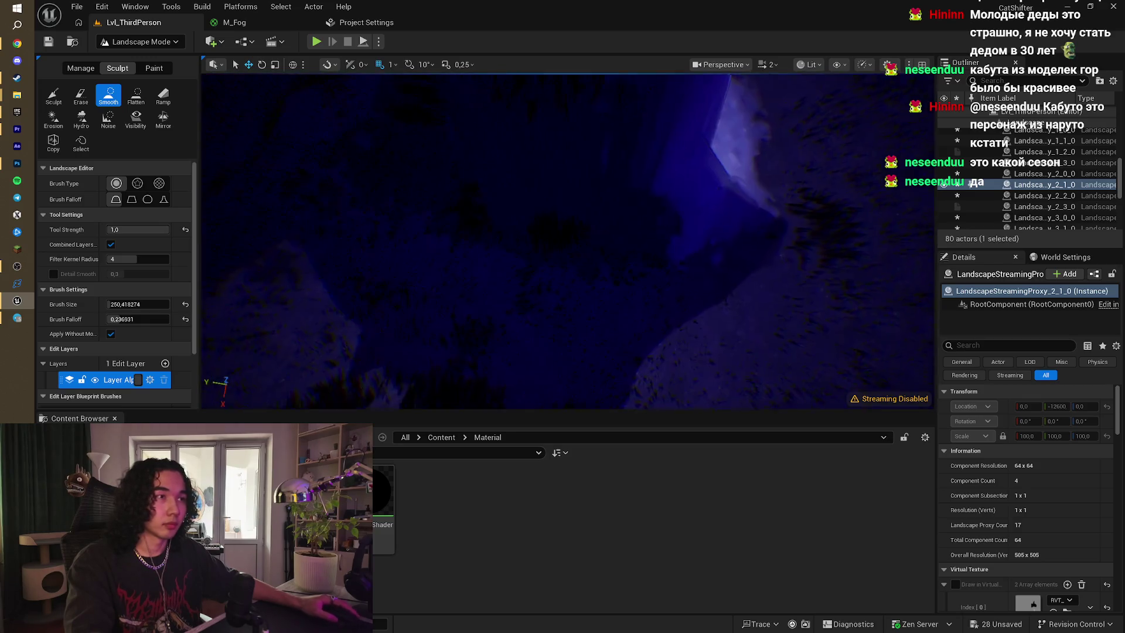
{"action": "mouse_move", "coordinate": [358, 203]}
{"action": "left_mouse_down"}
{"action": "mouse_move", "coordinate": [410, 194]}
{"action": "mouse_move", "coordinate": [408, 208]}
{"action": "left_mouse_up"}
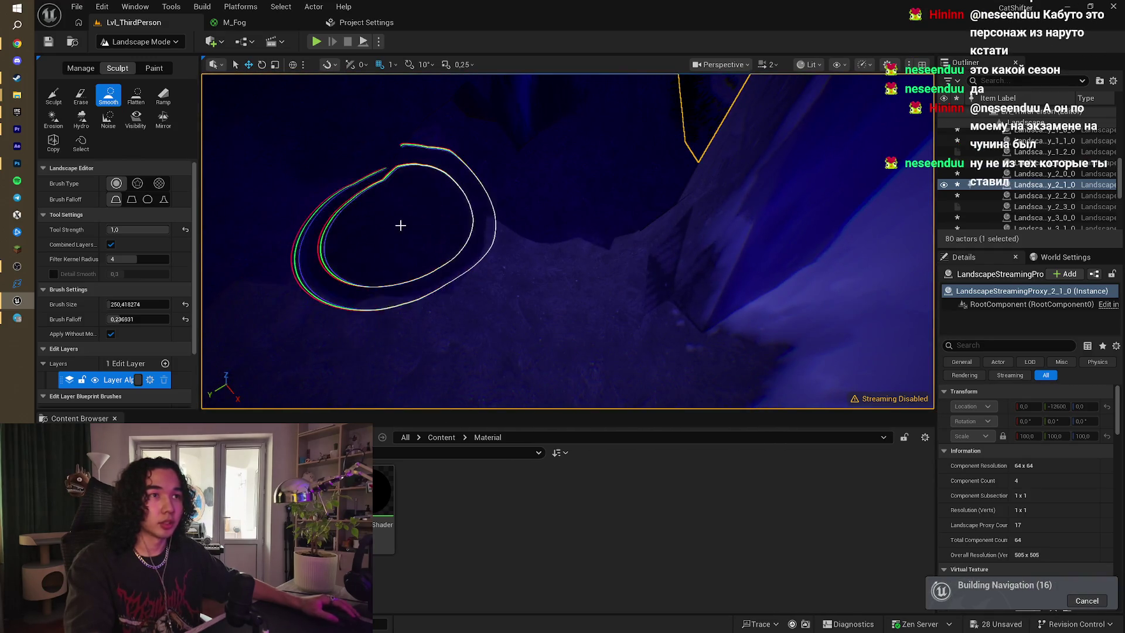
{"action": "mouse_move", "coordinate": [347, 230]}
{"action": "left_mouse_down"}
{"action": "mouse_move", "coordinate": [573, 258]}
{"action": "mouse_move", "coordinate": [570, 201]}
{"action": "mouse_move", "coordinate": [531, 202]}
{"action": "mouse_move", "coordinate": [522, 164]}
{"action": "mouse_move", "coordinate": [498, 188]}
{"action": "mouse_move", "coordinate": [498, 234]}
{"action": "mouse_move", "coordinate": [540, 213]}
{"action": "left_mouse_up"}
{"action": "left_click", "coordinate": [154, 69]}
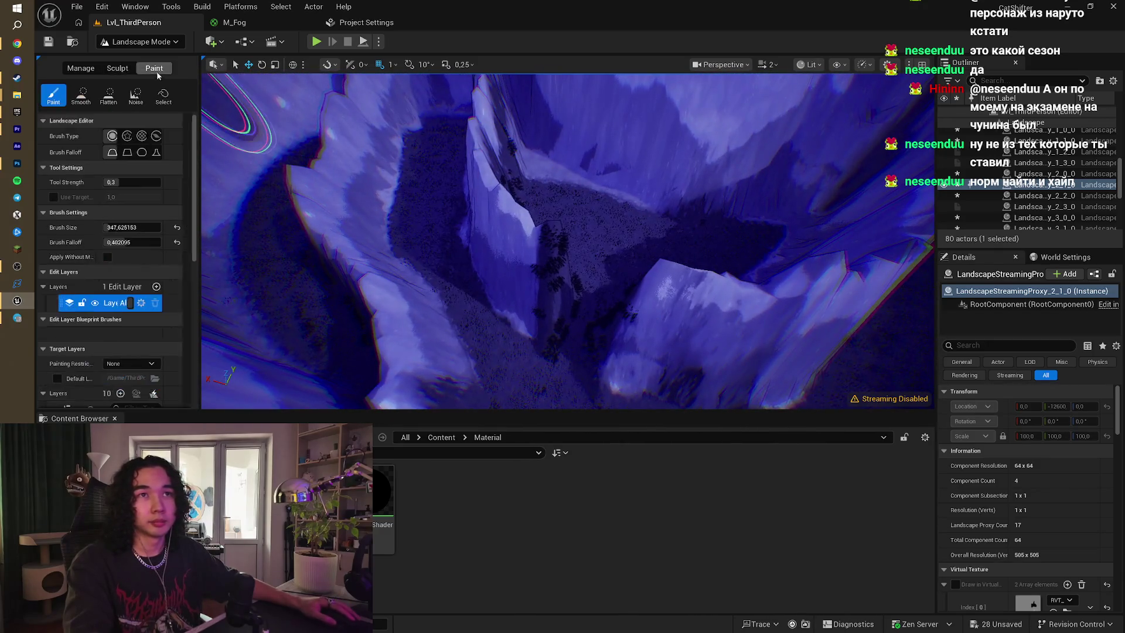
- Select the Grass target layer and shrink the brush size to about 188
{"action": "scroll", "coordinate": [146, 282], "scroll_direction": "down", "scroll_amount": 5}
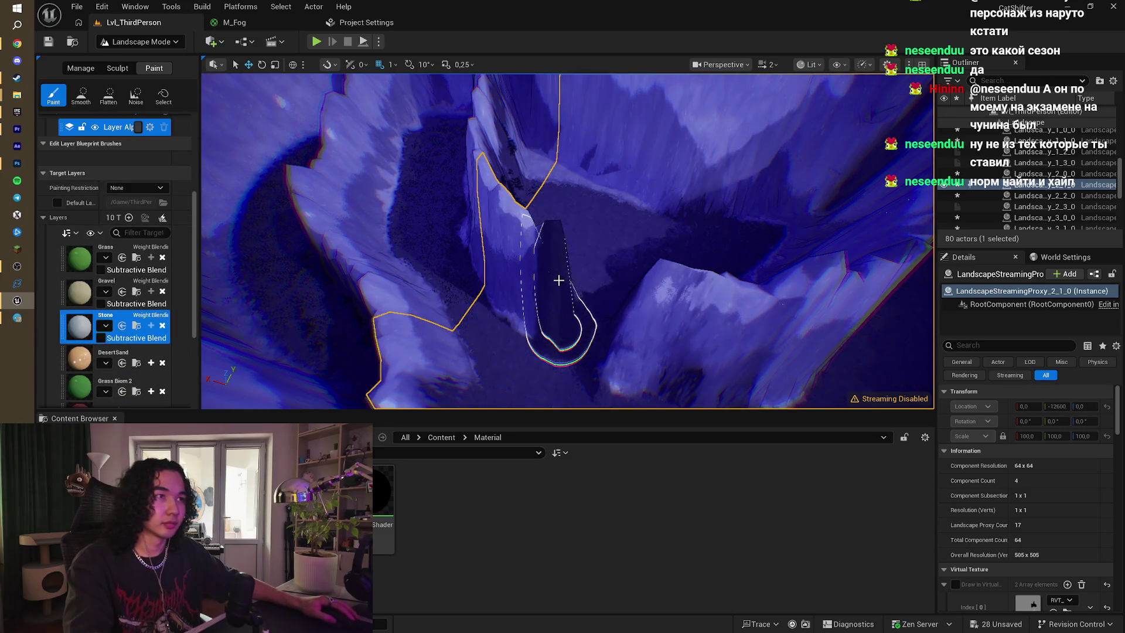
{"action": "left_click_drag", "start_coordinate": [562, 291], "coordinate": [533, 266]}
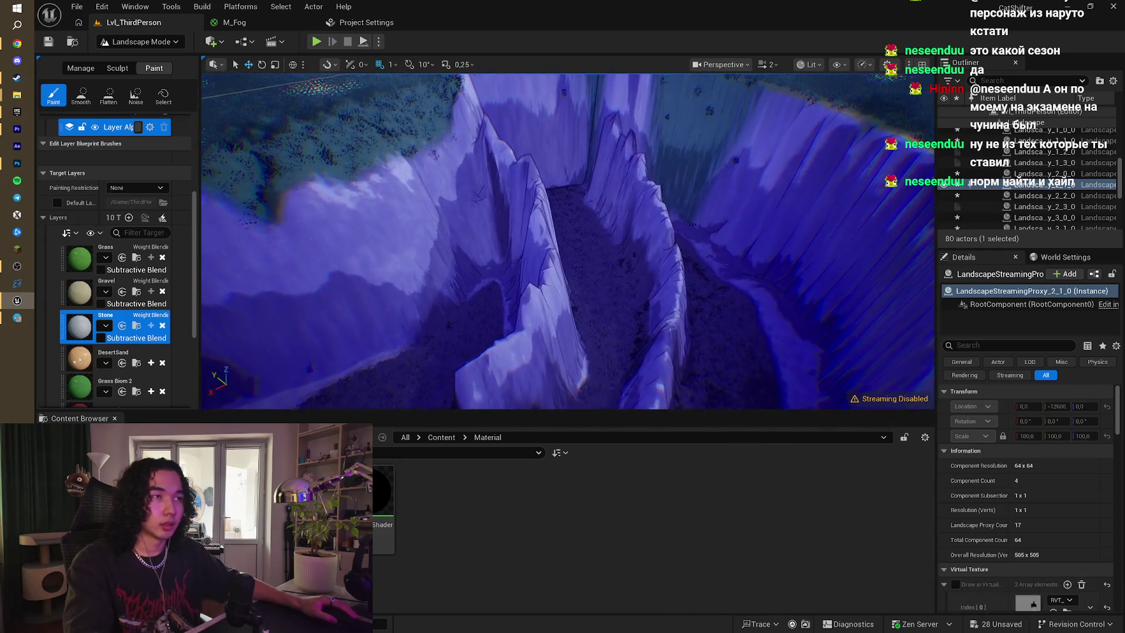
{"action": "left_click", "coordinate": [79, 258]}
{"action": "scroll", "coordinate": [129, 226], "scroll_direction": "up", "scroll_amount": 5}
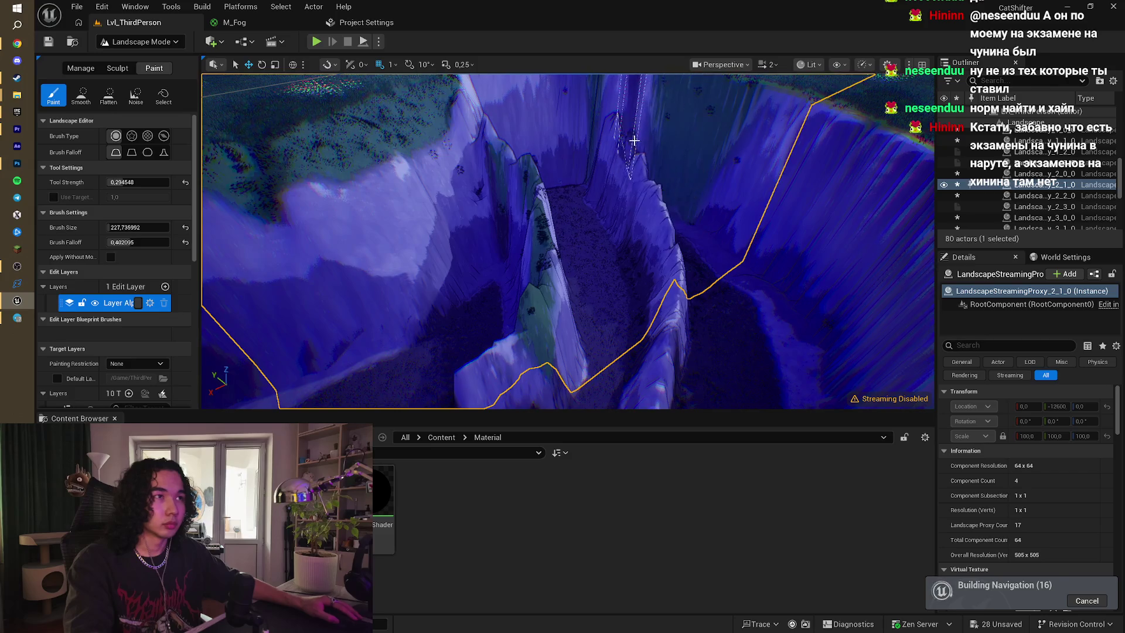
{"action": "scroll", "coordinate": [684, 159], "scroll_direction": "down", "scroll_amount": 3}
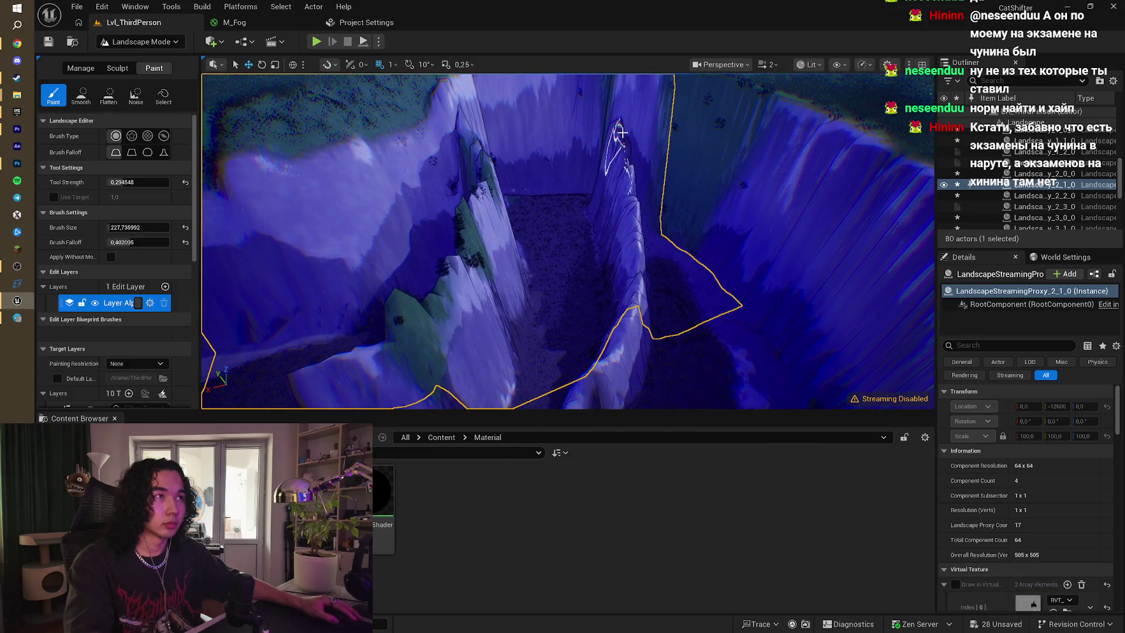
{"action": "mouse_move", "coordinate": [138, 227]}
{"action": "left_mouse_down"}
{"action": "mouse_move", "coordinate": [120, 227]}
{"action": "mouse_move", "coordinate": [124, 243]}
{"action": "left_mouse_up"}
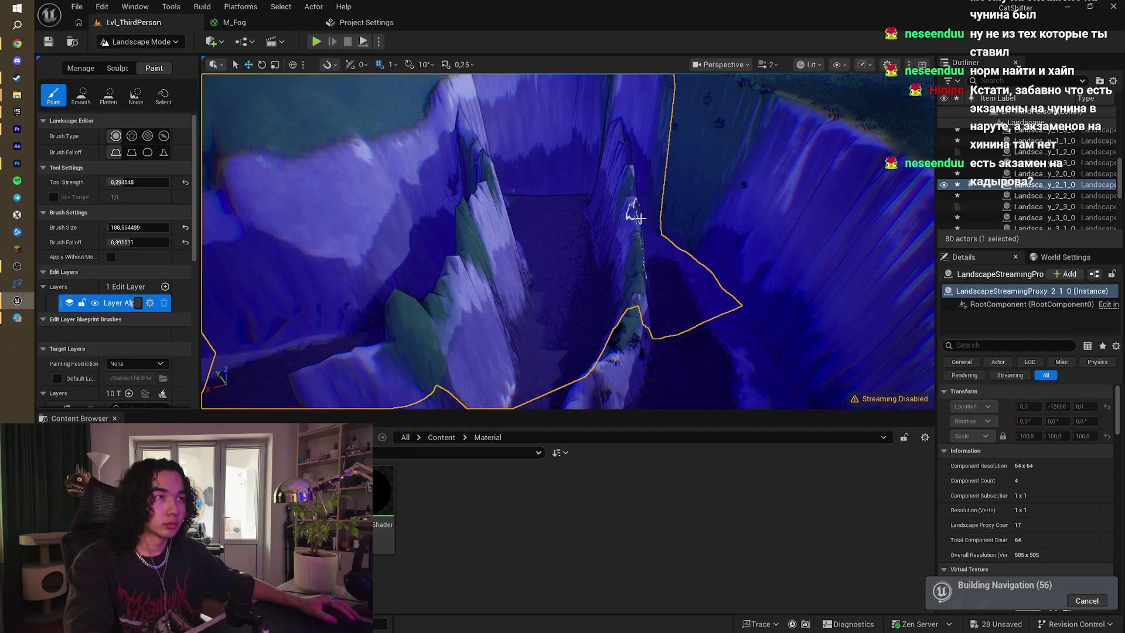
- Paint grass along the ridges and crater wall, then select the Stone layer
{"action": "scroll", "coordinate": [480, 203], "scroll_direction": "up", "scroll_amount": 5}
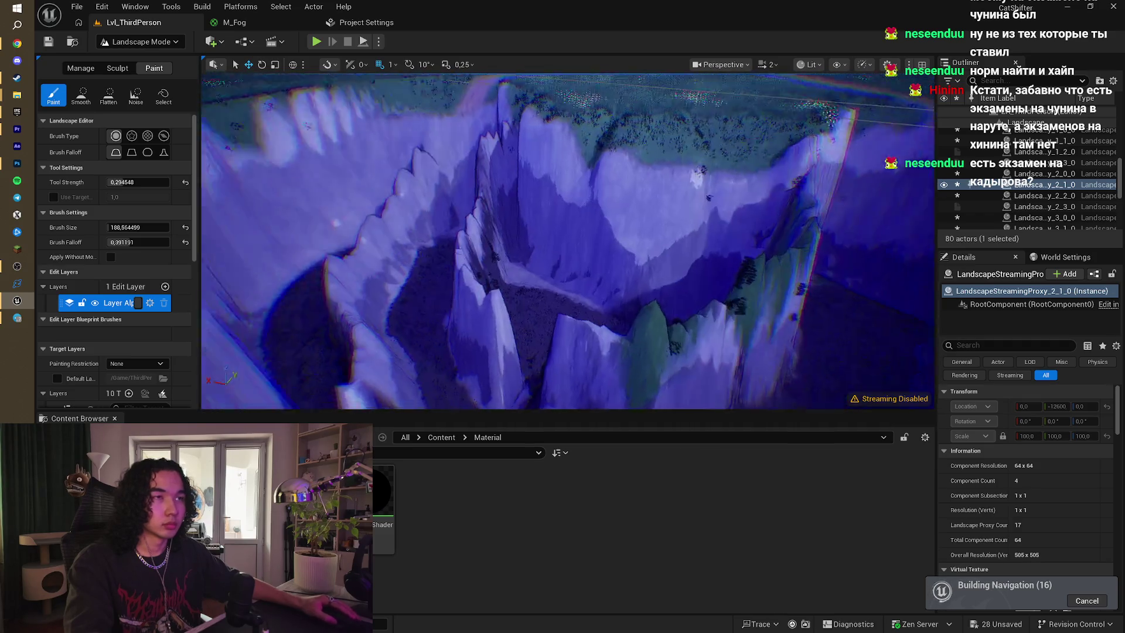
{"action": "scroll", "coordinate": [480, 202], "scroll_direction": "up", "scroll_amount": 5}
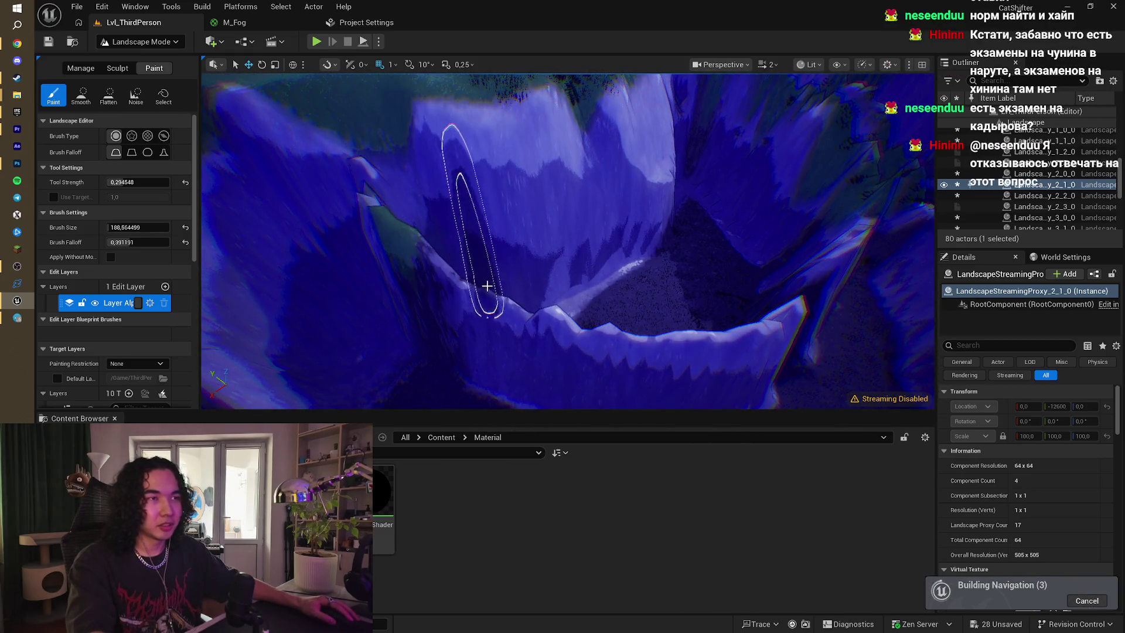
{"action": "left_click_drag", "start_coordinate": [536, 316], "coordinate": [604, 330]}
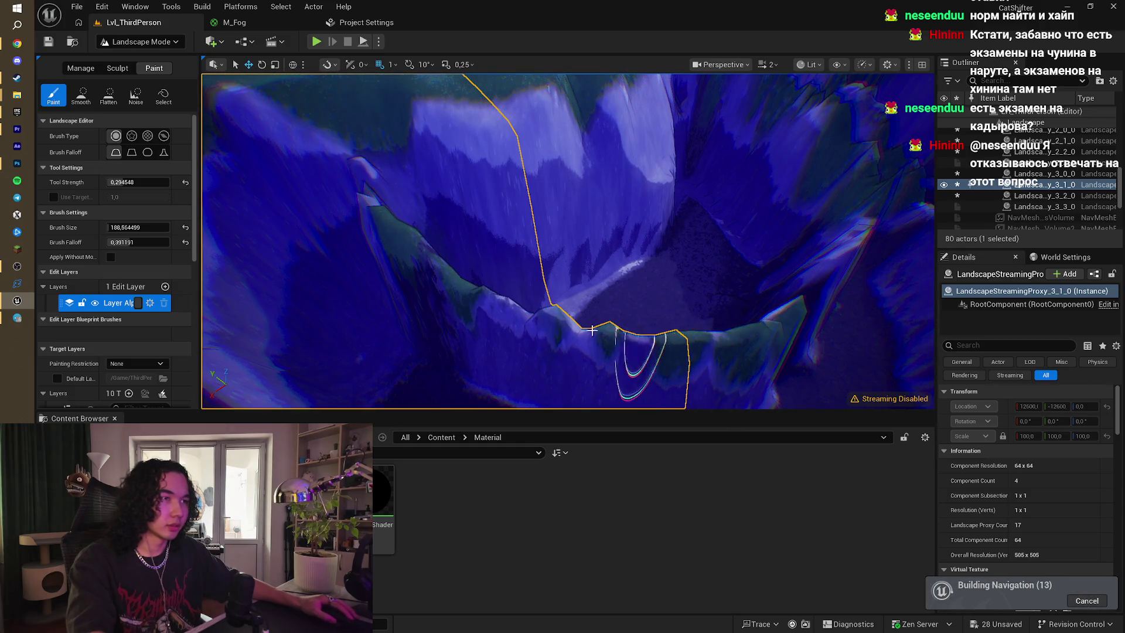
{"action": "left_click_drag", "start_coordinate": [511, 305], "coordinate": [512, 305]}
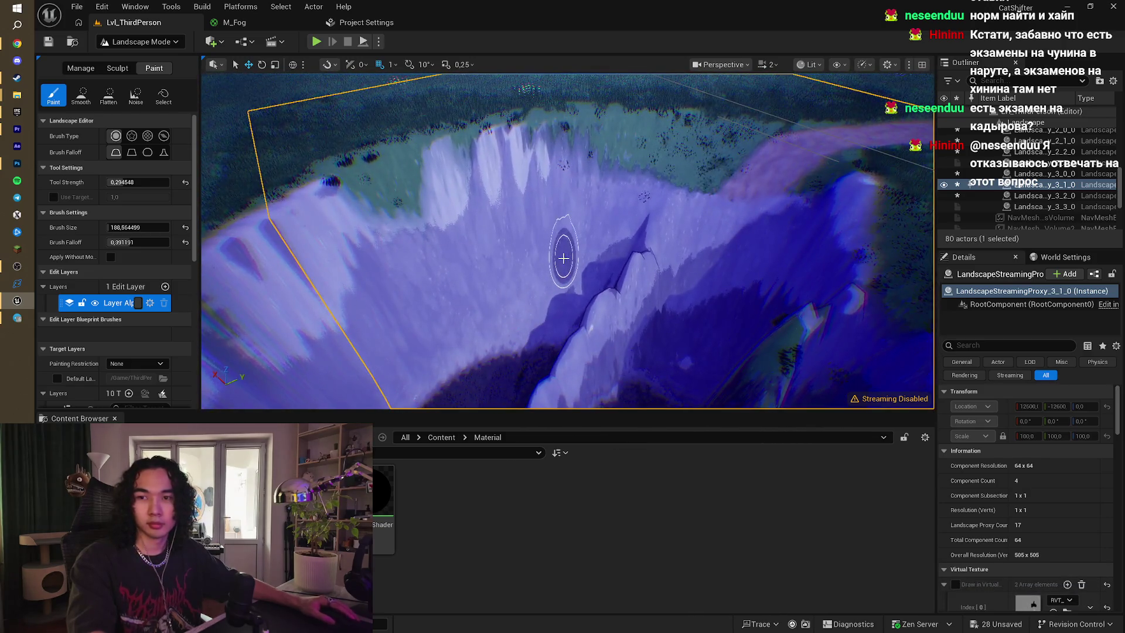
{"action": "left_click_drag", "start_coordinate": [612, 267], "coordinate": [612, 266]}
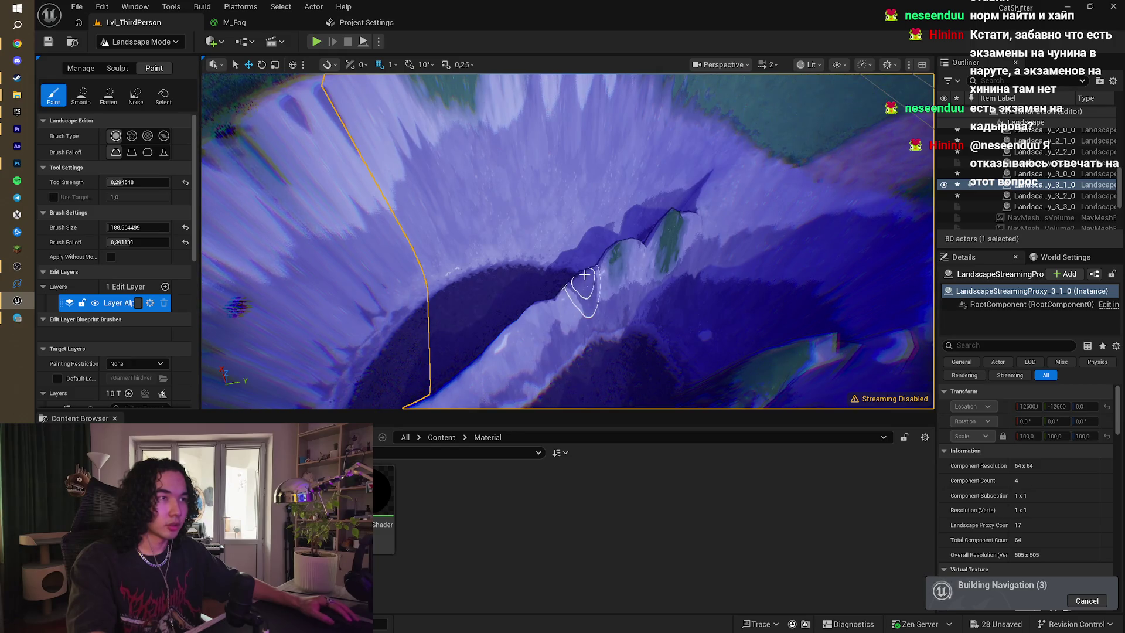
{"action": "mouse_move", "coordinate": [498, 337]}
{"action": "left_mouse_down"}
{"action": "mouse_move", "coordinate": [572, 322]}
{"action": "mouse_move", "coordinate": [477, 314]}
{"action": "mouse_move", "coordinate": [515, 314]}
{"action": "mouse_move", "coordinate": [347, 265]}
{"action": "mouse_move", "coordinate": [392, 274]}
{"action": "left_mouse_up"}
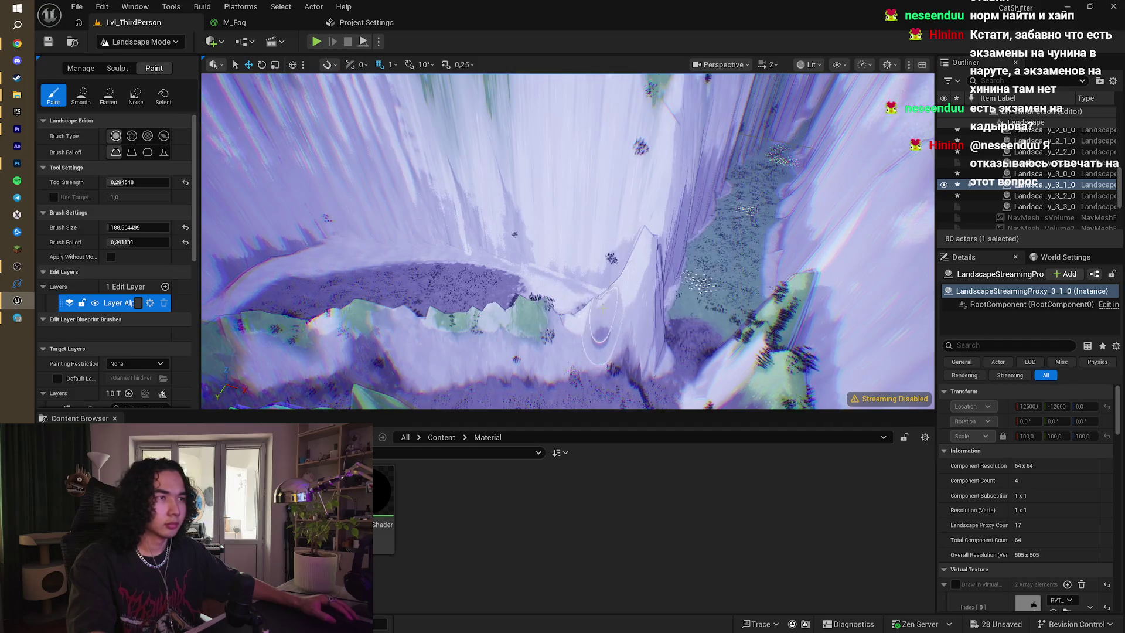
{"action": "left_click_drag", "start_coordinate": [644, 235], "coordinate": [666, 271]}
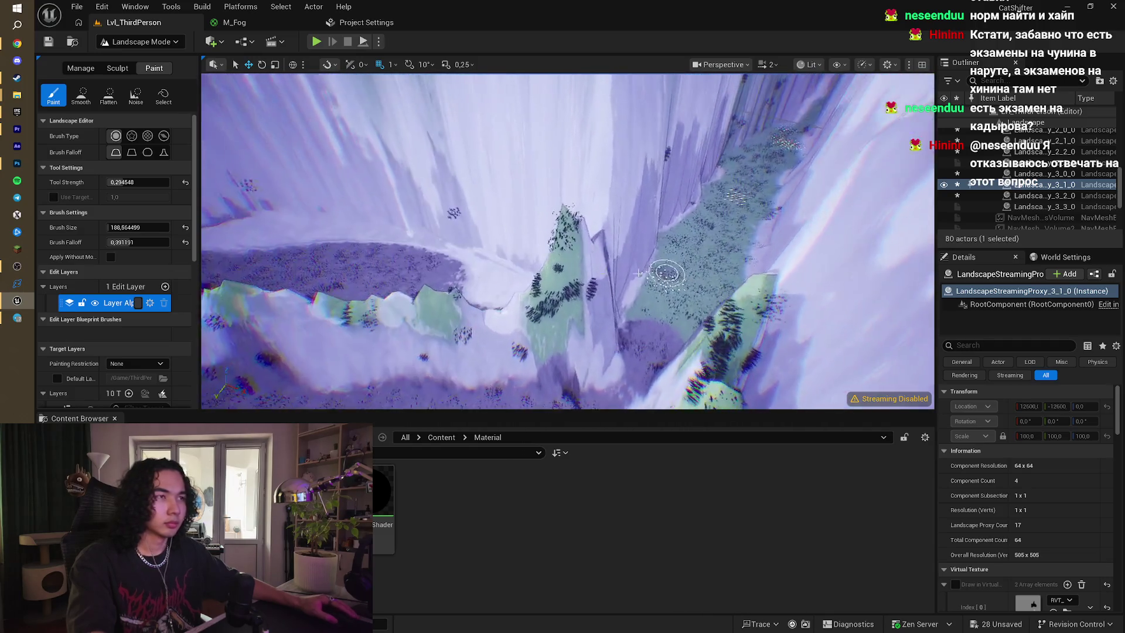
{"action": "scroll", "coordinate": [109, 306], "scroll_direction": "down", "scroll_amount": 3}
{"action": "scroll", "coordinate": [110, 307], "scroll_direction": "down", "scroll_amount": 2}
{"action": "left_click", "coordinate": [117, 345]}
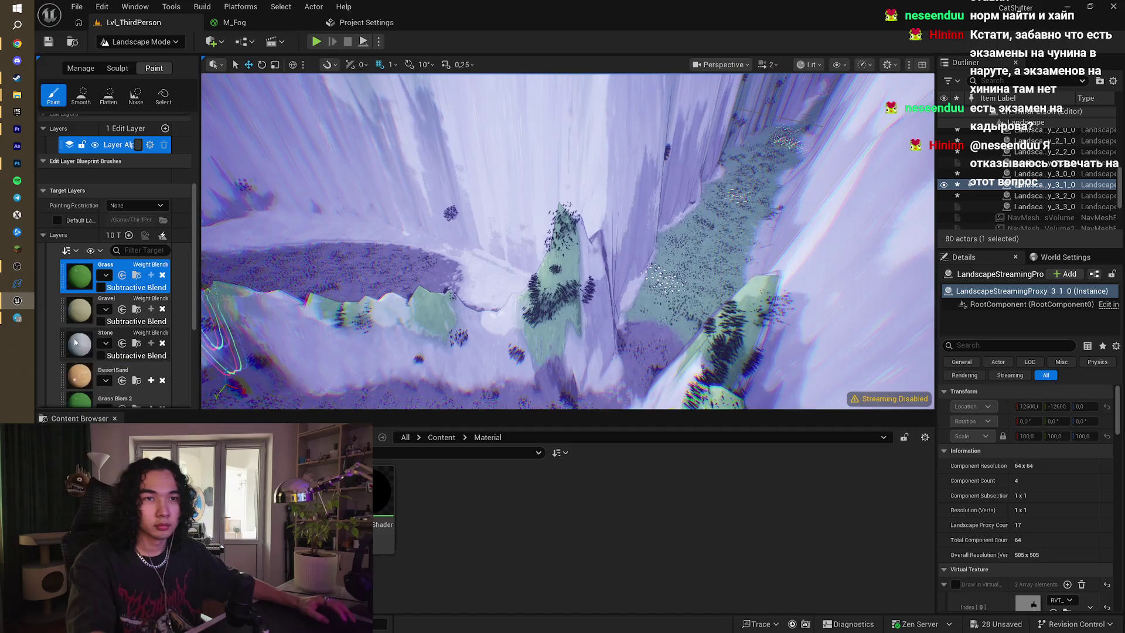
- Paint the Grass layer across the cliff face and cliff top
{"action": "mouse_move", "coordinate": [515, 378]}
{"action": "left_mouse_down"}
{"action": "mouse_move", "coordinate": [557, 329]}
{"action": "mouse_move", "coordinate": [515, 235]}
{"action": "left_mouse_up"}
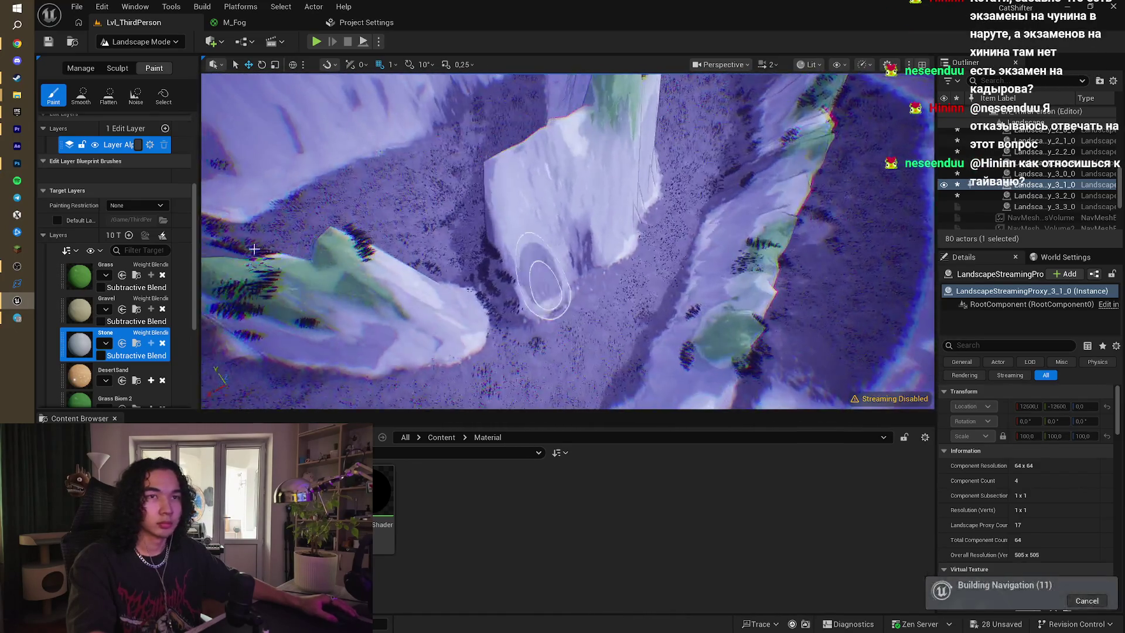
{"action": "left_click", "coordinate": [79, 275]}
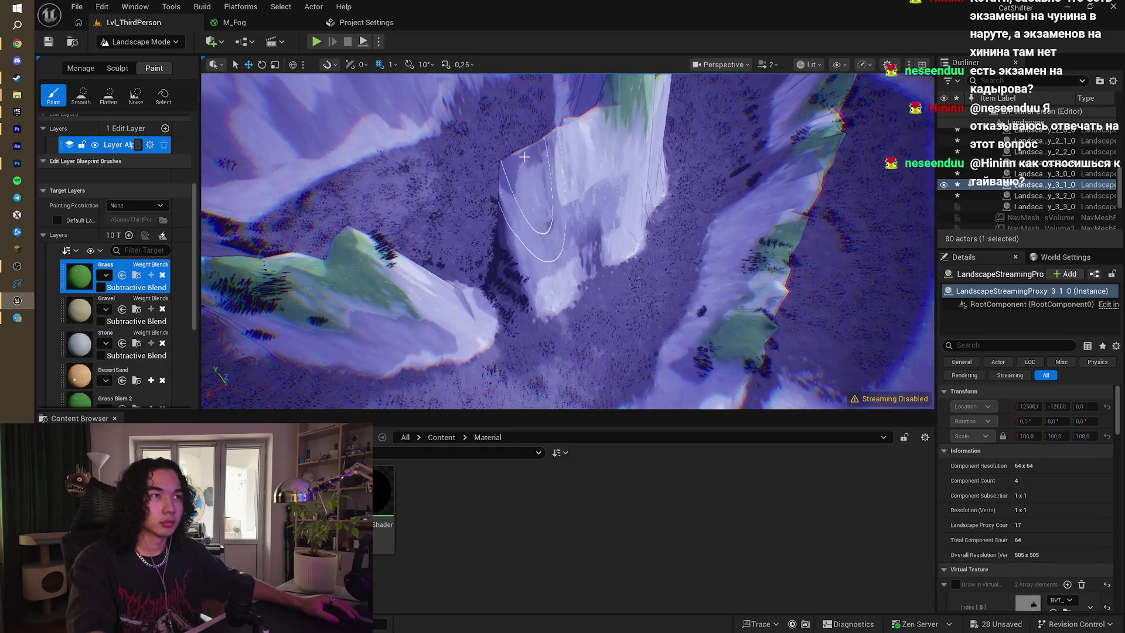
{"action": "left_click_drag", "start_coordinate": [528, 153], "coordinate": [589, 128]}
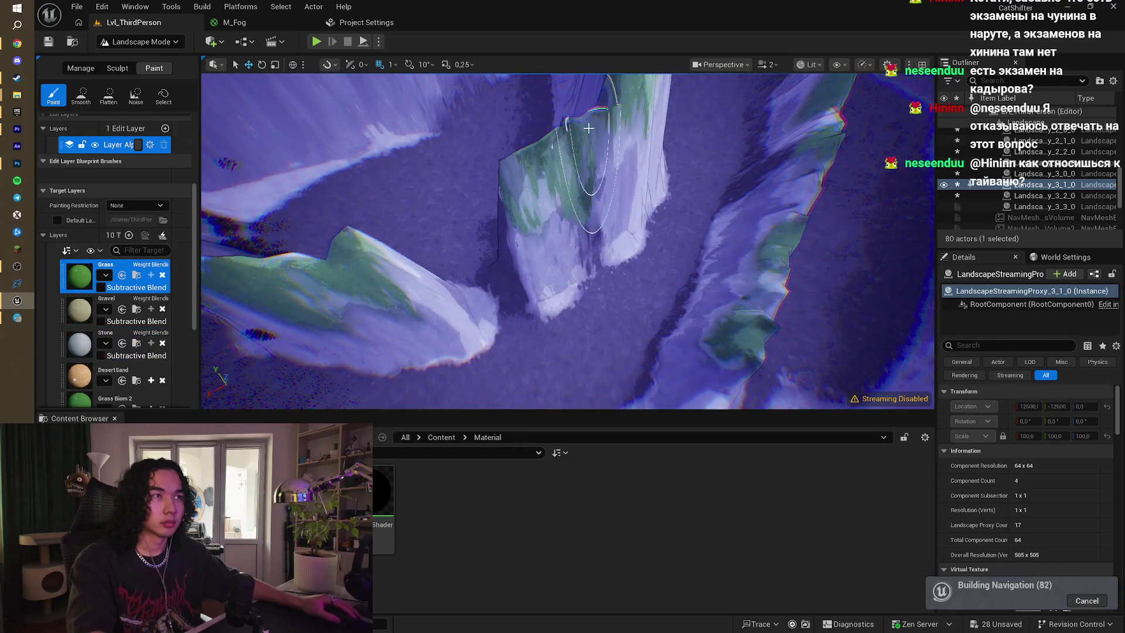
{"action": "left_click_drag", "start_coordinate": [663, 116], "coordinate": [662, 116]}
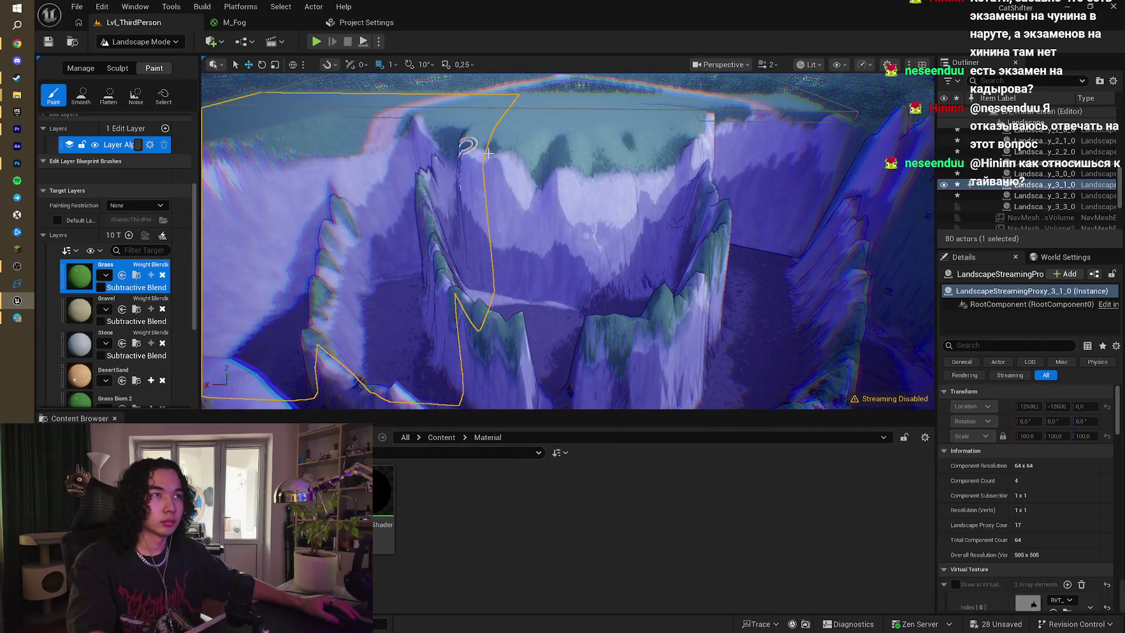
{"action": "left_click_drag", "start_coordinate": [488, 153], "coordinate": [675, 162]}
- Paint the Stone layer down the cliff wall and start playing the level
{"action": "left_click", "coordinate": [79, 344]}
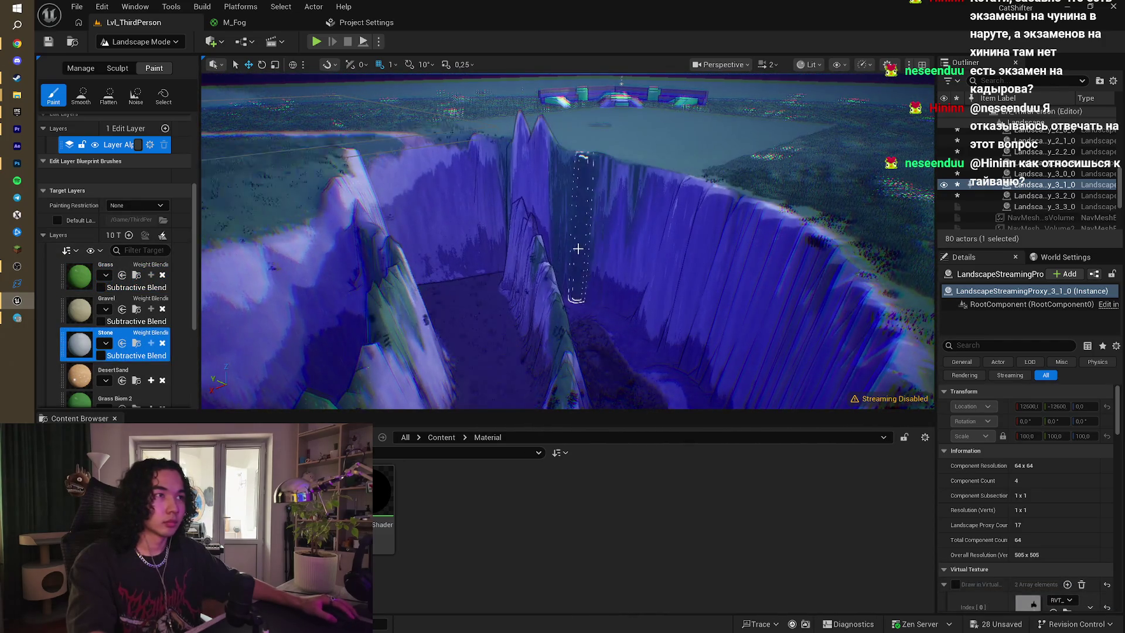
{"action": "scroll", "coordinate": [575, 243], "scroll_direction": "up", "scroll_amount": 3}
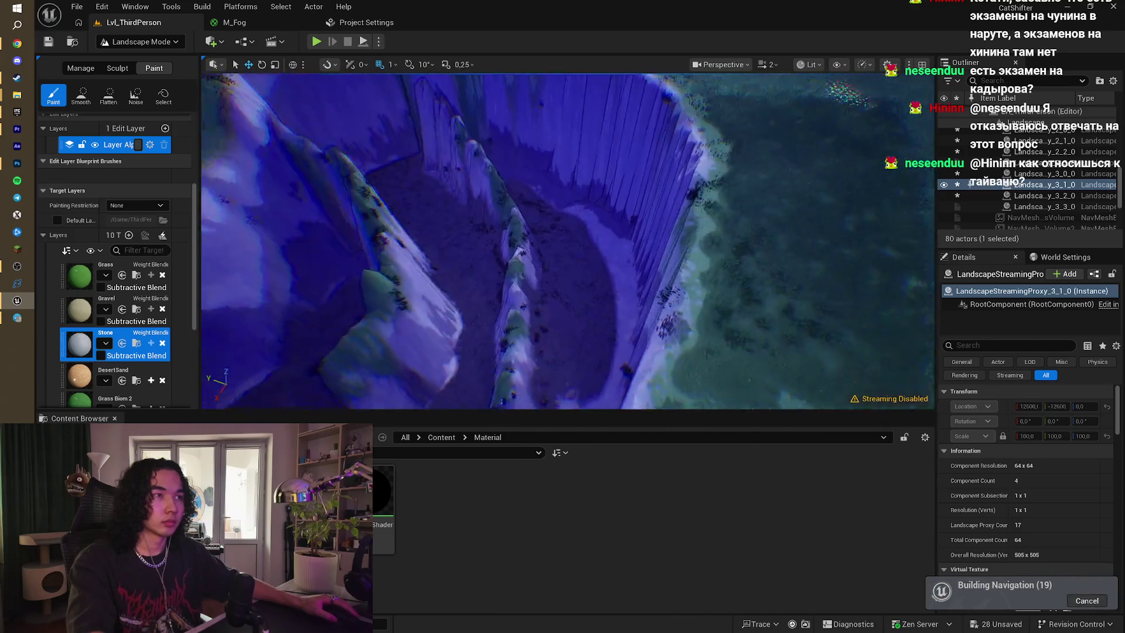
{"action": "mouse_move", "coordinate": [729, 193]}
{"action": "left_mouse_down"}
{"action": "mouse_move", "coordinate": [693, 231]}
{"action": "mouse_move", "coordinate": [677, 230]}
{"action": "left_mouse_up"}
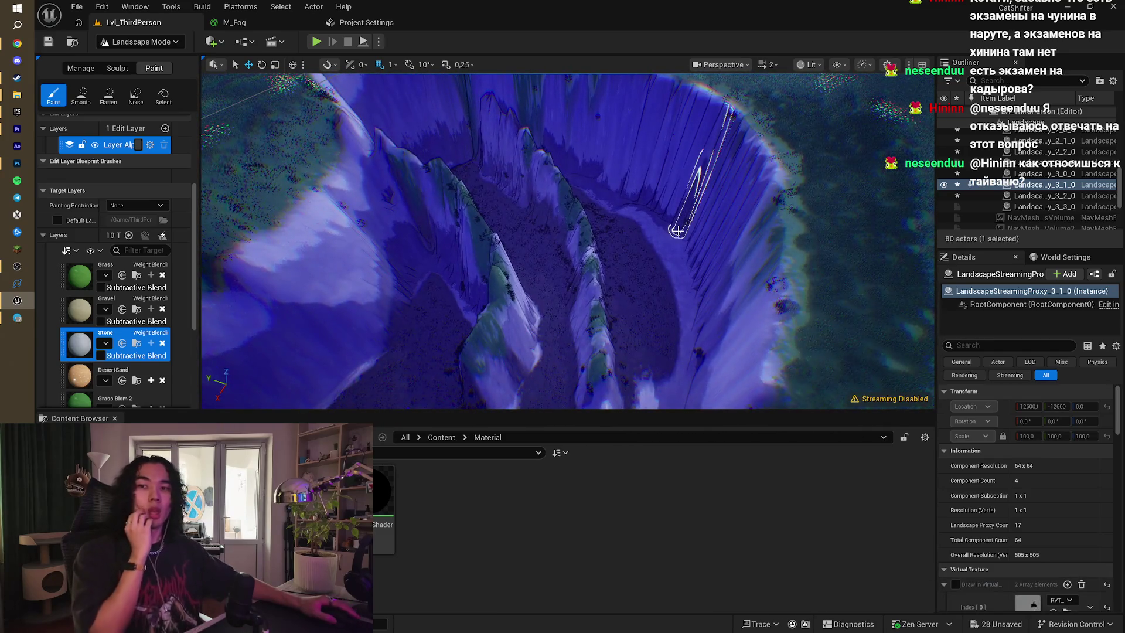
{"action": "scroll", "coordinate": [677, 230], "scroll_direction": "down", "scroll_amount": 5}
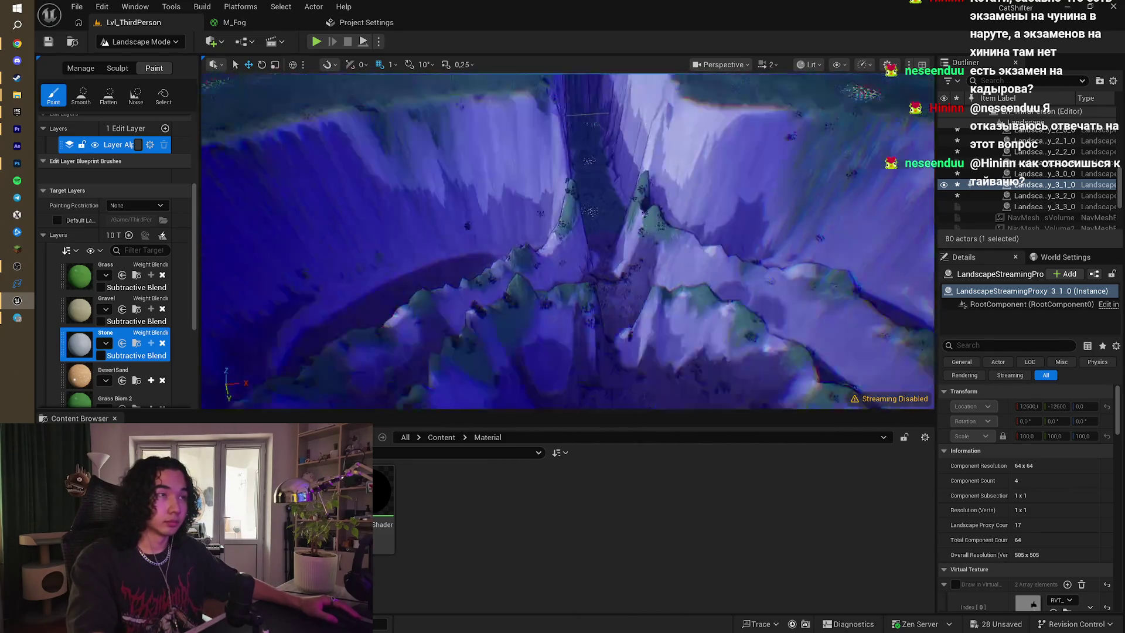
{"action": "left_click", "coordinate": [316, 42]}
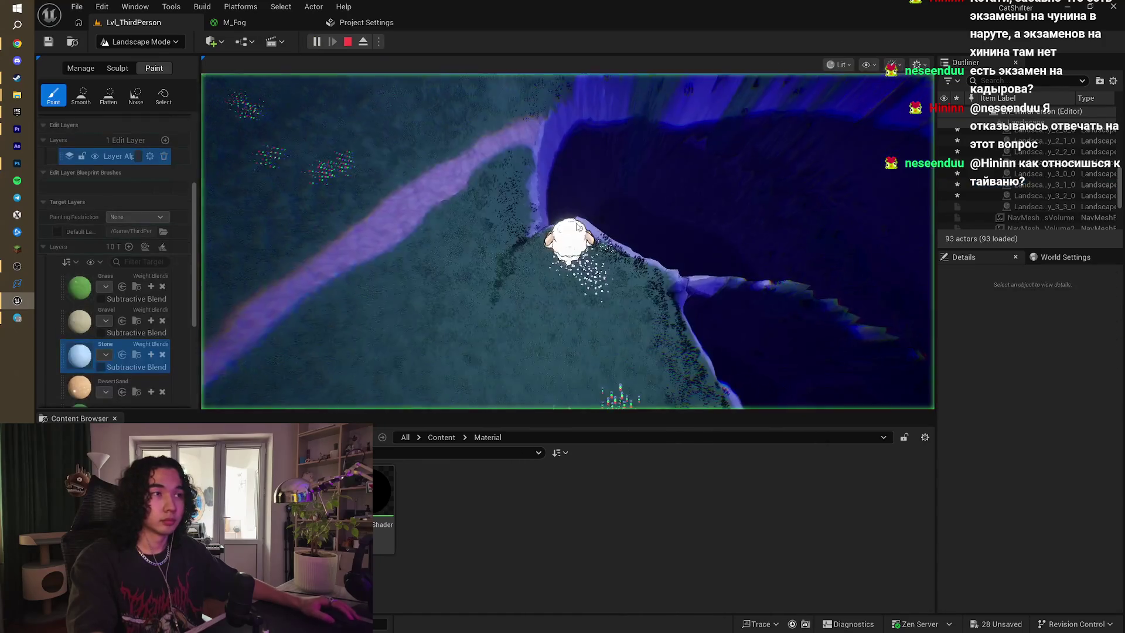
- Walk the sheep forward through the painted canyon, then end the play session
{"action": "key", "text": "w"}
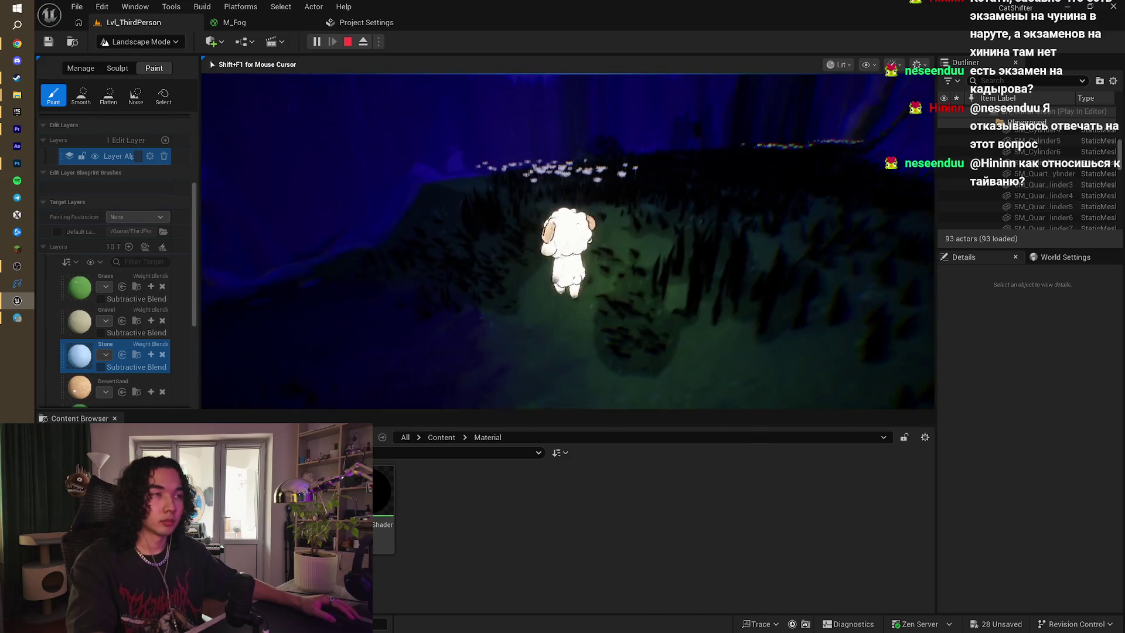
{"action": "key", "text": "Escape"}
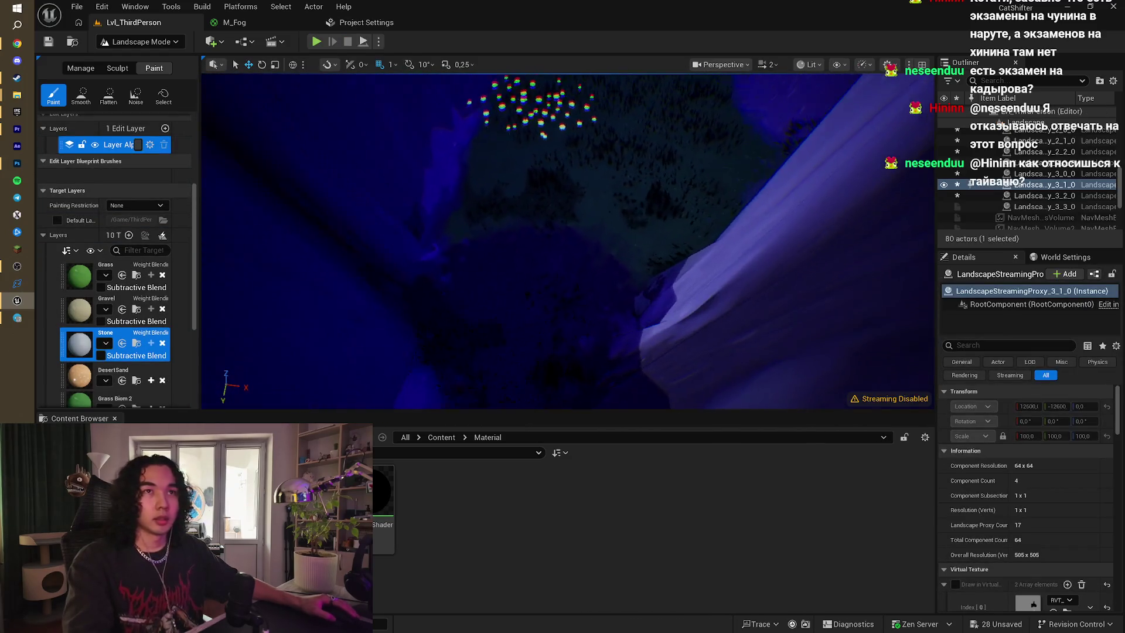
- Choose the Sculpt tab's Smooth tool and smooth the terrain around the flower patch
{"action": "left_click", "coordinate": [80, 94]}
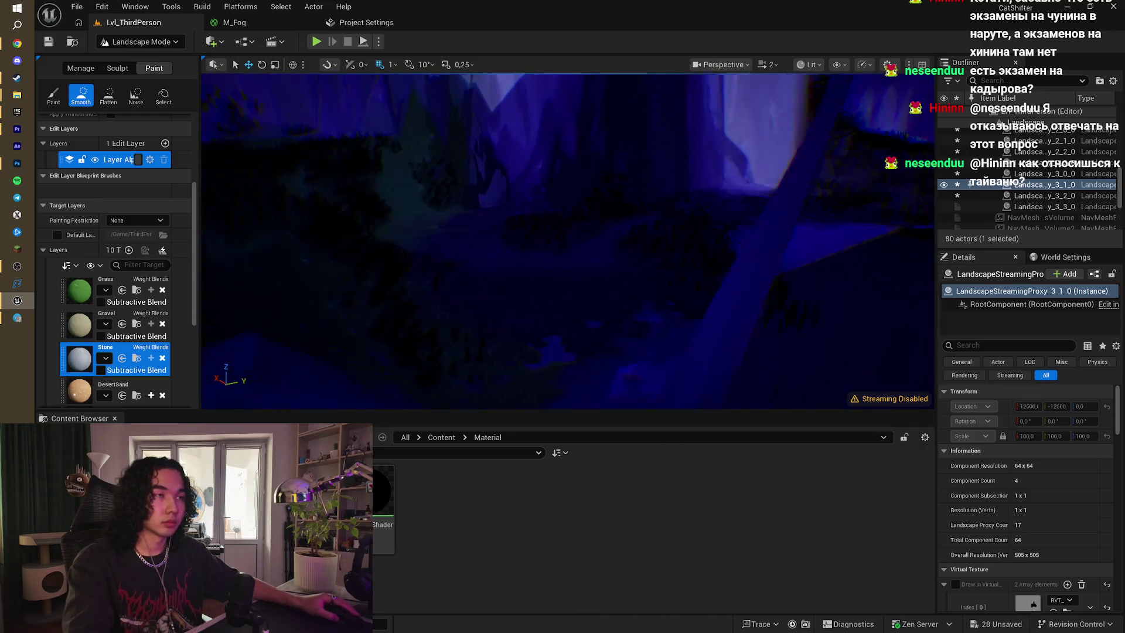
{"action": "scroll", "coordinate": [88, 205], "scroll_direction": "up", "scroll_amount": 3}
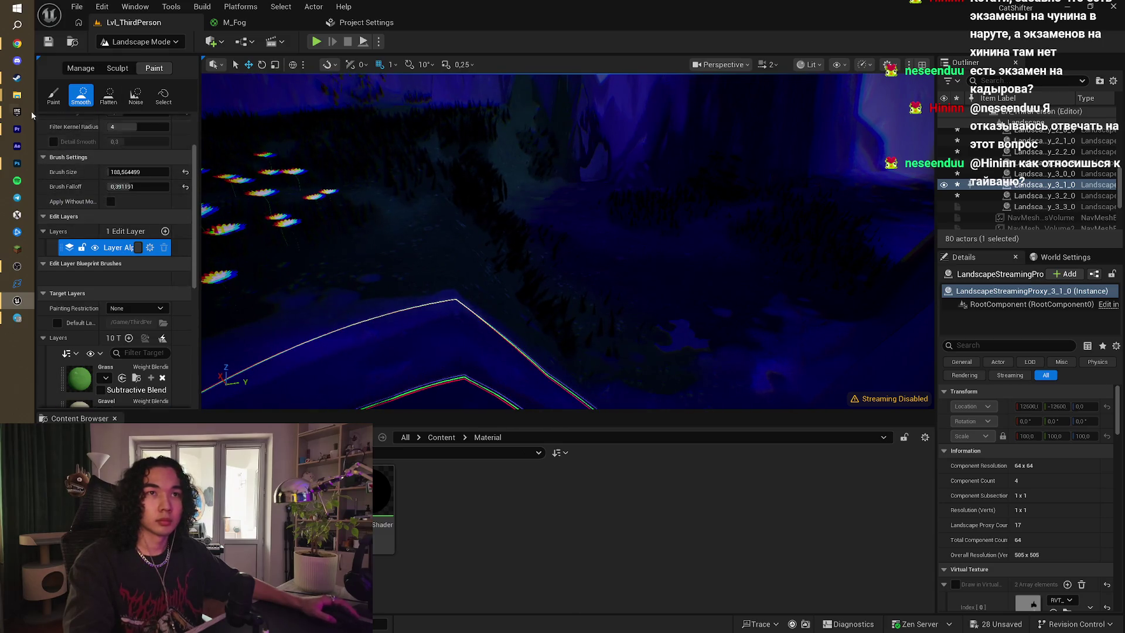
{"action": "left_click", "coordinate": [53, 95]}
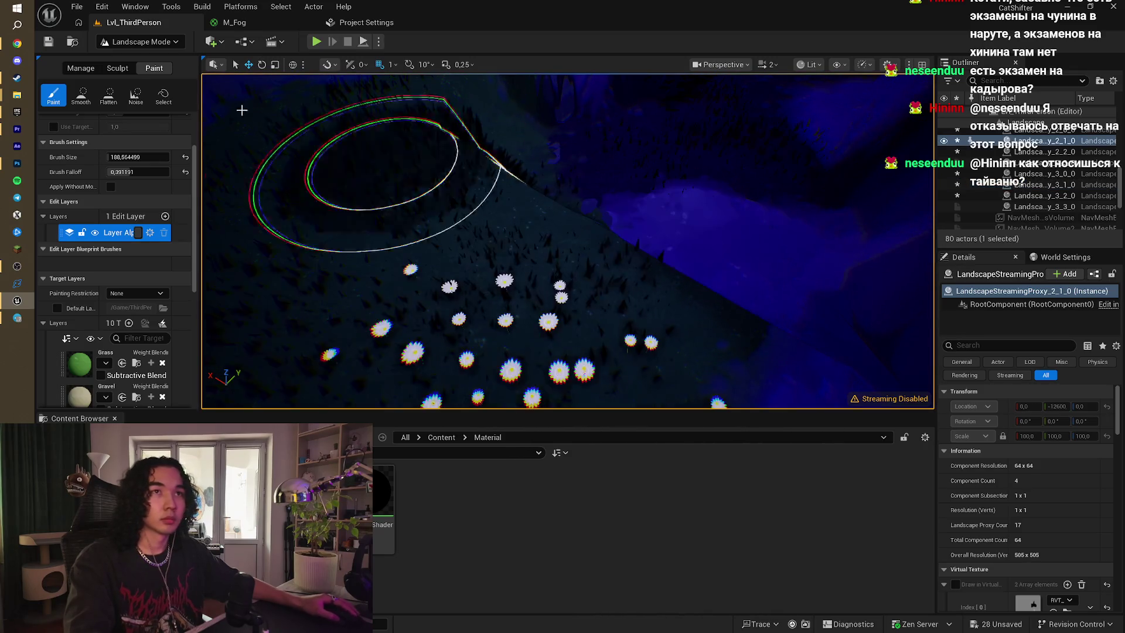
{"action": "left_click", "coordinate": [117, 69]}
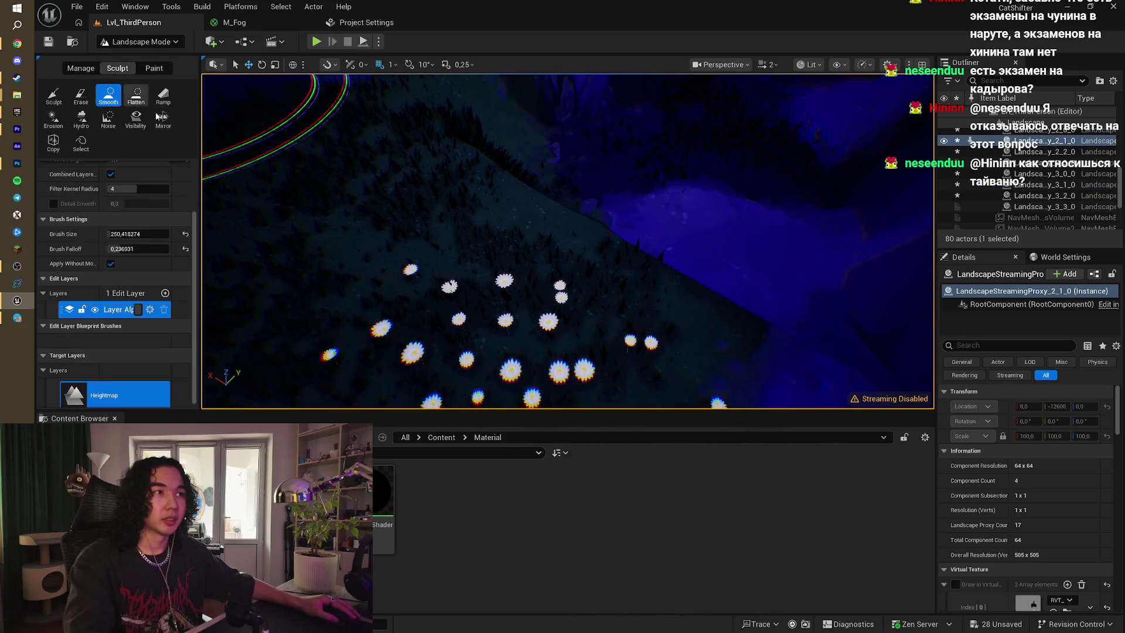
{"action": "left_click", "coordinate": [61, 100]}
{"action": "left_click", "coordinate": [113, 98]}
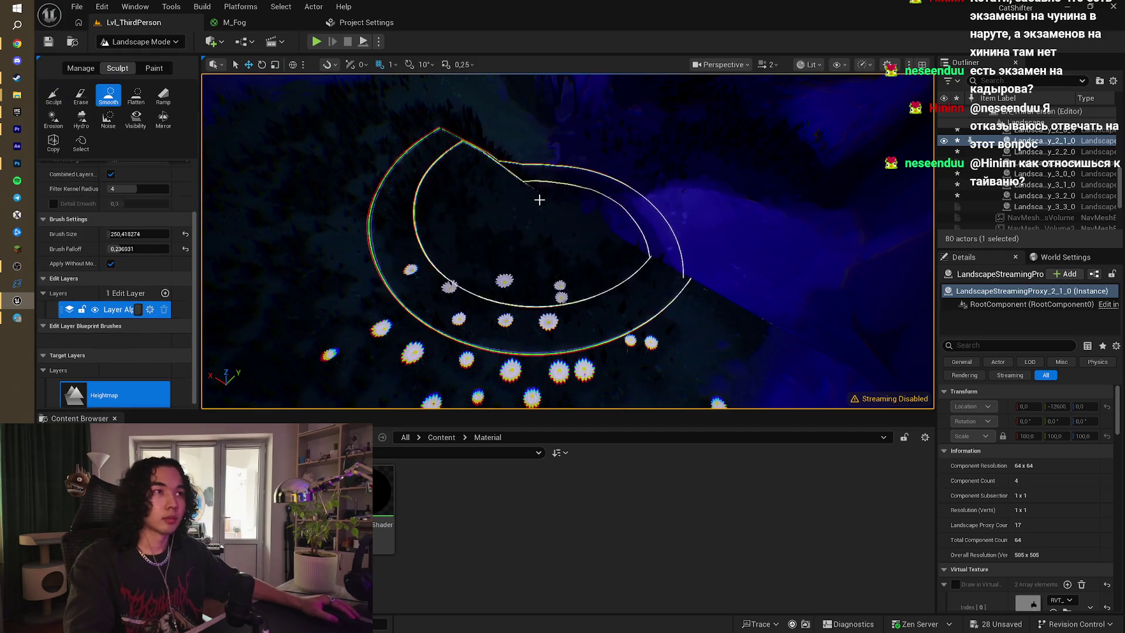
{"action": "scroll", "coordinate": [615, 258], "scroll_direction": "up", "scroll_amount": 3}
{"action": "scroll", "coordinate": [527, 240], "scroll_direction": "down", "scroll_amount": 5}
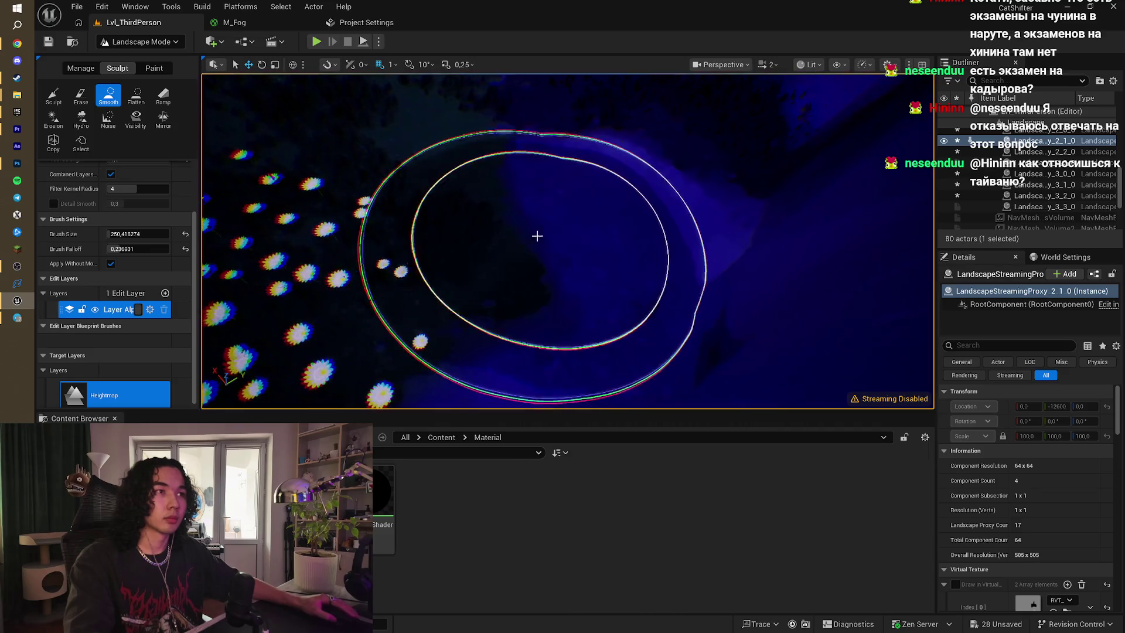
{"action": "mouse_move", "coordinate": [499, 264]}
{"action": "left_mouse_down"}
{"action": "mouse_move", "coordinate": [485, 306]}
{"action": "mouse_move", "coordinate": [246, 334]}
{"action": "left_mouse_up"}
{"action": "left_click_drag", "start_coordinate": [301, 289], "coordinate": [316, 340]}
{"action": "scroll", "coordinate": [415, 269], "scroll_direction": "up", "scroll_amount": 5}
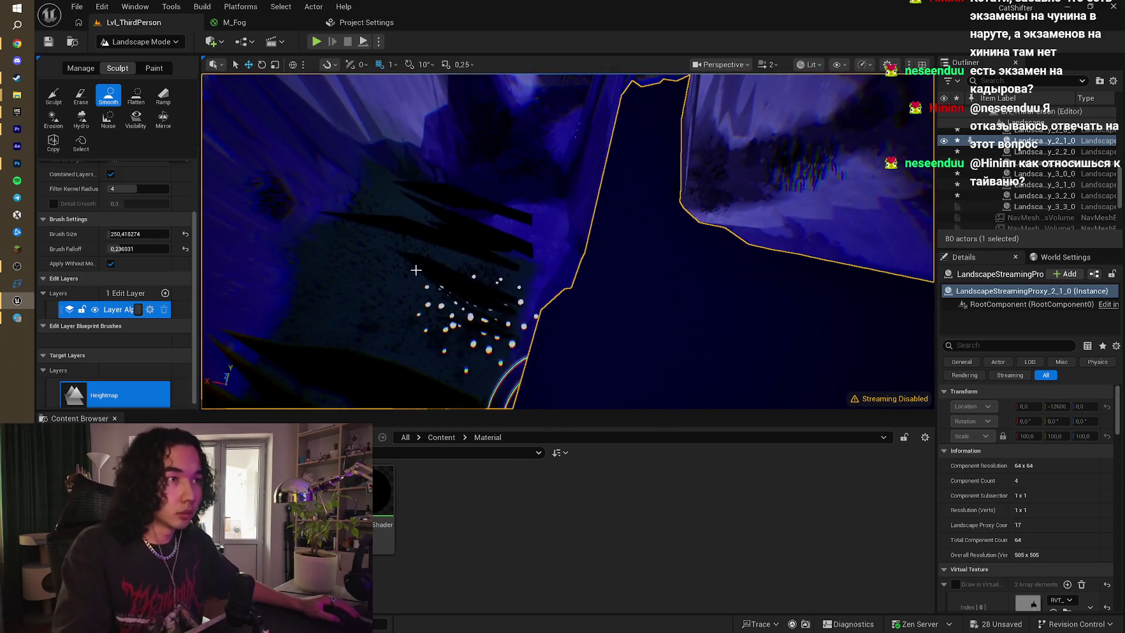
- Smooth the jagged cliff face above the grassy slope
{"action": "mouse_move", "coordinate": [424, 271]}
{"action": "left_mouse_down"}
{"action": "mouse_move", "coordinate": [442, 264]}
{"action": "mouse_move", "coordinate": [420, 175]}
{"action": "left_mouse_up"}
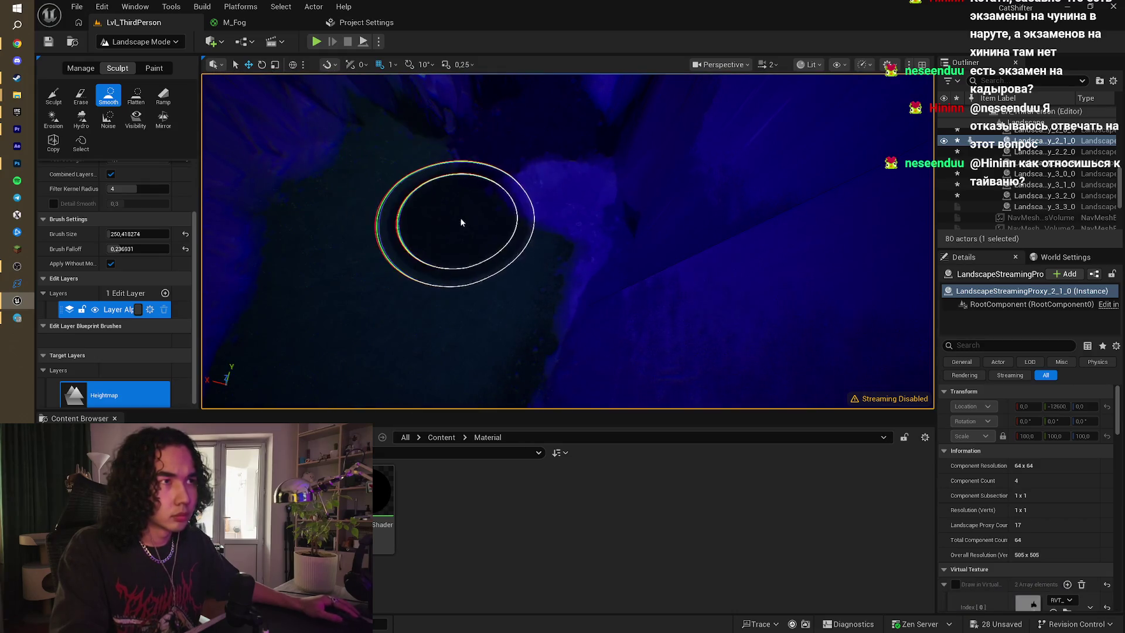
{"action": "mouse_move", "coordinate": [510, 254]}
{"action": "left_mouse_down"}
{"action": "mouse_move", "coordinate": [516, 175]}
{"action": "mouse_move", "coordinate": [518, 196]}
{"action": "mouse_move", "coordinate": [498, 185]}
{"action": "mouse_move", "coordinate": [602, 200]}
{"action": "mouse_move", "coordinate": [583, 158]}
{"action": "mouse_move", "coordinate": [572, 173]}
{"action": "left_mouse_up"}
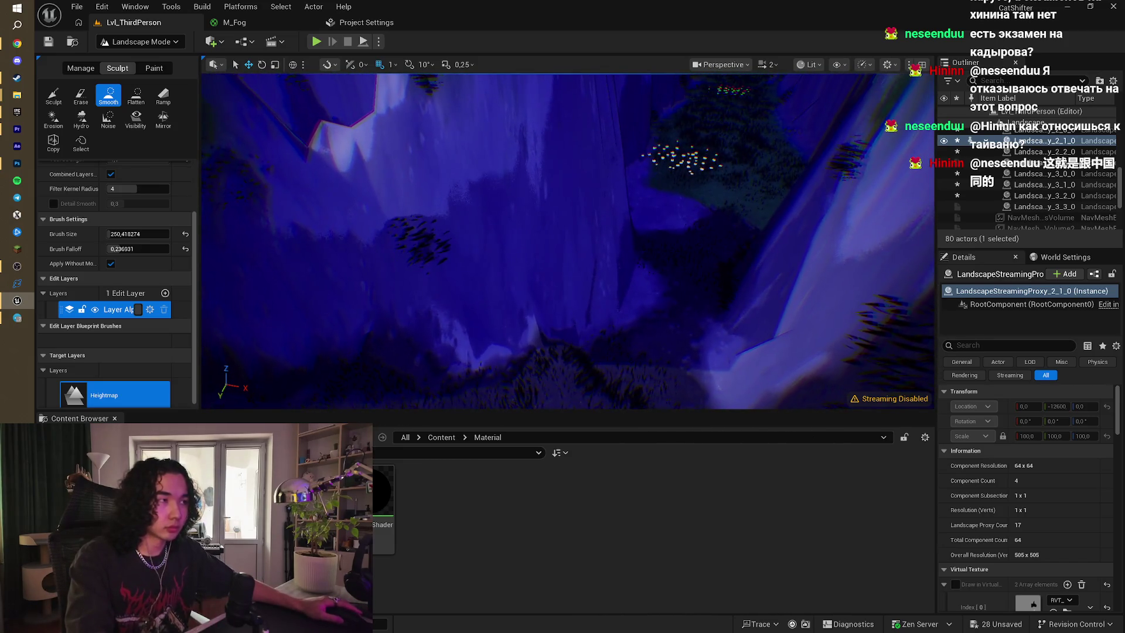
{"action": "mouse_move", "coordinate": [588, 211]}
{"action": "left_mouse_down"}
{"action": "mouse_move", "coordinate": [585, 234]}
{"action": "mouse_move", "coordinate": [577, 211]}
{"action": "left_mouse_up"}
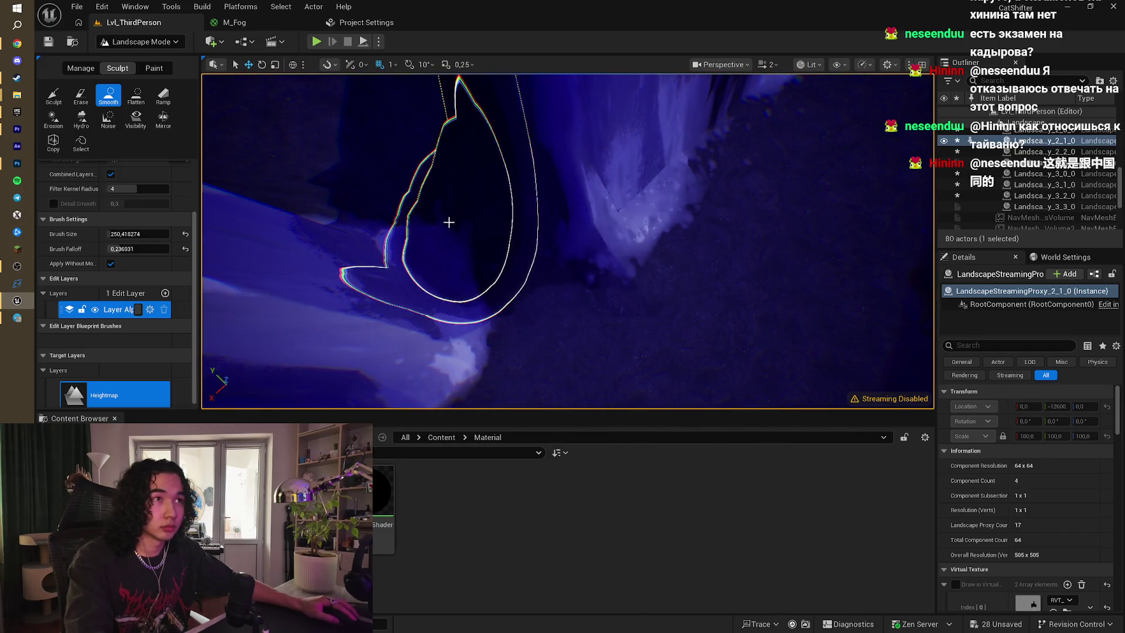
{"action": "mouse_move", "coordinate": [435, 211]}
{"action": "left_mouse_down"}
{"action": "mouse_move", "coordinate": [409, 206]}
{"action": "mouse_move", "coordinate": [428, 201]}
{"action": "left_mouse_up"}
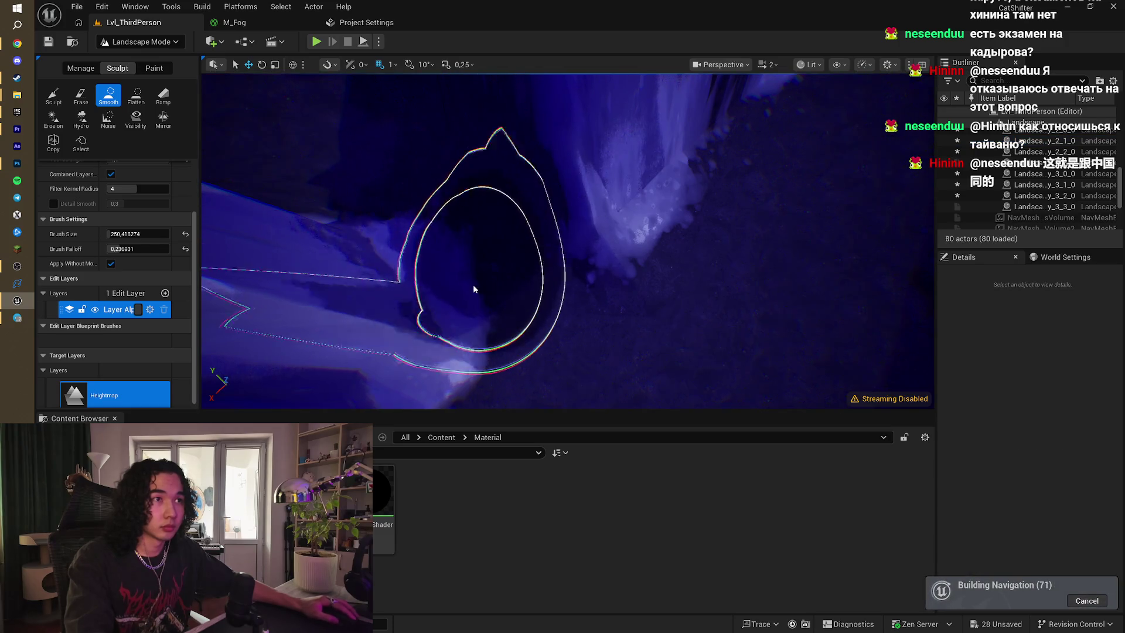
{"action": "left_click_drag", "start_coordinate": [568, 240], "coordinate": [560, 249]}
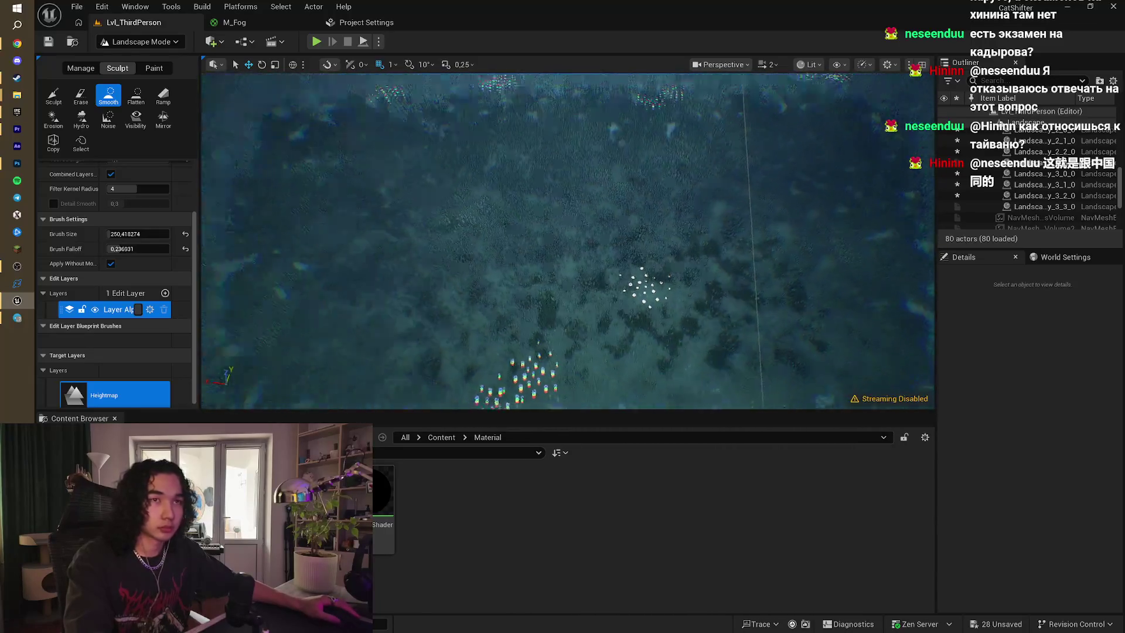
- Switch to Foliage mode and select the SM_Tree_1 and second green tree types
{"action": "left_click", "coordinate": [136, 42]}
{"action": "left_click", "coordinate": [123, 82]}
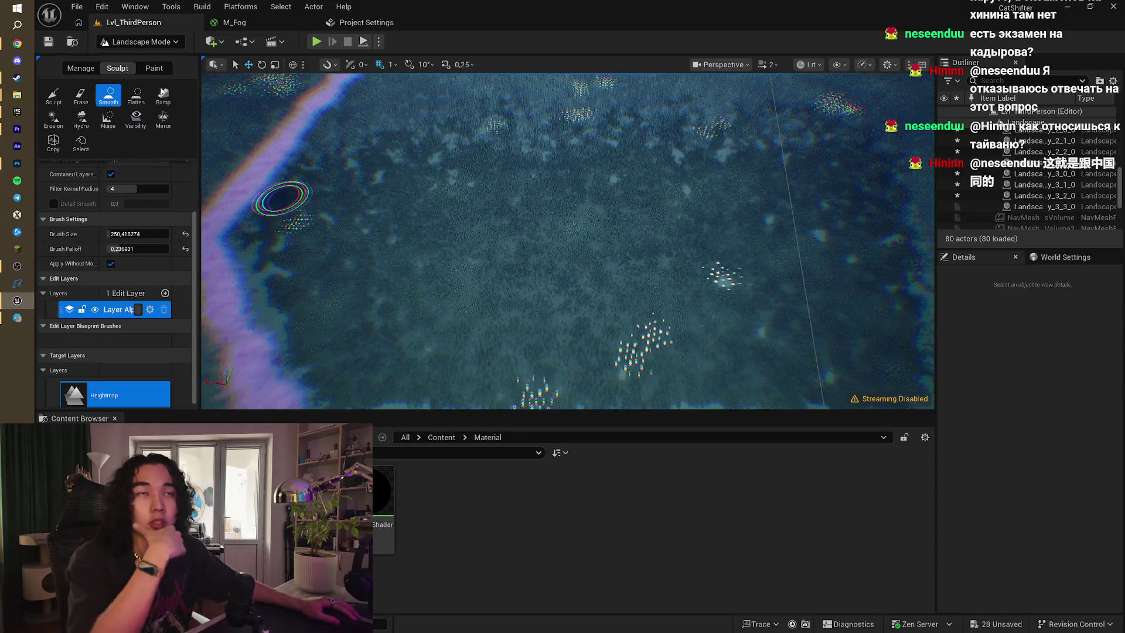
{"action": "left_click", "coordinate": [442, 437]}
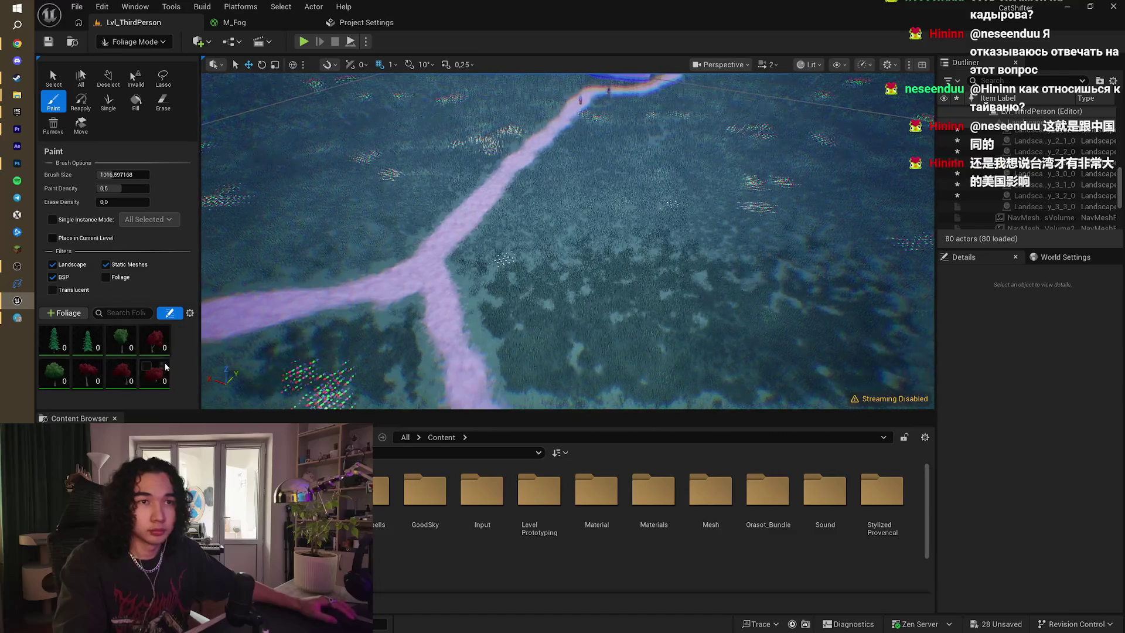
{"action": "left_click", "coordinate": [127, 345]}
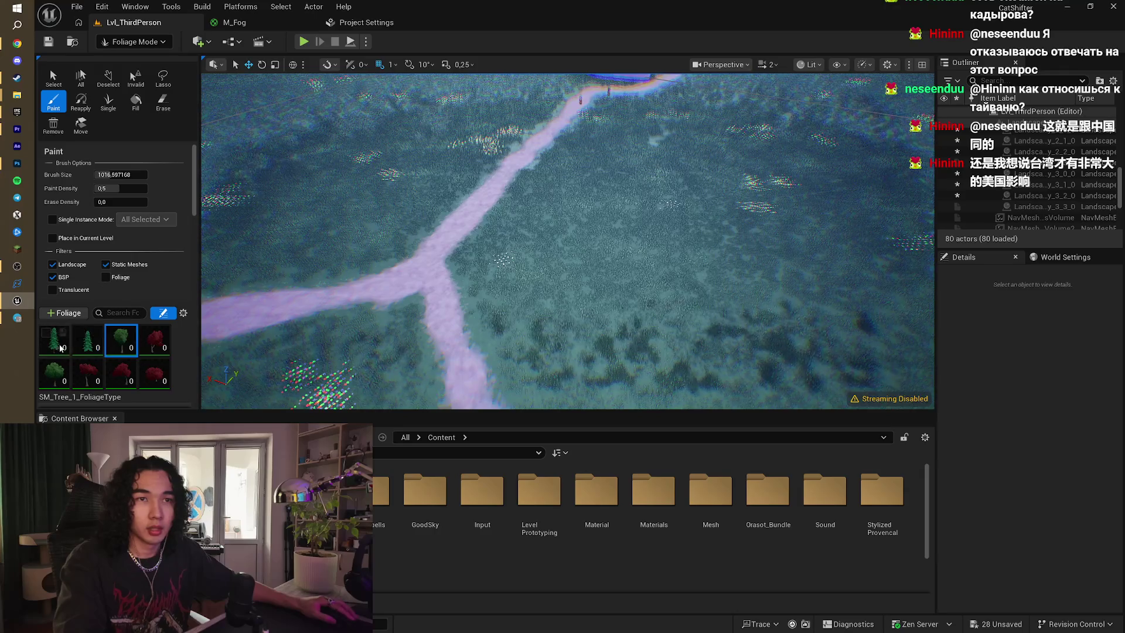
{"action": "left_click", "coordinate": [54, 373], "text": "shift"}
{"action": "scroll", "coordinate": [162, 380], "scroll_direction": "down", "scroll_amount": 1}
{"action": "scroll", "coordinate": [161, 381], "scroll_direction": "down", "scroll_amount": 3}
{"action": "left_click", "coordinate": [122, 261]}
{"action": "left_click", "coordinate": [54, 294], "text": "ctrl"}
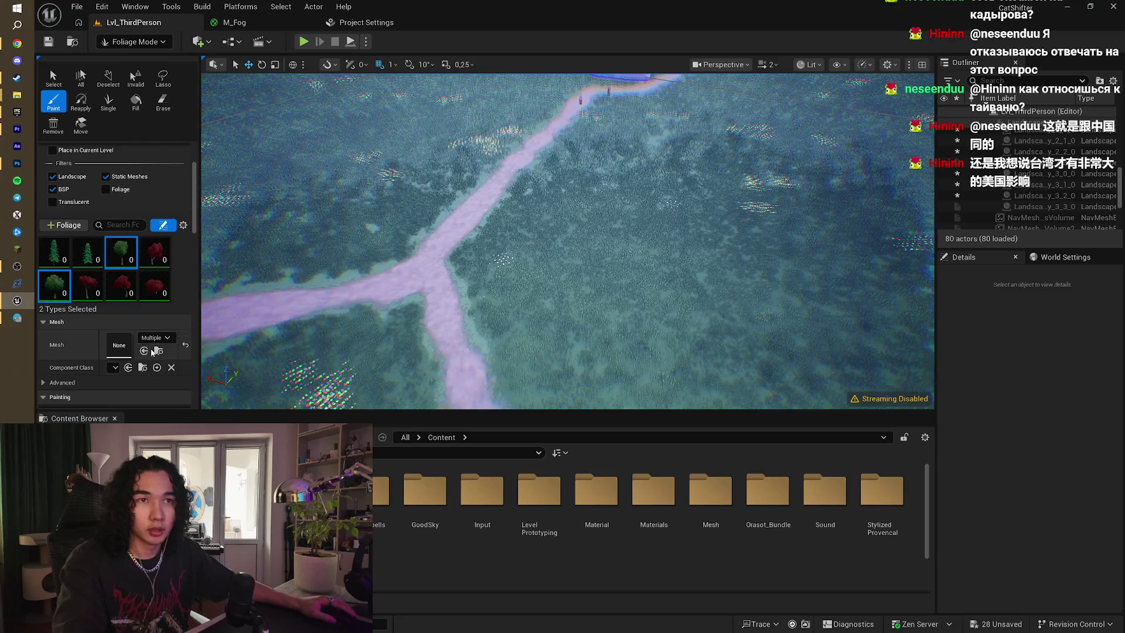
{"action": "scroll", "coordinate": [132, 358], "scroll_direction": "down", "scroll_amount": 4}
- Select the four red tree foliage types and set their density to 2
{"action": "left_click", "coordinate": [128, 325]}
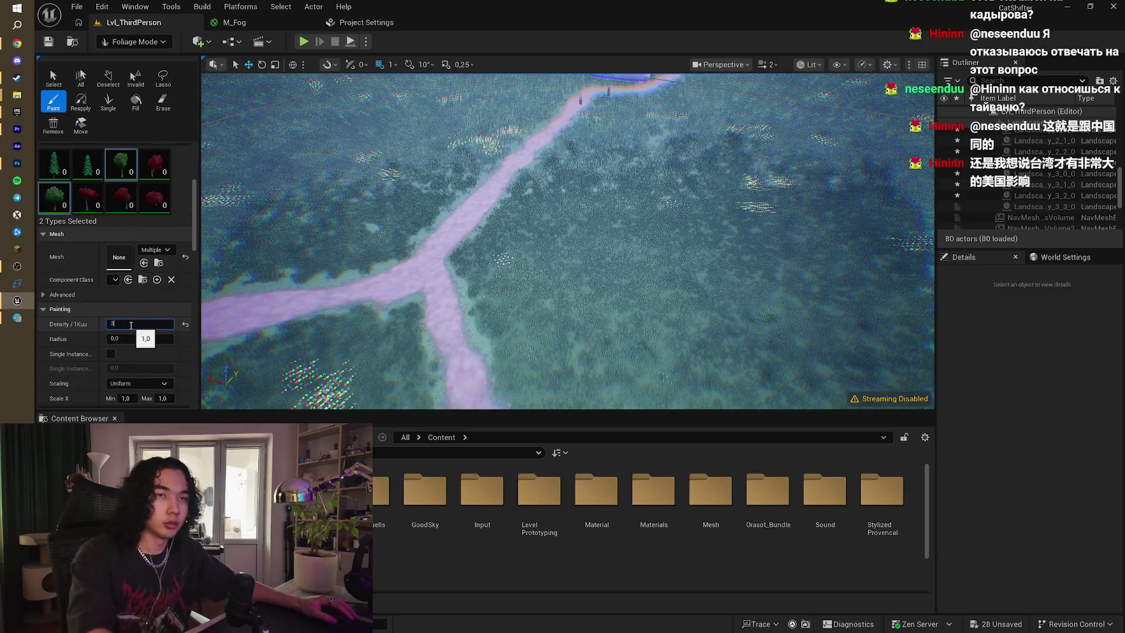
{"action": "left_click", "coordinate": [87, 168]}
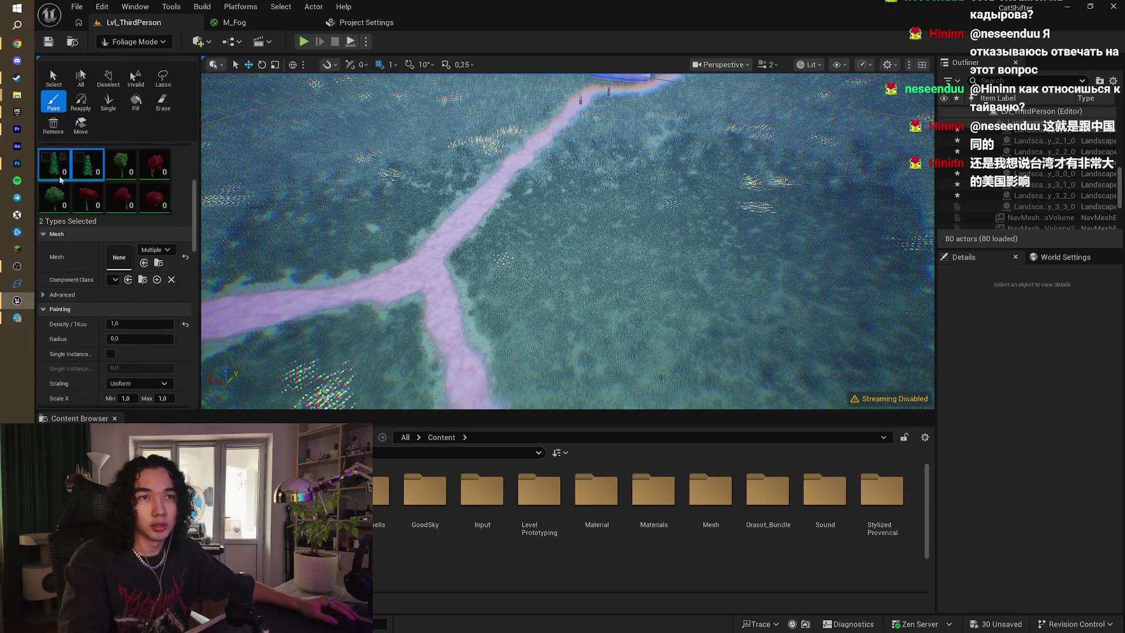
{"action": "left_click", "coordinate": [104, 198]}
{"action": "left_click", "coordinate": [155, 203], "text": "shift"}
{"action": "left_click", "coordinate": [146, 177], "text": "shift"}
{"action": "left_click", "coordinate": [54, 198], "text": "ctrl"}
{"action": "left_click", "coordinate": [118, 324]}
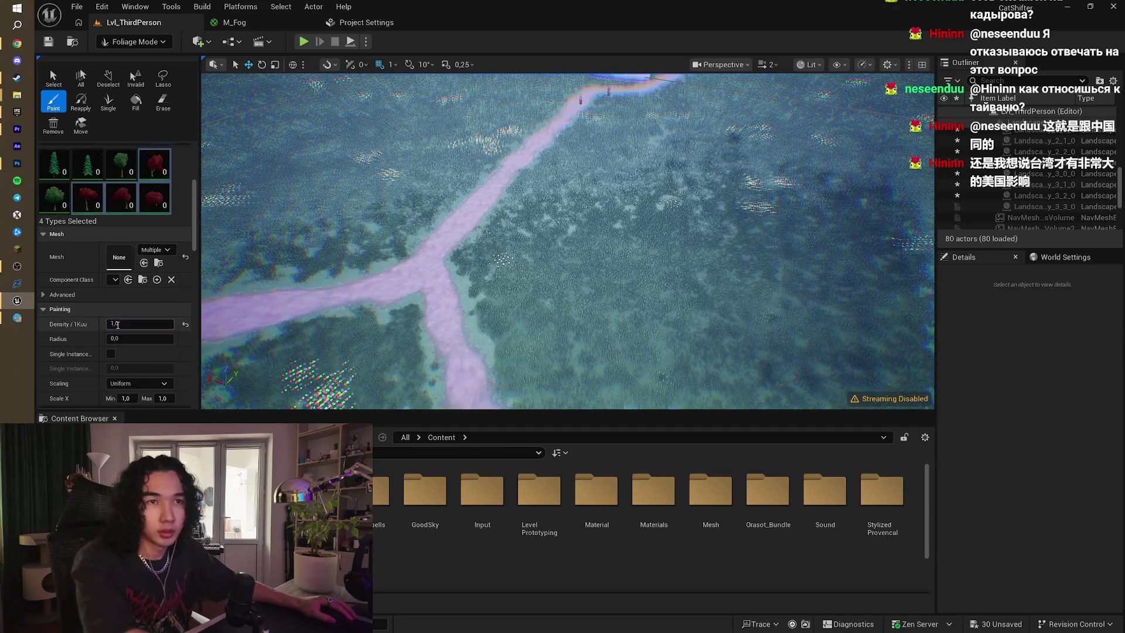
{"action": "left_click", "coordinate": [113, 324]}
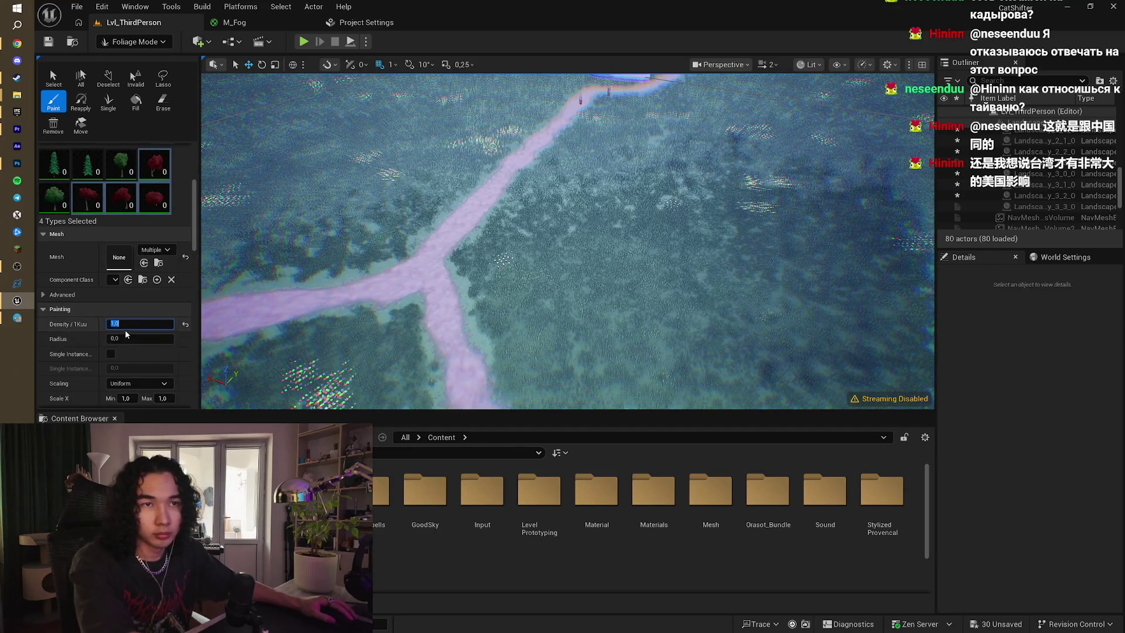
{"action": "type", "text": "2"}
- Set density 4 on SM_Tree_1 and the second green tree, then switch to Chrome
{"action": "left_click", "coordinate": [139, 294]}
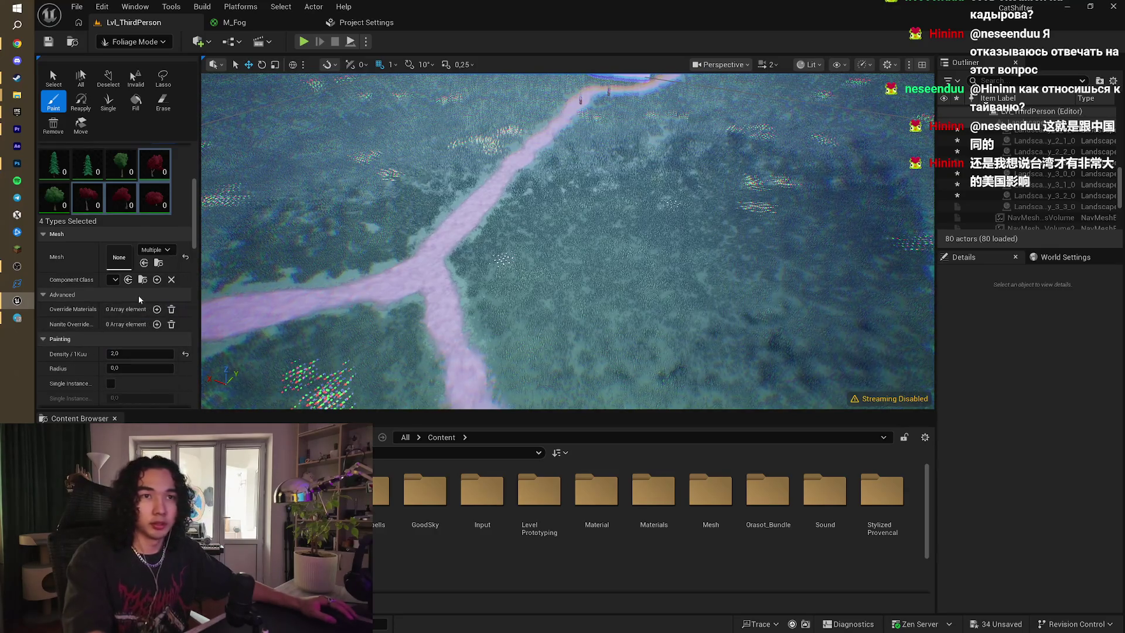
{"action": "left_click", "coordinate": [120, 175]}
{"action": "left_click", "coordinate": [63, 208], "text": "ctrl"}
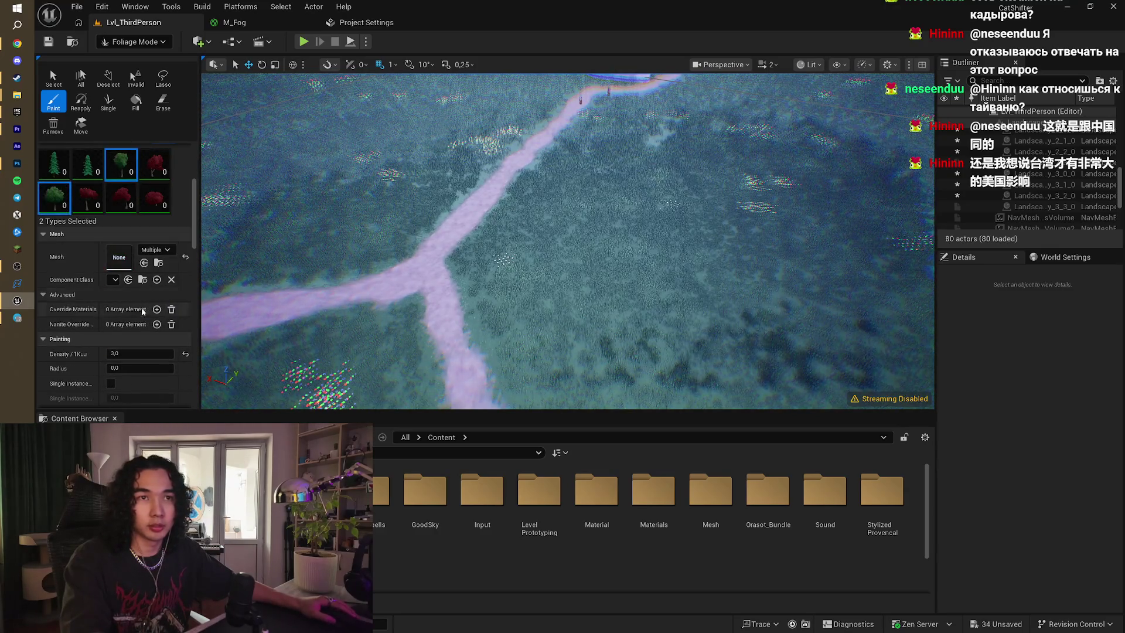
{"action": "left_click", "coordinate": [141, 354]}
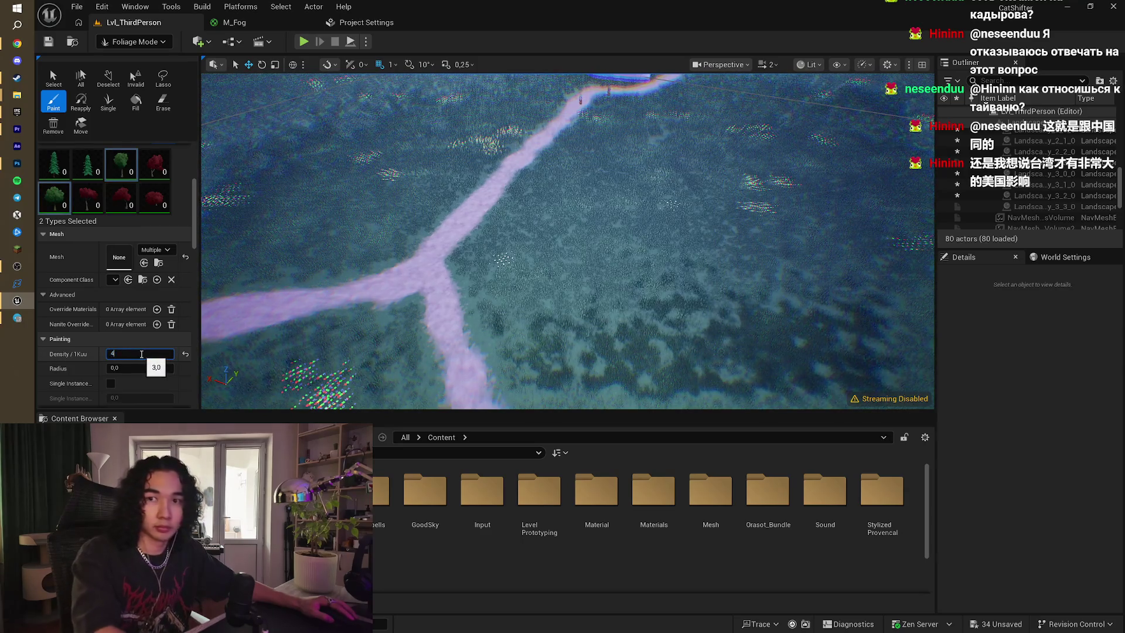
{"action": "type", "text": "4"}
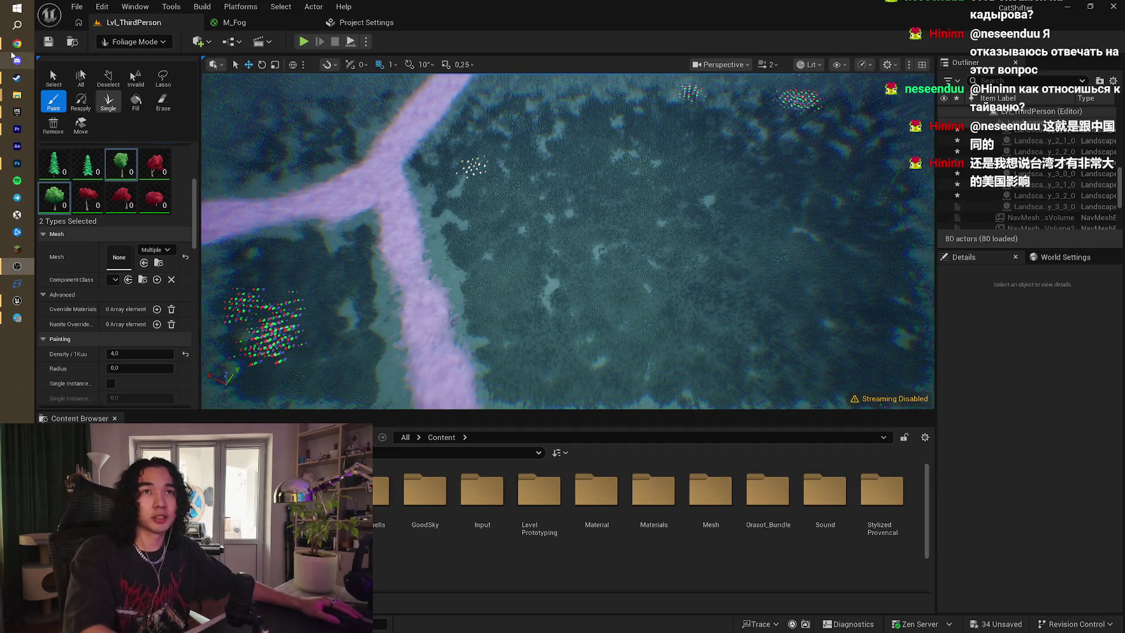
{"action": "left_click", "coordinate": [17, 43]}
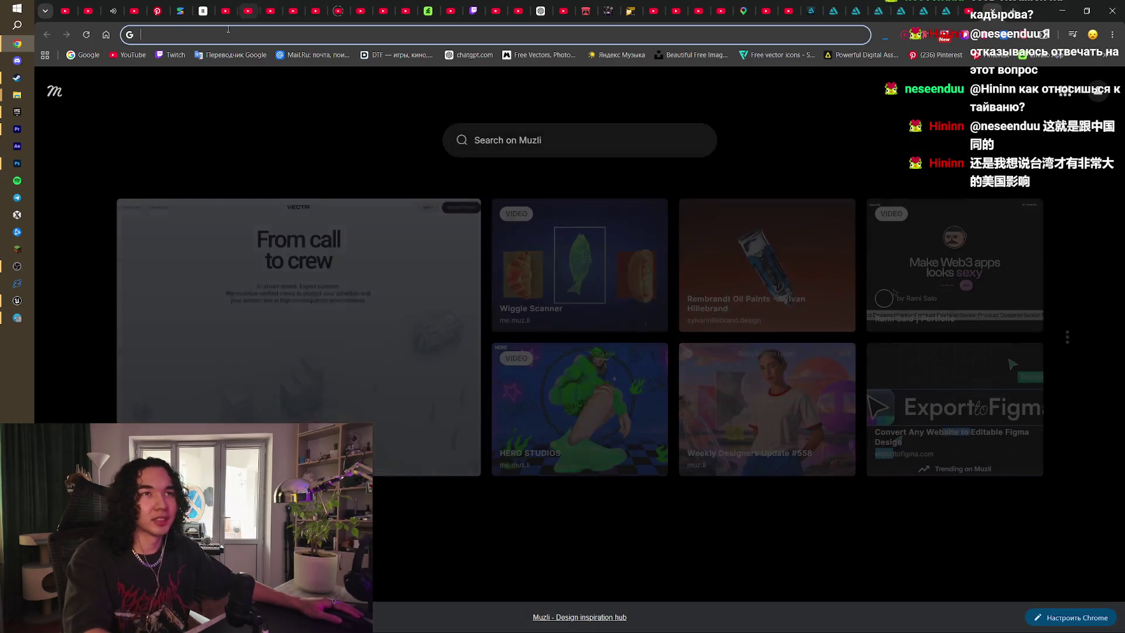
- Translate the pasted Chinese sentence into Russian in Google Translate, then minimize Chrome
{"action": "left_click", "coordinate": [231, 54]}
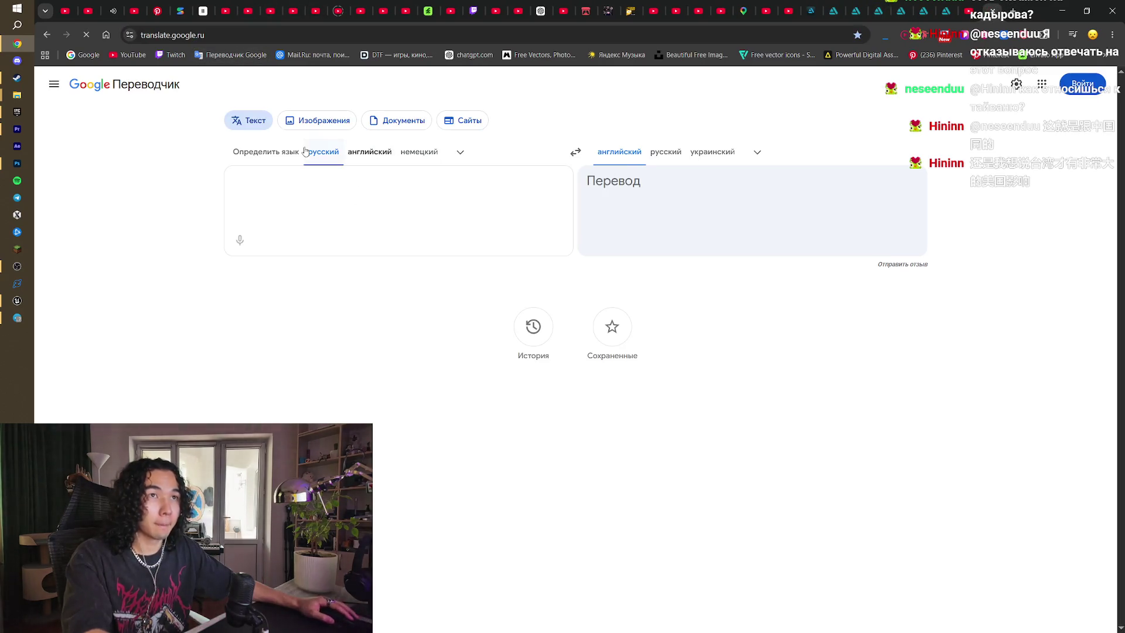
{"action": "type", "text": "还是我想说台湾才有非常大的美国影响"}
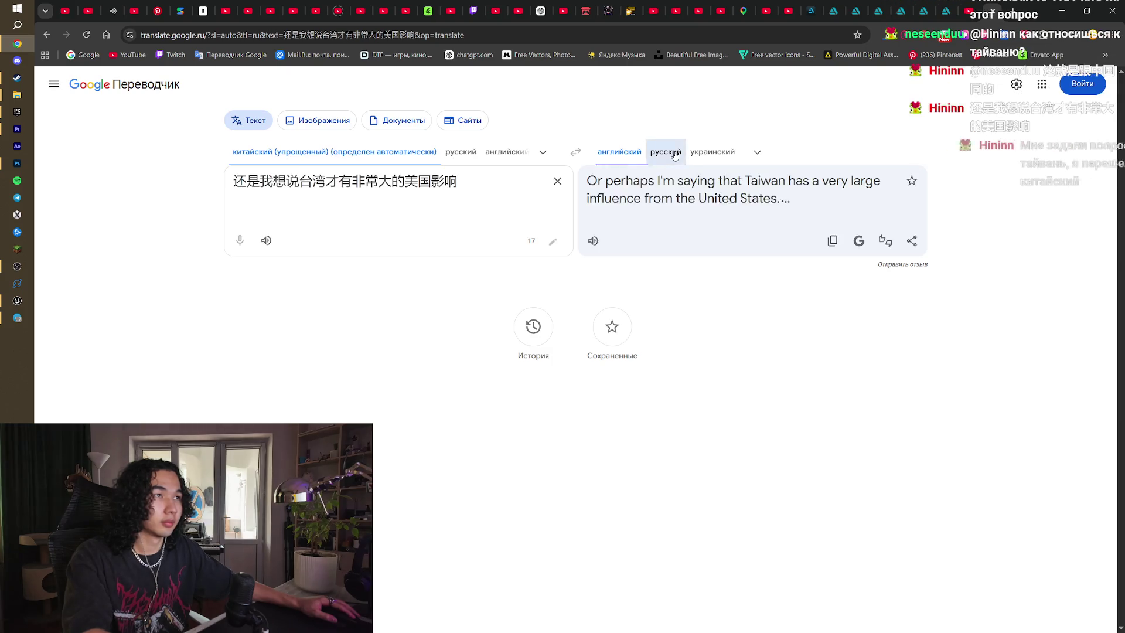
{"action": "left_click", "coordinate": [679, 164]}
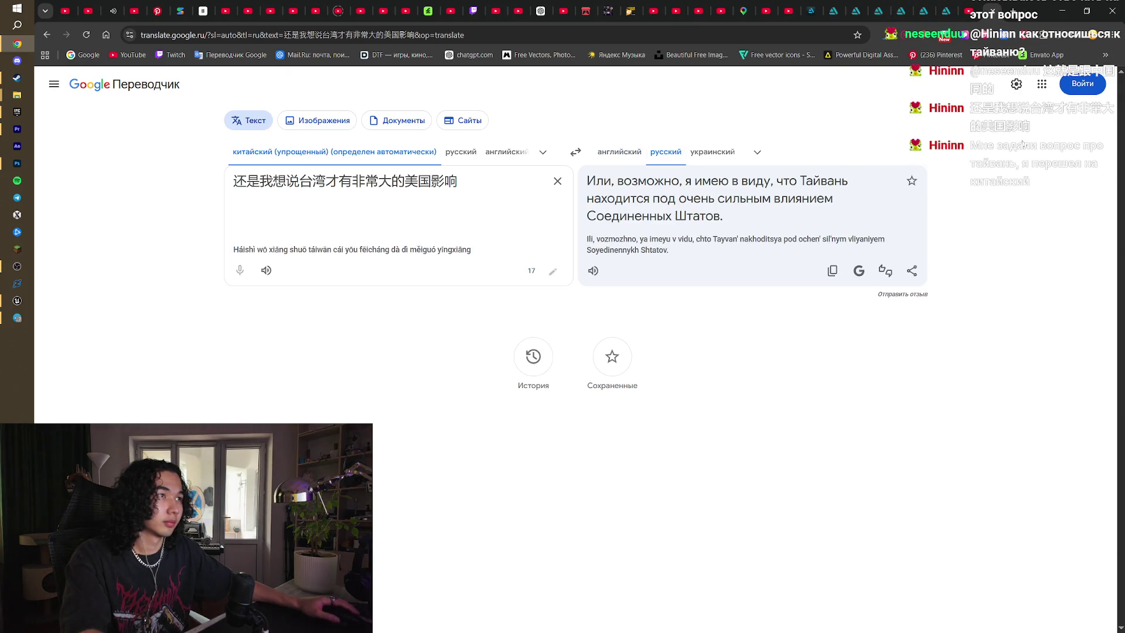
{"action": "left_click", "coordinate": [1061, 11]}
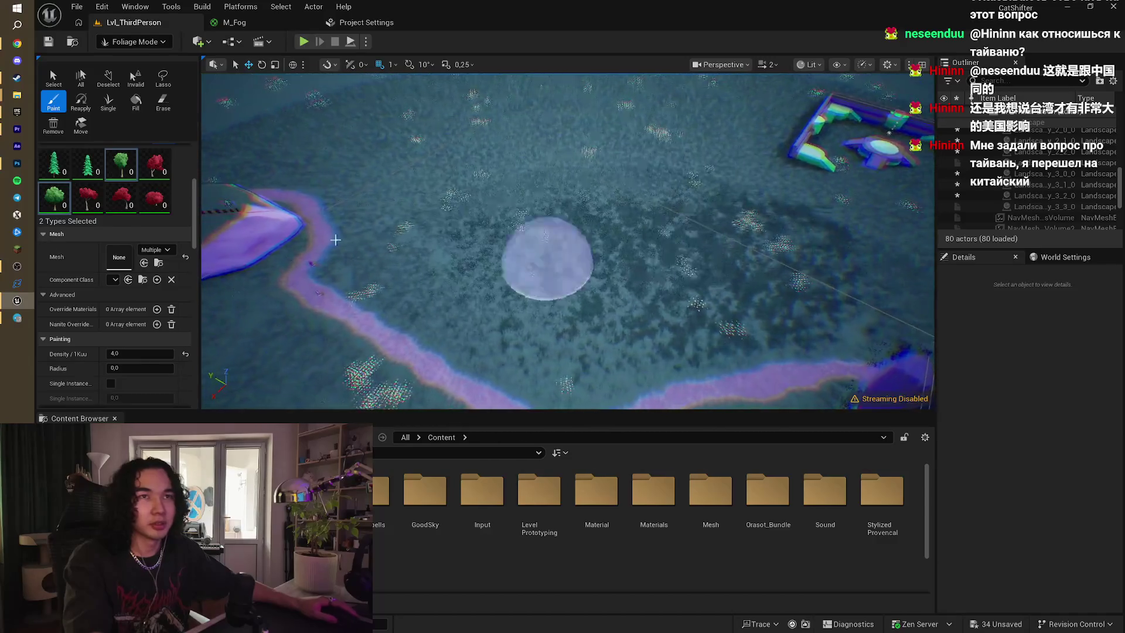
- Enlarge the foliage paint brush to about 3277 and paint green and red trees across the landscape
{"action": "scroll", "coordinate": [110, 295], "scroll_direction": "up", "scroll_amount": 5}
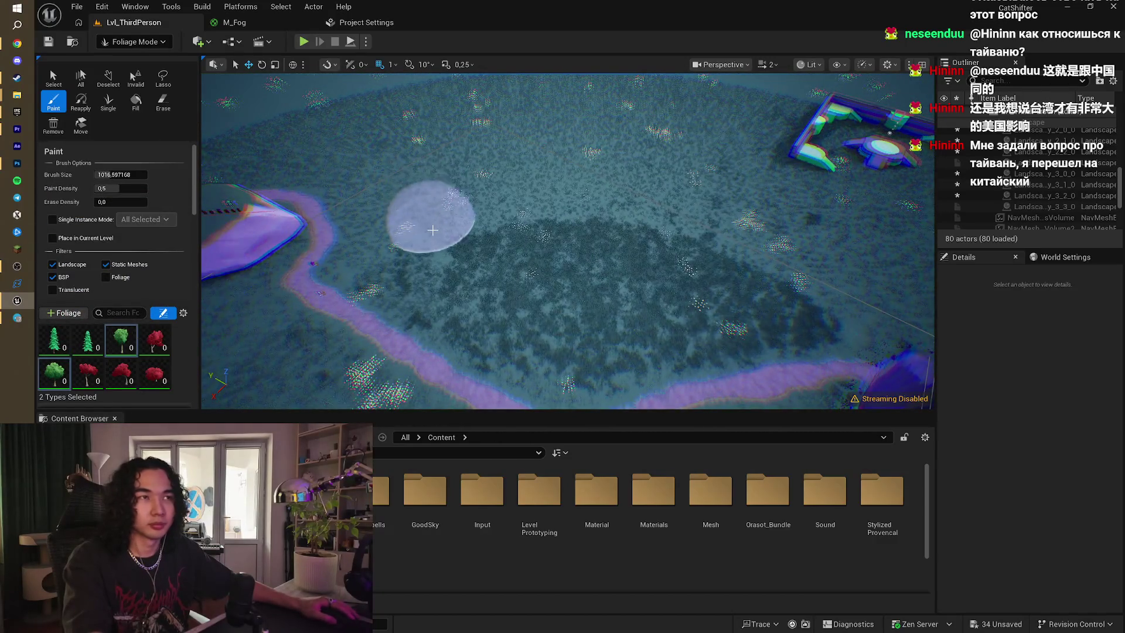
{"action": "left_click", "coordinate": [425, 281]}
{"action": "key", "text": "ctrl+z"}
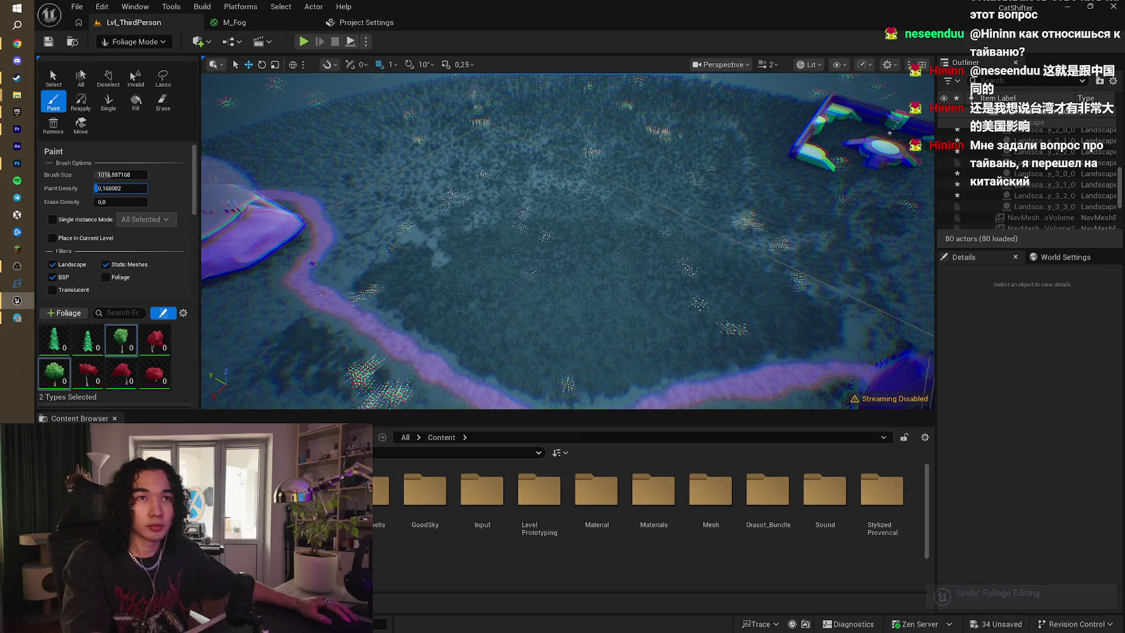
{"action": "left_click_drag", "start_coordinate": [120, 175], "coordinate": [144, 175]}
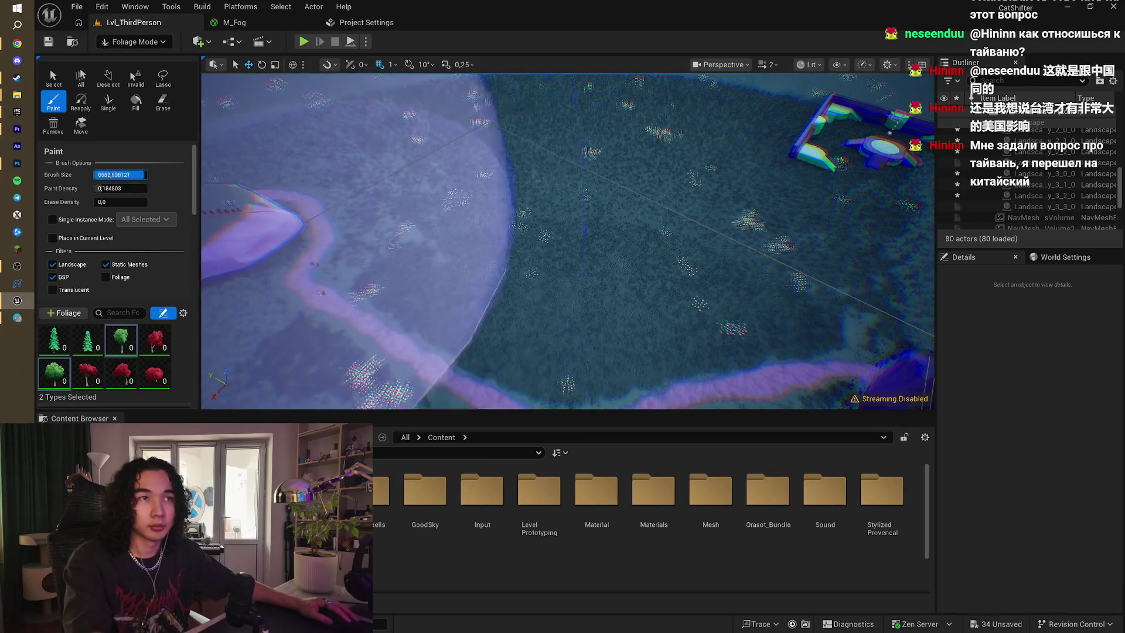
{"action": "mouse_move", "coordinate": [571, 243]}
{"action": "left_mouse_down"}
{"action": "mouse_move", "coordinate": [588, 252]}
{"action": "mouse_move", "coordinate": [665, 238]}
{"action": "left_mouse_up"}
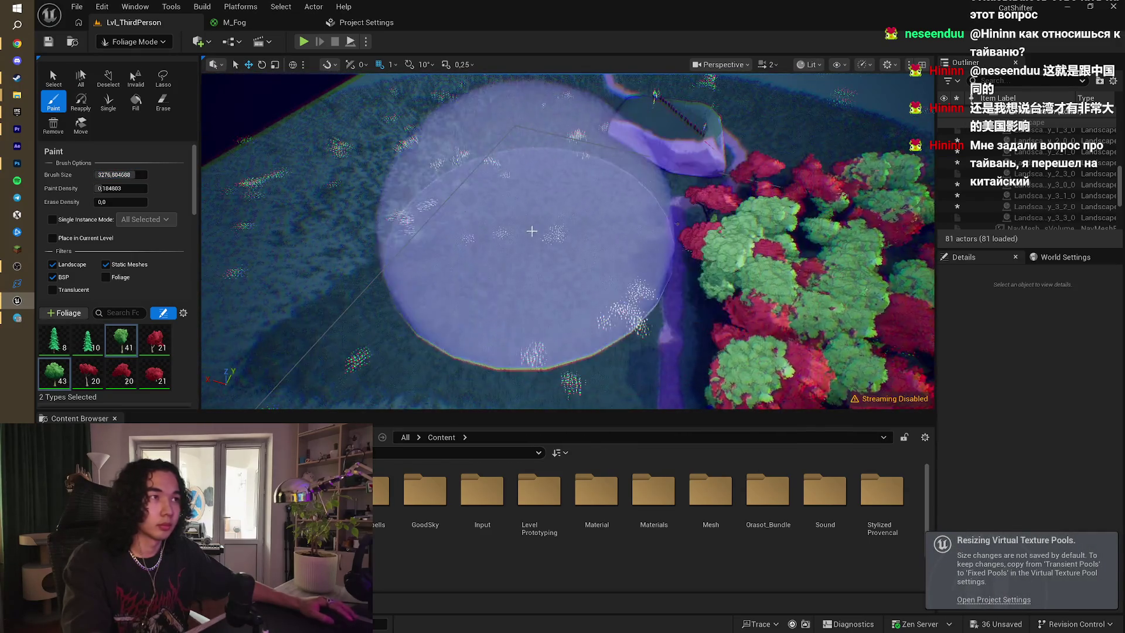
- Clear trees inside the brush area, then paint more trees over the left part of the landscape
{"action": "scroll", "coordinate": [519, 223], "scroll_direction": "up", "scroll_amount": 2}
{"action": "mouse_move", "coordinate": [519, 223]}
{"action": "left_mouse_down"}
{"action": "mouse_move", "coordinate": [495, 193]}
{"action": "mouse_move", "coordinate": [653, 199]}
{"action": "mouse_move", "coordinate": [604, 192]}
{"action": "left_mouse_up"}
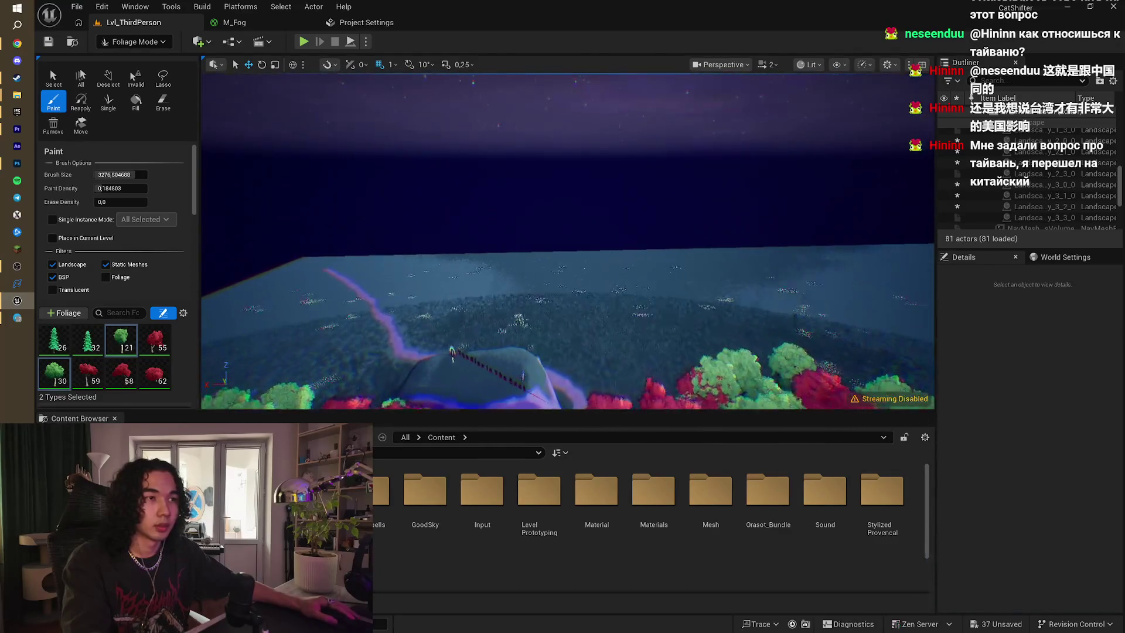
{"action": "mouse_move", "coordinate": [503, 230]}
{"action": "left_mouse_down"}
{"action": "mouse_move", "coordinate": [449, 232]}
{"action": "mouse_move", "coordinate": [485, 239]}
{"action": "mouse_move", "coordinate": [478, 203]}
{"action": "left_mouse_up"}
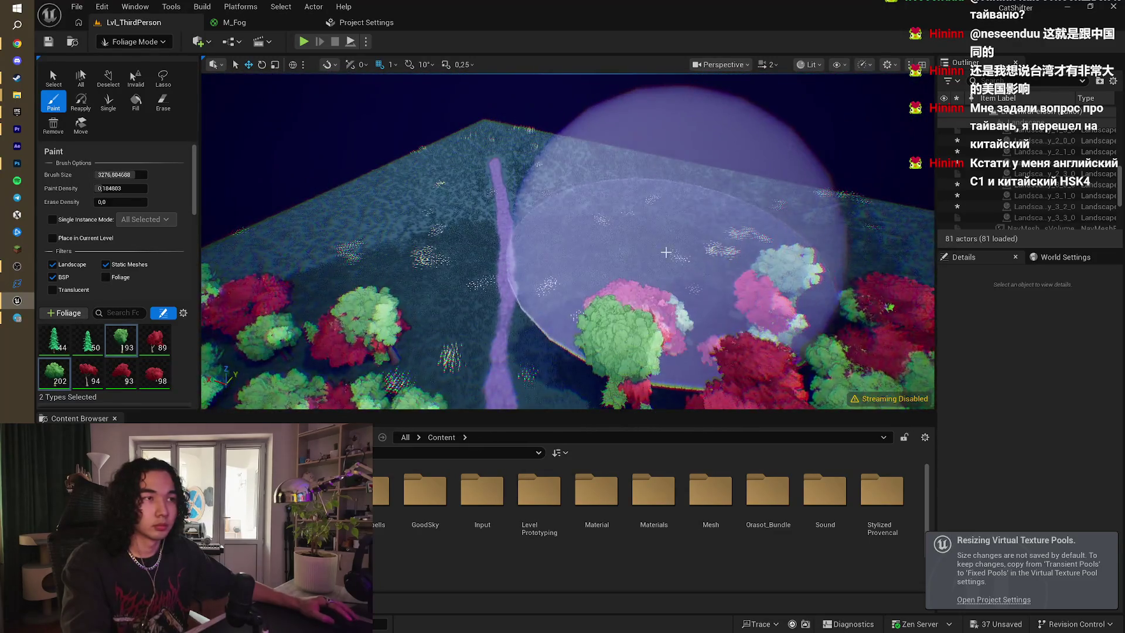
{"action": "left_click_drag", "start_coordinate": [666, 252], "coordinate": [427, 267]}
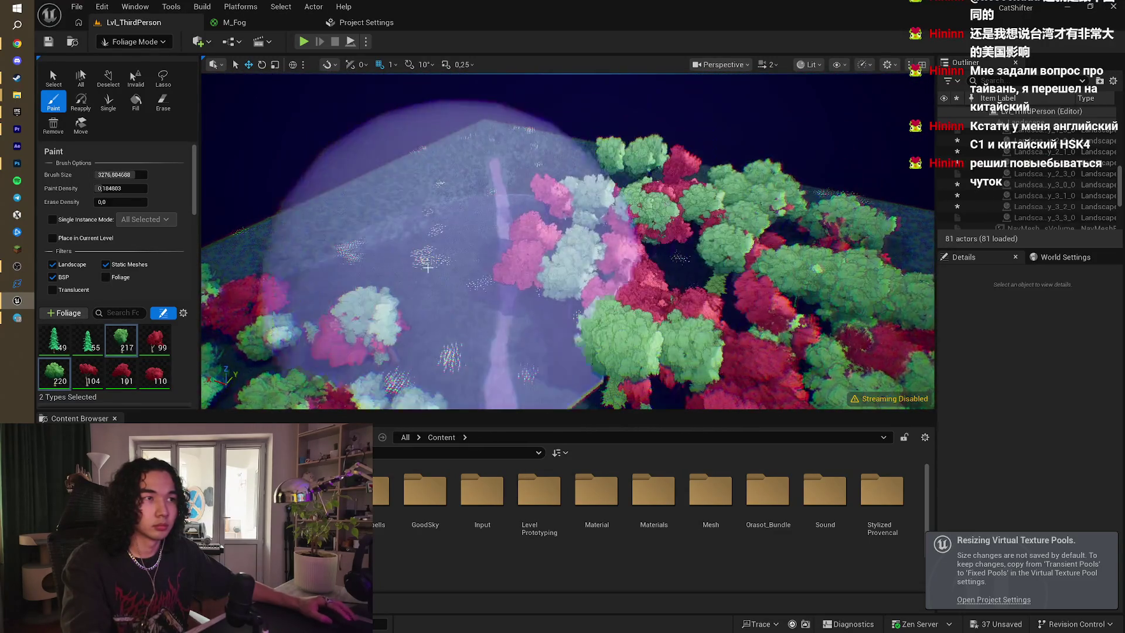
{"action": "left_click_drag", "start_coordinate": [340, 256], "coordinate": [329, 270]}
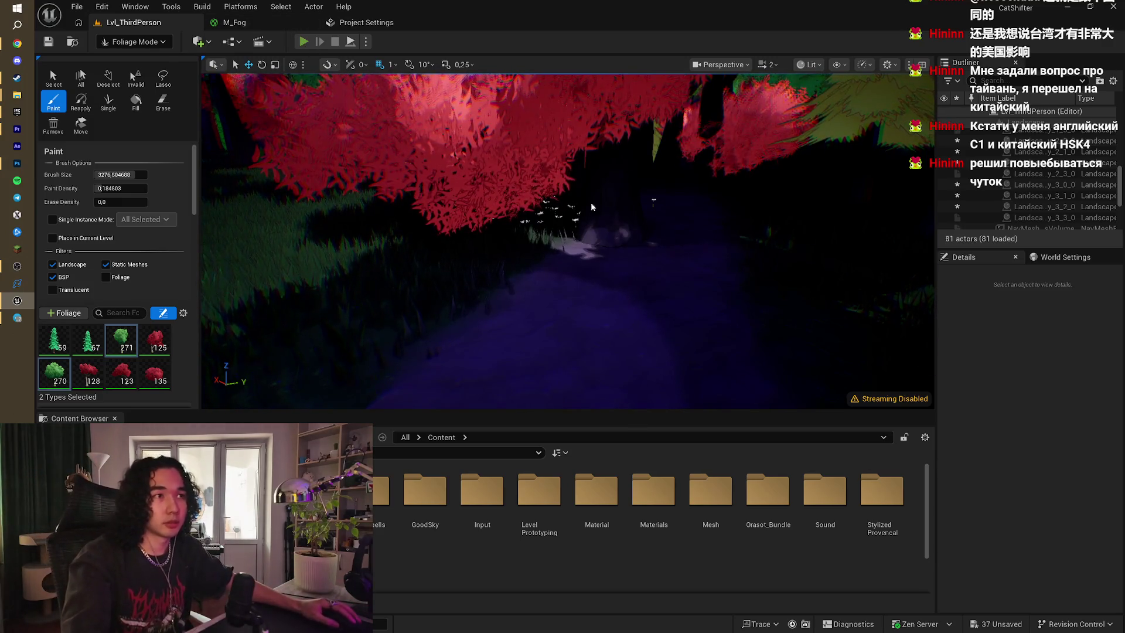
{"action": "key", "text": "alt+p"}
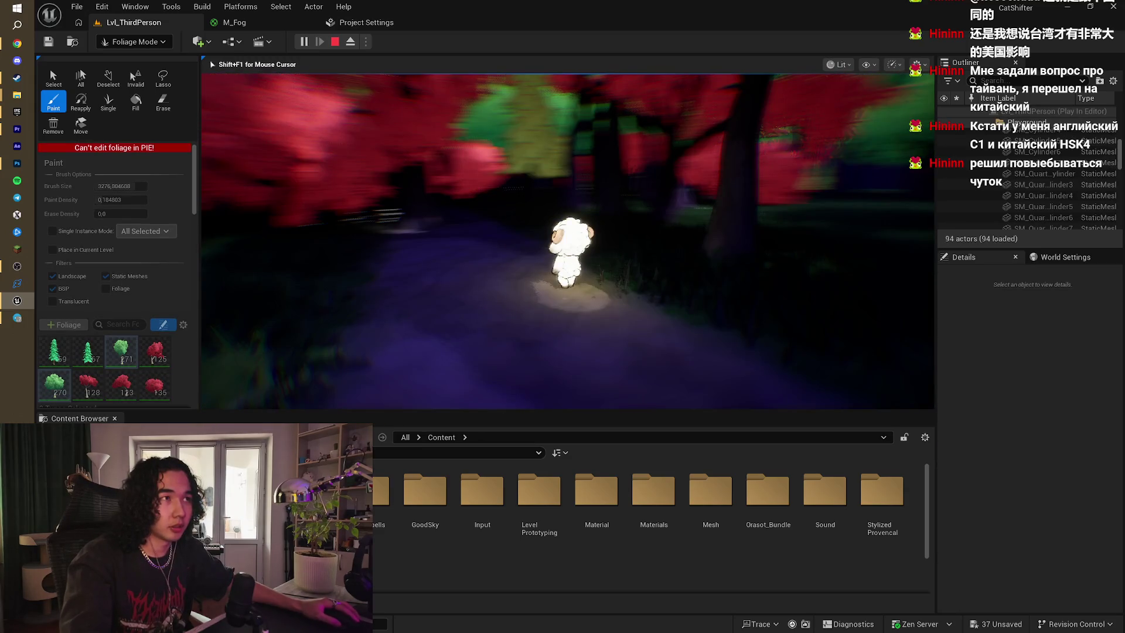
{"action": "key", "text": "Escape"}
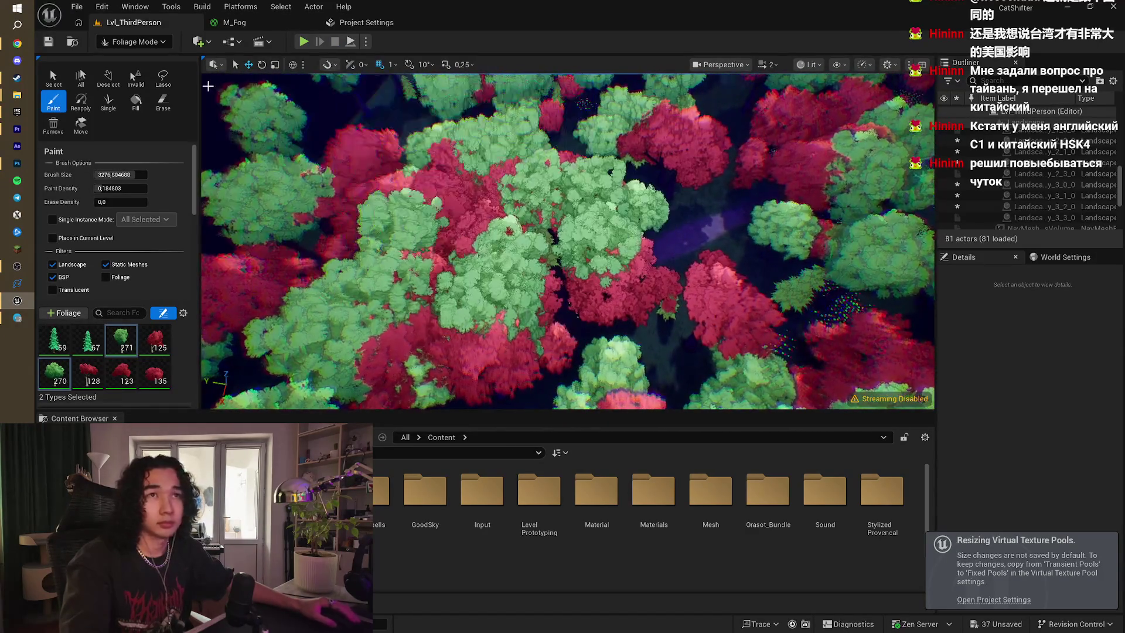
- Switch to the Erase tool with a small brush and sweep away a few trees
{"action": "left_click", "coordinate": [160, 104]}
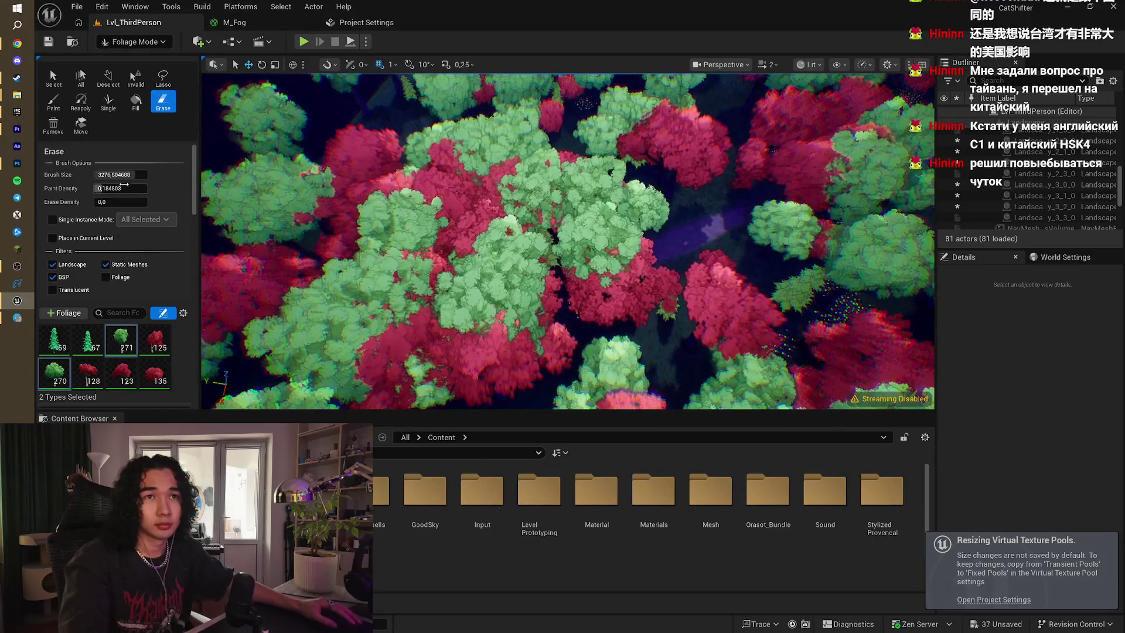
{"action": "mouse_move", "coordinate": [120, 175]}
{"action": "left_mouse_down"}
{"action": "mouse_move", "coordinate": [100, 175]}
{"action": "mouse_move", "coordinate": [117, 175]}
{"action": "left_mouse_up"}
{"action": "left_click_drag", "start_coordinate": [630, 263], "coordinate": [623, 256]}
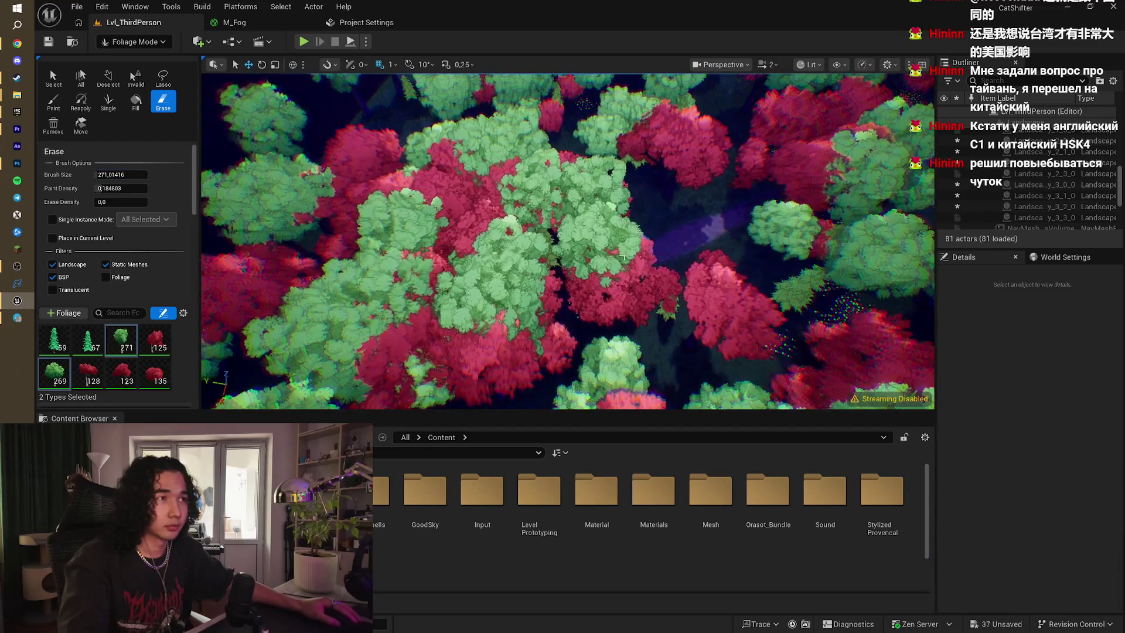
{"action": "mouse_move", "coordinate": [532, 290]}
{"action": "left_mouse_down"}
{"action": "mouse_move", "coordinate": [603, 289]}
{"action": "mouse_move", "coordinate": [495, 321]}
{"action": "mouse_move", "coordinate": [495, 331]}
{"action": "mouse_move", "coordinate": [584, 315]}
{"action": "left_mouse_up"}
- Erase the red tree standing near the purple path
{"action": "left_click_drag", "start_coordinate": [489, 290], "coordinate": [446, 278]}
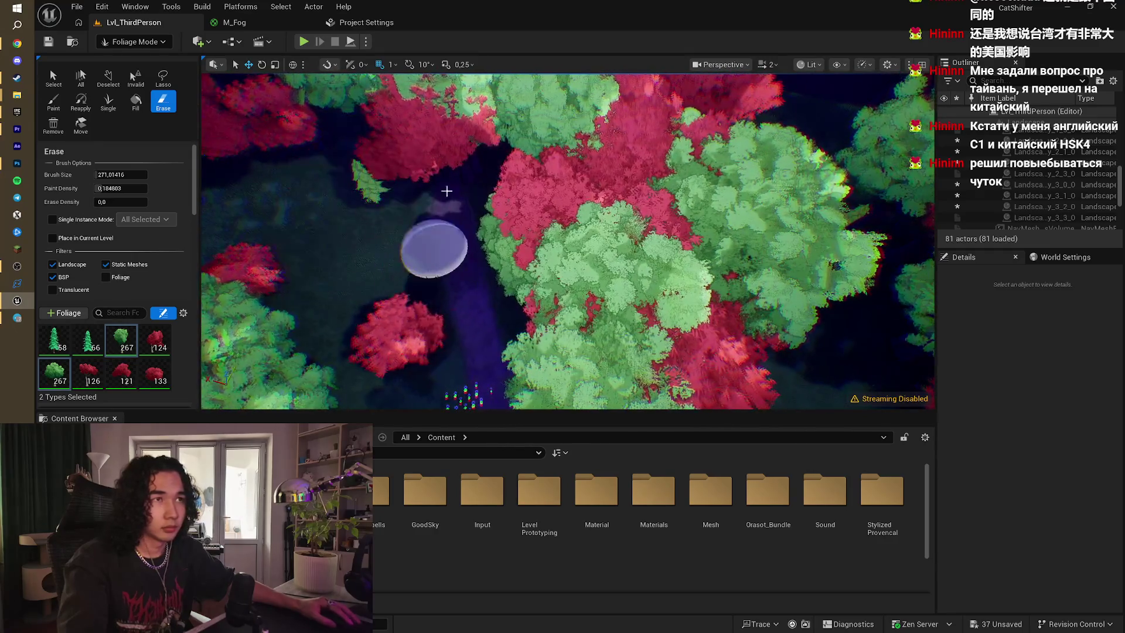
{"action": "left_click_drag", "start_coordinate": [444, 164], "coordinate": [398, 178]}
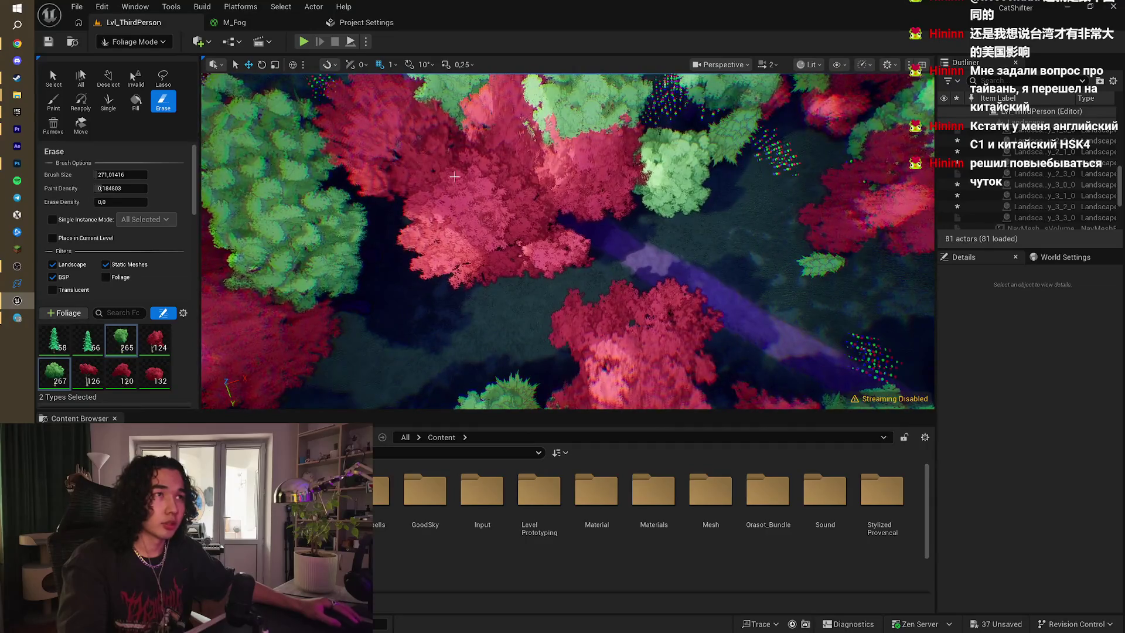
{"action": "left_click_drag", "start_coordinate": [552, 245], "coordinate": [590, 197]}
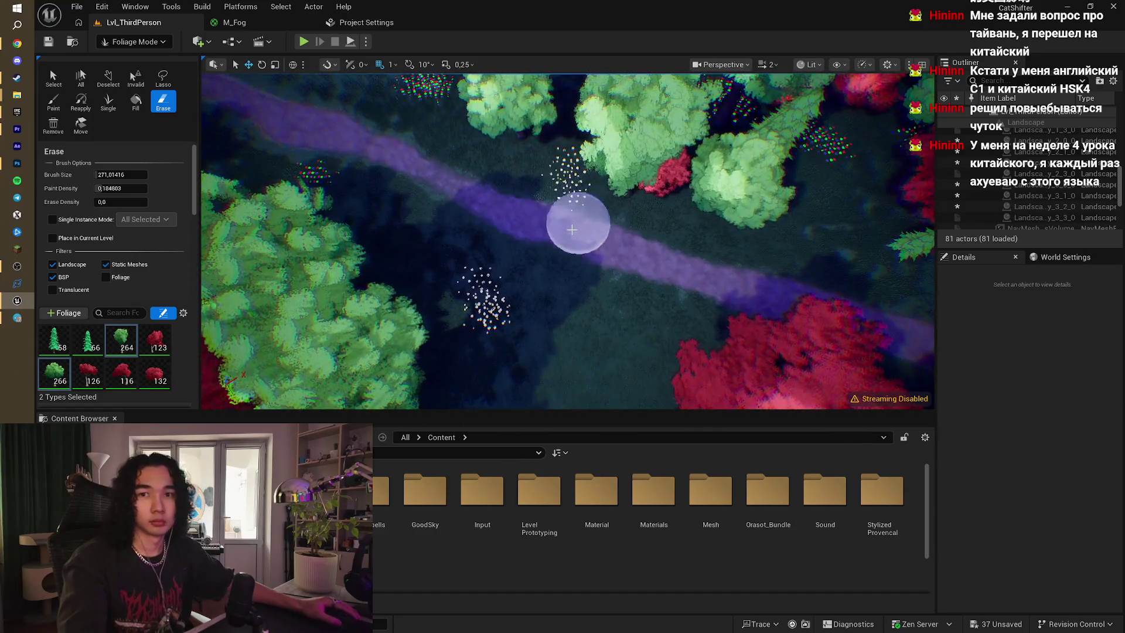
{"action": "scroll", "coordinate": [577, 221], "scroll_direction": "up", "scroll_amount": 3}
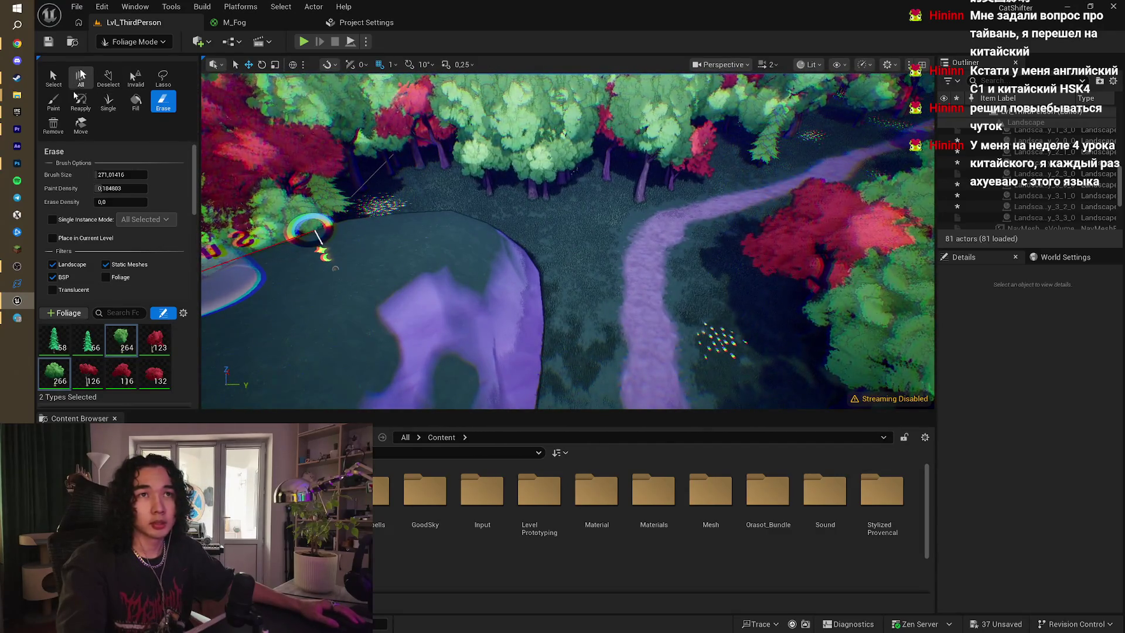
- Return to the Paint tool and paint trees over the left and centre area near the path
{"action": "left_click", "coordinate": [54, 100]}
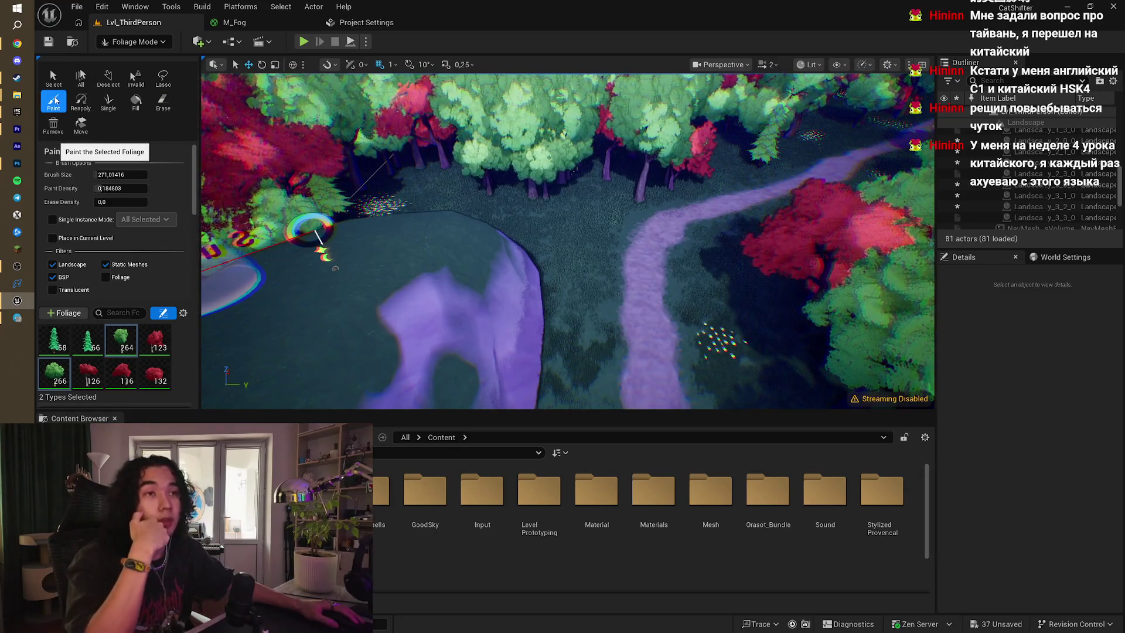
{"action": "left_click", "coordinate": [363, 280]}
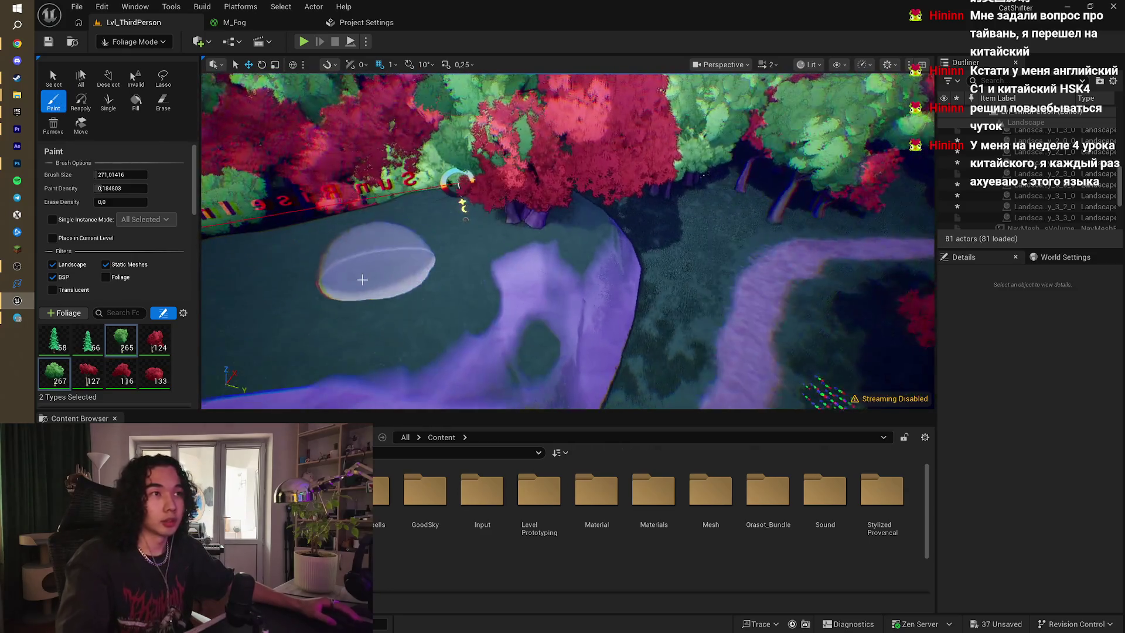
{"action": "key", "text": "ctrl+z"}
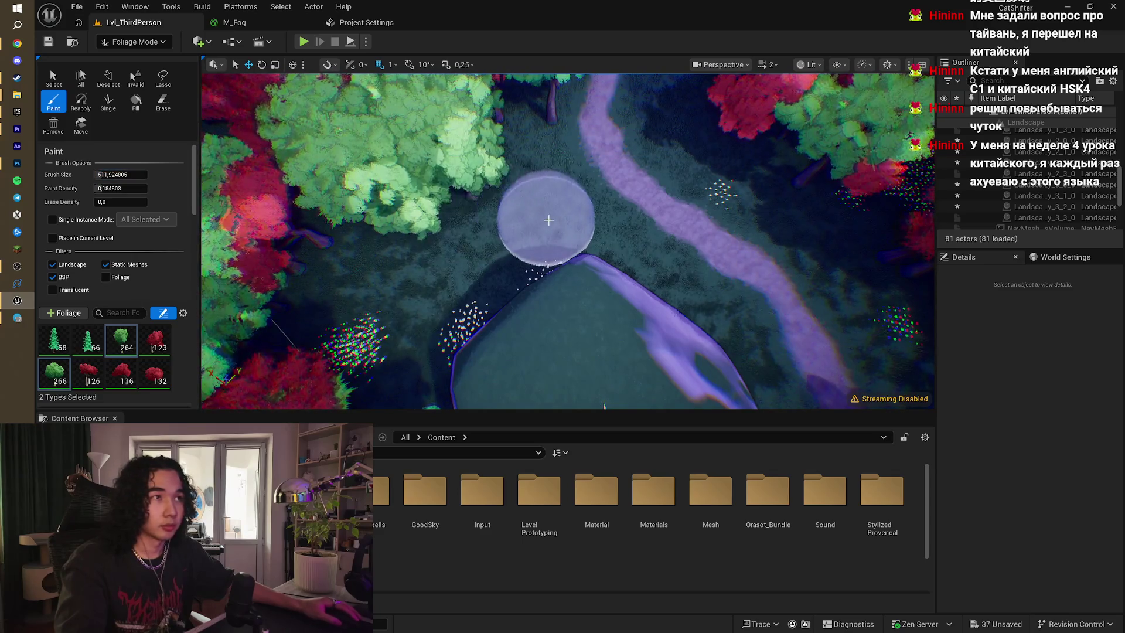
{"action": "left_click", "coordinate": [545, 258]}
{"action": "key", "text": "ctrl+z"}
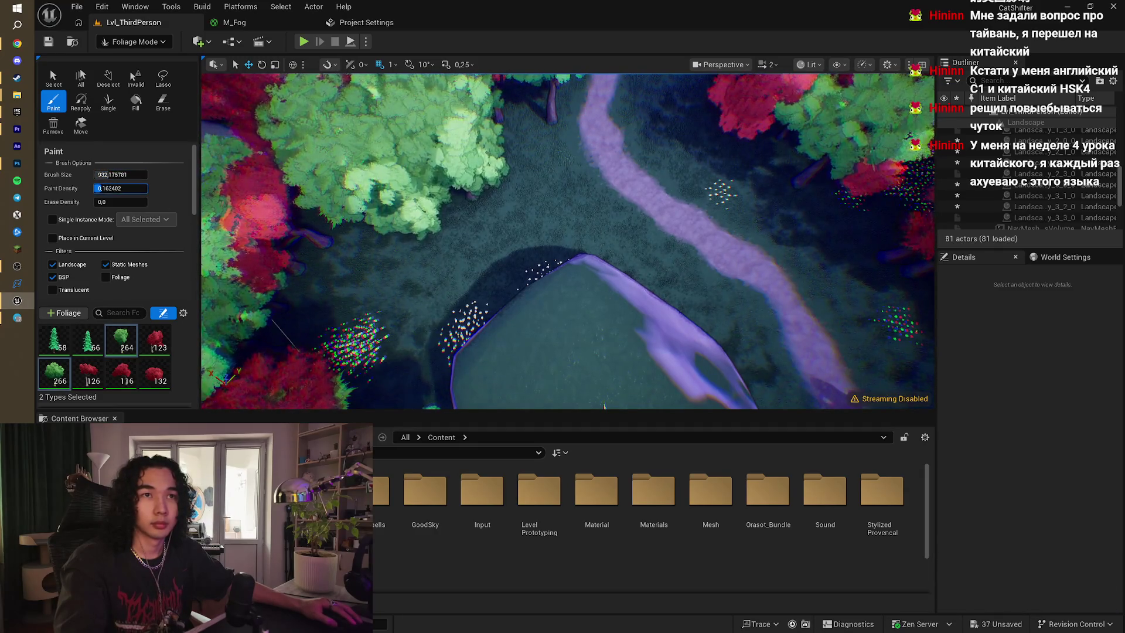
{"action": "mouse_move", "coordinate": [529, 201]}
{"action": "left_mouse_down"}
{"action": "mouse_move", "coordinate": [452, 226]}
{"action": "mouse_move", "coordinate": [405, 275]}
{"action": "mouse_move", "coordinate": [422, 305]}
{"action": "mouse_move", "coordinate": [536, 335]}
{"action": "mouse_move", "coordinate": [548, 269]}
{"action": "mouse_move", "coordinate": [512, 372]}
{"action": "mouse_move", "coordinate": [547, 389]}
{"action": "left_mouse_up"}
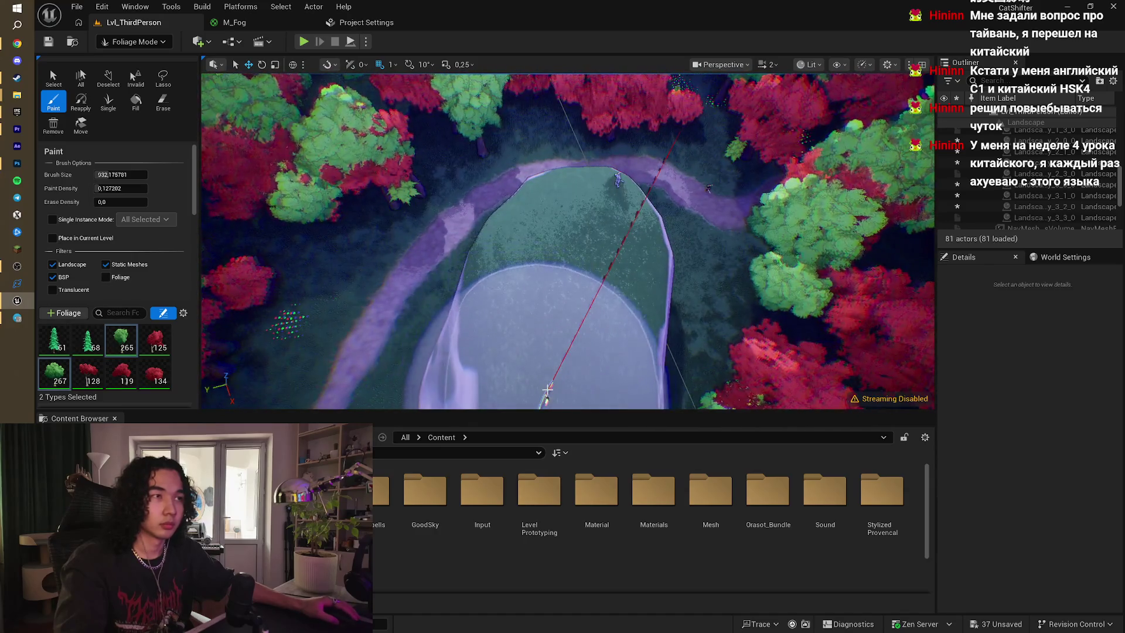
- Add a few trees by the pond edge and move the view over the grassy plateau
{"action": "left_click", "coordinate": [812, 321]}
{"action": "left_click_drag", "start_coordinate": [759, 350], "coordinate": [739, 310]}
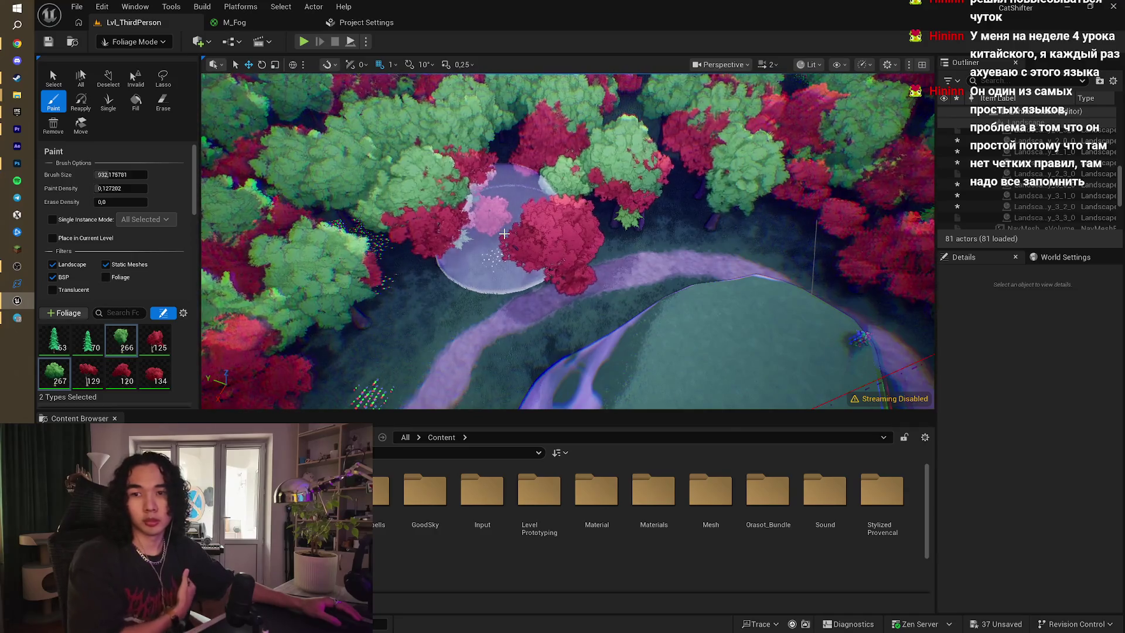
{"action": "left_click_drag", "start_coordinate": [504, 234], "coordinate": [487, 269]}
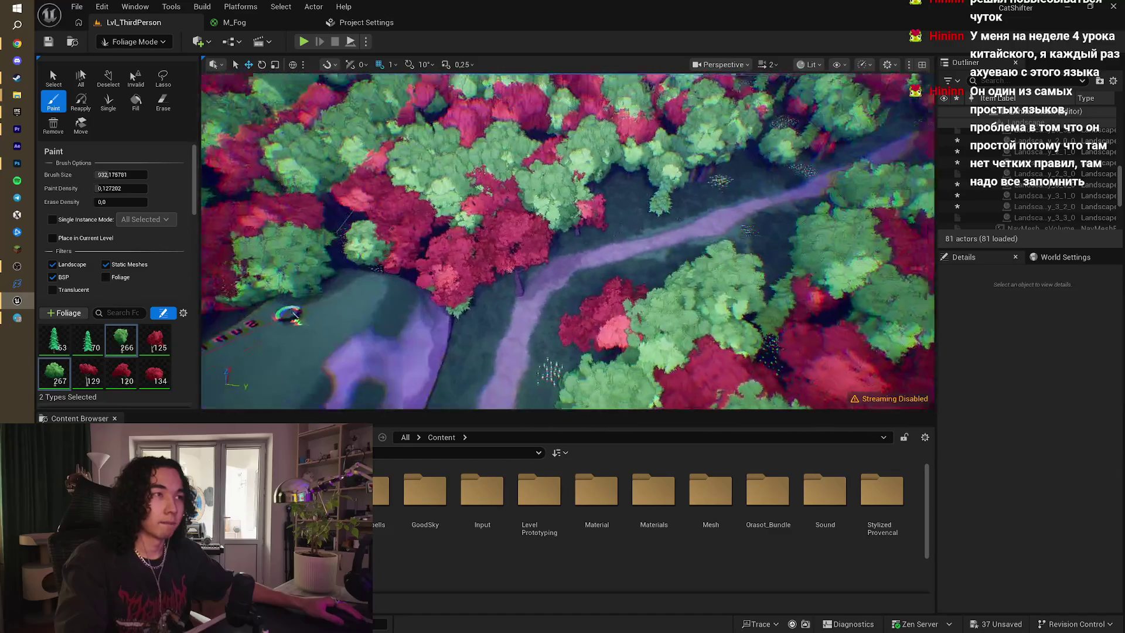
{"action": "left_click_drag", "start_coordinate": [289, 315], "coordinate": [328, 304]}
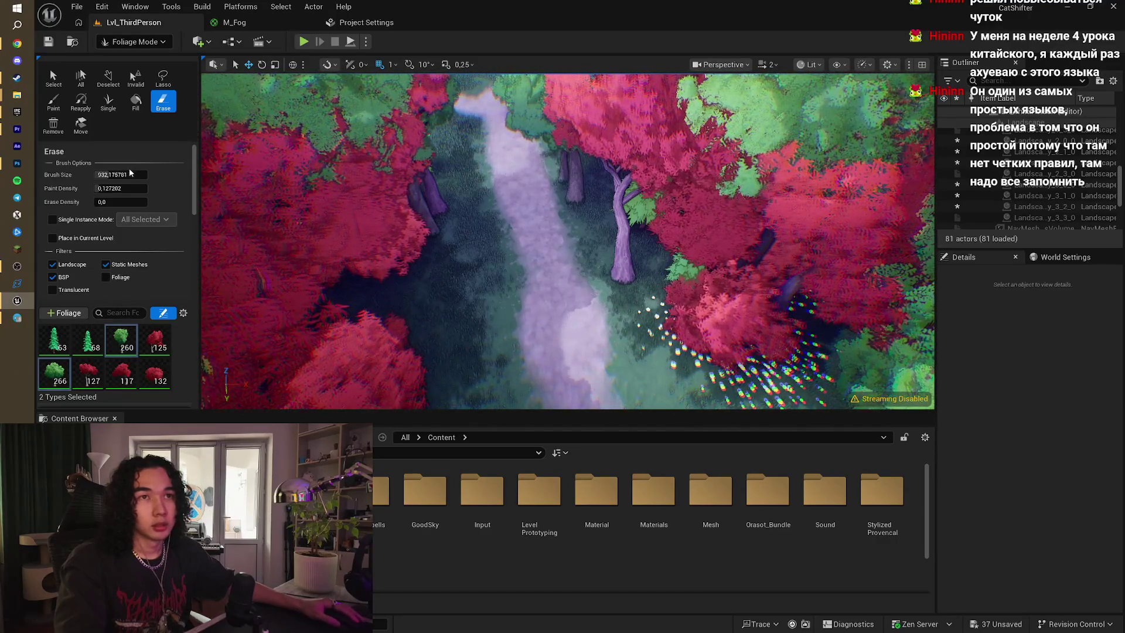
- Shrink the Erase brush to about 414 and switch back to the Paint tool
{"action": "left_click_drag", "start_coordinate": [132, 174], "coordinate": [117, 174]}
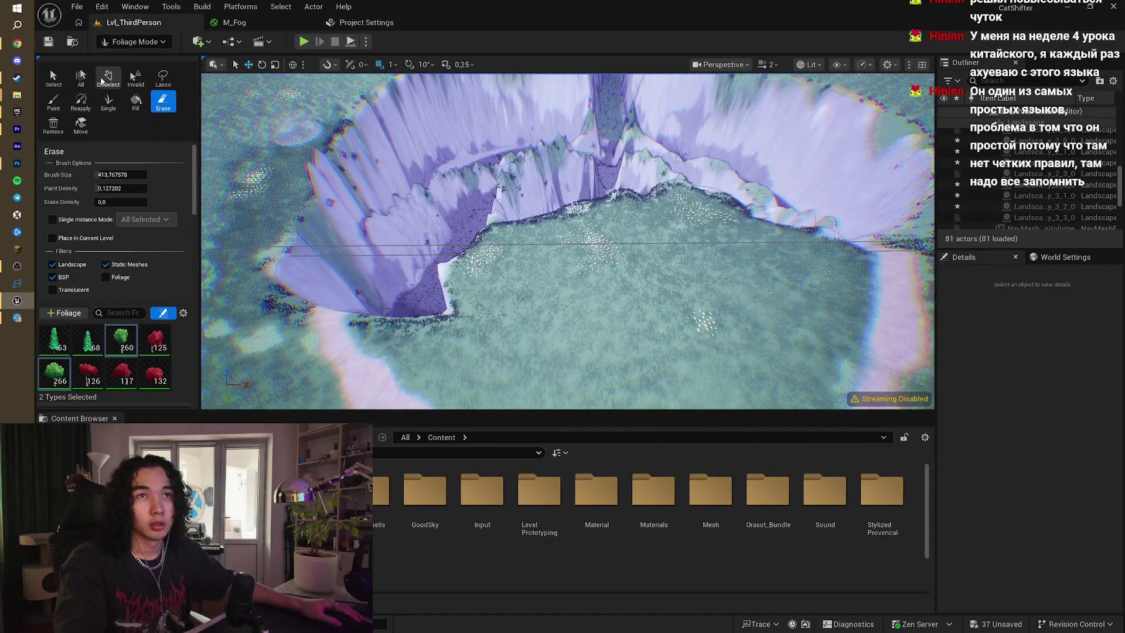
{"action": "left_click", "coordinate": [53, 101]}
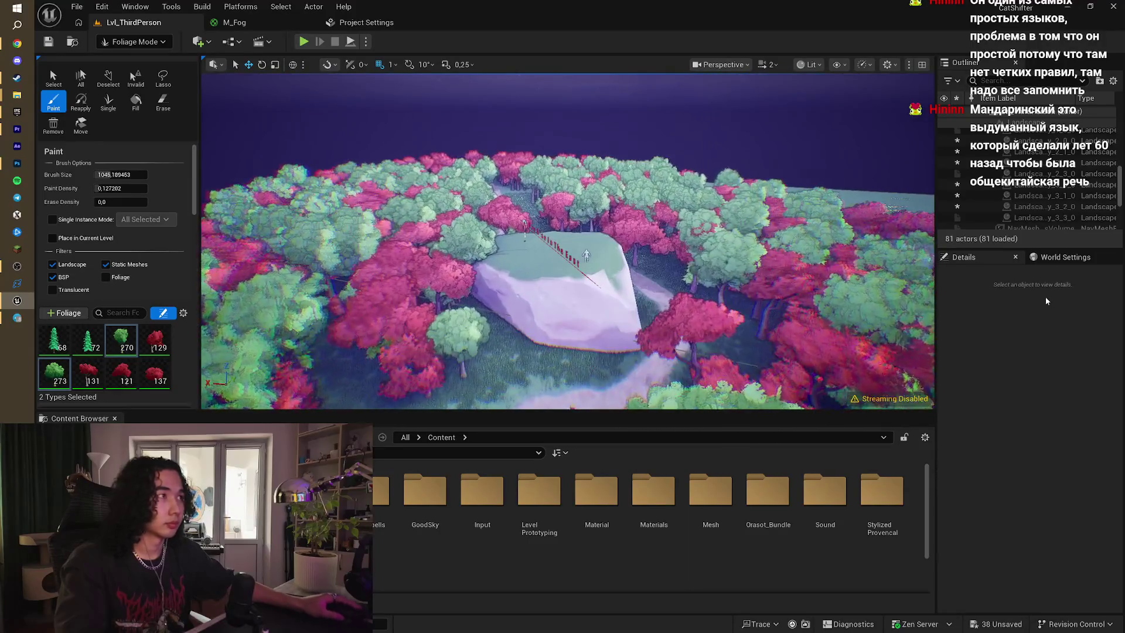
{"action": "scroll", "coordinate": [1086, 132], "scroll_direction": "up", "scroll_amount": 5}
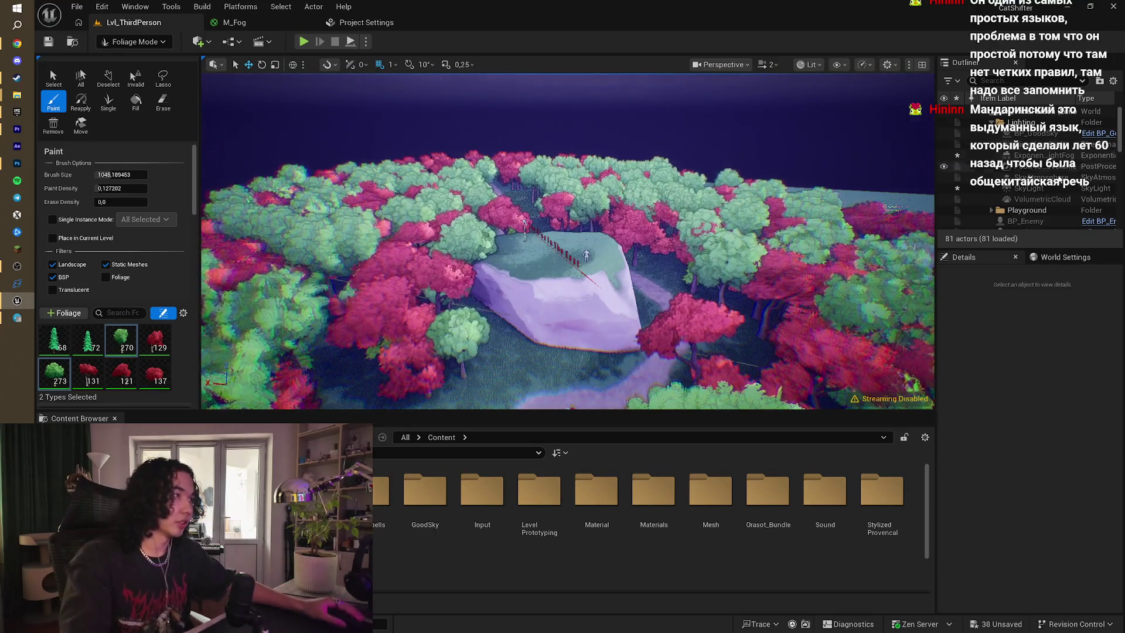
- Switch to Selection Mode and set the SkyLight's Intensity Scale to 15
{"action": "left_click", "coordinate": [152, 41]}
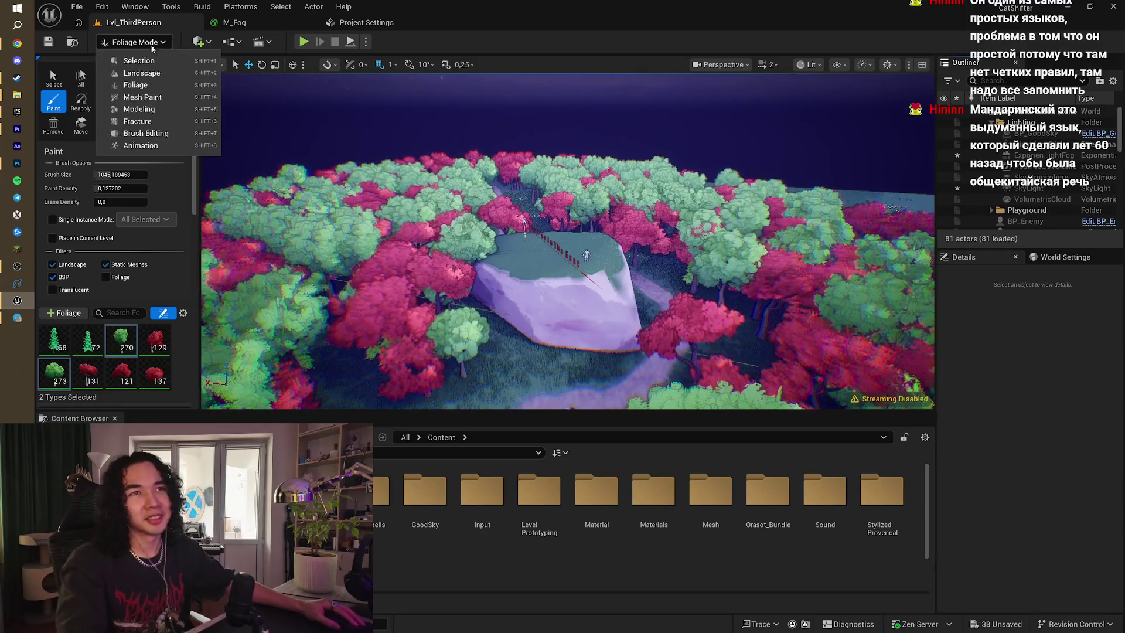
{"action": "left_click", "coordinate": [124, 53]}
{"action": "left_click", "coordinate": [1046, 191]}
{"action": "scroll", "coordinate": [1046, 488], "scroll_direction": "down", "scroll_amount": 5}
{"action": "type", "text": "15"}
{"action": "key", "text": "Return"}
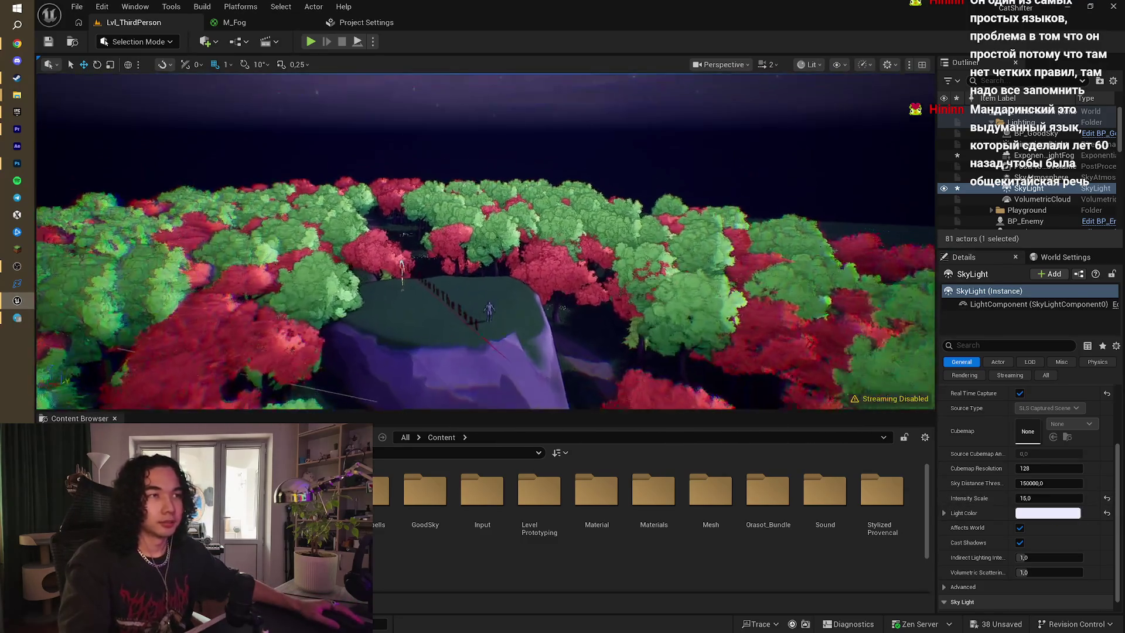
- Frame the view over the trees and purple rock, then play the level to test the lighting
{"action": "key", "text": "f"}
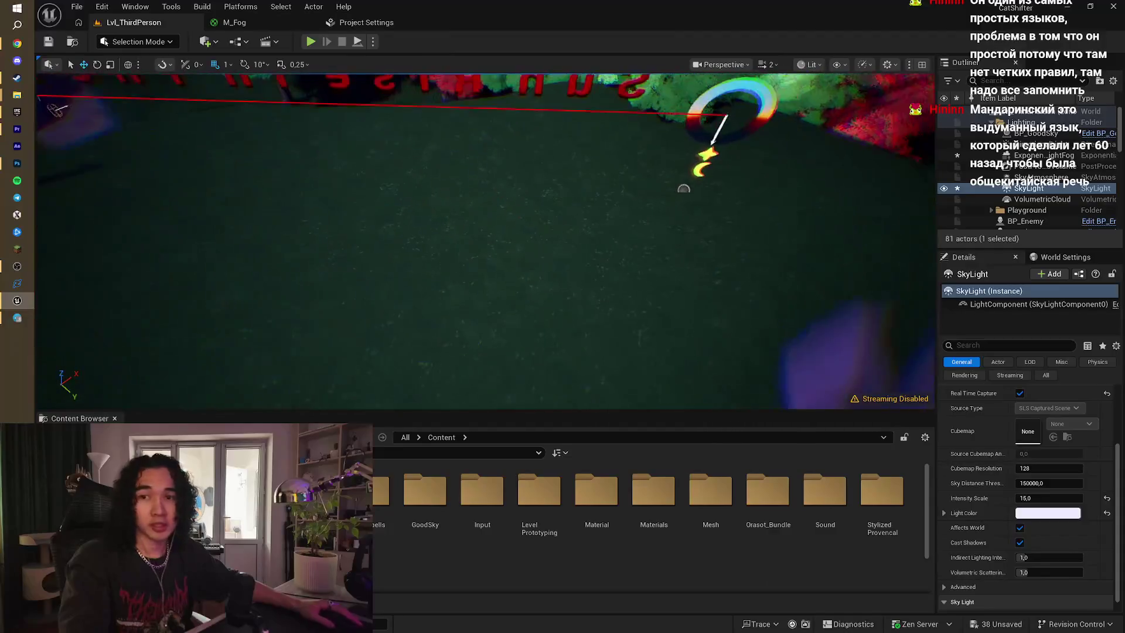
{"action": "scroll", "coordinate": [485, 240], "scroll_direction": "down", "scroll_amount": 5}
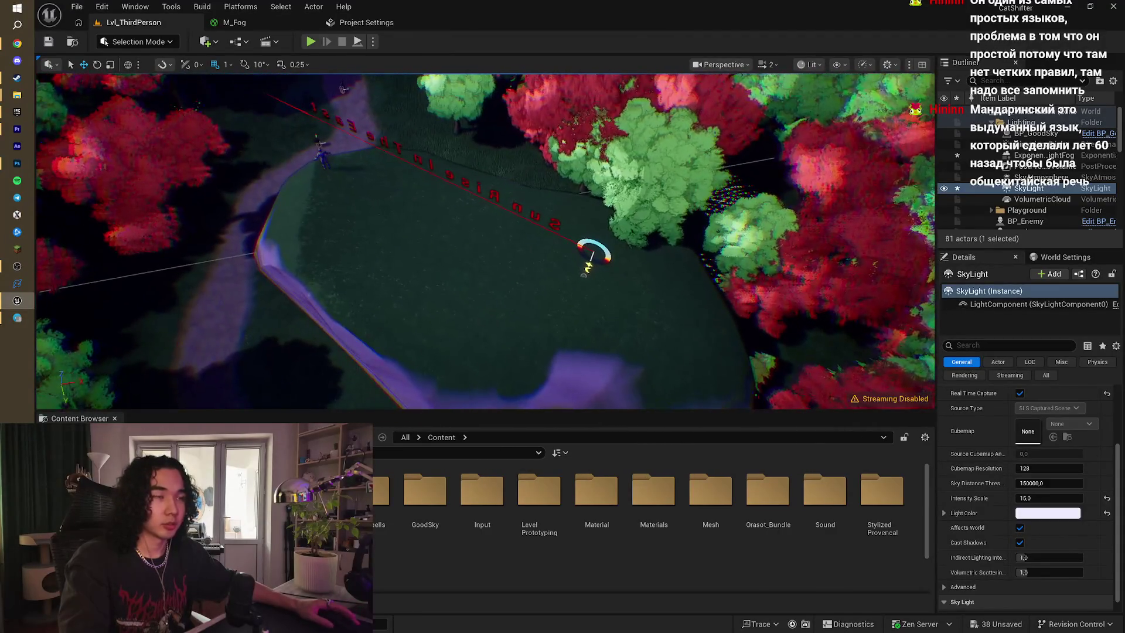
{"action": "left_click_drag", "start_coordinate": [414, 198], "coordinate": [414, 147]}
{"action": "mouse_move", "coordinate": [505, 176]}
{"action": "left_mouse_down"}
{"action": "mouse_move", "coordinate": [506, 147]}
{"action": "mouse_move", "coordinate": [503, 172]}
{"action": "left_mouse_up"}
{"action": "left_click", "coordinate": [311, 42]}
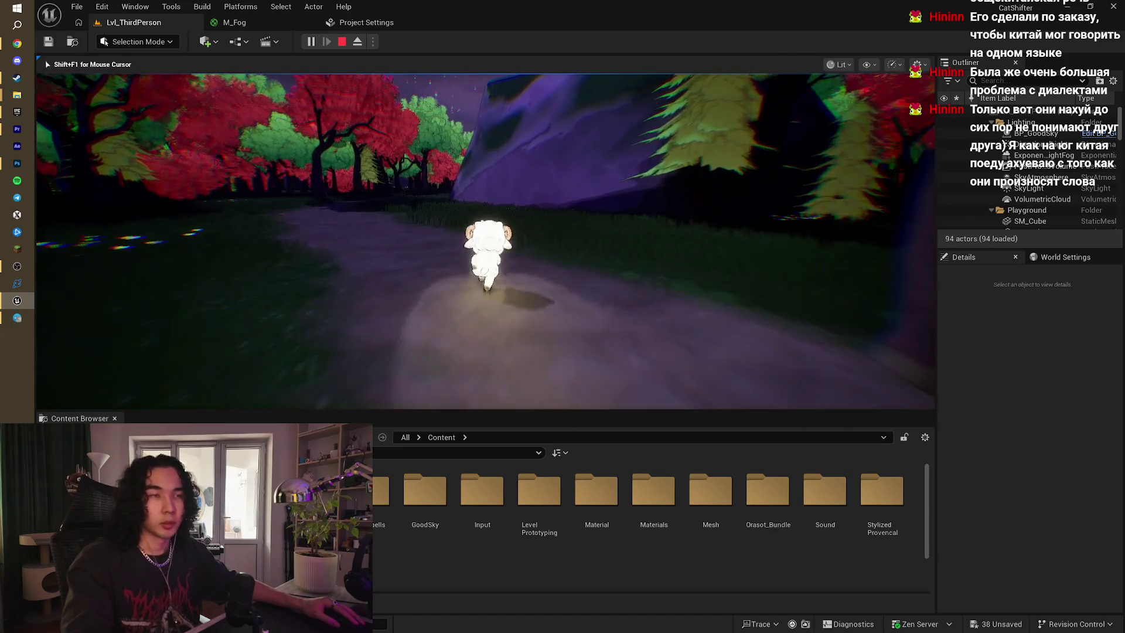
{"action": "key", "text": "Escape"}
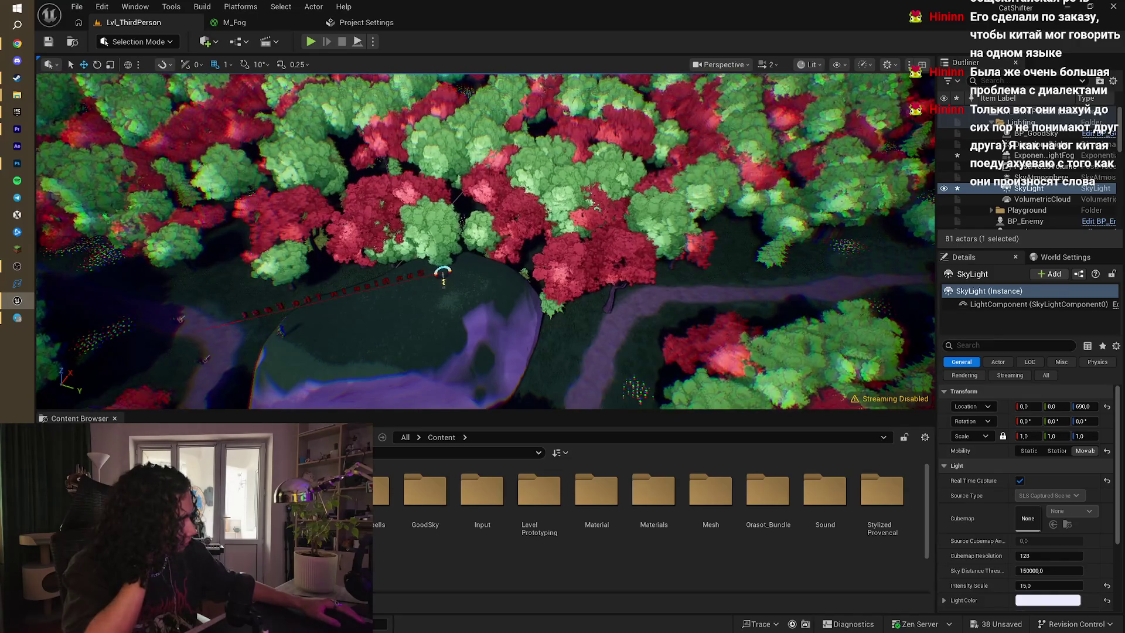
{"action": "left_click_drag", "start_coordinate": [510, 269], "coordinate": [510, 269]}
{"action": "scroll", "coordinate": [471, 185], "scroll_direction": "down", "scroll_amount": 3}
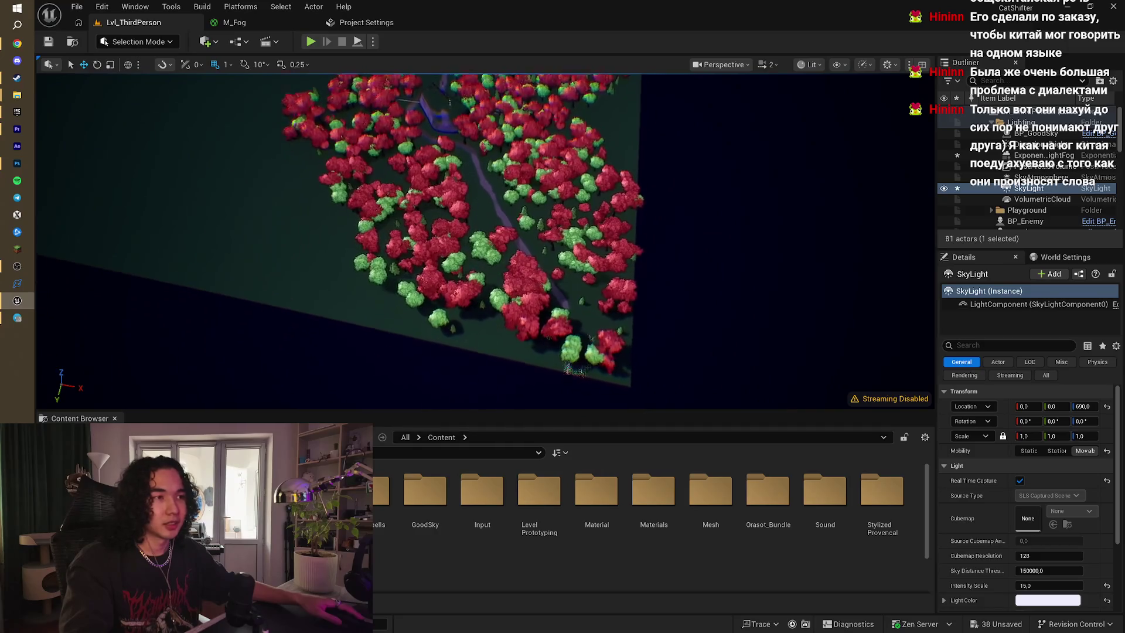
{"action": "left_click_drag", "start_coordinate": [510, 268], "coordinate": [458, 129]}
{"action": "scroll", "coordinate": [458, 129], "scroll_direction": "down", "scroll_amount": 3}
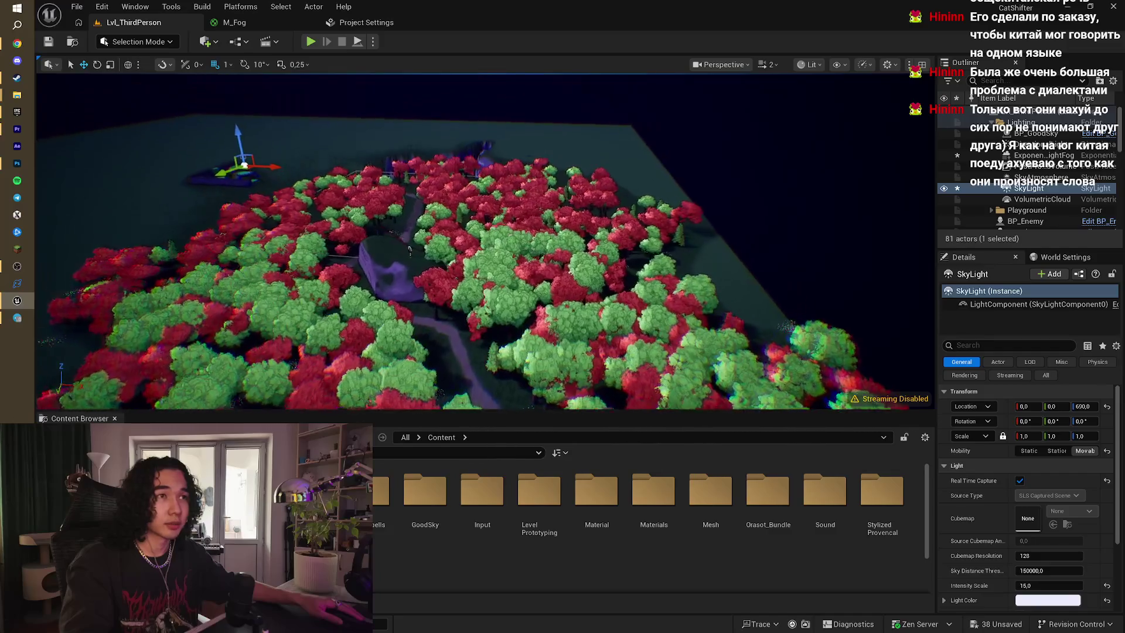
{"action": "scroll", "coordinate": [418, 100], "scroll_direction": "up", "scroll_amount": 4}
{"action": "scroll", "coordinate": [418, 99], "scroll_direction": "down", "scroll_amount": 4}
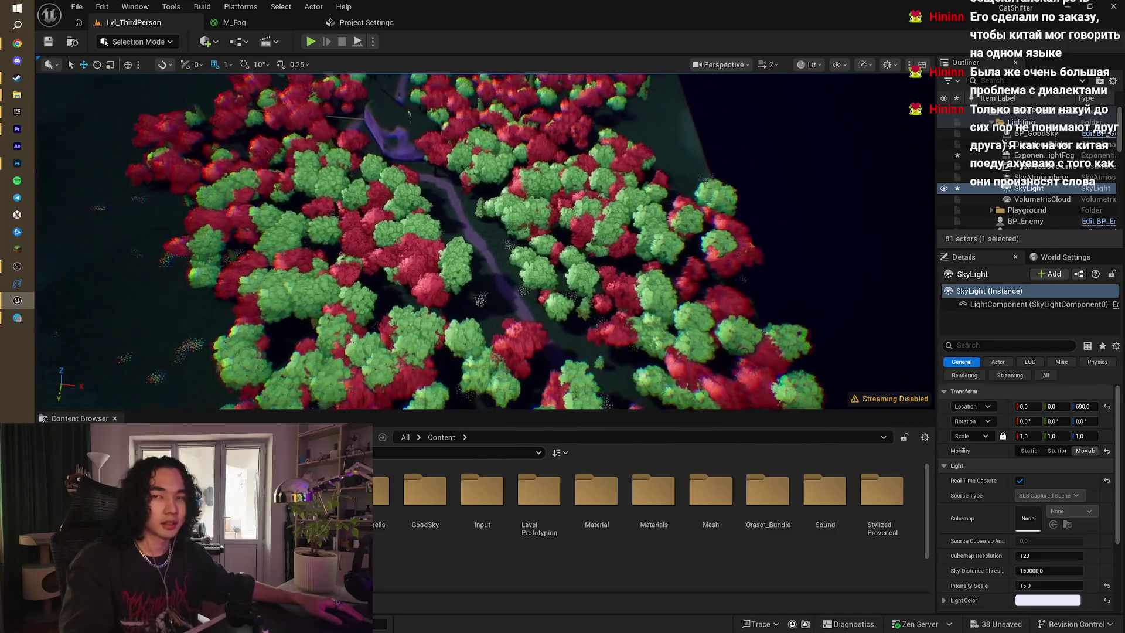
{"action": "scroll", "coordinate": [421, 136], "scroll_direction": "down", "scroll_amount": 3}
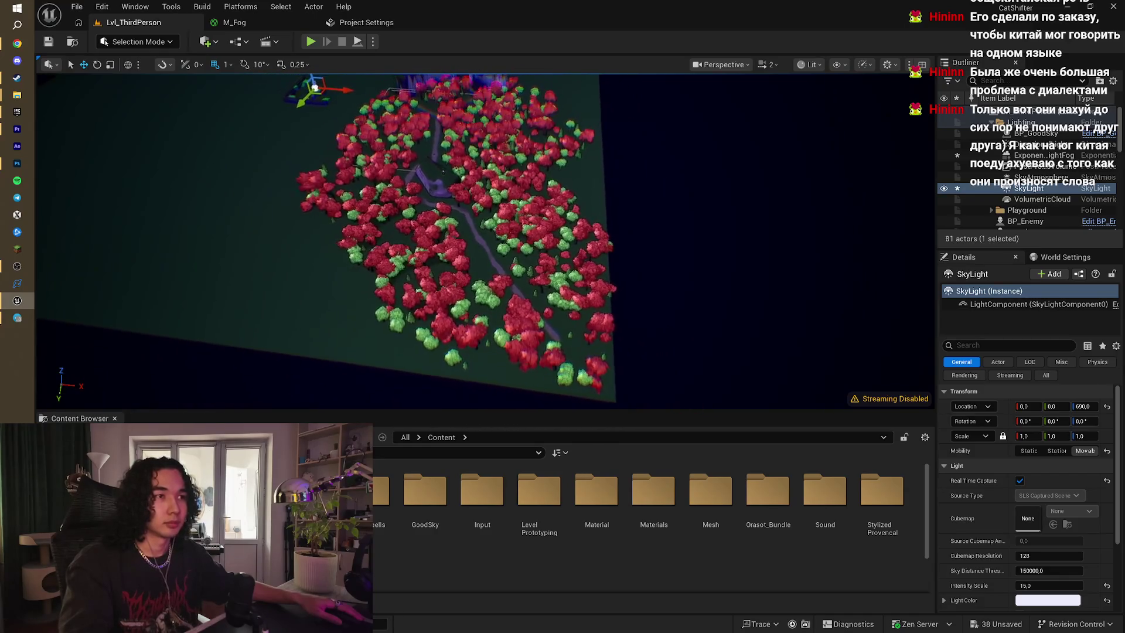
{"action": "scroll", "coordinate": [451, 188], "scroll_direction": "down", "scroll_amount": 3}
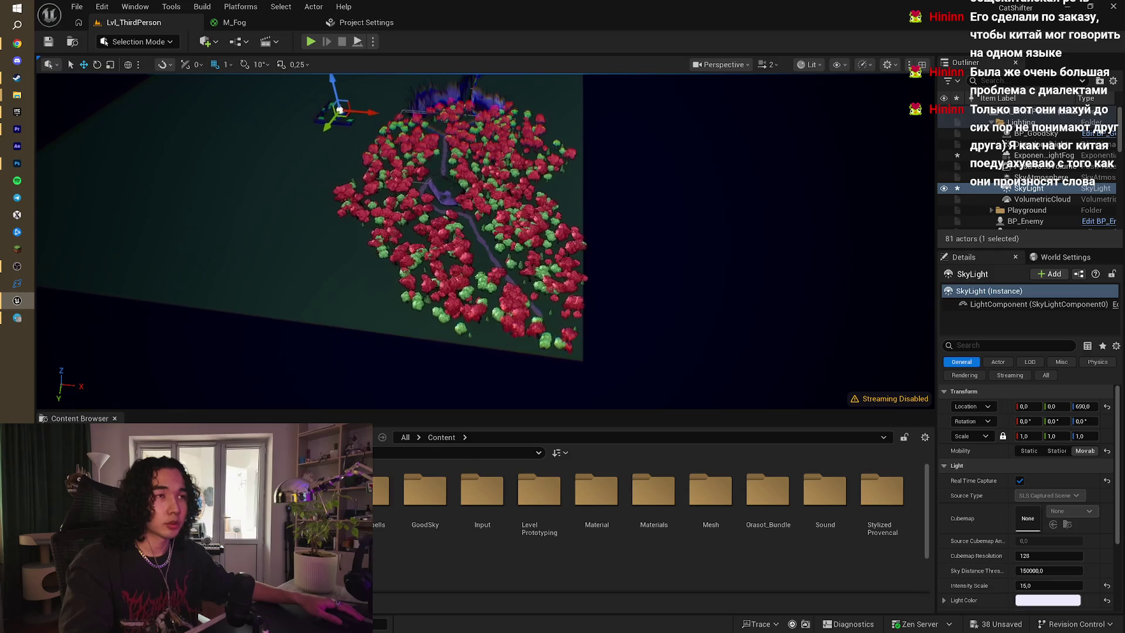
{"action": "scroll", "coordinate": [457, 200], "scroll_direction": "down", "scroll_amount": 3}
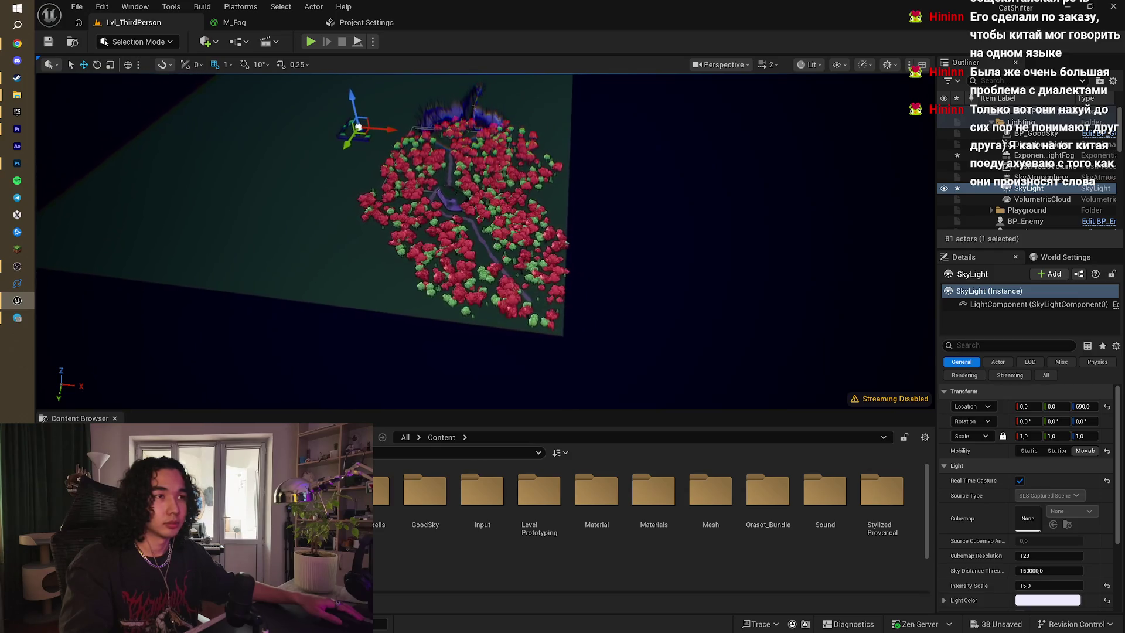
{"action": "scroll", "coordinate": [457, 234], "scroll_direction": "up", "scroll_amount": 3}
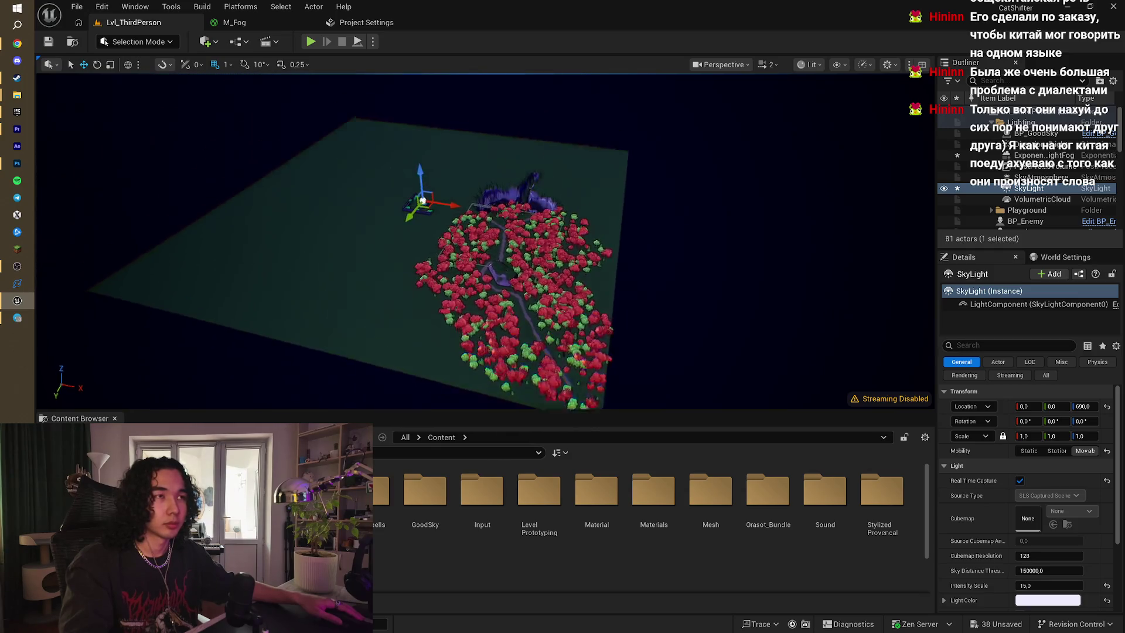
{"action": "scroll", "coordinate": [457, 235], "scroll_direction": "up", "scroll_amount": 3}
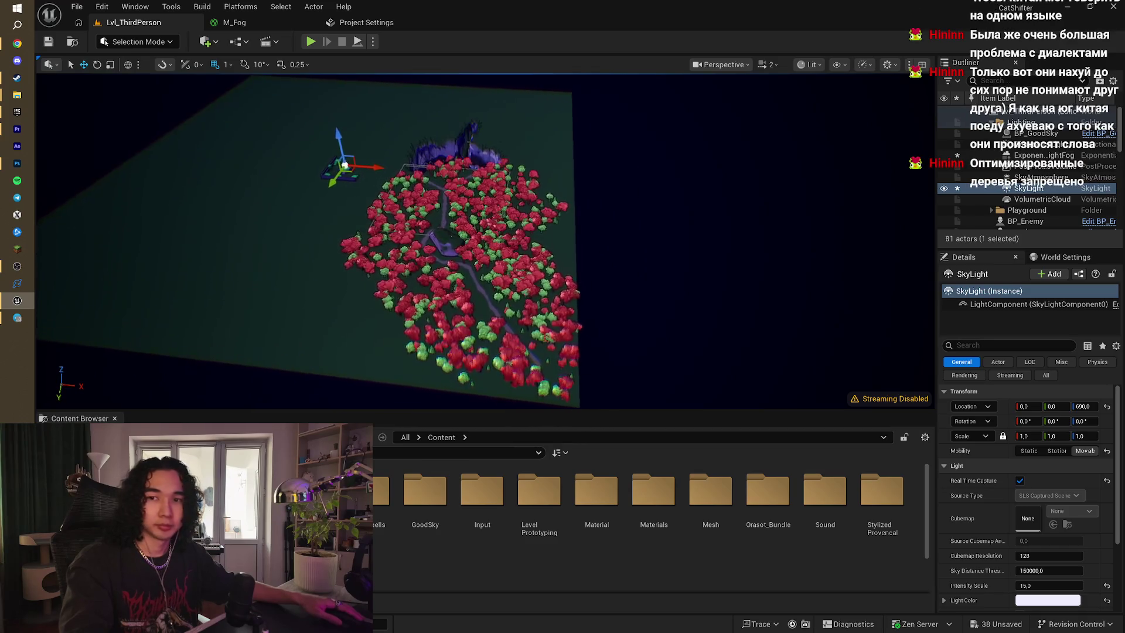
{"action": "scroll", "coordinate": [457, 235], "scroll_direction": "up", "scroll_amount": 3}
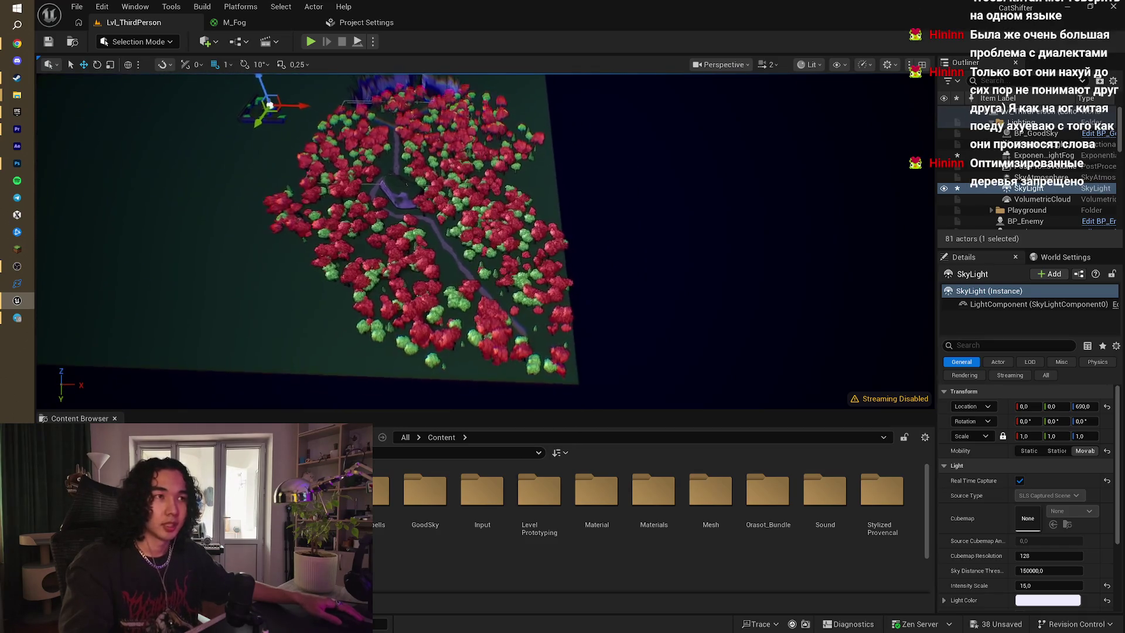
{"action": "scroll", "coordinate": [457, 234], "scroll_direction": "up", "scroll_amount": 3}
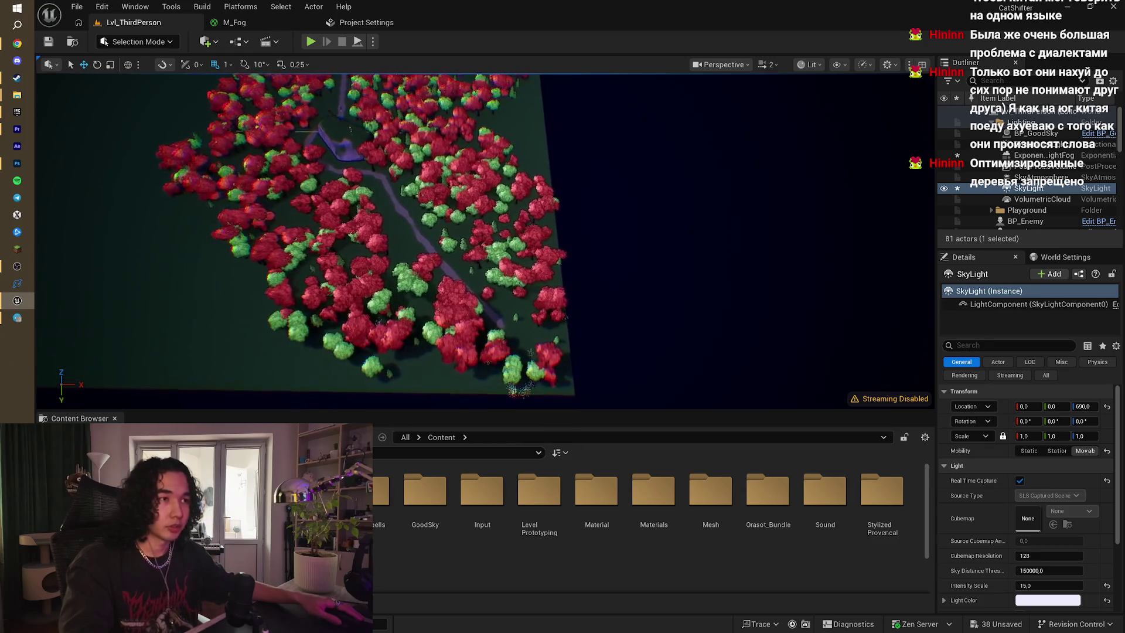
{"action": "scroll", "coordinate": [492, 259], "scroll_direction": "up", "scroll_amount": 3}
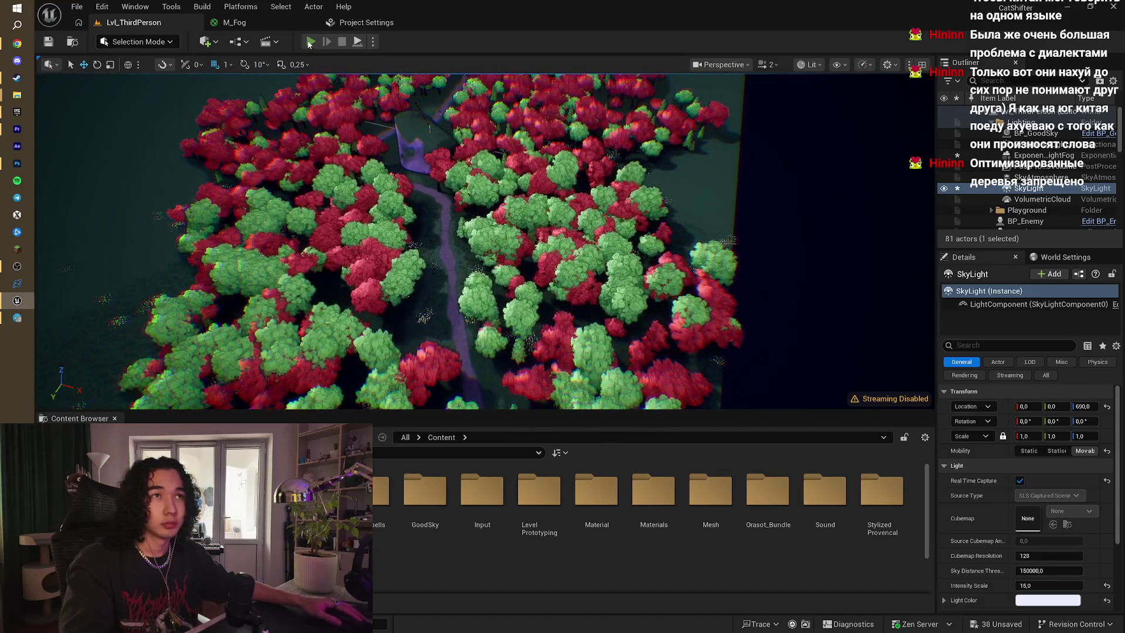
{"action": "left_click", "coordinate": [311, 41]}
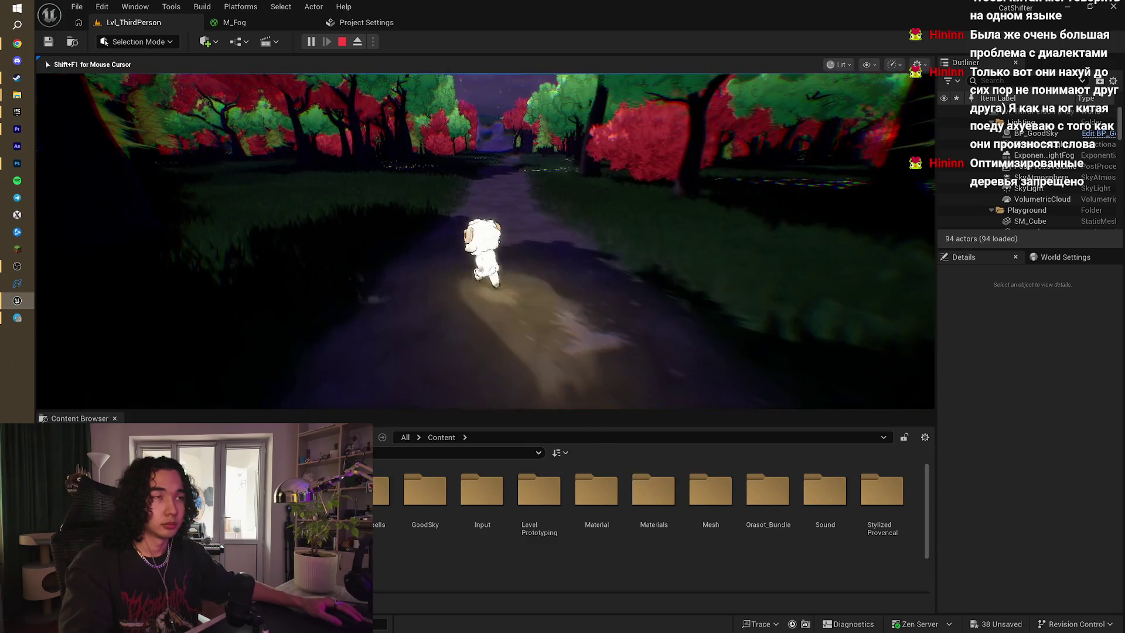
{"action": "key", "text": "Escape"}
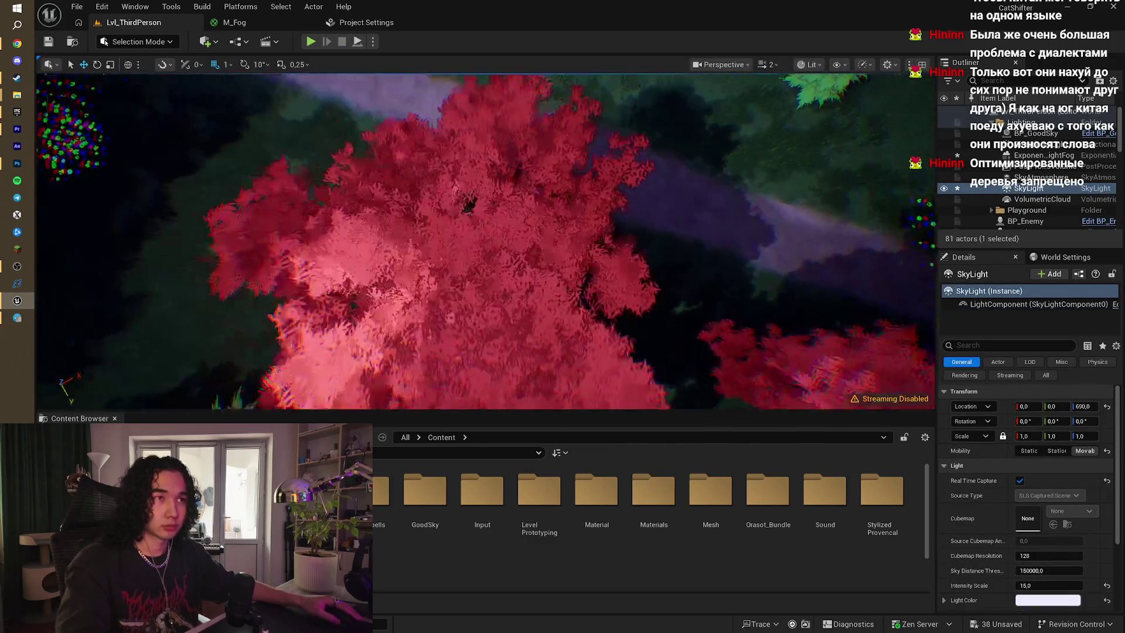
{"action": "left_click_drag", "start_coordinate": [325, 165], "coordinate": [324, 165]}
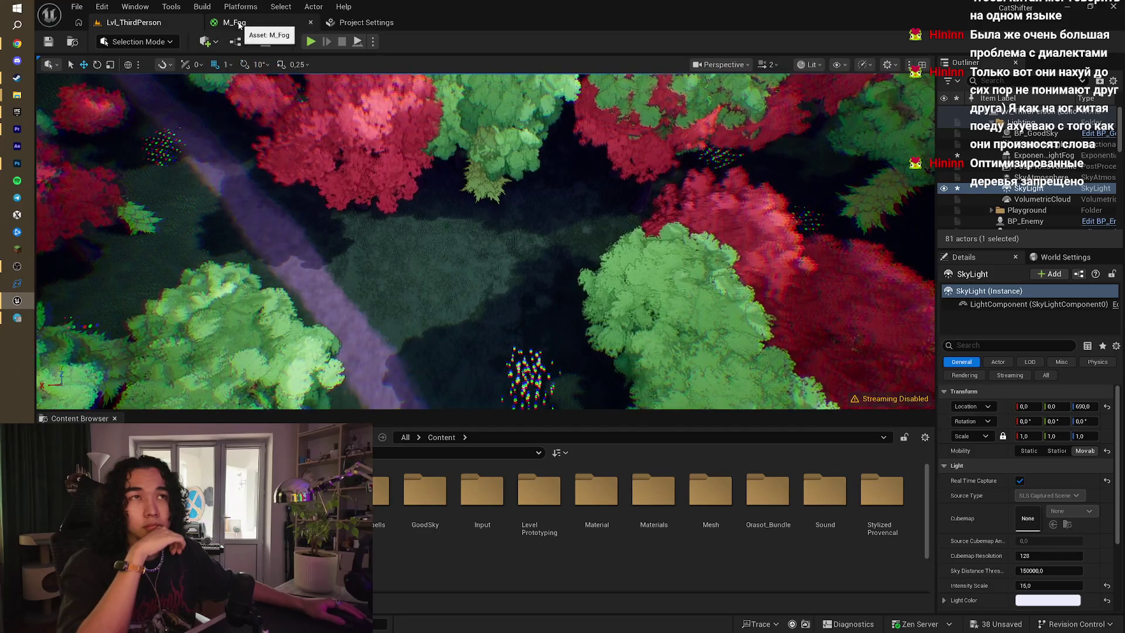
{"action": "left_click", "coordinate": [149, 42]}
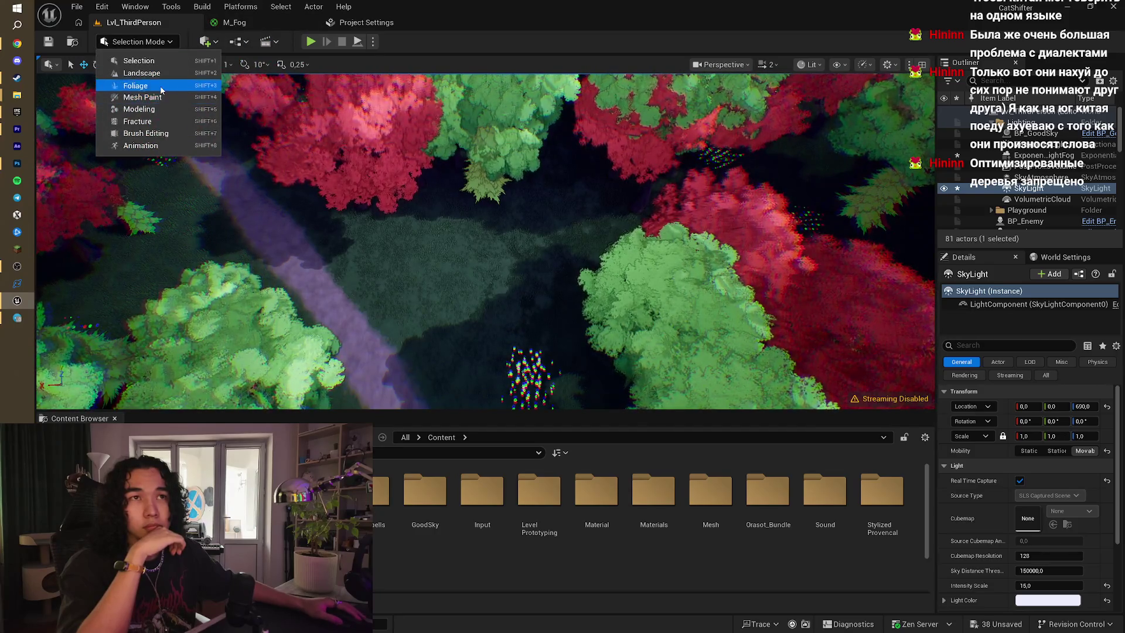
- Paint a few extra trees near the lake and into the forest canopy
{"action": "left_click", "coordinate": [160, 86]}
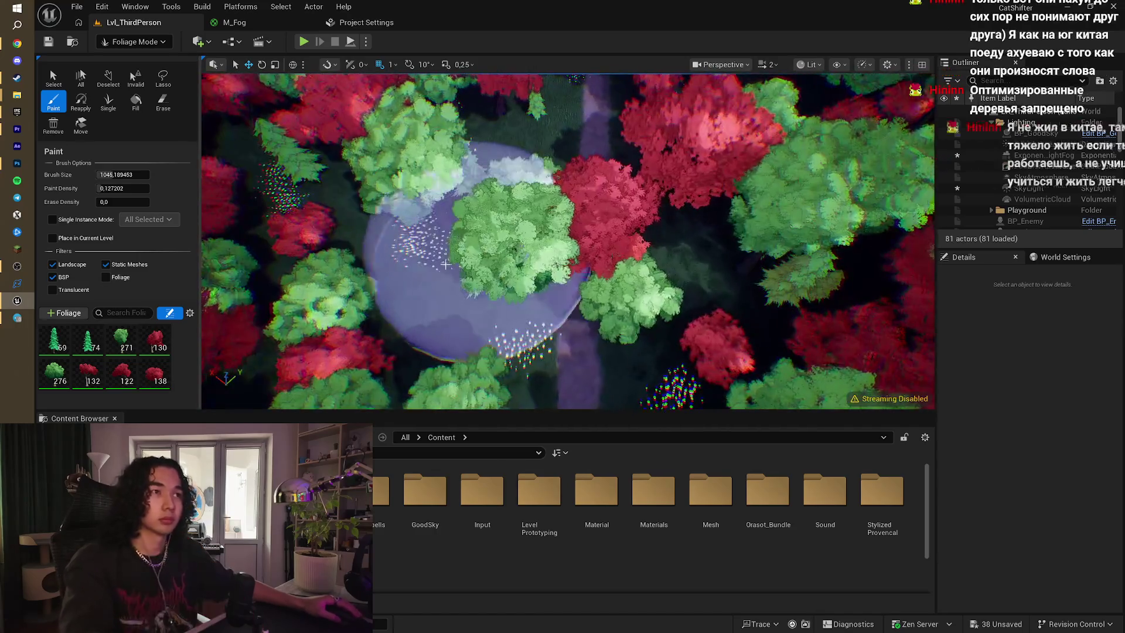
{"action": "left_click", "coordinate": [478, 205]}
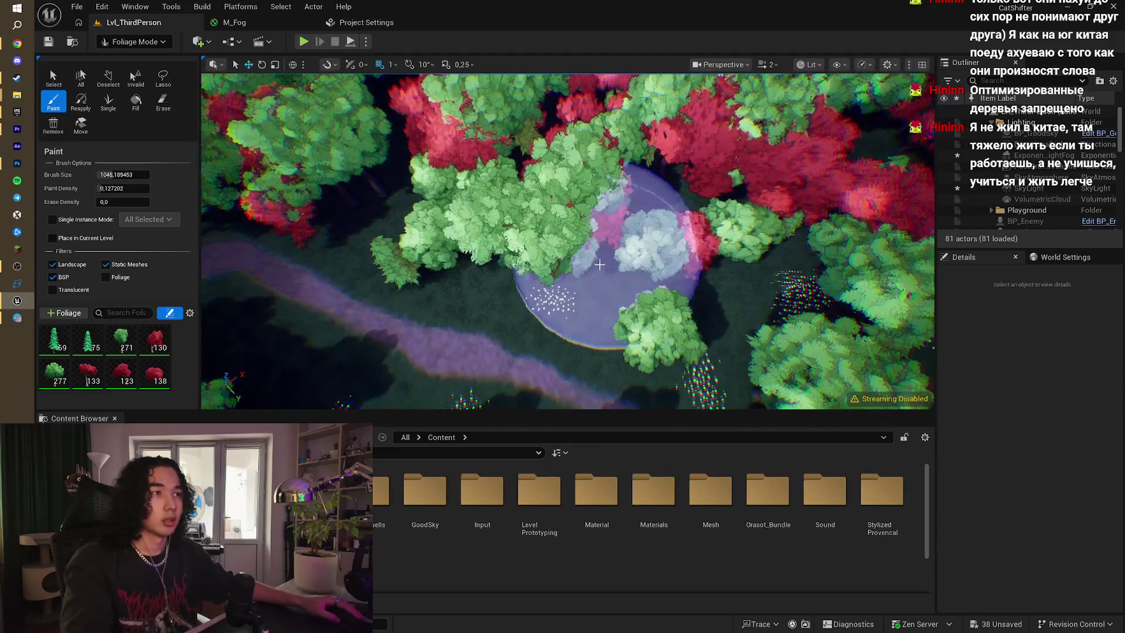
{"action": "left_click", "coordinate": [597, 266]}
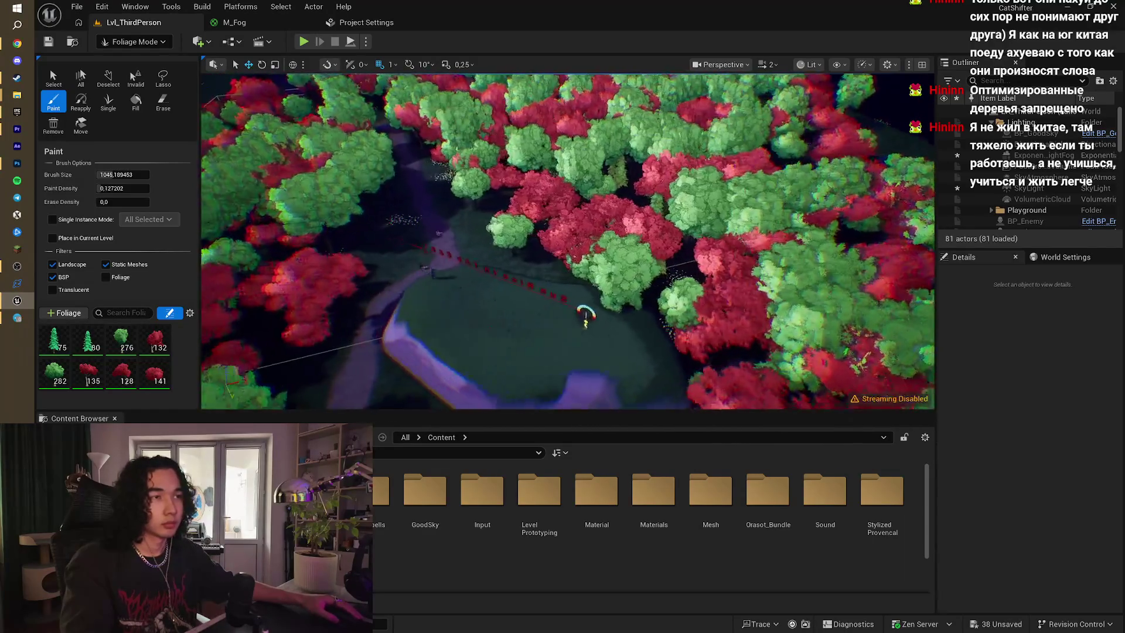
{"action": "scroll", "coordinate": [696, 303], "scroll_direction": "up", "scroll_amount": 3}
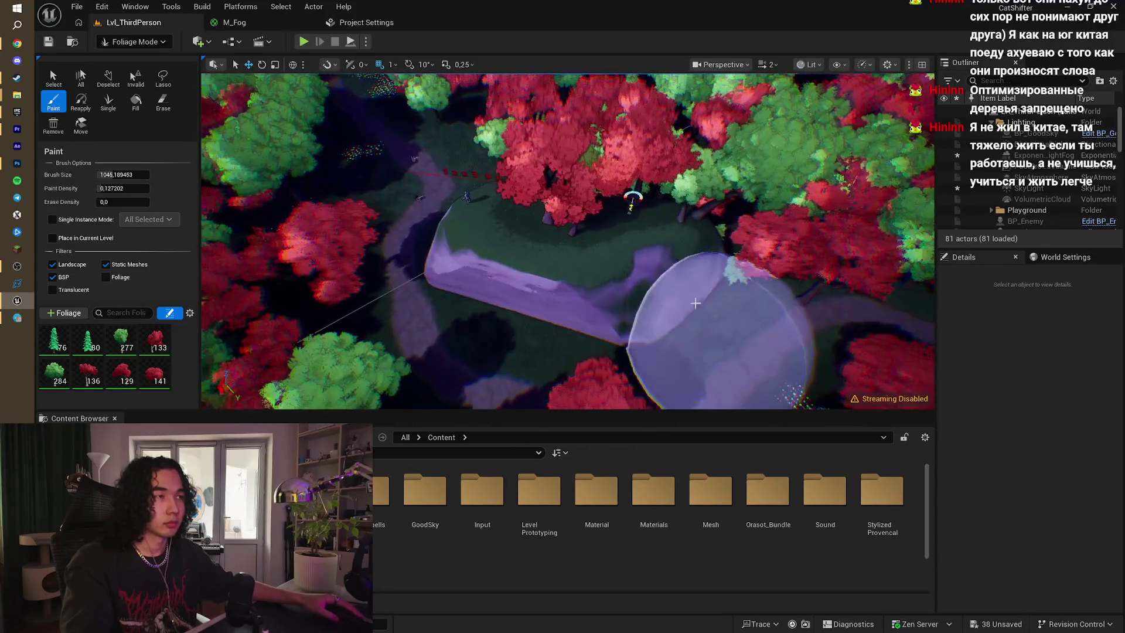
{"action": "scroll", "coordinate": [645, 250], "scroll_direction": "down", "scroll_amount": 3}
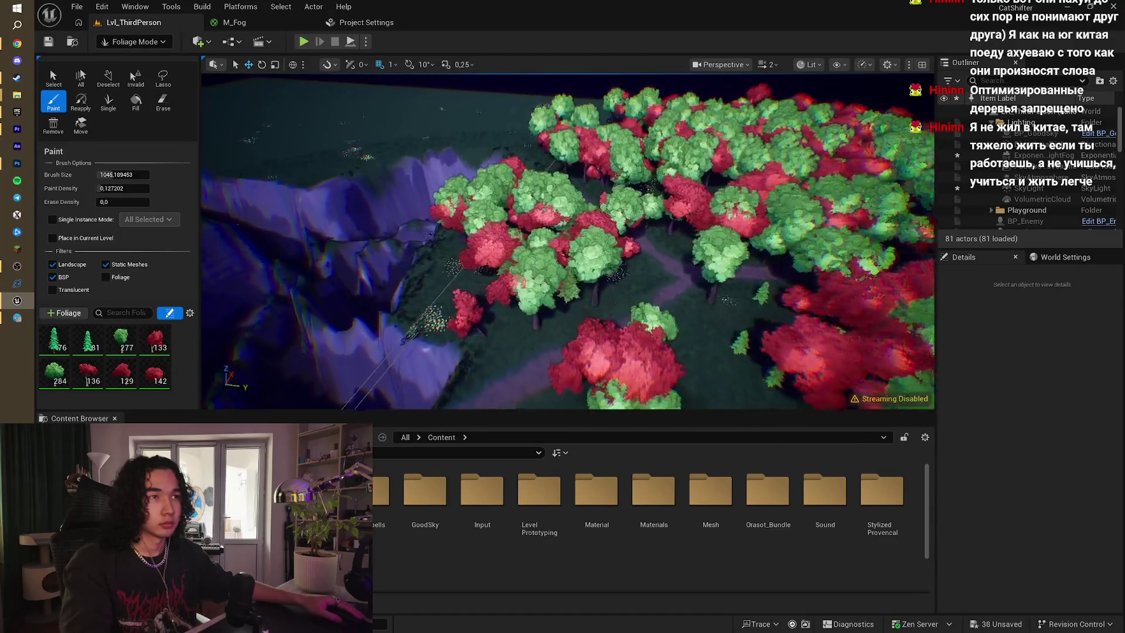
{"action": "scroll", "coordinate": [569, 241], "scroll_direction": "up", "scroll_amount": 5}
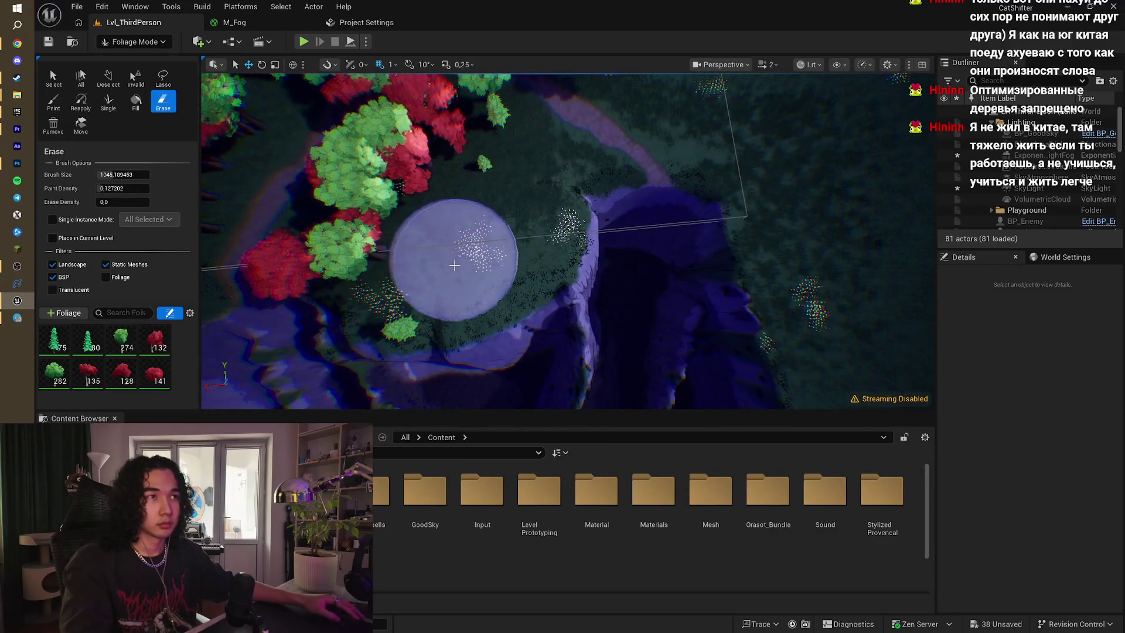
{"action": "left_click", "coordinate": [134, 41]}
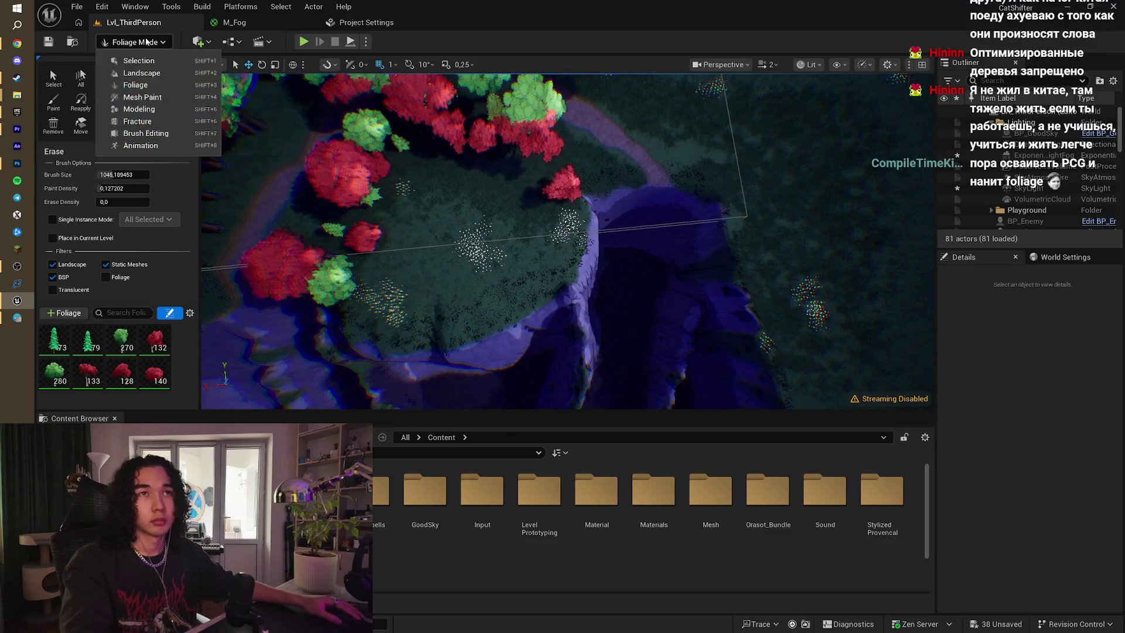
- Return to Selection Mode and rotate the view over the forest
{"action": "left_click", "coordinate": [117, 57]}
{"action": "scroll", "coordinate": [485, 240], "scroll_direction": "up", "scroll_amount": 5}
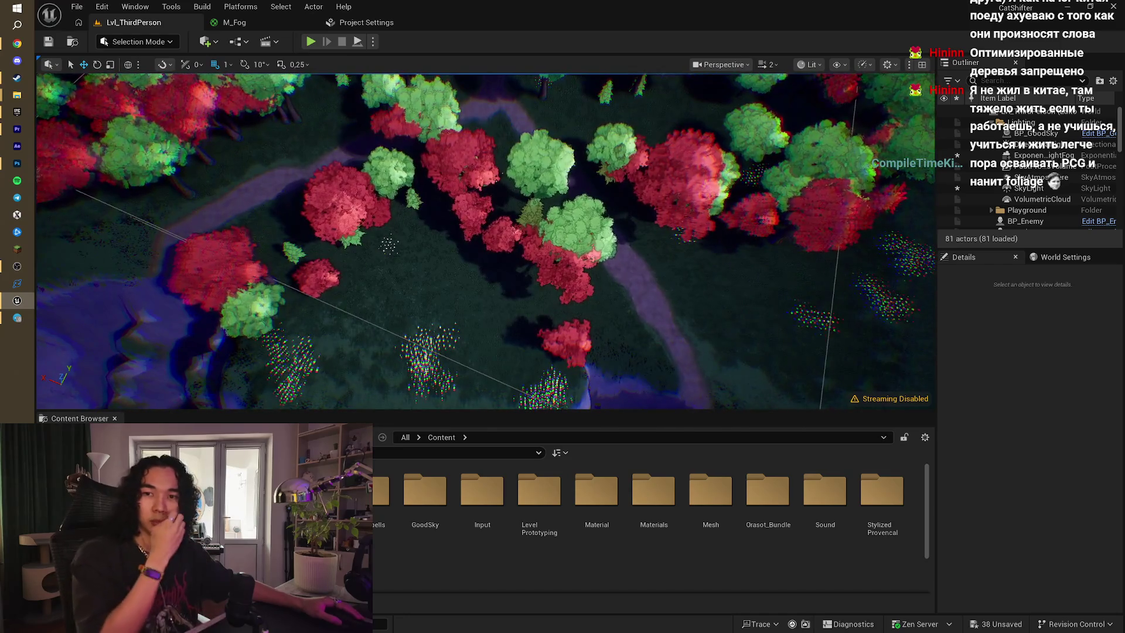
{"action": "left_click_drag", "start_coordinate": [485, 240], "coordinate": [410, 228]}
{"action": "left_click_drag", "start_coordinate": [504, 323], "coordinate": [498, 321]}
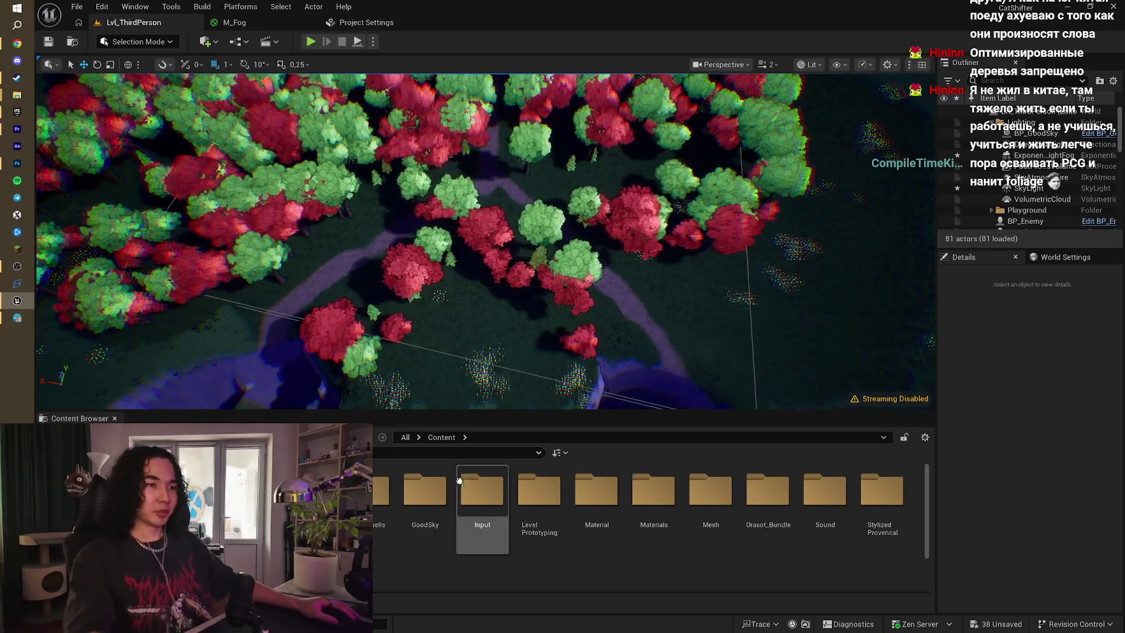
- Browse Mesh > Orasot_Bundle > Stylized_Landscape_5_Bioms > Biom_Green > StaticMeshes in the Content Browser
{"action": "left_click", "coordinate": [694, 513]}
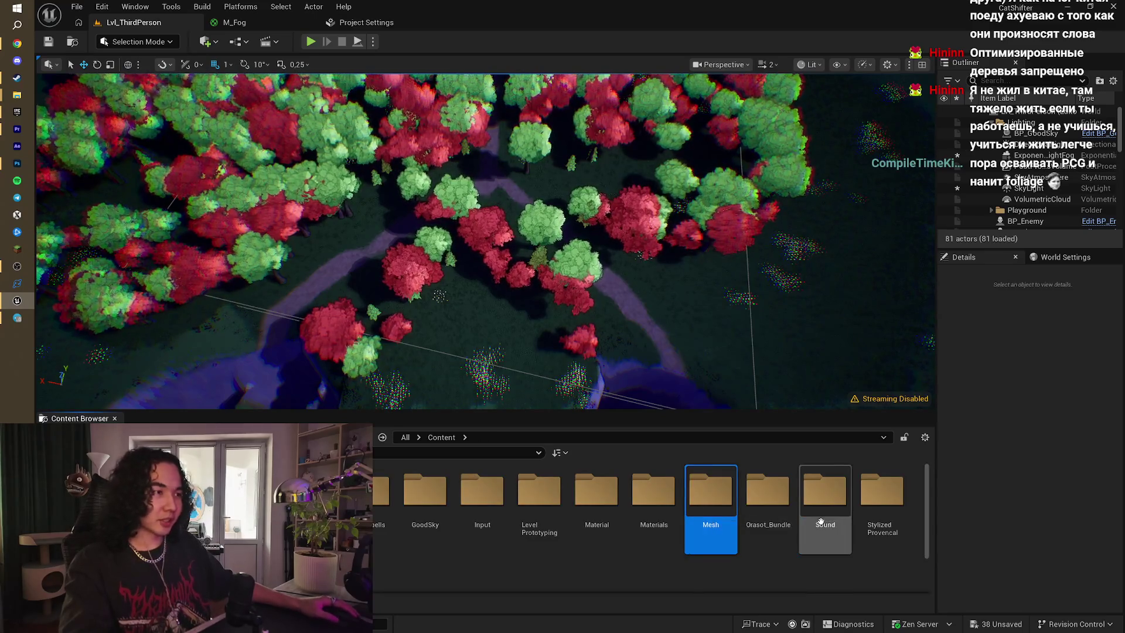
{"action": "double_click", "coordinate": [782, 507]}
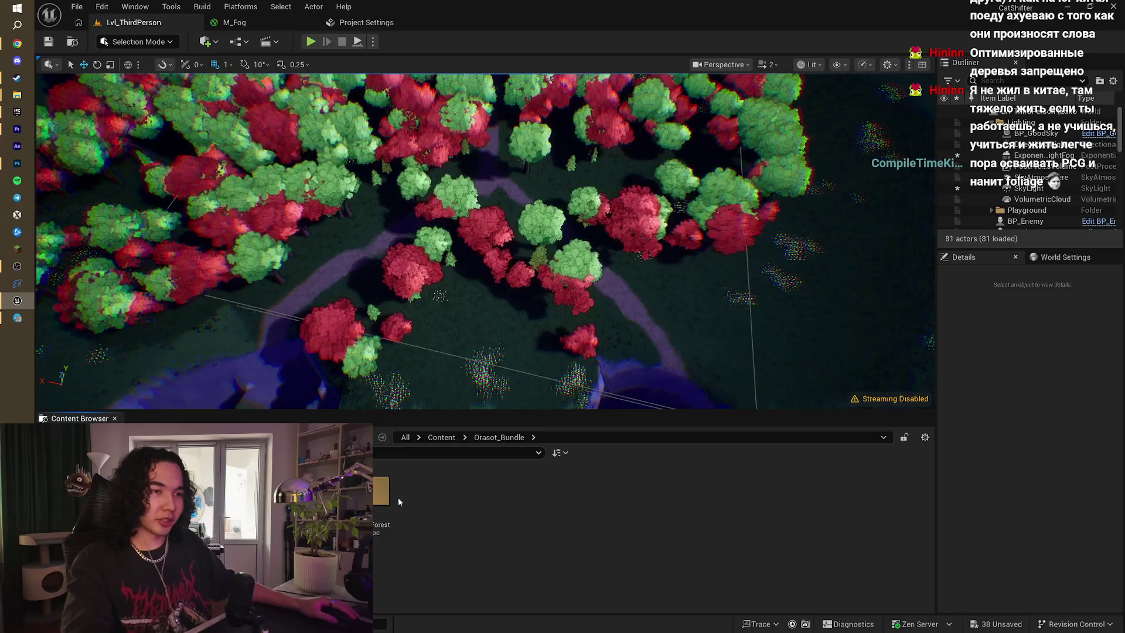
{"action": "double_click", "coordinate": [378, 492]}
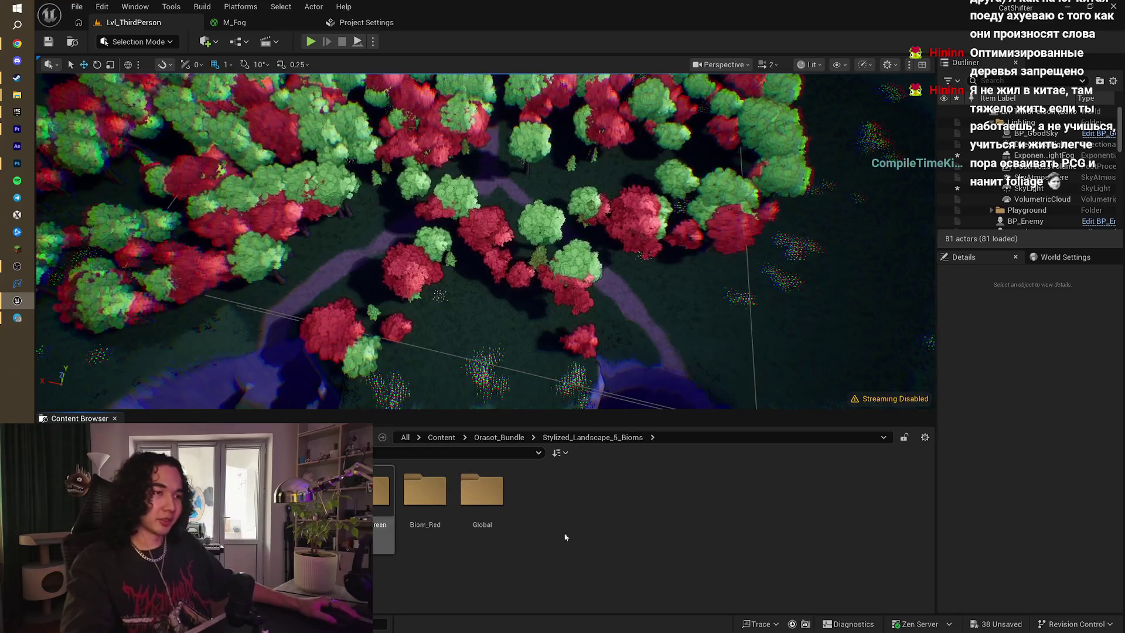
{"action": "double_click", "coordinate": [381, 487]}
{"action": "double_click", "coordinate": [381, 489]}
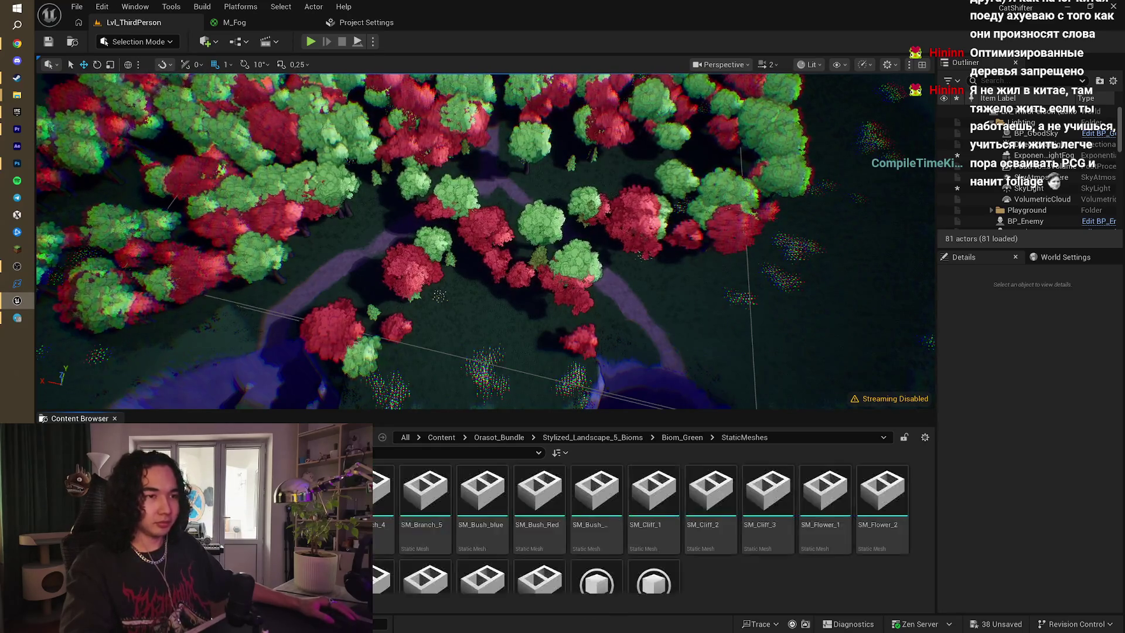
{"action": "scroll", "coordinate": [768, 575], "scroll_direction": "down", "scroll_amount": 1}
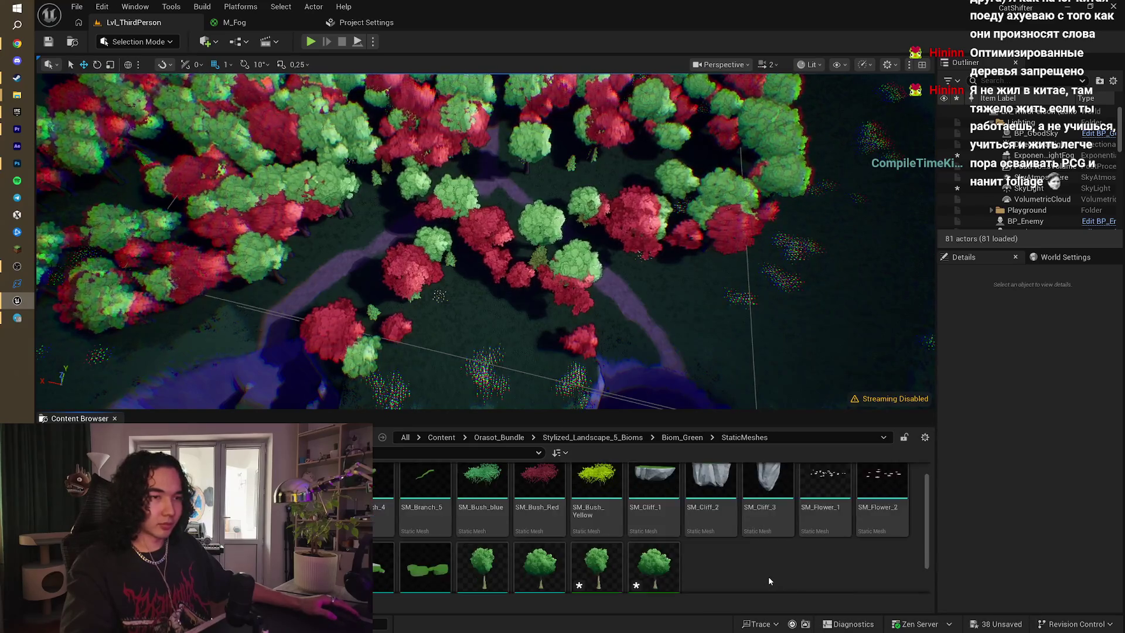
- Open Biom_Red's StaticMeshes and drag SM_Cliff_3 into the forest clearing
{"action": "key", "text": "alt+Left"}
{"action": "key", "text": "alt+Left"}
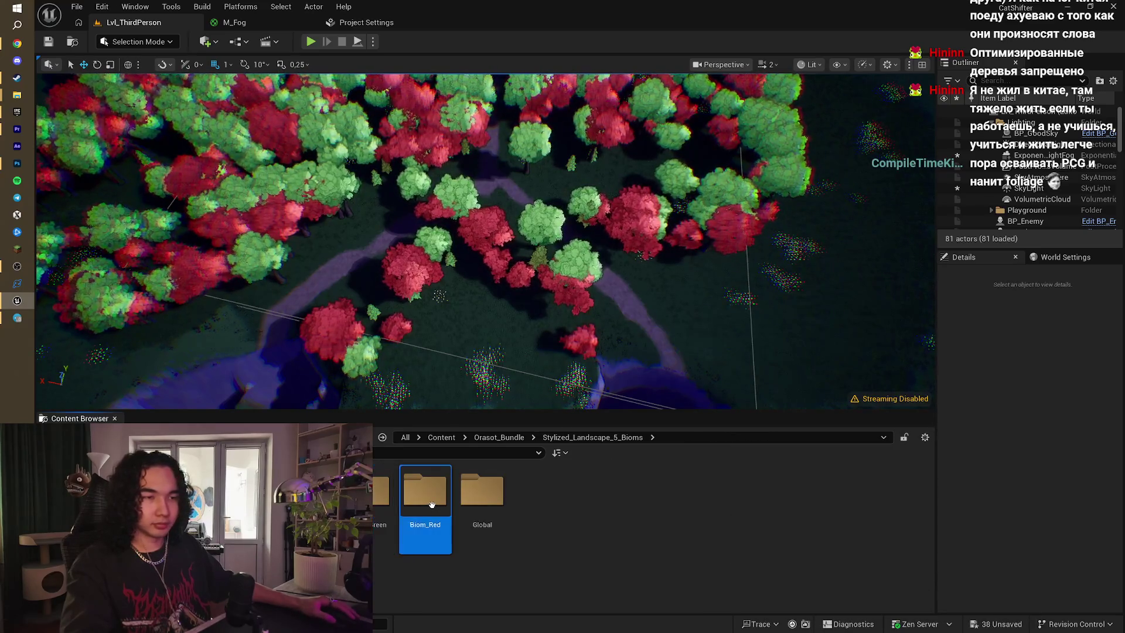
{"action": "double_click", "coordinate": [432, 504]}
{"action": "double_click", "coordinate": [381, 490]}
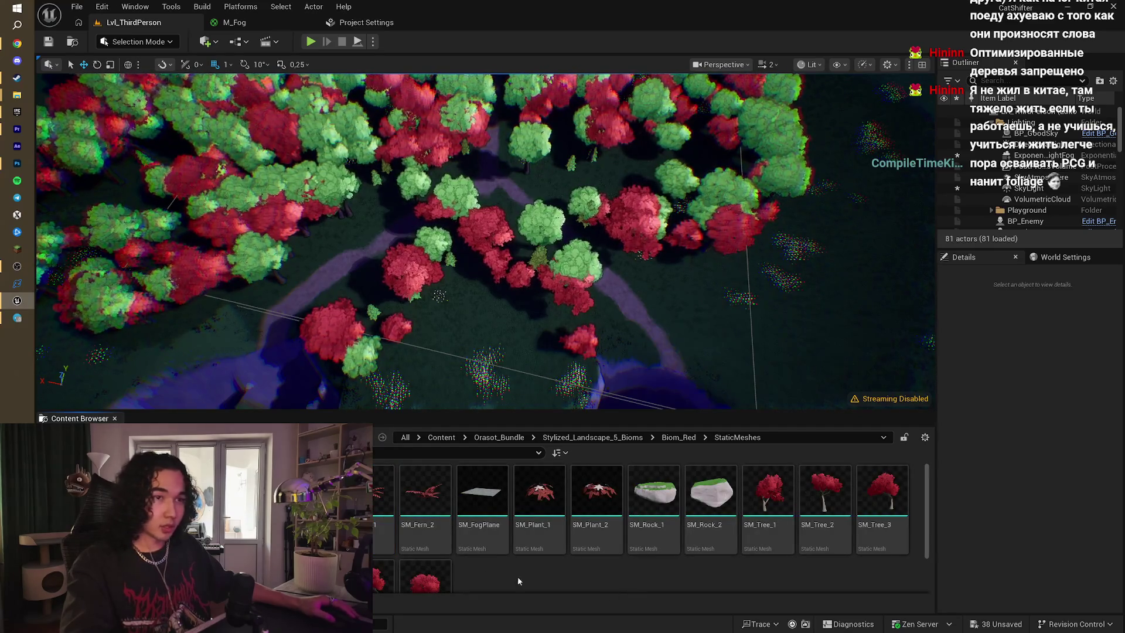
{"action": "left_click_drag", "start_coordinate": [466, 378], "coordinate": [468, 351]}
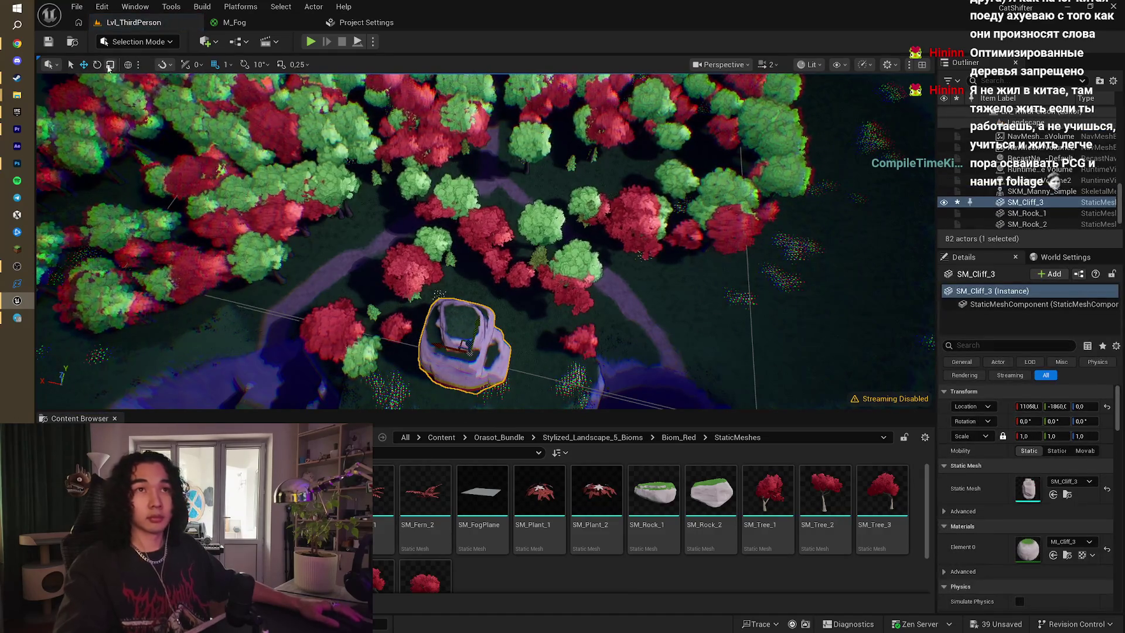
- Enlarge the SM_Cliff_3 rock to about 1.79 scale
{"action": "left_click_drag", "start_coordinate": [1058, 436], "coordinate": [1048, 436]}
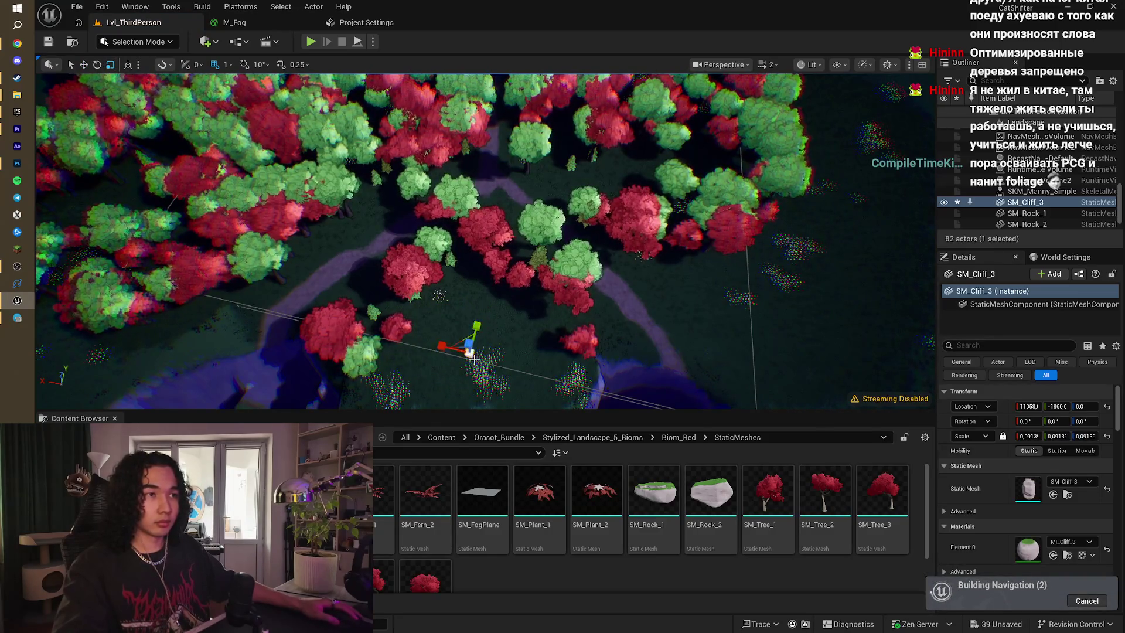
{"action": "key", "text": "ctrl+z"}
{"action": "left_click_drag", "start_coordinate": [1059, 436], "coordinate": [1073, 436]}
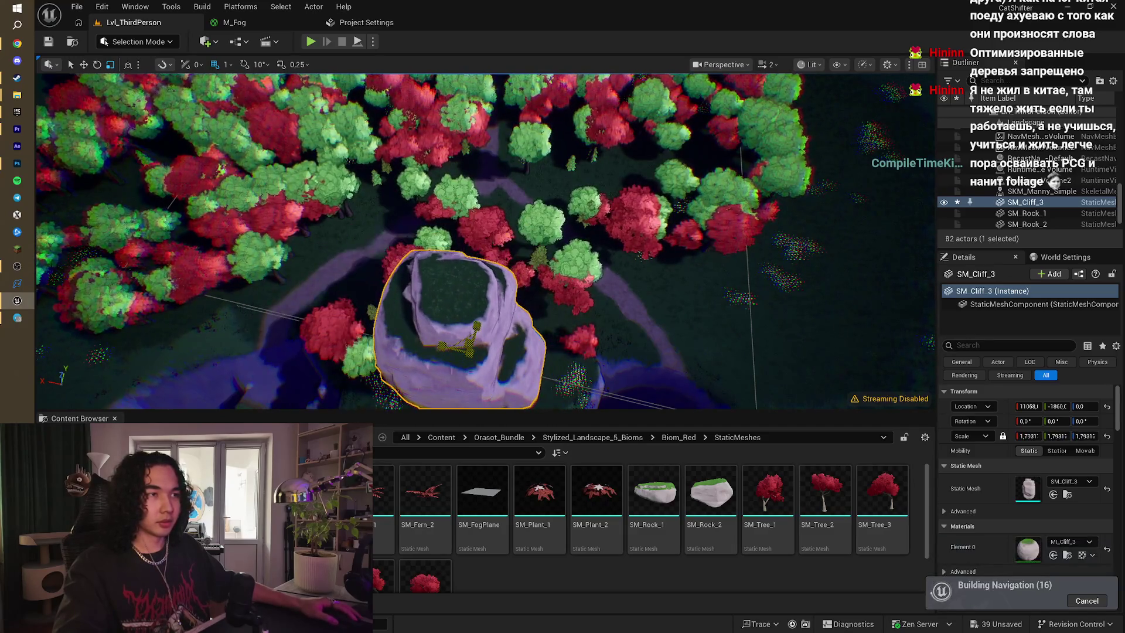
- Move the rock slightly up and left, then play the level to test it
{"action": "left_click", "coordinate": [85, 66]}
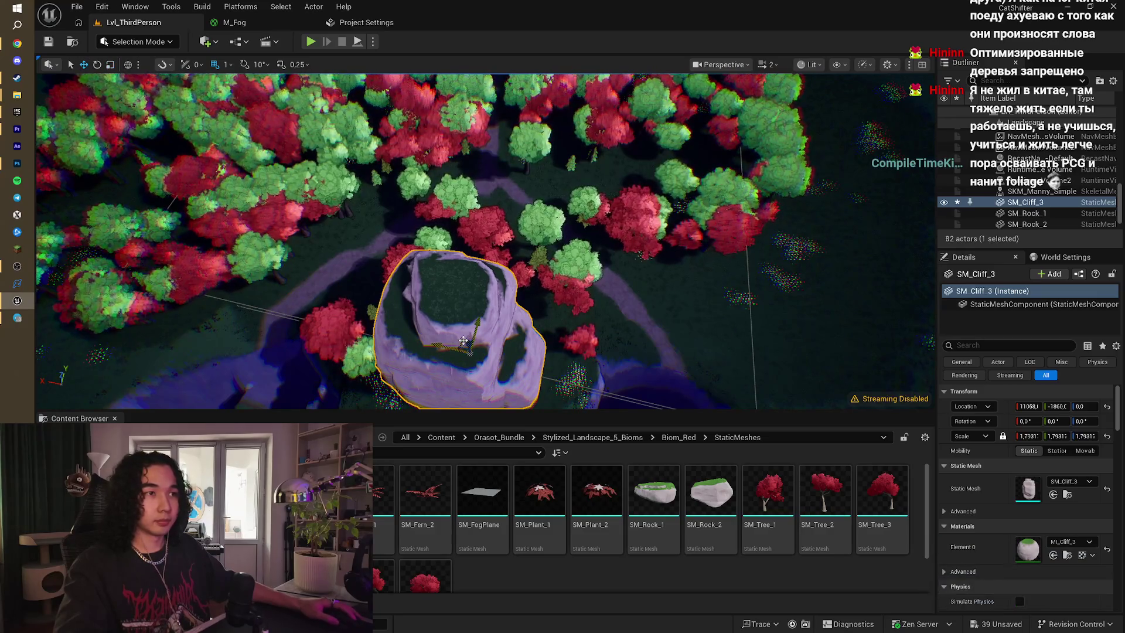
{"action": "mouse_move", "coordinate": [472, 329]}
{"action": "left_mouse_down"}
{"action": "mouse_move", "coordinate": [513, 241]}
{"action": "mouse_move", "coordinate": [463, 217]}
{"action": "left_mouse_up"}
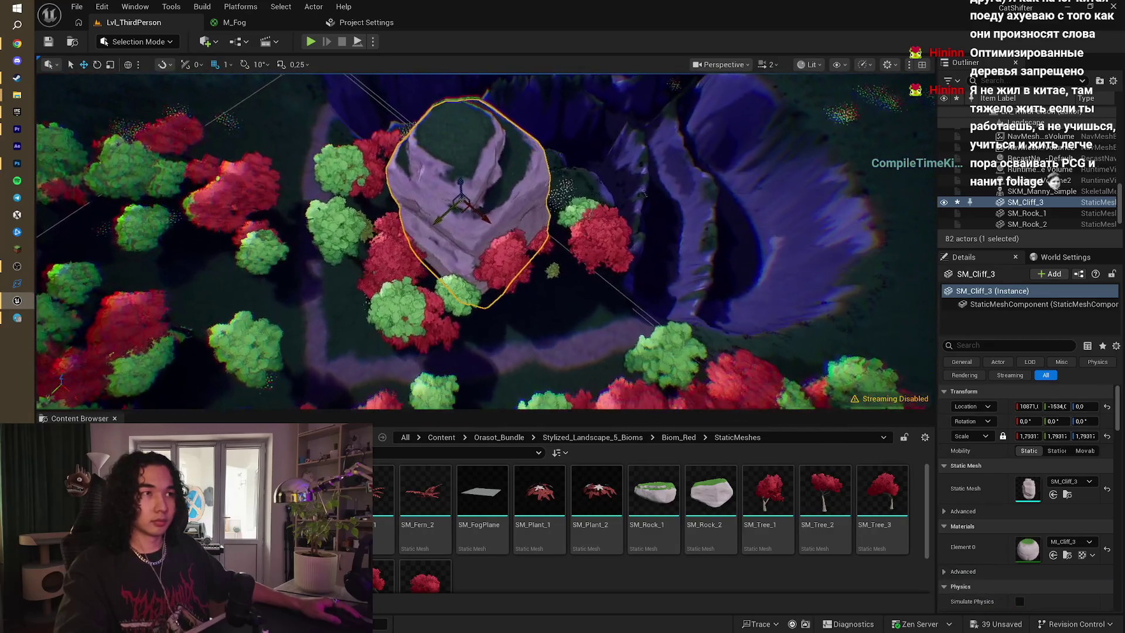
{"action": "scroll", "coordinate": [444, 224], "scroll_direction": "up", "scroll_amount": 3}
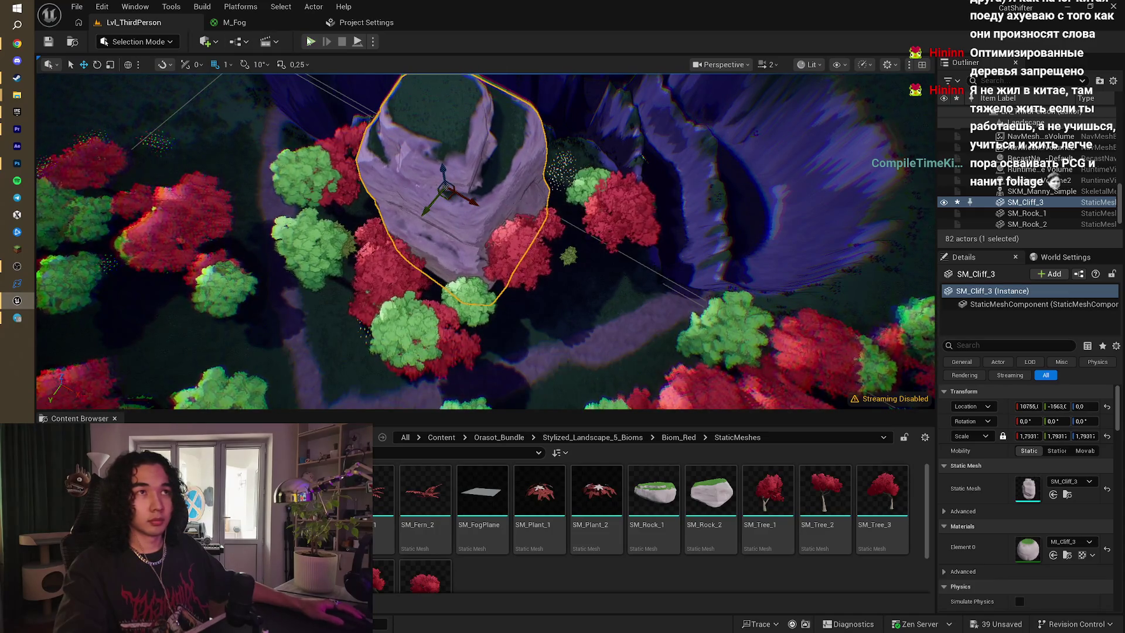
{"action": "key", "text": "alt+p"}
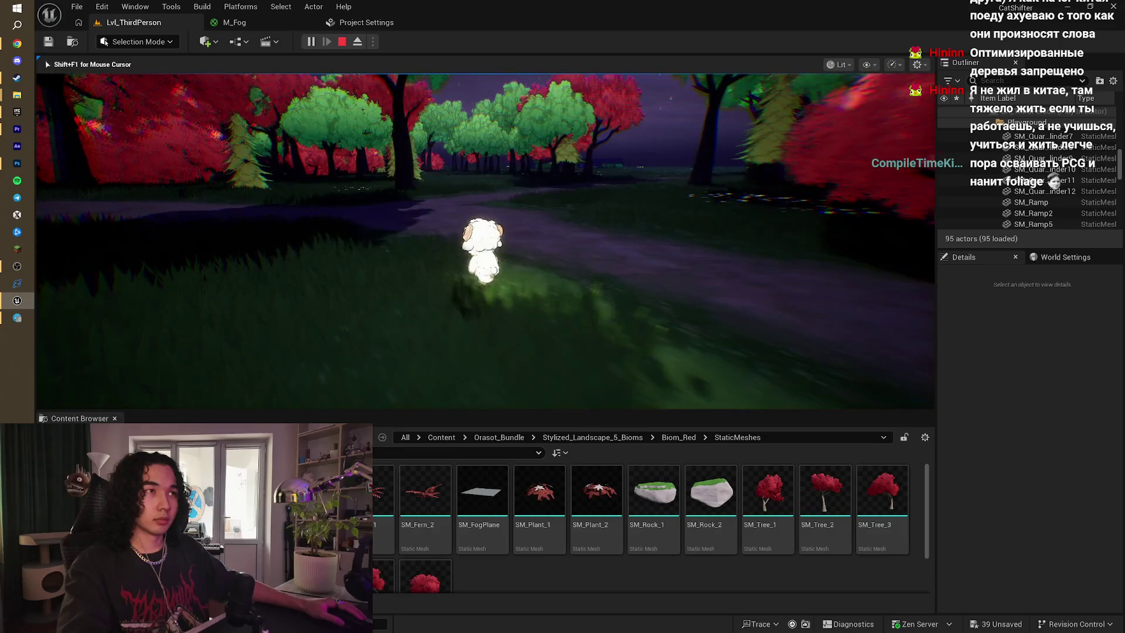
{"action": "key", "text": "w"}
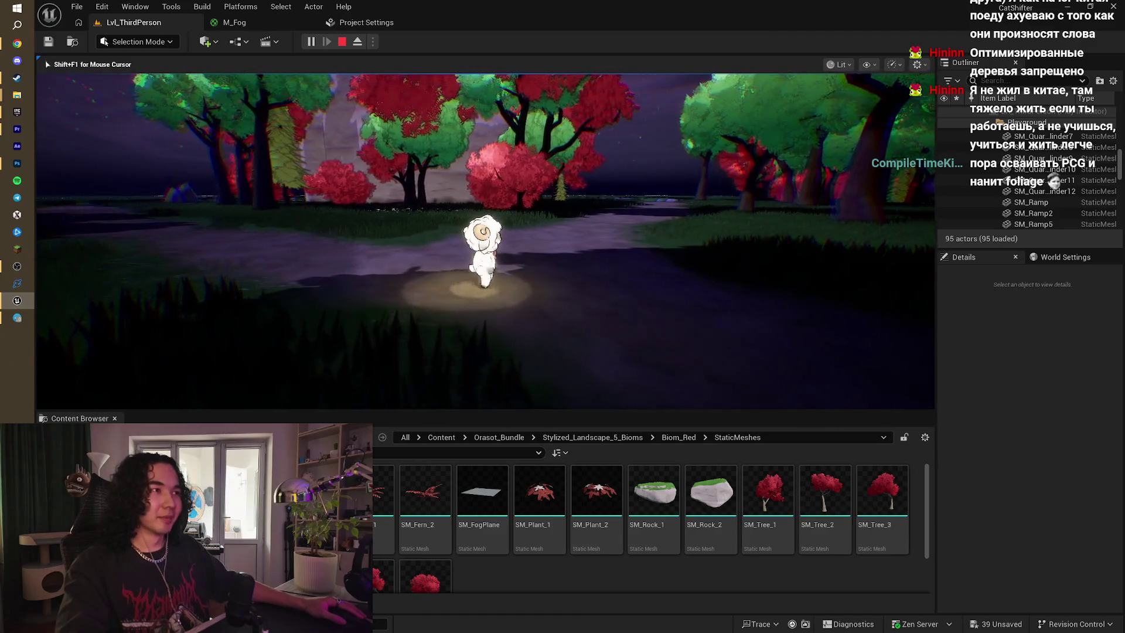
{"action": "key", "text": "Escape"}
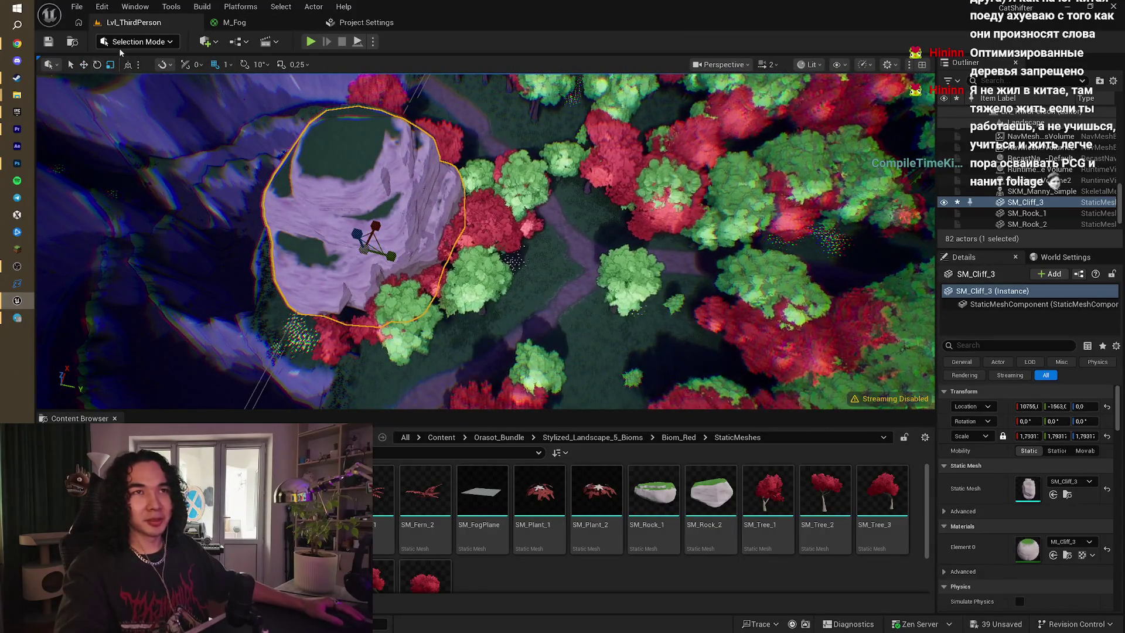
- Switch to Foliage Mode and erase the trees next to the cliff rock
{"action": "left_click", "coordinate": [135, 42]}
{"action": "key", "text": "Escape"}
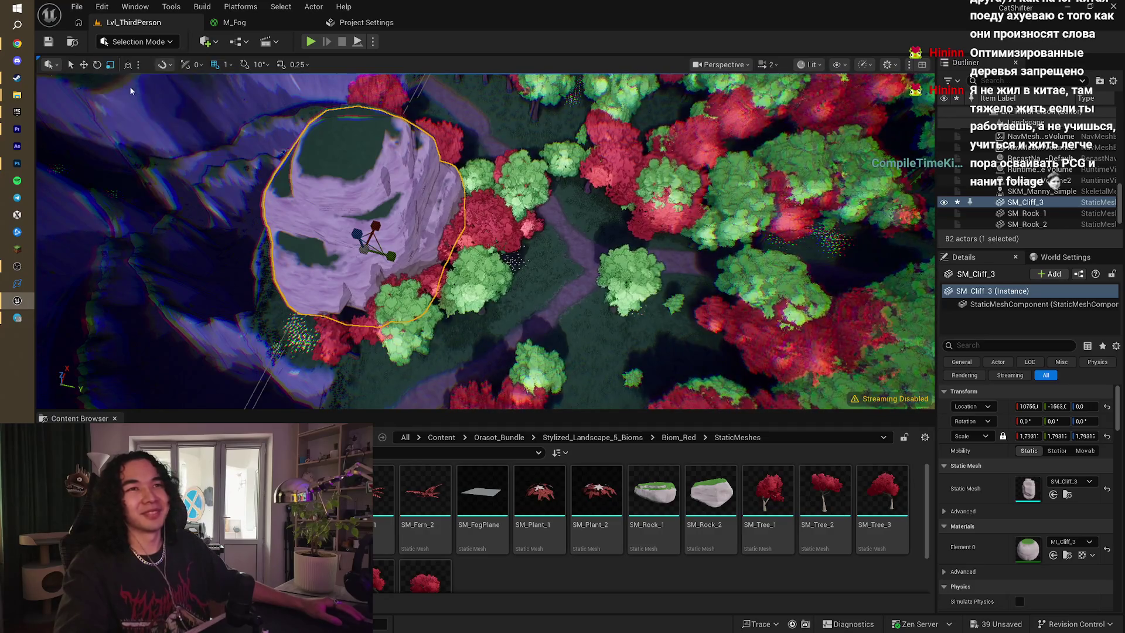
{"action": "key", "text": "shift+3"}
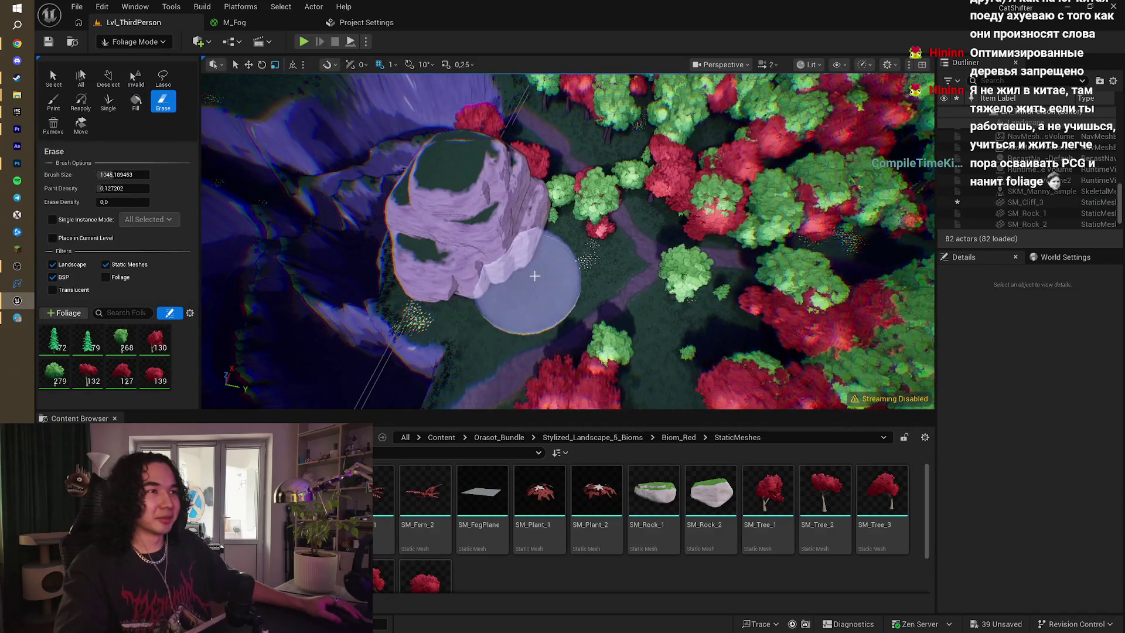
{"action": "left_click_drag", "start_coordinate": [534, 275], "coordinate": [569, 225]}
{"action": "scroll", "coordinate": [478, 135], "scroll_direction": "up", "scroll_amount": 3}
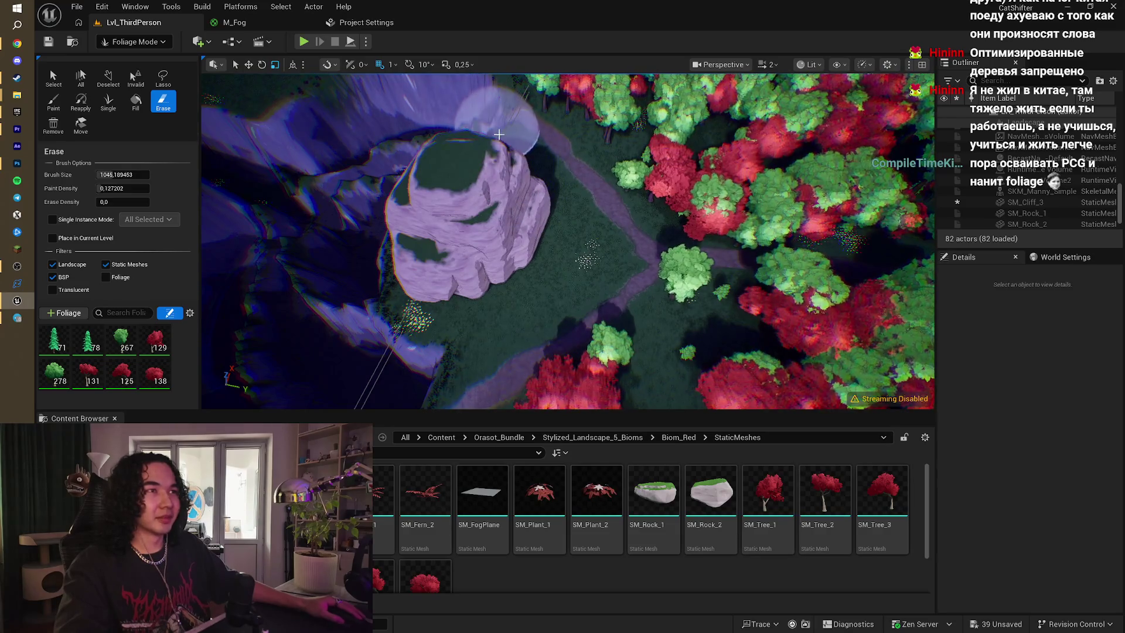
- Back in Selection Mode, enlarge the cliff rock to about 2.36 scale
{"action": "left_click", "coordinate": [134, 42]}
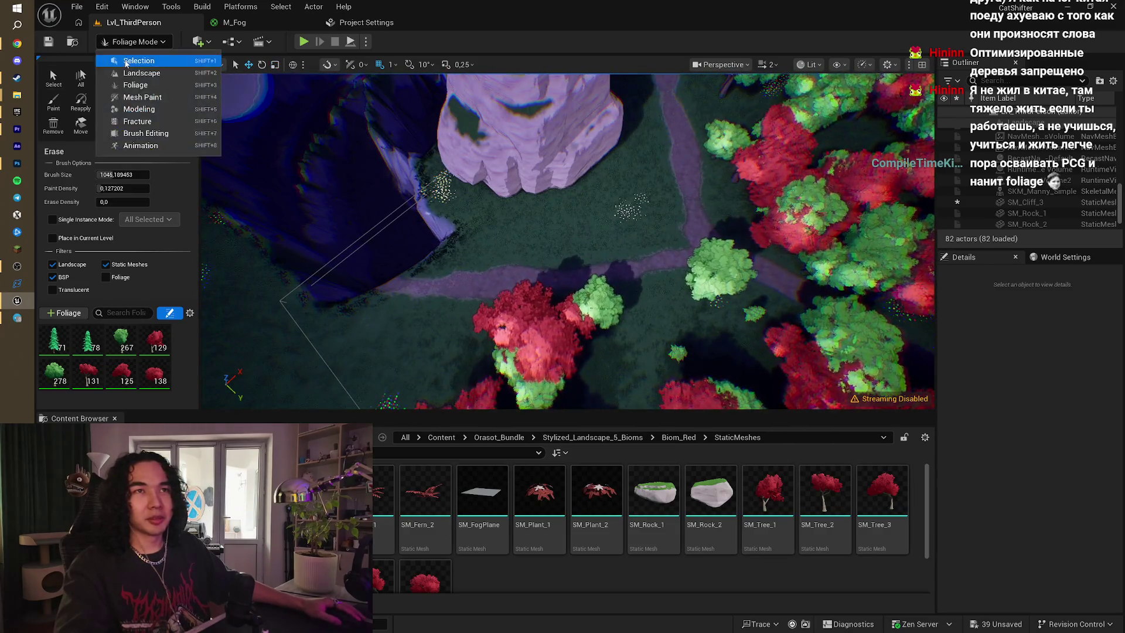
{"action": "left_click", "coordinate": [123, 61]}
{"action": "left_click", "coordinate": [351, 176]}
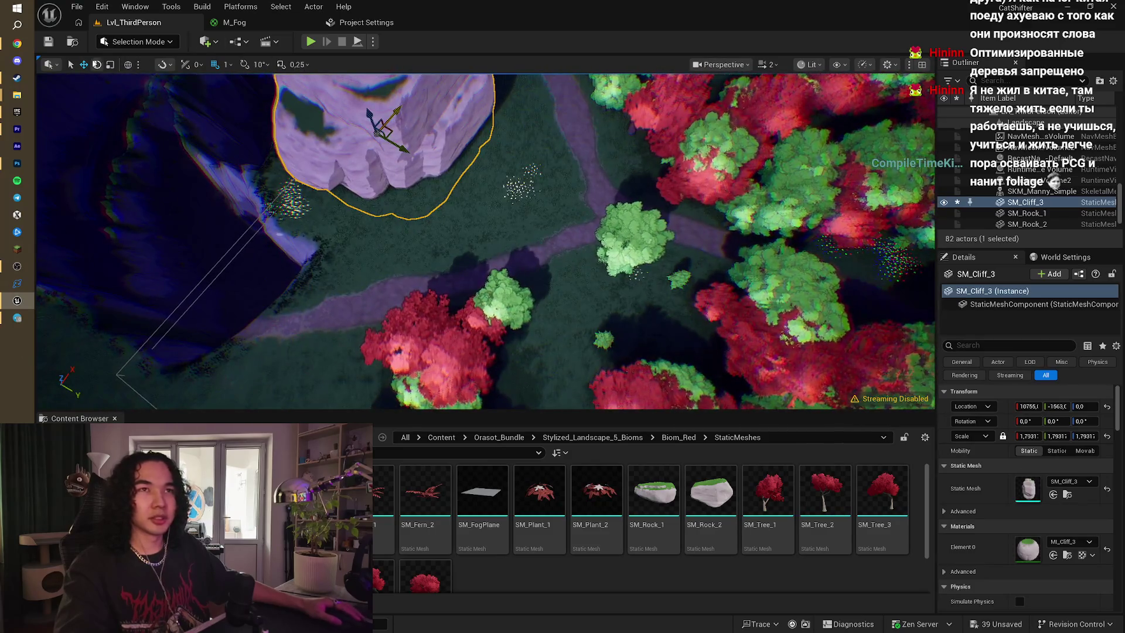
{"action": "left_click_drag", "start_coordinate": [380, 137], "coordinate": [419, 134]}
{"action": "key", "text": "f"}
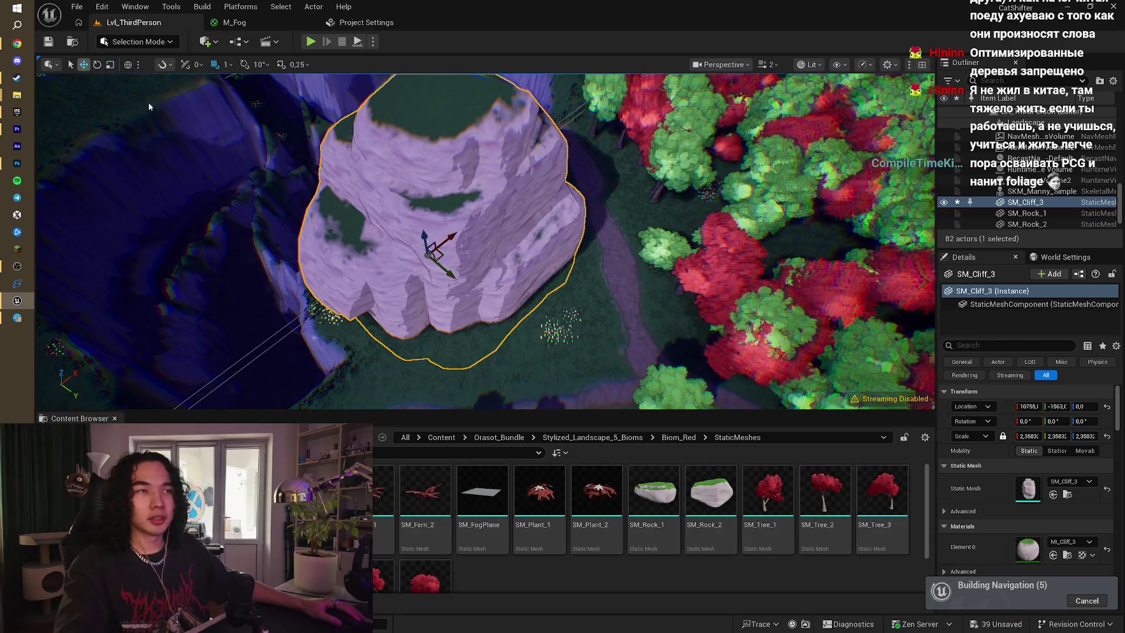
- Reposition the cliff rock and rotate it about 33 degrees
{"action": "mouse_move", "coordinate": [443, 252]}
{"action": "left_mouse_down"}
{"action": "mouse_move", "coordinate": [470, 281]}
{"action": "mouse_move", "coordinate": [451, 270]}
{"action": "mouse_move", "coordinate": [406, 286]}
{"action": "left_mouse_up"}
{"action": "mouse_move", "coordinate": [383, 234]}
{"action": "left_mouse_down"}
{"action": "mouse_move", "coordinate": [442, 242]}
{"action": "mouse_move", "coordinate": [444, 254]}
{"action": "mouse_move", "coordinate": [408, 241]}
{"action": "mouse_move", "coordinate": [455, 234]}
{"action": "mouse_move", "coordinate": [146, 86]}
{"action": "left_mouse_up"}
{"action": "left_click", "coordinate": [97, 65]}
{"action": "left_click", "coordinate": [84, 64]}
{"action": "left_click", "coordinate": [137, 41]}
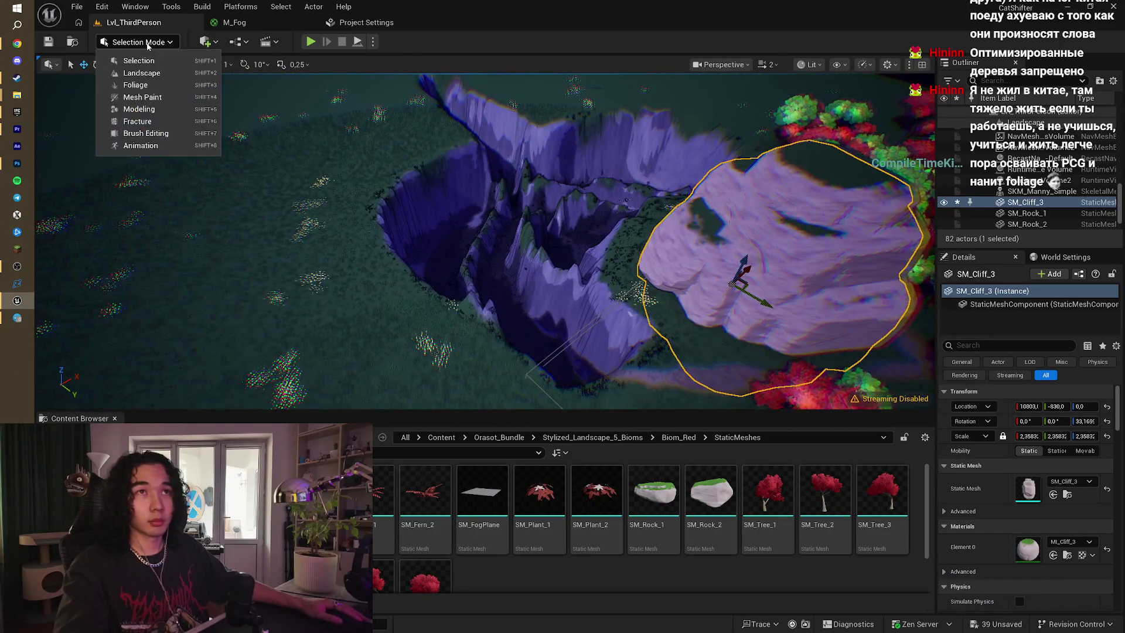
- In Landscape Sculpt, set brush size ~1291 and strength ~0.79, then raise a large mound
{"action": "left_click", "coordinate": [154, 79]}
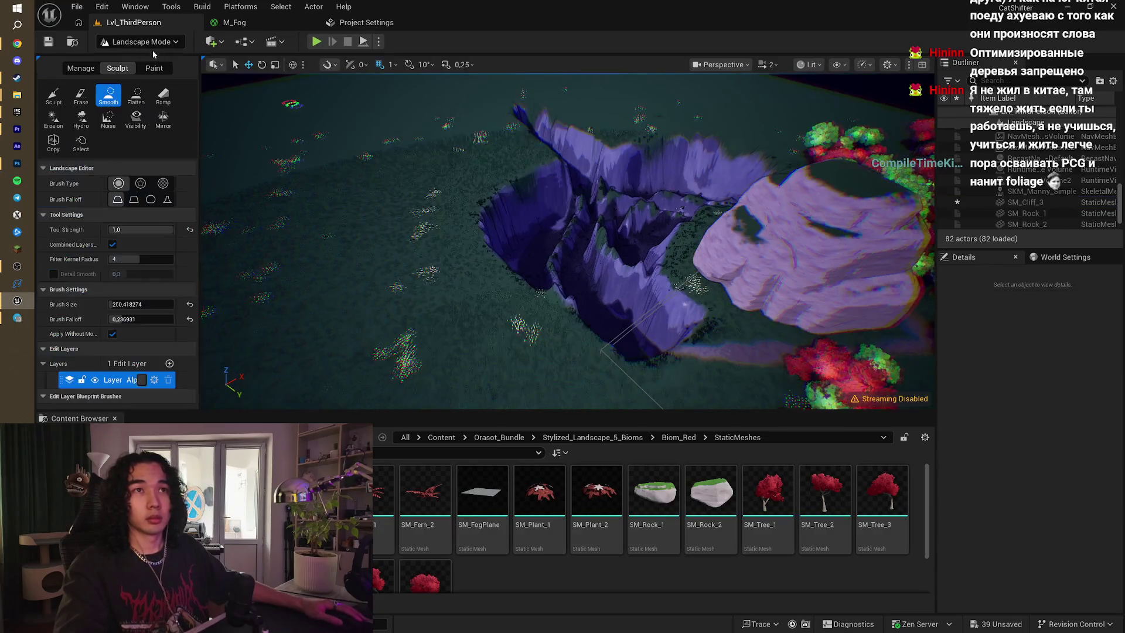
{"action": "left_click", "coordinate": [54, 94]}
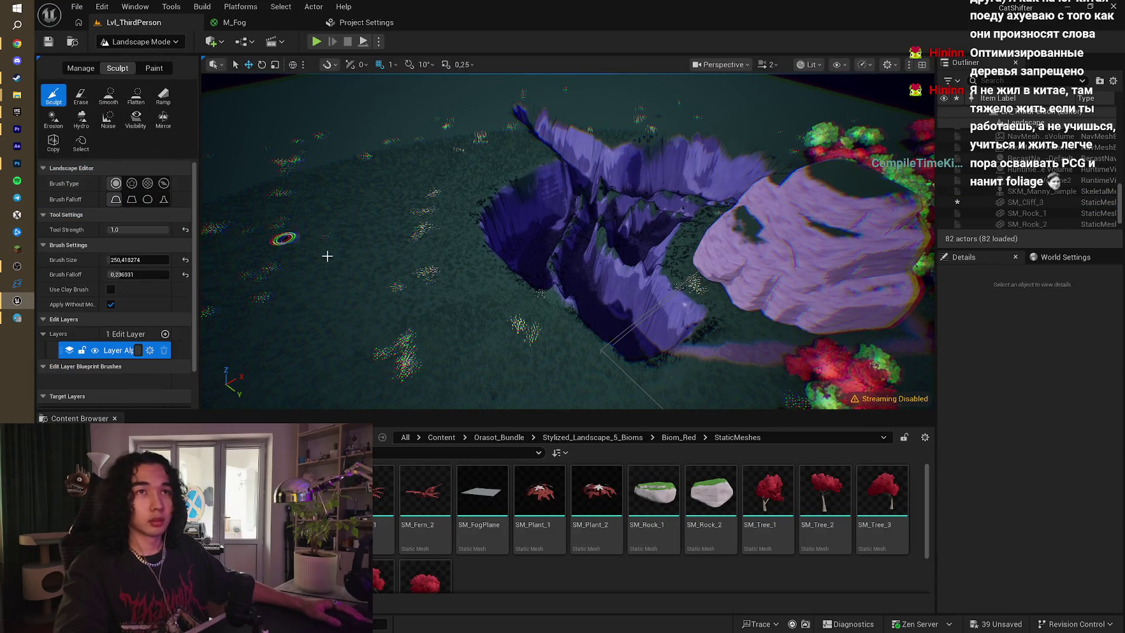
{"action": "left_click_drag", "start_coordinate": [138, 260], "coordinate": [193, 259]}
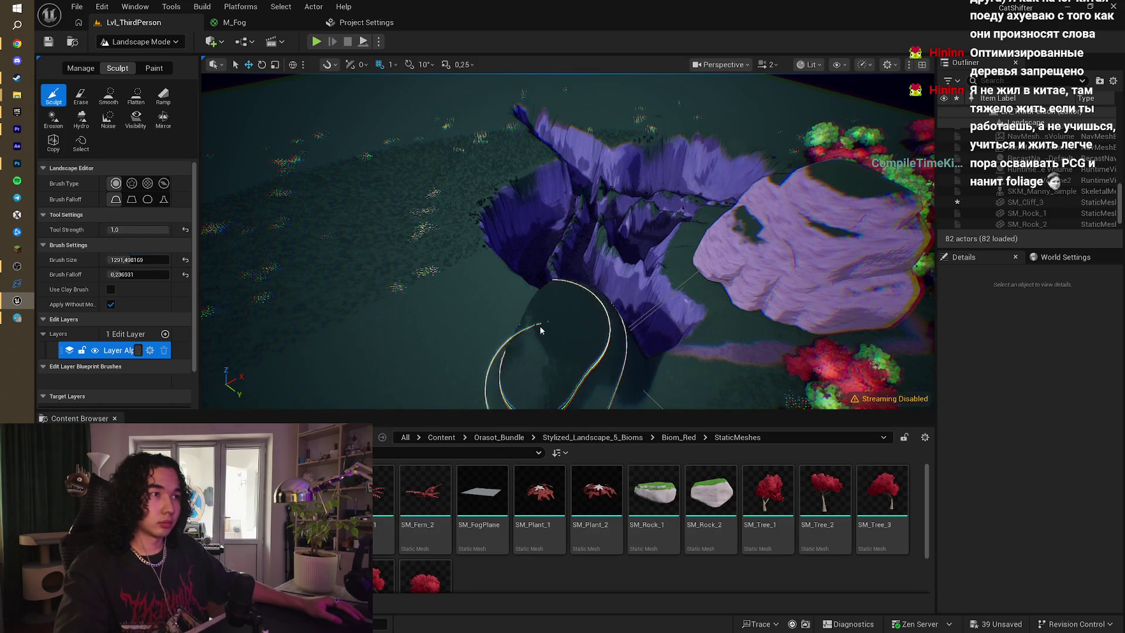
{"action": "right_click", "coordinate": [495, 287]}
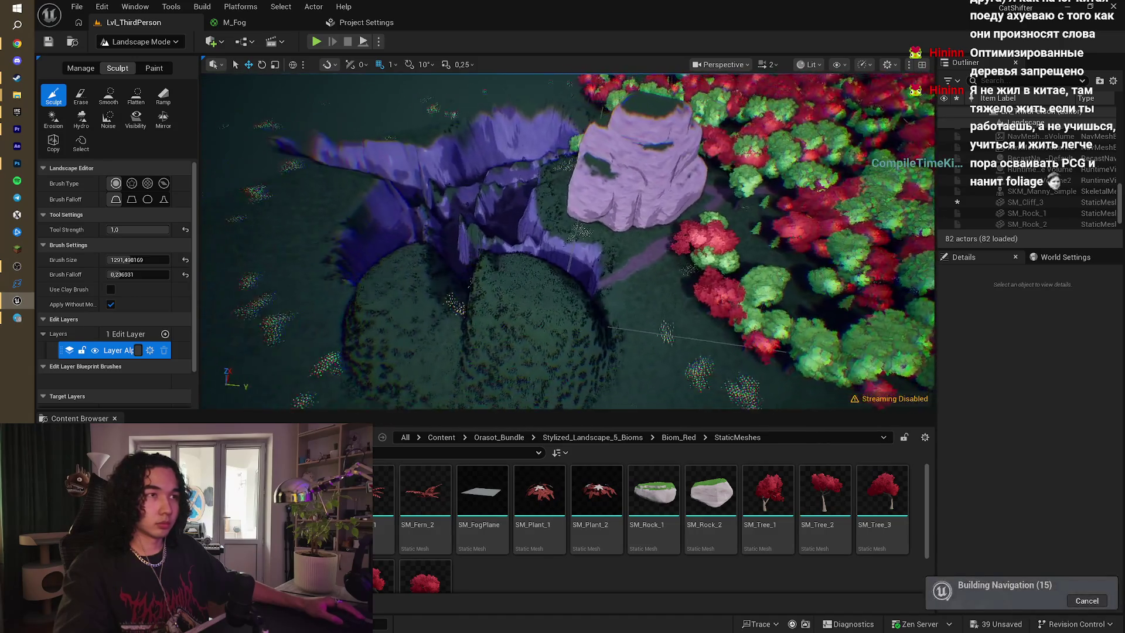
{"action": "key", "text": "ctrl+z"}
{"action": "left_click_drag", "start_coordinate": [140, 230], "coordinate": [130, 229]}
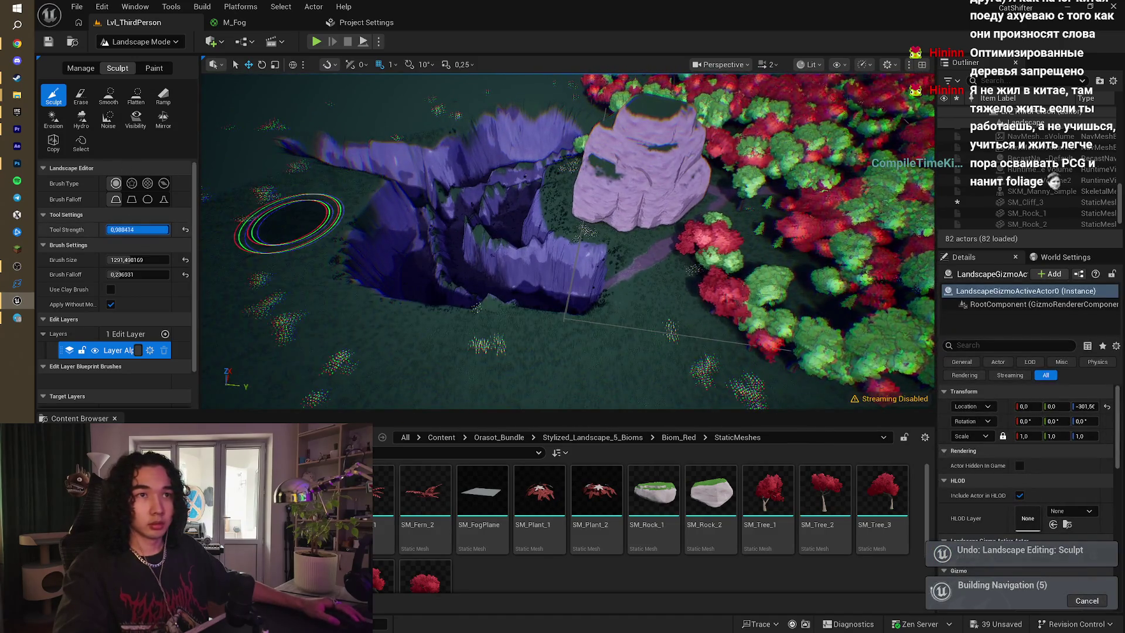
{"action": "mouse_move", "coordinate": [560, 340]}
{"action": "left_mouse_down"}
{"action": "mouse_move", "coordinate": [445, 311]}
{"action": "mouse_move", "coordinate": [477, 344]}
{"action": "mouse_move", "coordinate": [402, 319]}
{"action": "left_mouse_up"}
{"action": "scroll", "coordinate": [414, 314], "scroll_direction": "down", "scroll_amount": 5}
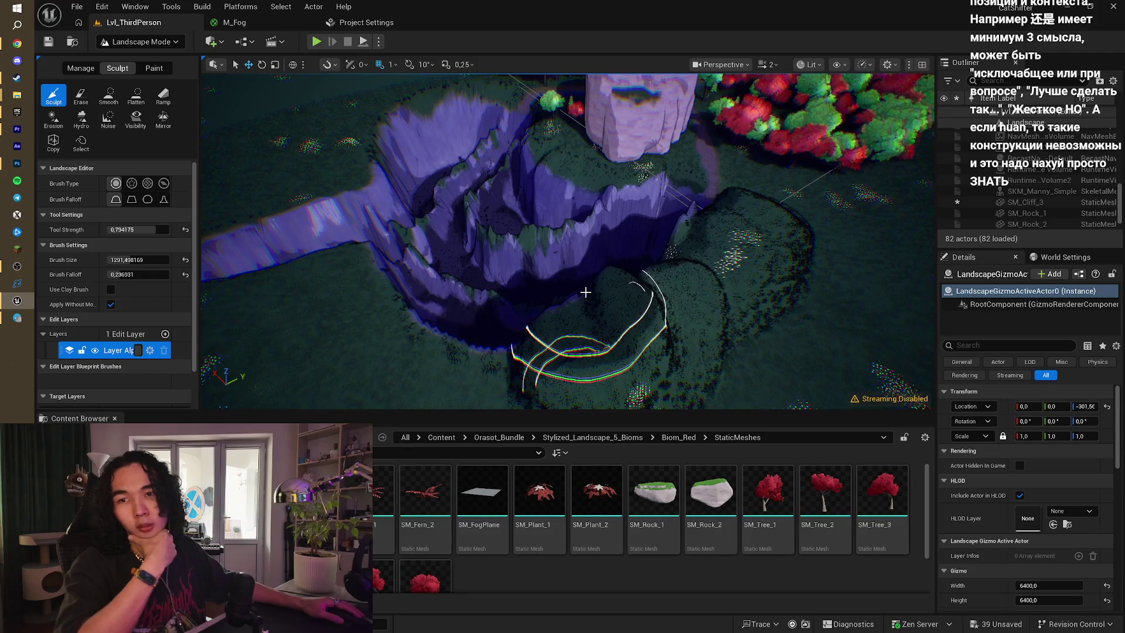
- Sculpt a raised mound and two ridges into the slope between the purple cliffs
{"action": "mouse_move", "coordinate": [585, 292]}
{"action": "left_mouse_down"}
{"action": "mouse_move", "coordinate": [586, 369]}
{"action": "mouse_move", "coordinate": [603, 289]}
{"action": "left_mouse_up"}
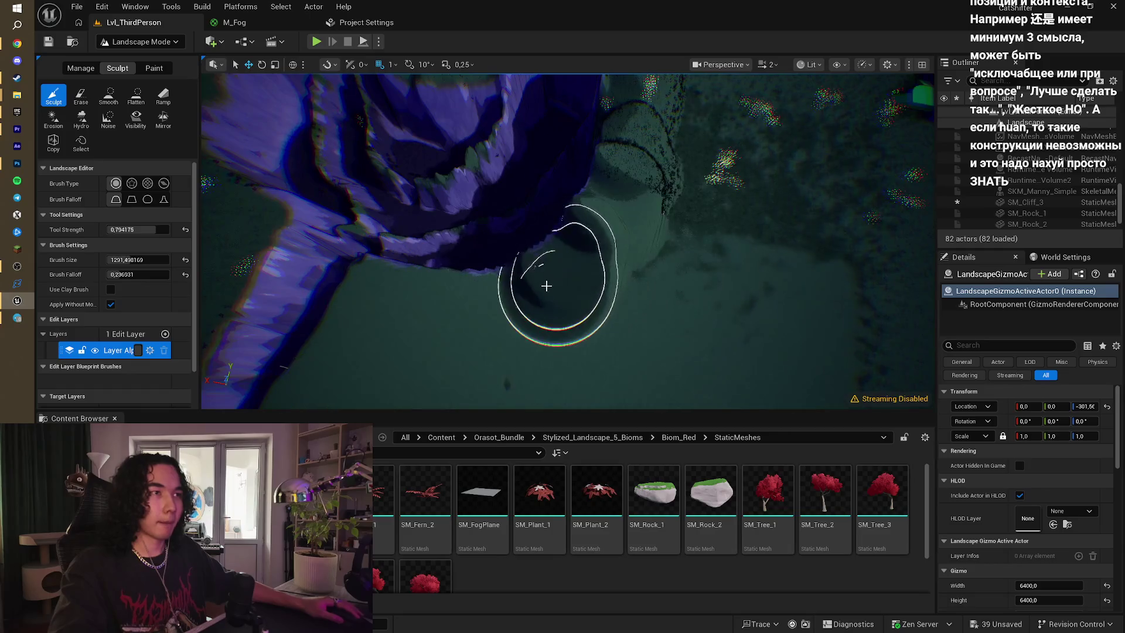
{"action": "mouse_move", "coordinate": [443, 293]}
{"action": "left_mouse_down"}
{"action": "mouse_move", "coordinate": [389, 293]}
{"action": "mouse_move", "coordinate": [402, 327]}
{"action": "mouse_move", "coordinate": [458, 286]}
{"action": "mouse_move", "coordinate": [500, 280]}
{"action": "mouse_move", "coordinate": [595, 230]}
{"action": "mouse_move", "coordinate": [640, 114]}
{"action": "mouse_move", "coordinate": [621, 146]}
{"action": "mouse_move", "coordinate": [580, 153]}
{"action": "mouse_move", "coordinate": [590, 136]}
{"action": "left_mouse_up"}
{"action": "scroll", "coordinate": [590, 136], "scroll_direction": "down", "scroll_amount": 5}
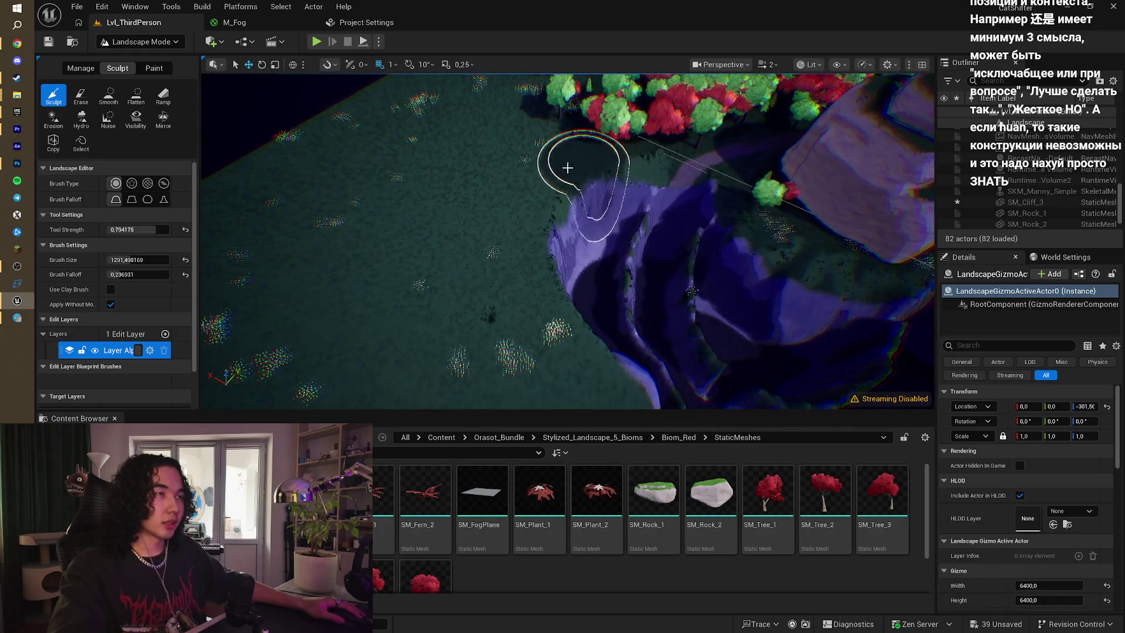
{"action": "mouse_move", "coordinate": [517, 210]}
{"action": "left_mouse_down"}
{"action": "mouse_move", "coordinate": [503, 274]}
{"action": "mouse_move", "coordinate": [562, 360]}
{"action": "mouse_move", "coordinate": [586, 374]}
{"action": "left_mouse_up"}
{"action": "mouse_move", "coordinate": [503, 201]}
{"action": "left_mouse_down"}
{"action": "mouse_move", "coordinate": [528, 194]}
{"action": "mouse_move", "coordinate": [490, 251]}
{"action": "left_mouse_up"}
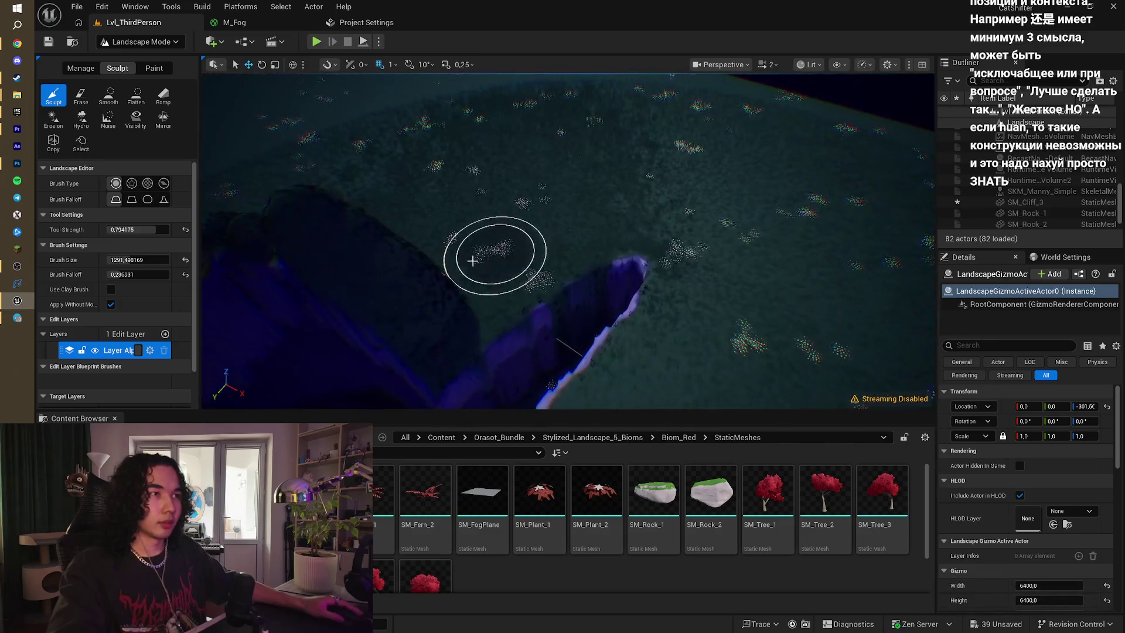
{"action": "mouse_move", "coordinate": [440, 322]}
{"action": "left_mouse_down"}
{"action": "mouse_move", "coordinate": [547, 252]}
{"action": "mouse_move", "coordinate": [622, 227]}
{"action": "left_mouse_up"}
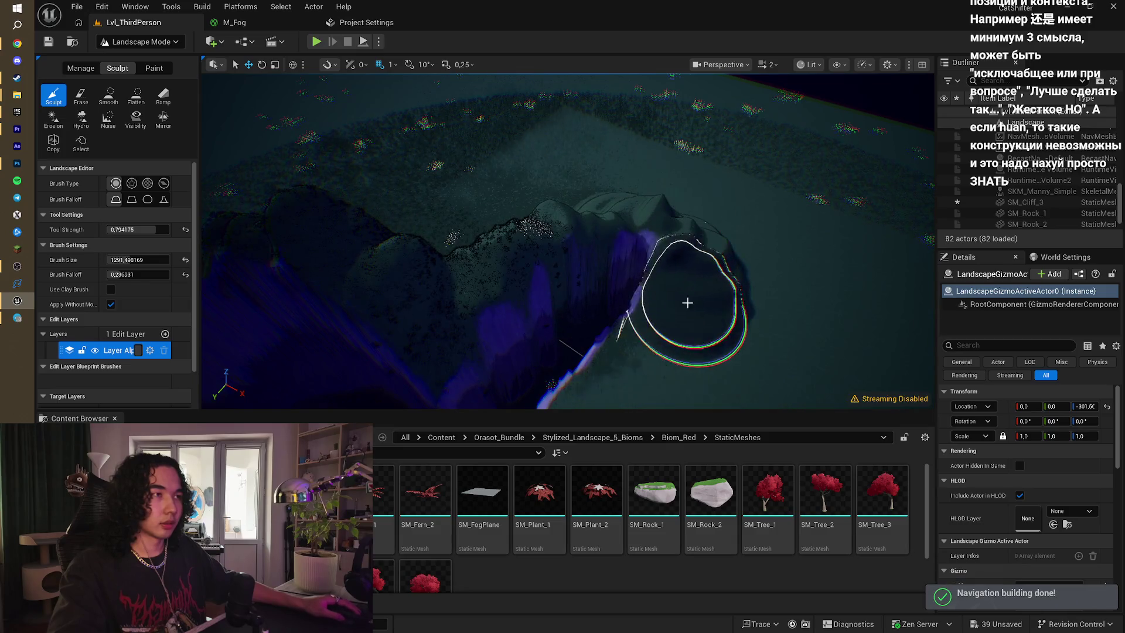
{"action": "scroll", "coordinate": [666, 364], "scroll_direction": "up", "scroll_amount": 5}
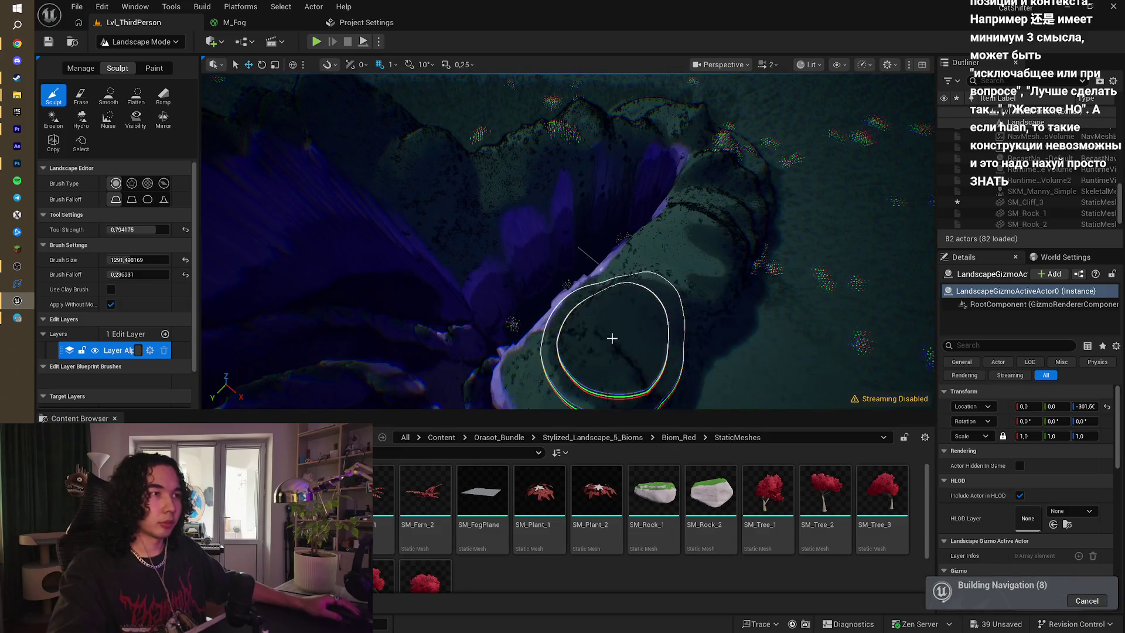
- Turn the view toward the large rock and select the landscape section beside it
{"action": "left_click", "coordinate": [597, 321]}
{"action": "key", "text": "Escape"}
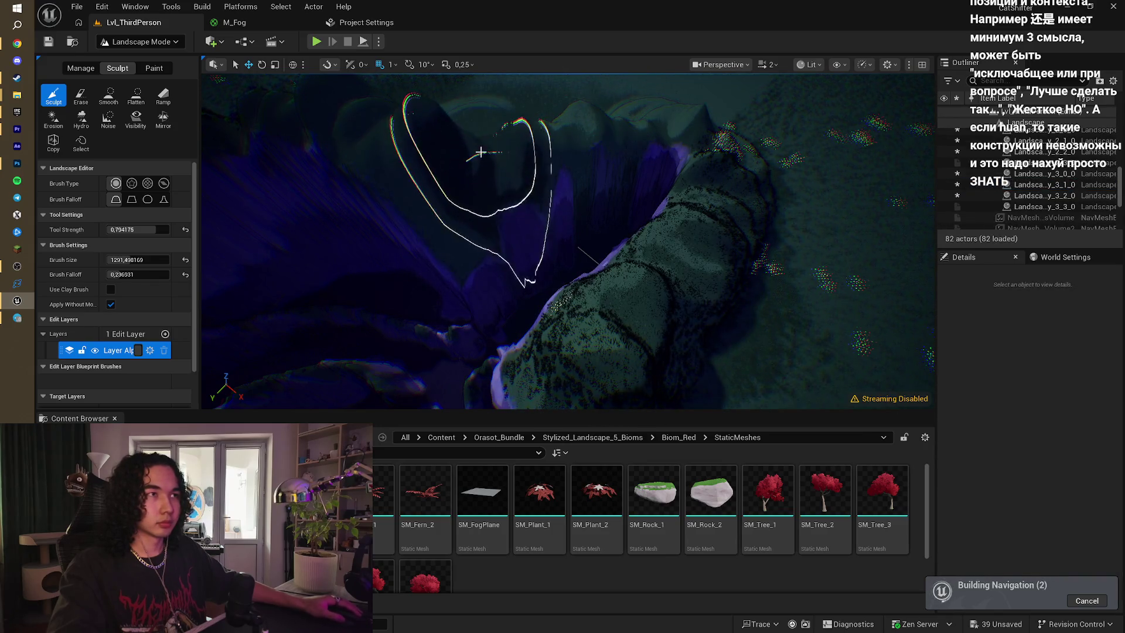
{"action": "mouse_move", "coordinate": [389, 159]}
{"action": "left_mouse_down"}
{"action": "mouse_move", "coordinate": [411, 176]}
{"action": "mouse_move", "coordinate": [410, 223]}
{"action": "mouse_move", "coordinate": [338, 192]}
{"action": "mouse_move", "coordinate": [394, 269]}
{"action": "mouse_move", "coordinate": [473, 188]}
{"action": "left_mouse_up"}
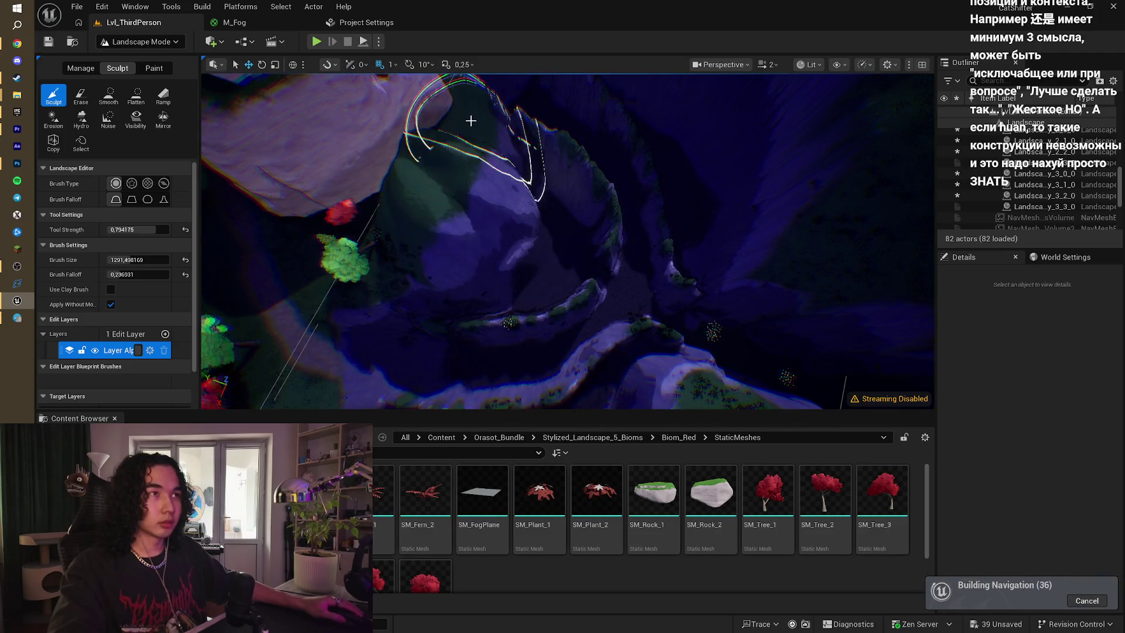
{"action": "mouse_move", "coordinate": [467, 111]}
{"action": "left_mouse_down"}
{"action": "mouse_move", "coordinate": [492, 123]}
{"action": "mouse_move", "coordinate": [479, 208]}
{"action": "mouse_move", "coordinate": [409, 287]}
{"action": "mouse_move", "coordinate": [402, 271]}
{"action": "left_mouse_up"}
{"action": "left_click", "coordinate": [499, 199]}
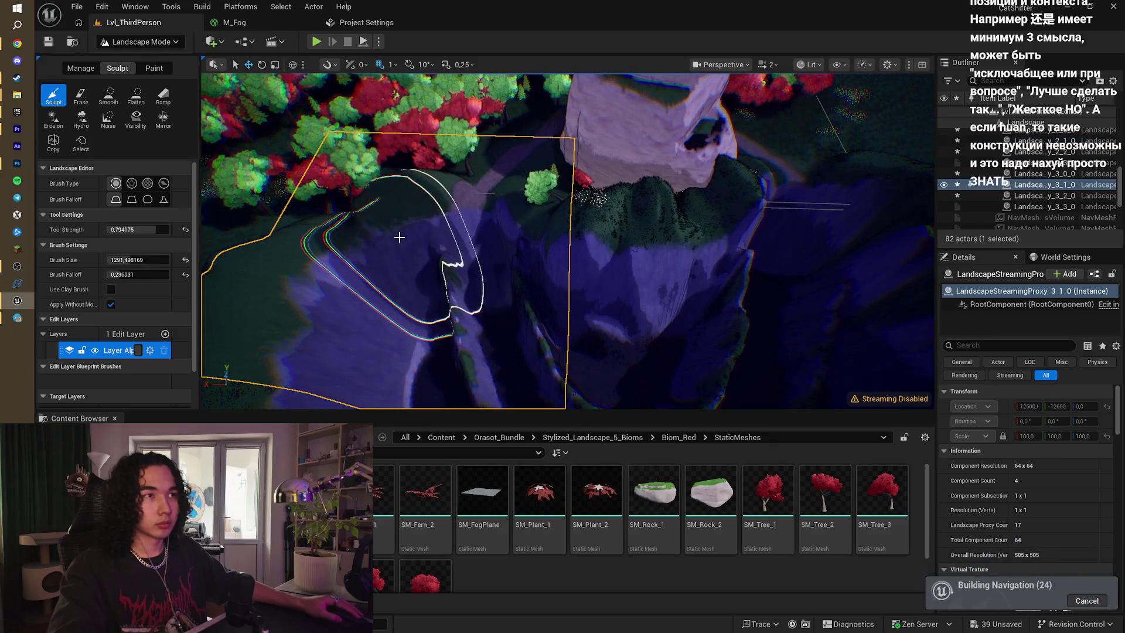
- Raise and smooth the terrain at the purple cliff edge, then choose the Flatten tool
{"action": "left_click_drag", "start_coordinate": [337, 246], "coordinate": [528, 234]}
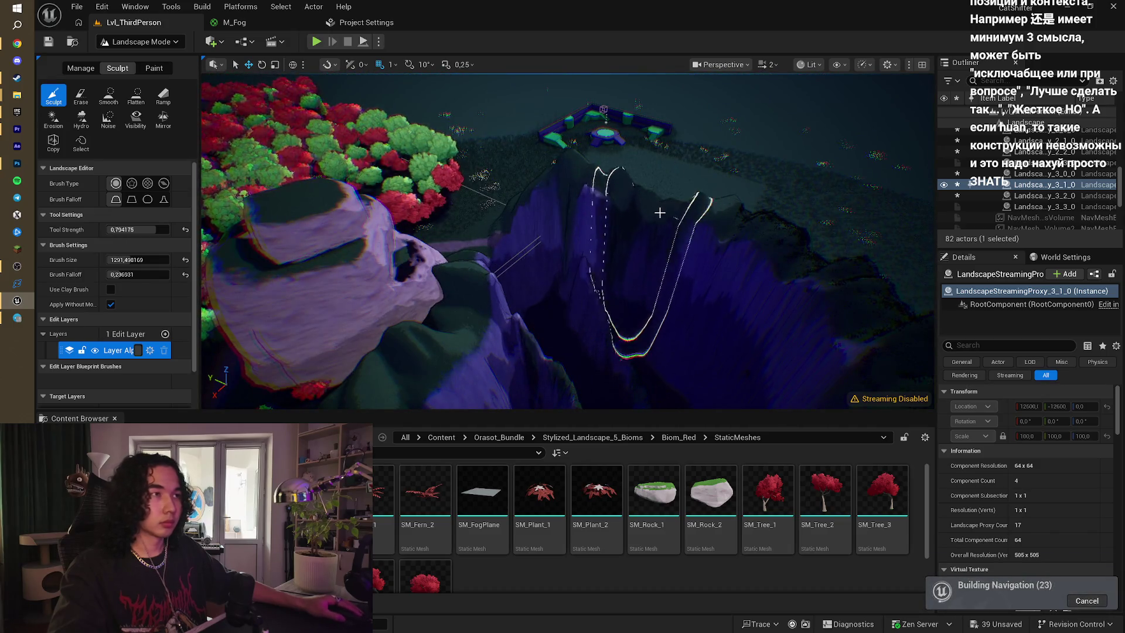
{"action": "mouse_move", "coordinate": [716, 219]}
{"action": "left_mouse_down"}
{"action": "mouse_move", "coordinate": [709, 193]}
{"action": "mouse_move", "coordinate": [674, 176]}
{"action": "mouse_move", "coordinate": [674, 270]}
{"action": "mouse_move", "coordinate": [531, 231]}
{"action": "left_mouse_up"}
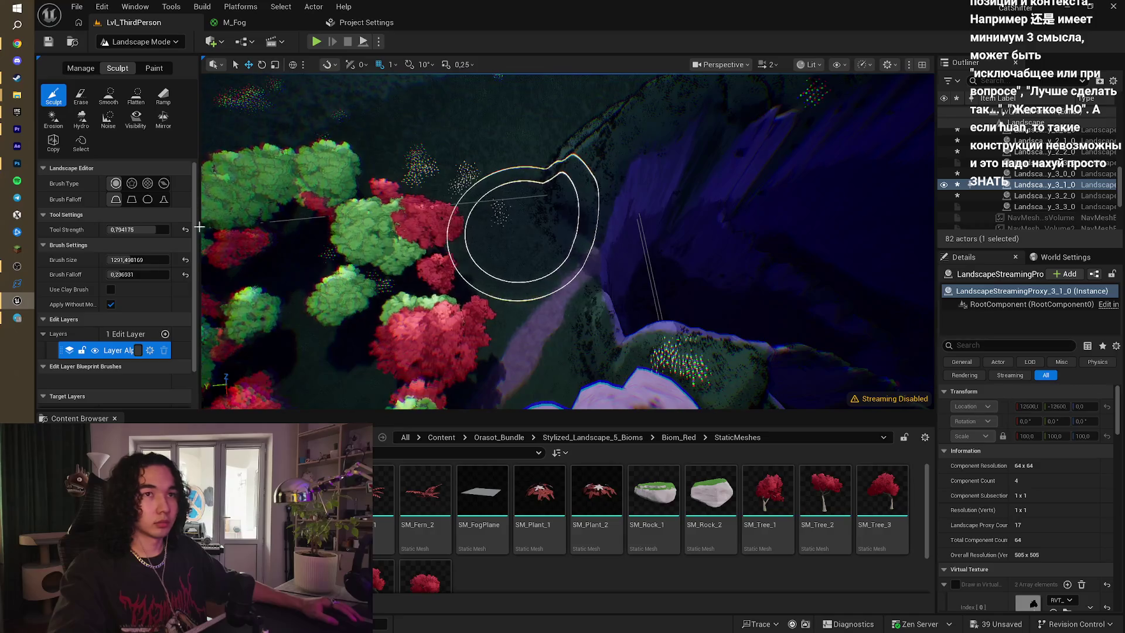
{"action": "mouse_move", "coordinate": [558, 227]}
{"action": "left_mouse_down"}
{"action": "mouse_move", "coordinate": [470, 263]}
{"action": "mouse_move", "coordinate": [572, 156]}
{"action": "mouse_move", "coordinate": [502, 175]}
{"action": "mouse_move", "coordinate": [547, 166]}
{"action": "mouse_move", "coordinate": [535, 251]}
{"action": "mouse_move", "coordinate": [597, 221]}
{"action": "mouse_move", "coordinate": [610, 194]}
{"action": "mouse_move", "coordinate": [575, 246]}
{"action": "left_mouse_up"}
{"action": "mouse_move", "coordinate": [499, 252]}
{"action": "left_mouse_down"}
{"action": "mouse_move", "coordinate": [499, 240]}
{"action": "mouse_move", "coordinate": [498, 252]}
{"action": "mouse_move", "coordinate": [414, 244]}
{"action": "mouse_move", "coordinate": [547, 246]}
{"action": "left_mouse_up"}
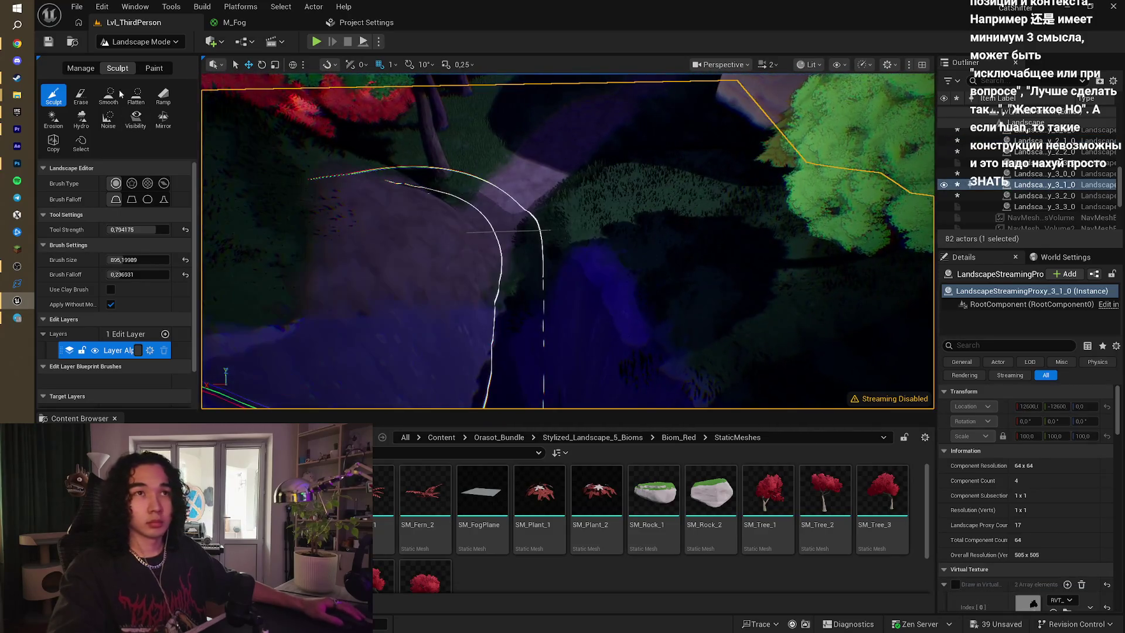
{"action": "left_click", "coordinate": [144, 101]}
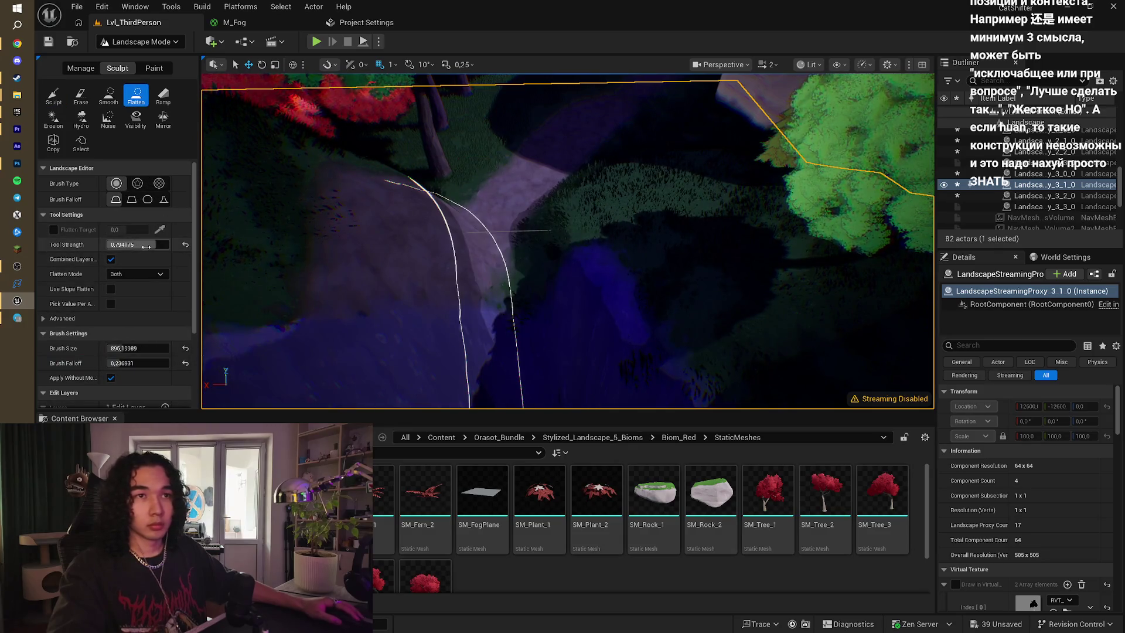
- Halve the brush and flatten a level stretch along the path, then try Erase and Paint
{"action": "key", "text": "bracketleft"}
{"action": "key", "text": "bracketleft"}
{"action": "key", "text": "bracketleft"}
{"action": "mouse_move", "coordinate": [439, 254]}
{"action": "left_mouse_down"}
{"action": "mouse_move", "coordinate": [467, 213]}
{"action": "mouse_move", "coordinate": [464, 234]}
{"action": "mouse_move", "coordinate": [535, 281]}
{"action": "mouse_move", "coordinate": [472, 251]}
{"action": "left_mouse_up"}
{"action": "mouse_move", "coordinate": [567, 251]}
{"action": "left_mouse_down"}
{"action": "mouse_move", "coordinate": [552, 276]}
{"action": "mouse_move", "coordinate": [563, 281]}
{"action": "mouse_move", "coordinate": [515, 269]}
{"action": "mouse_move", "coordinate": [457, 279]}
{"action": "mouse_move", "coordinate": [475, 269]}
{"action": "mouse_move", "coordinate": [449, 249]}
{"action": "mouse_move", "coordinate": [358, 285]}
{"action": "mouse_move", "coordinate": [252, 278]}
{"action": "left_mouse_up"}
{"action": "left_click", "coordinate": [80, 97]}
{"action": "left_click", "coordinate": [147, 69]}
- Fly the view closer to the large rock and bring up the editor modes list
{"action": "left_click_drag", "start_coordinate": [411, 200], "coordinate": [410, 200]}
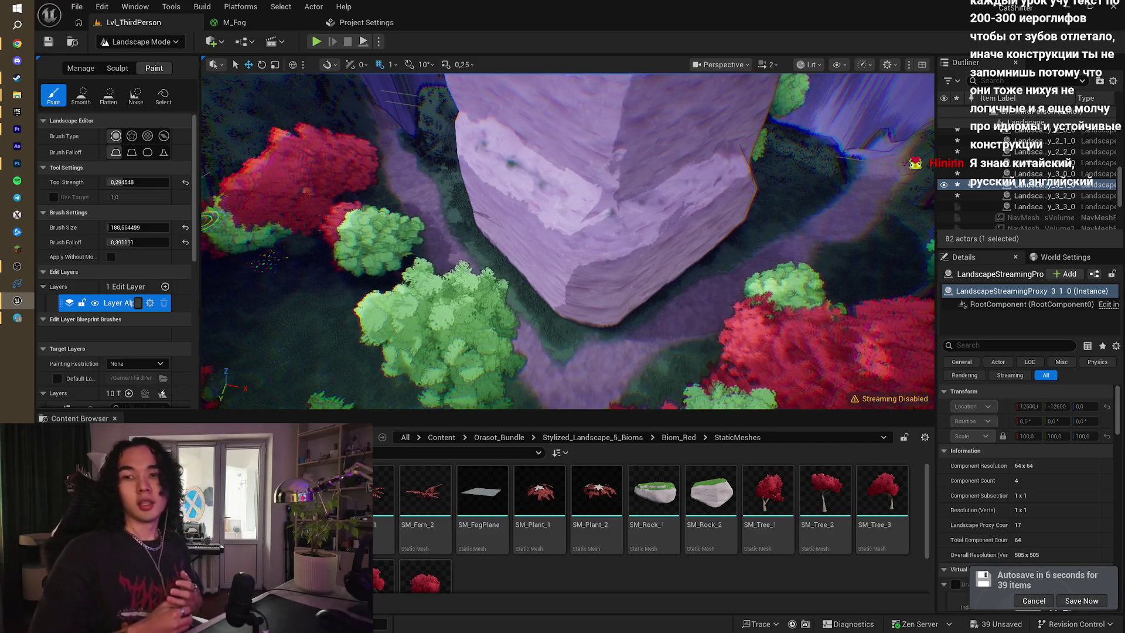
{"action": "left_click", "coordinate": [141, 42]}
- In Foliage mode, erase trees by the rock and paint red trees into the cleared patch
{"action": "left_click", "coordinate": [134, 90]}
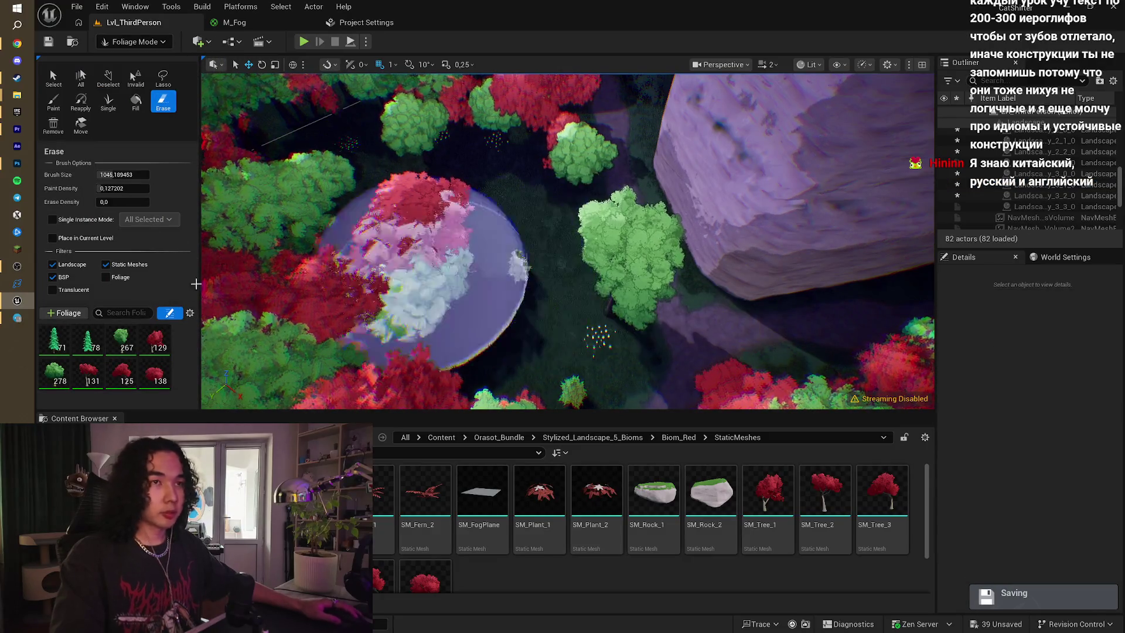
{"action": "left_click", "coordinate": [506, 305]}
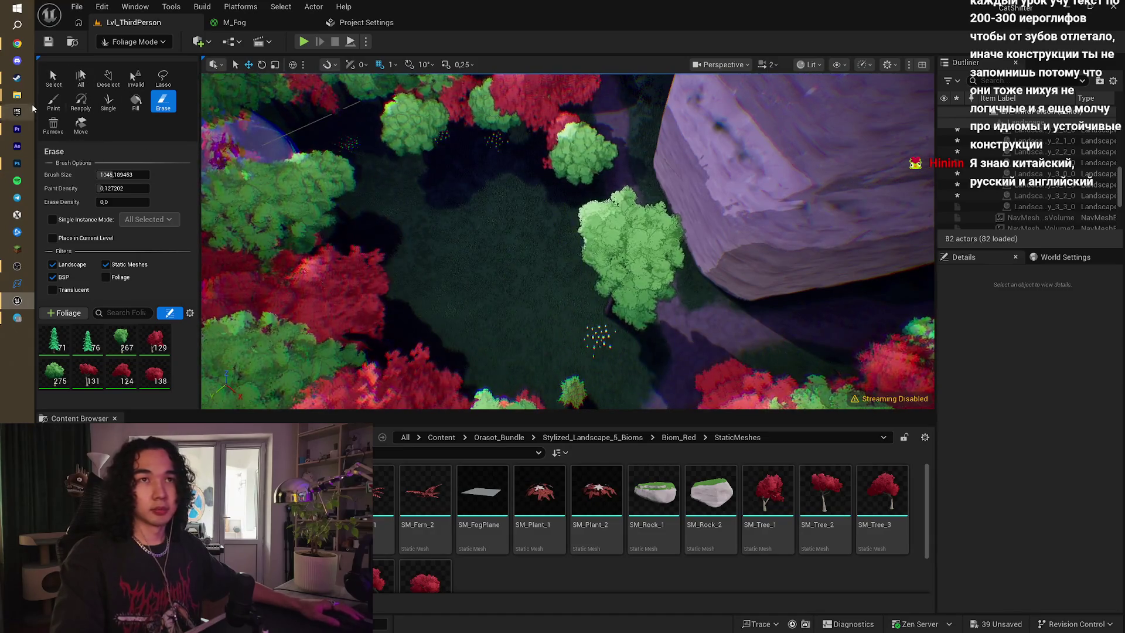
{"action": "left_click", "coordinate": [466, 200]}
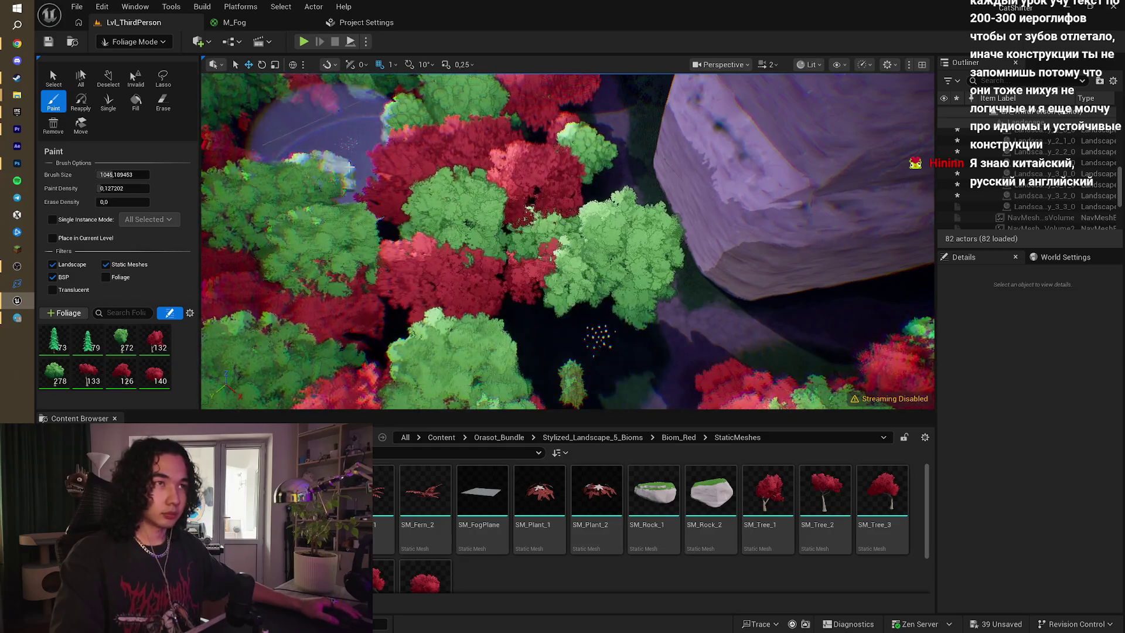
{"action": "mouse_move", "coordinate": [391, 173]}
{"action": "left_mouse_down"}
{"action": "mouse_move", "coordinate": [469, 223]}
{"action": "mouse_move", "coordinate": [419, 204]}
{"action": "left_mouse_up"}
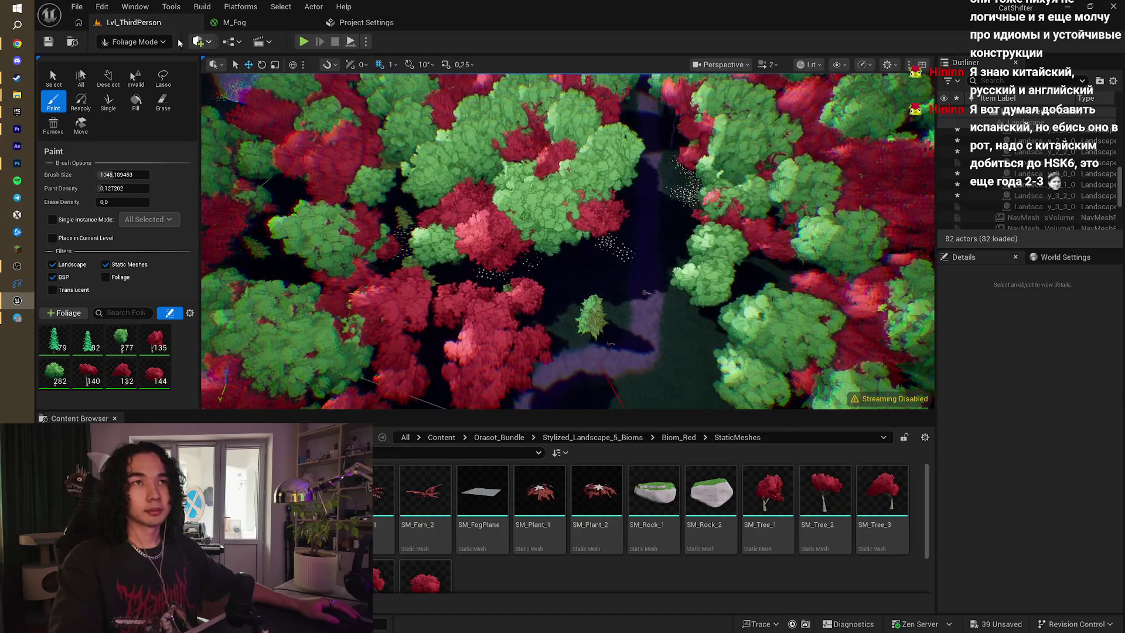
- Drop the view near the rock and paint red trees onto the rock pillar in Foliage mode
{"action": "left_click", "coordinate": [133, 41]}
{"action": "left_click", "coordinate": [128, 59]}
{"action": "mouse_move", "coordinate": [222, 108]}
{"action": "left_mouse_down"}
{"action": "mouse_move", "coordinate": [231, 81]}
{"action": "mouse_move", "coordinate": [229, 100]}
{"action": "mouse_move", "coordinate": [141, 74]}
{"action": "left_mouse_up"}
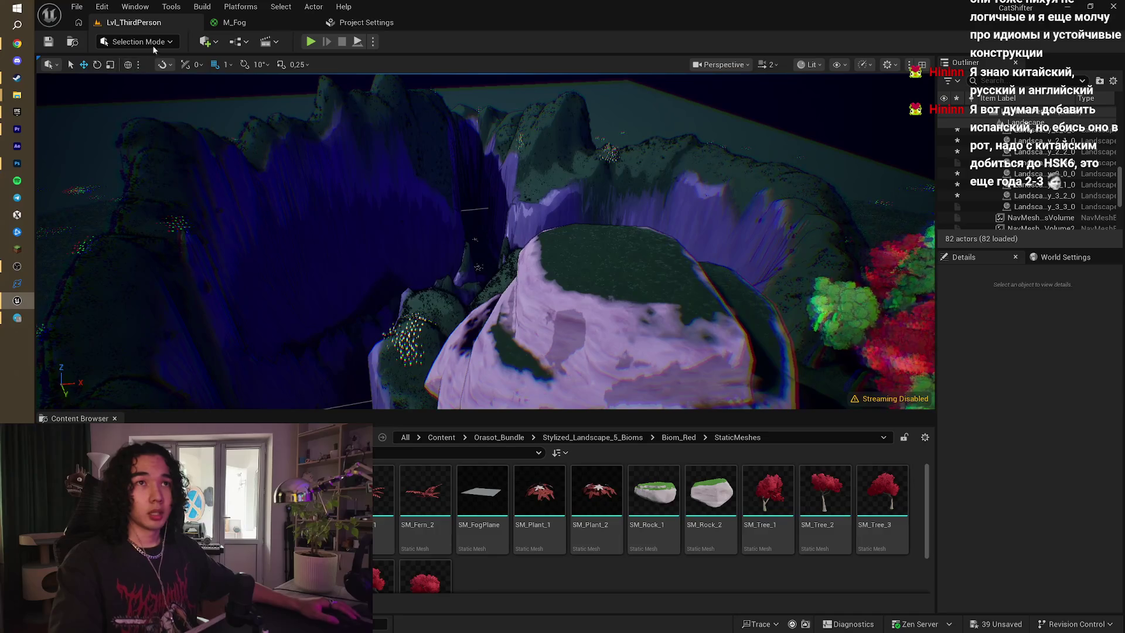
{"action": "left_click", "coordinate": [153, 43]}
{"action": "left_click", "coordinate": [152, 87]}
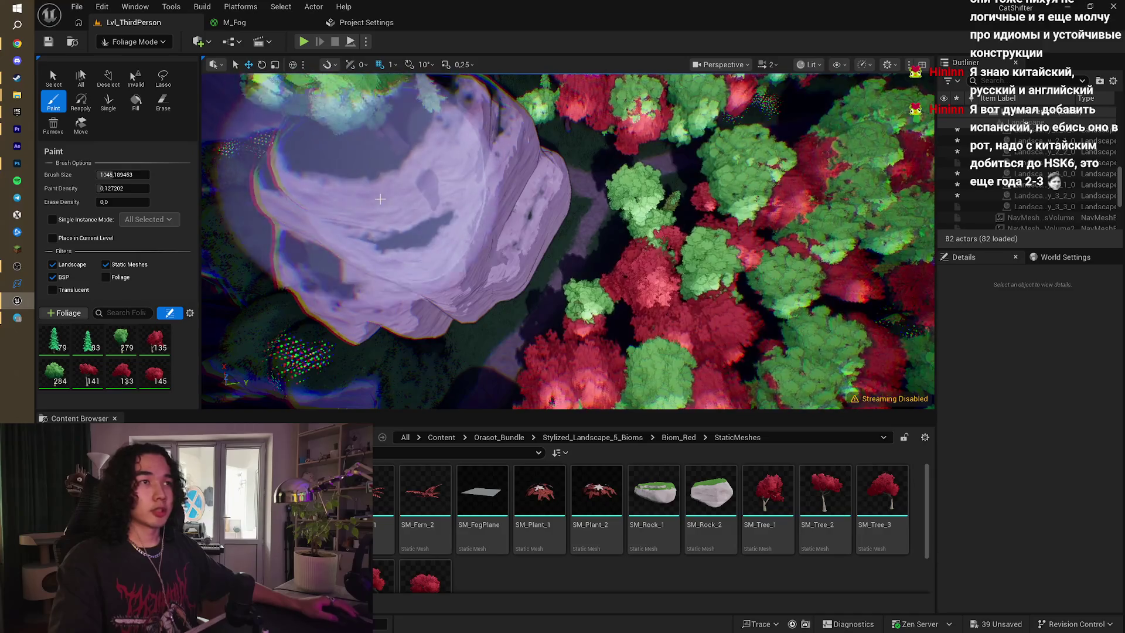
{"action": "left_click", "coordinate": [338, 235]}
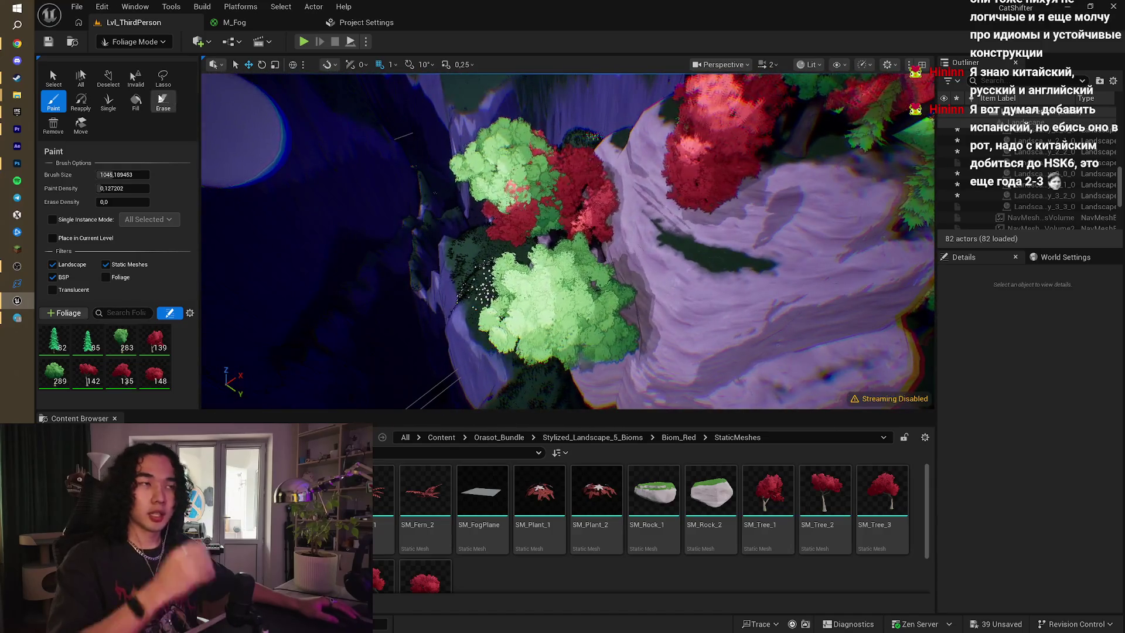
{"action": "left_click", "coordinate": [163, 99]}
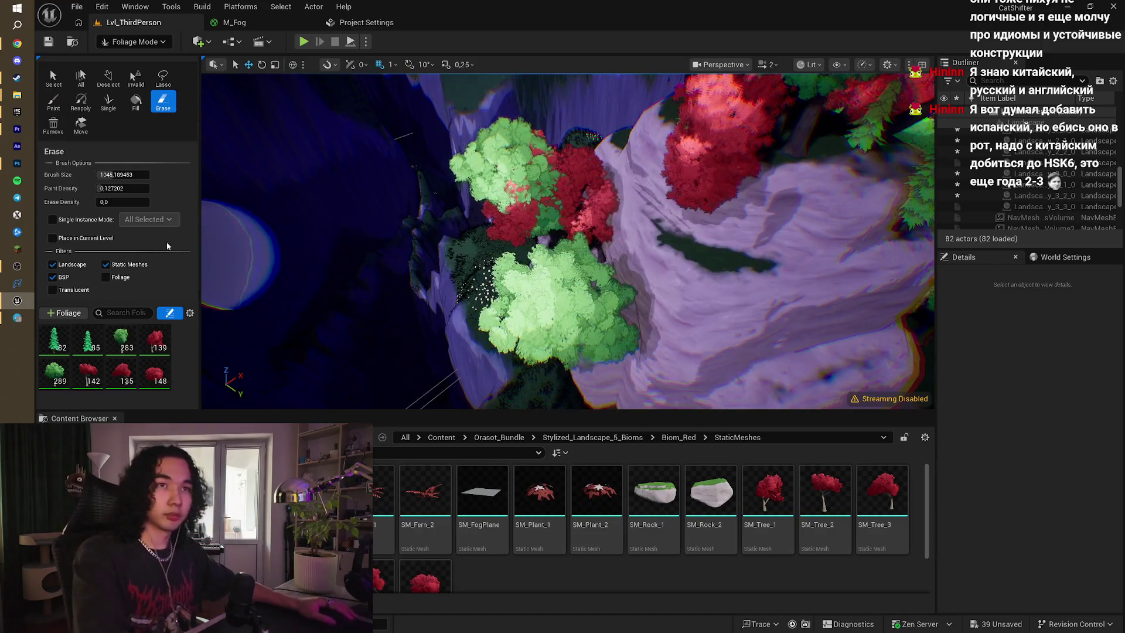
- Shrink the foliage eraser to about a third and fly around the forest and rock pillar
{"action": "key", "text": "bracketleft"}
{"action": "key", "text": "bracketleft"}
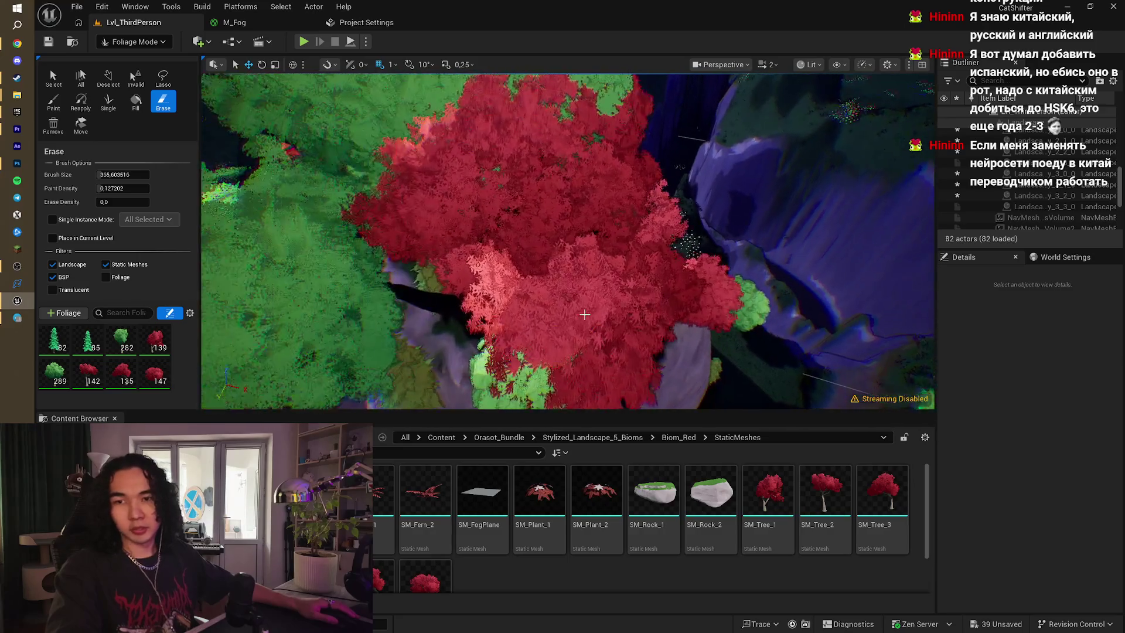
{"action": "key", "text": "w"}
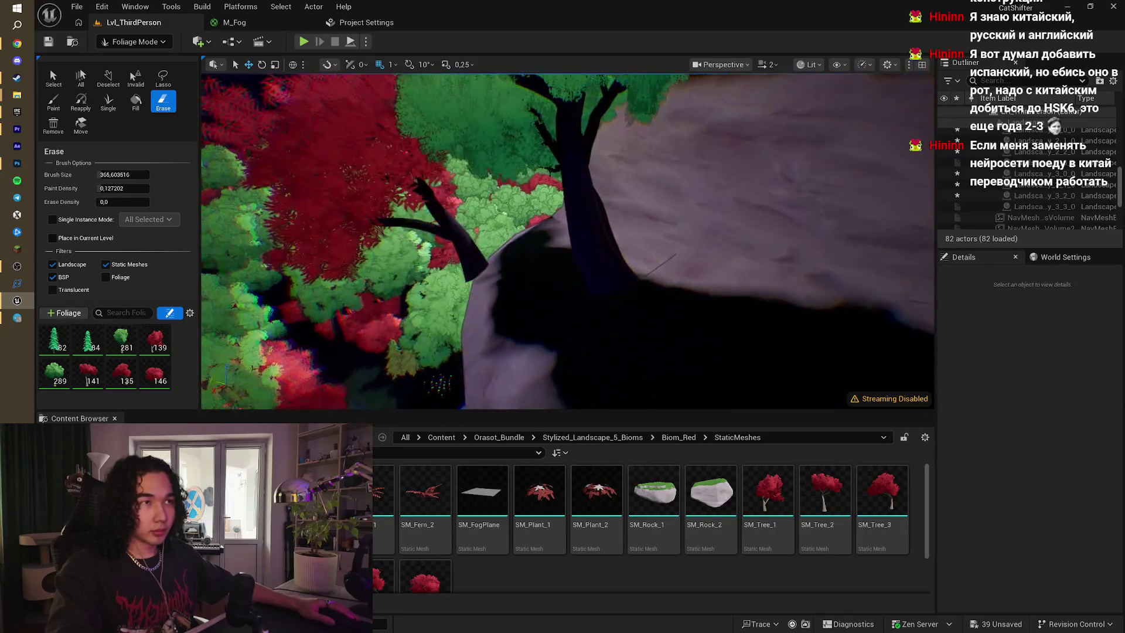
{"action": "key", "text": "s"}
{"action": "key", "text": "s"}
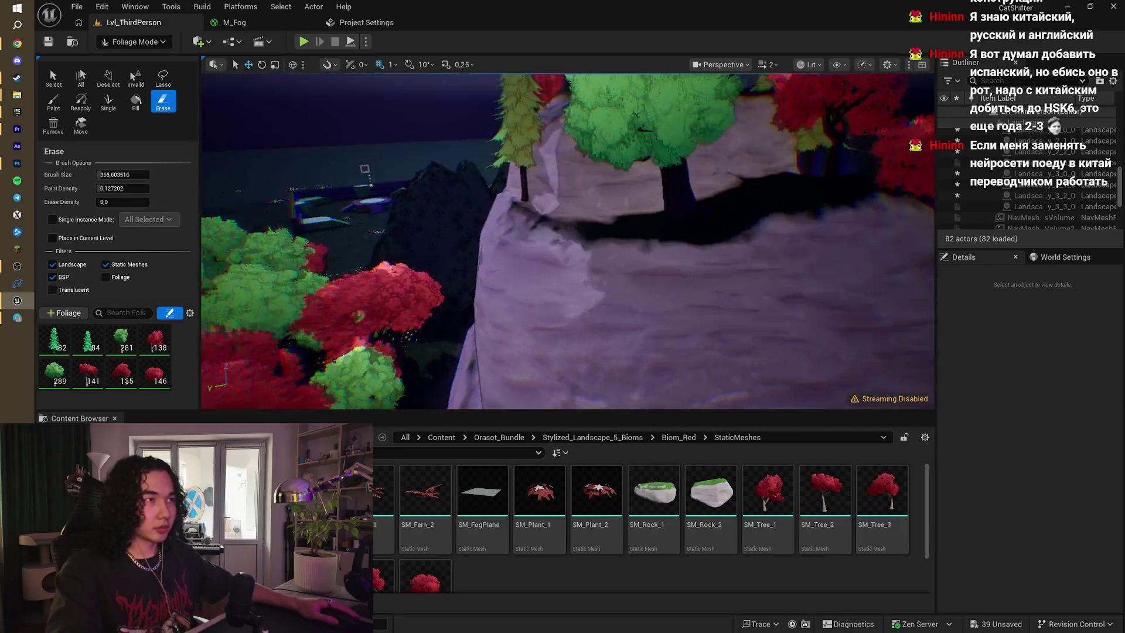
{"action": "key", "text": "w"}
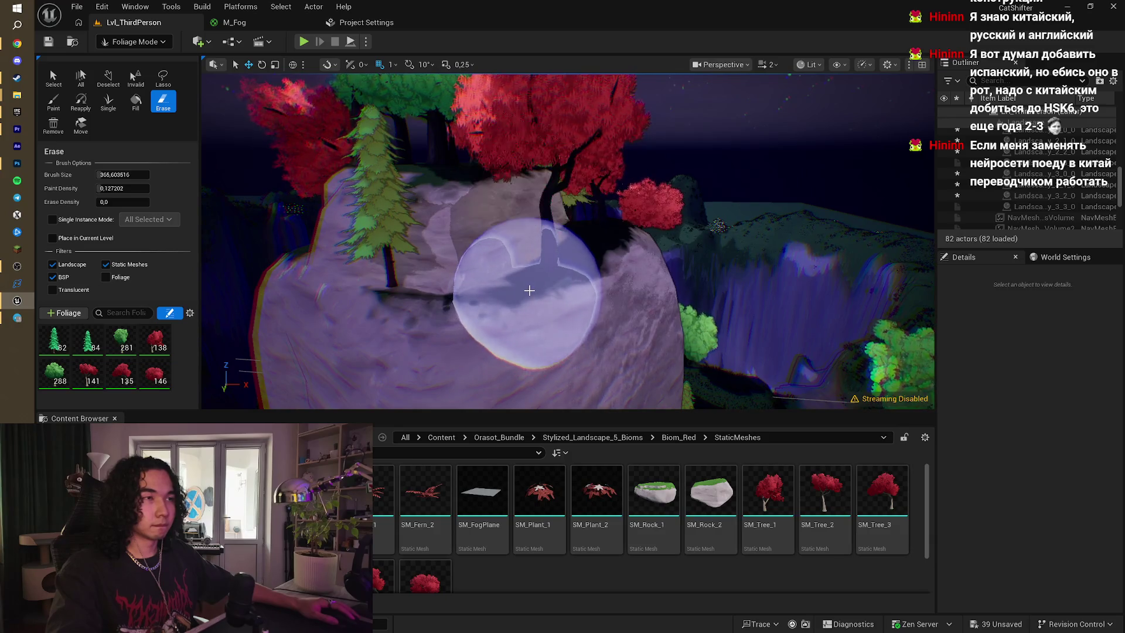
{"action": "key", "text": "w"}
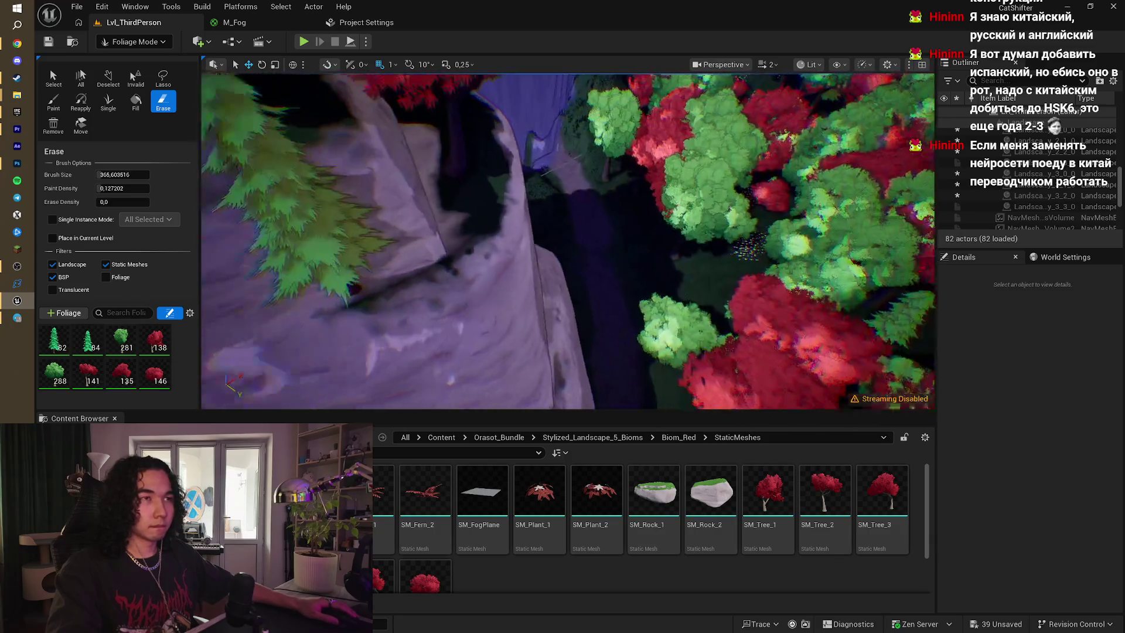
{"action": "key", "text": "s"}
{"action": "key", "text": "s"}
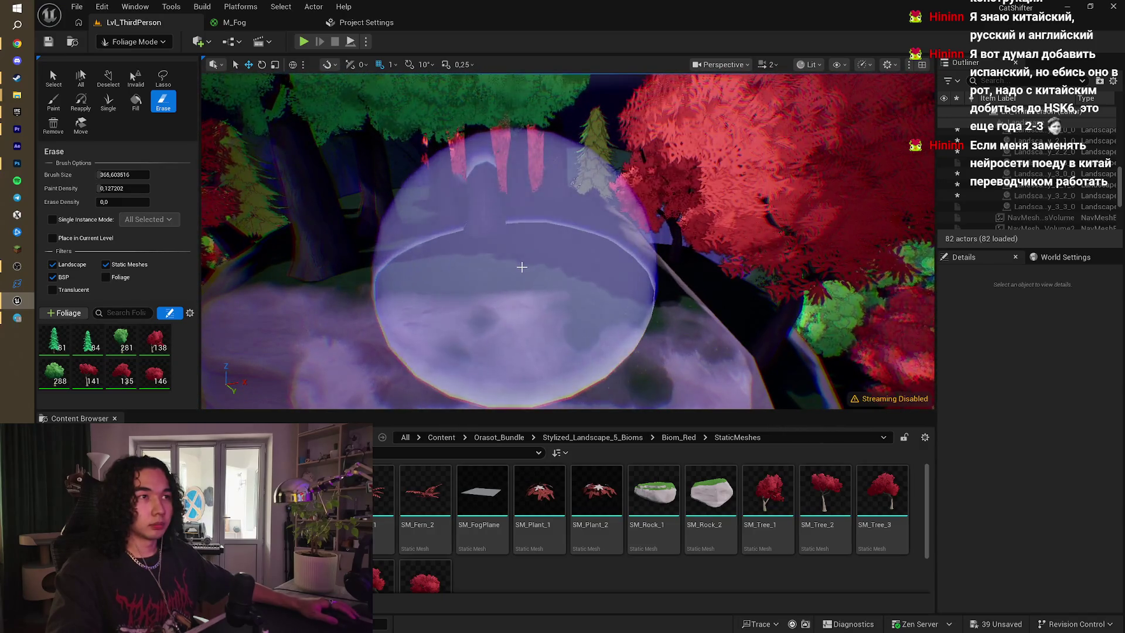
- Reduce the eraser size to about 230 and survey the trees along the path and clearing
{"action": "left_click_drag", "start_coordinate": [123, 175], "coordinate": [82, 175]}
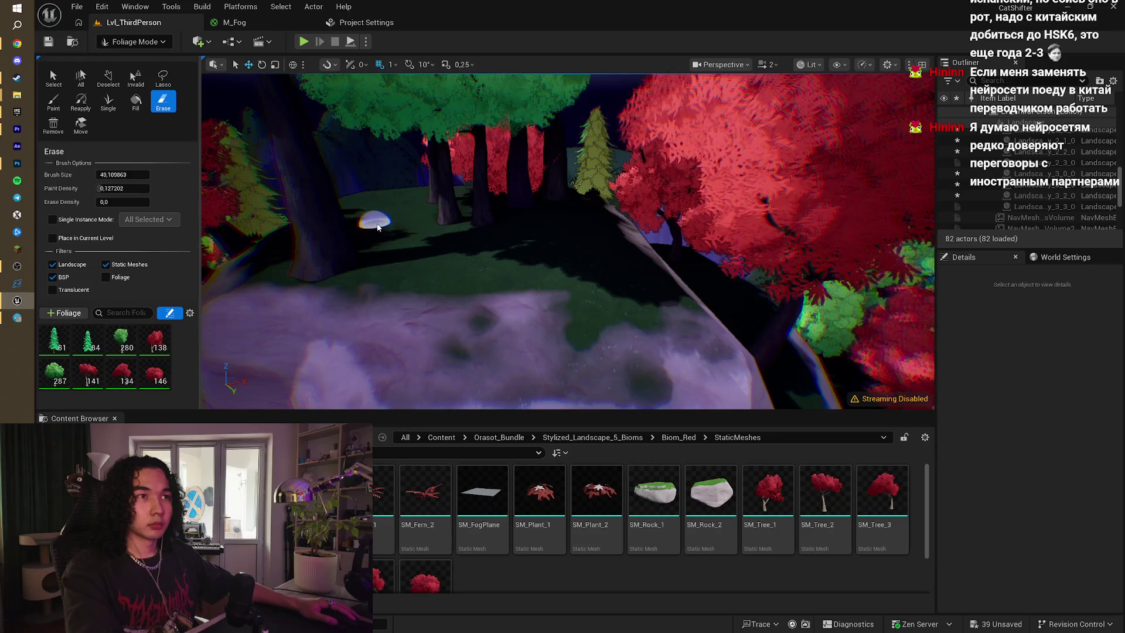
{"action": "key", "text": "s"}
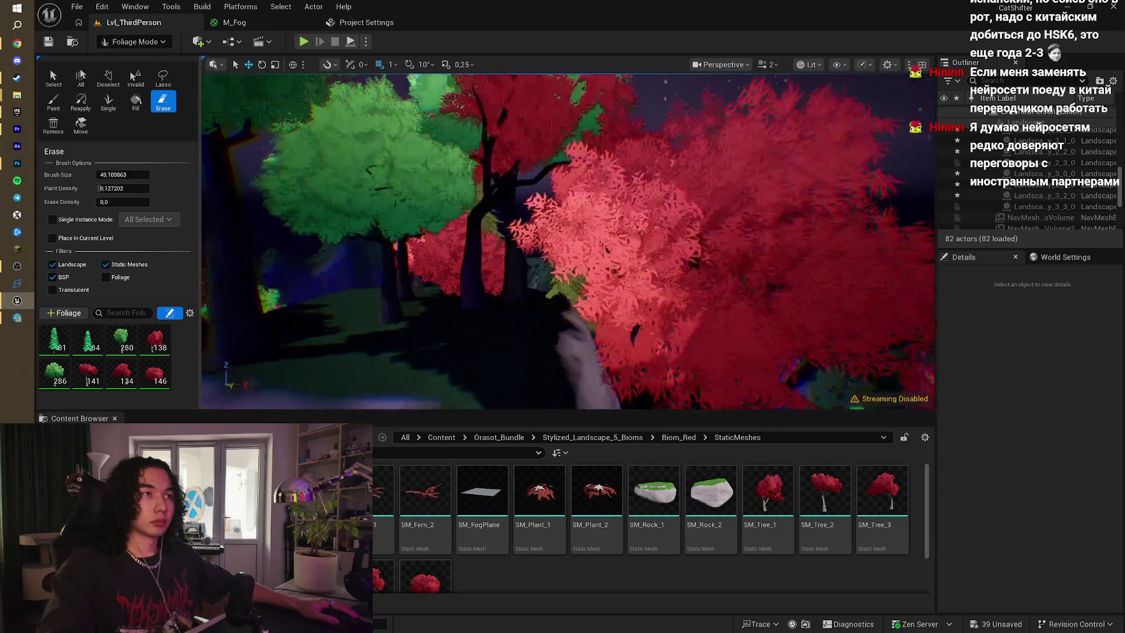
{"action": "key", "text": "w"}
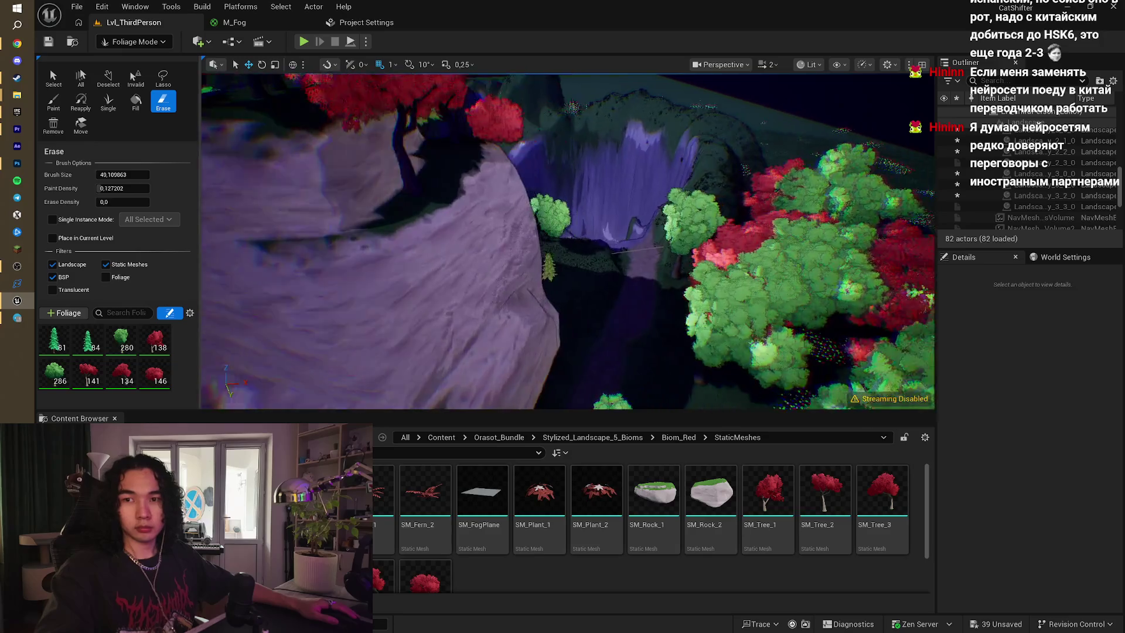
{"action": "key", "text": "s"}
{"action": "key", "text": "w"}
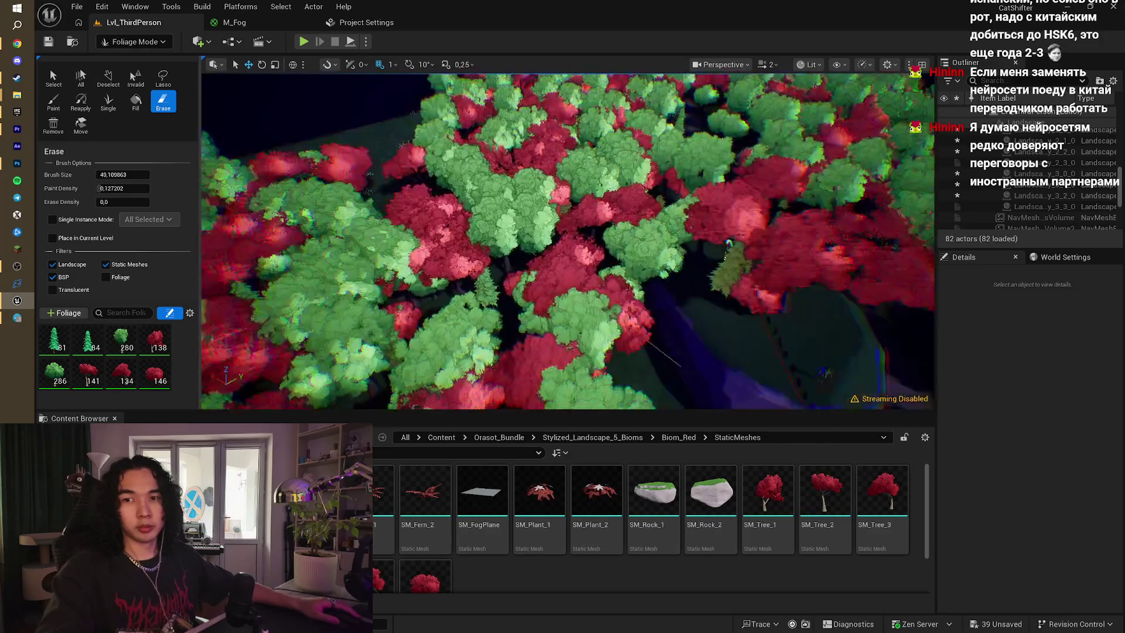
{"action": "key", "text": "s"}
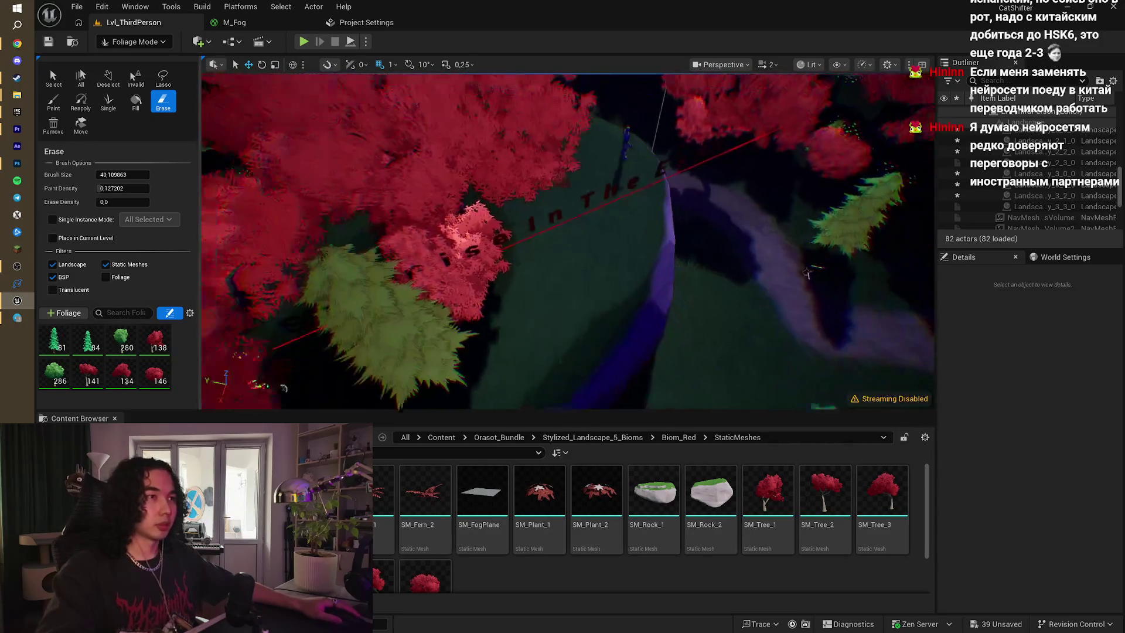
{"action": "key", "text": "w"}
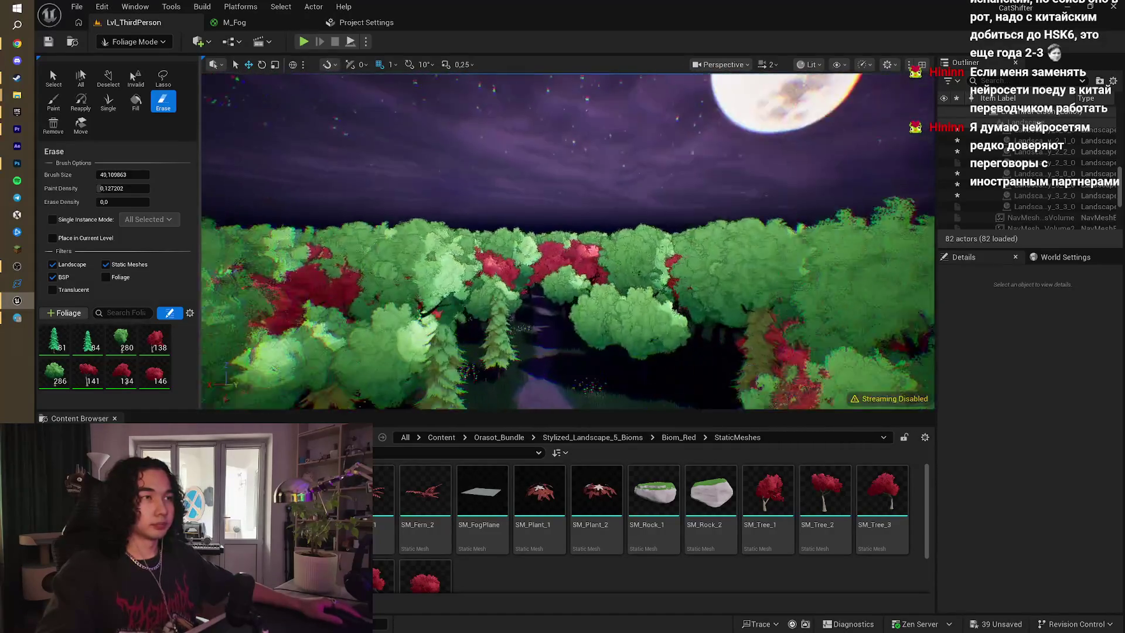
{"action": "key", "text": "w"}
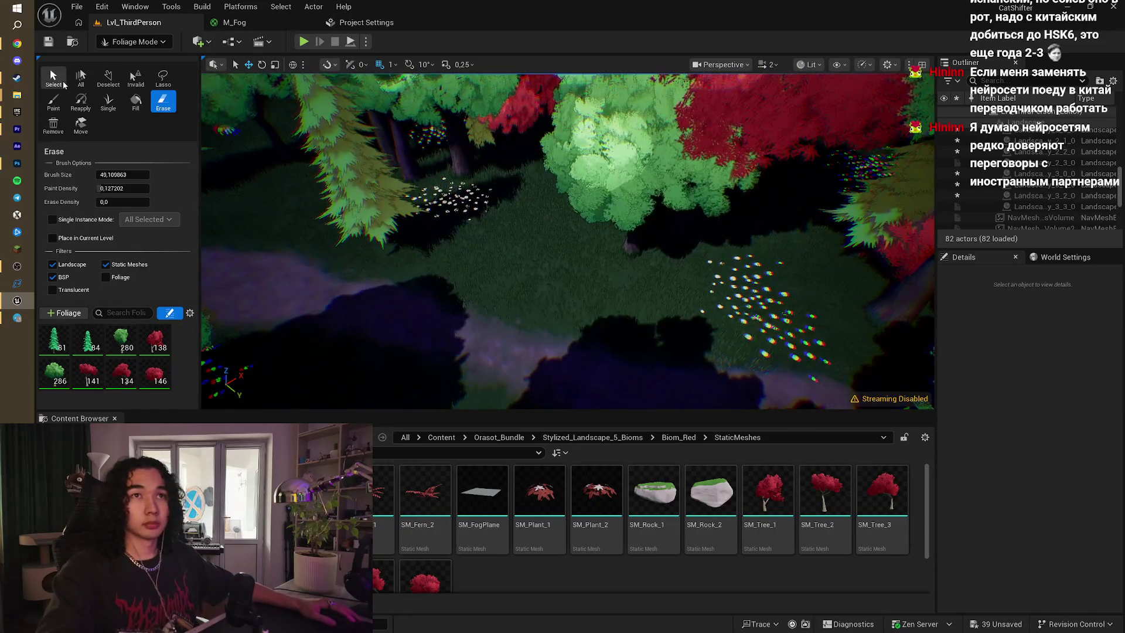
{"action": "left_click", "coordinate": [54, 100]}
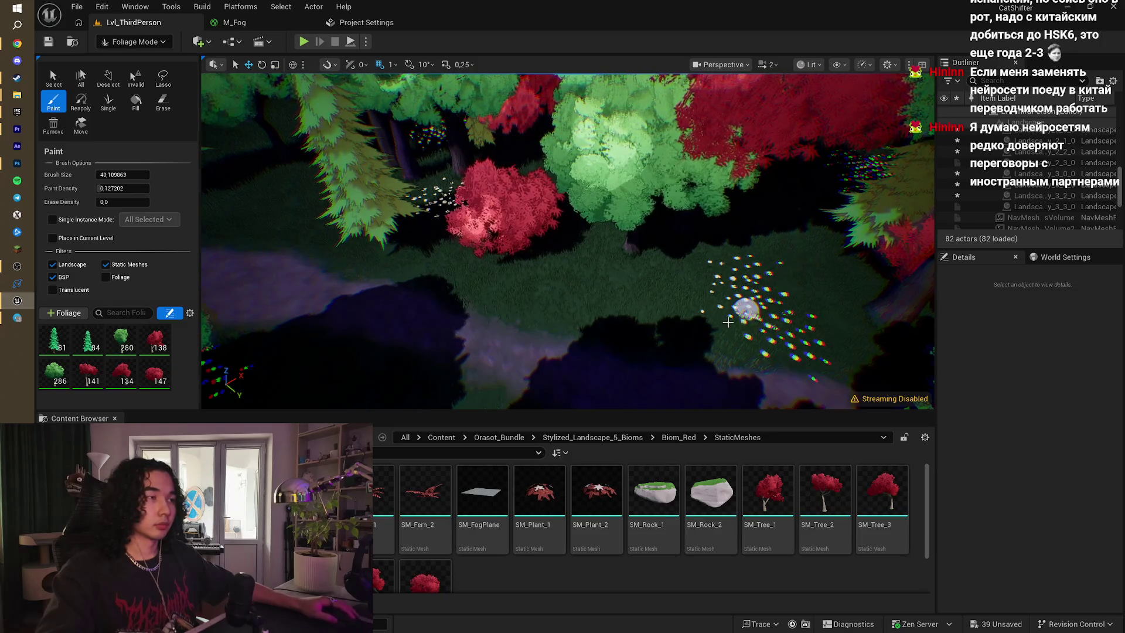
- Jump to a ground-level view down the path and return to Selection Mode
{"action": "key", "text": "w"}
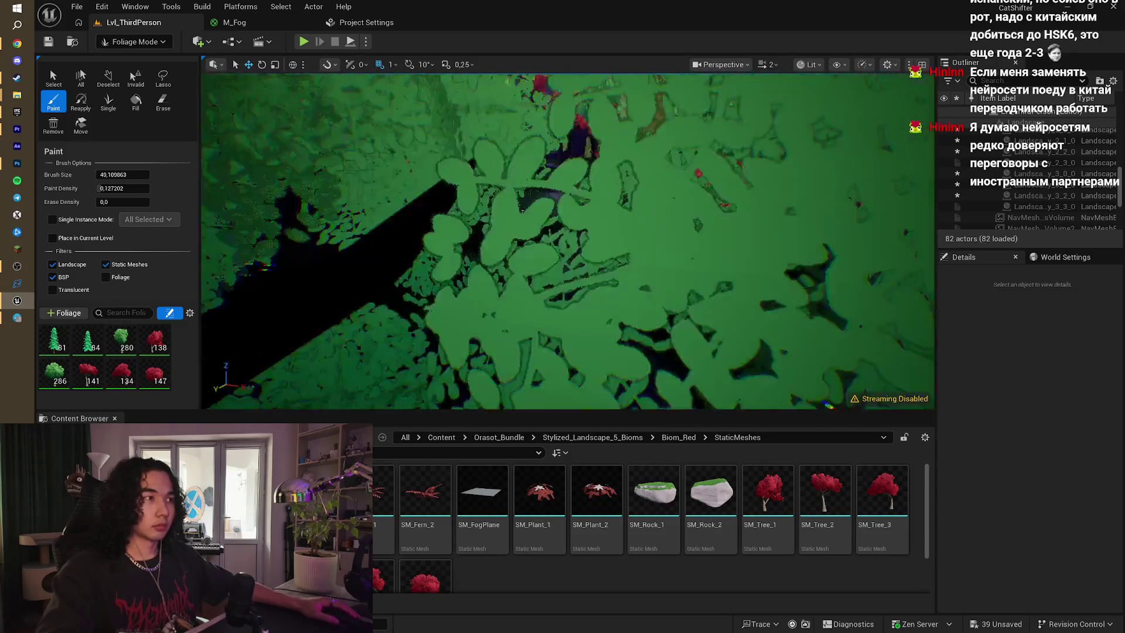
{"action": "key", "text": "1"}
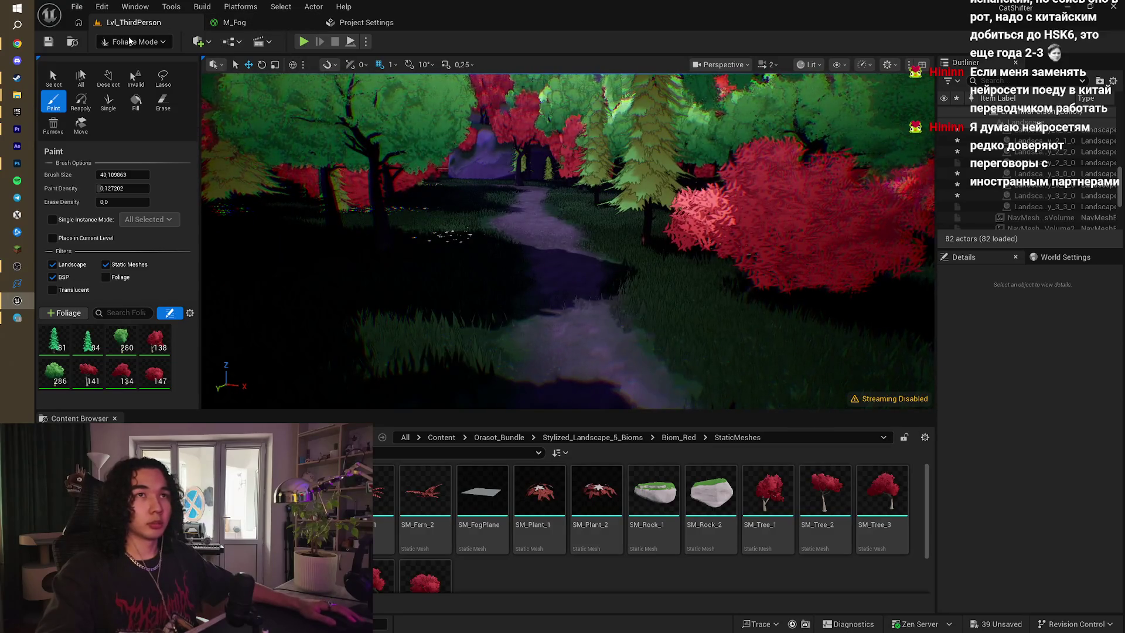
{"action": "left_click", "coordinate": [129, 40]}
{"action": "left_click", "coordinate": [126, 62]}
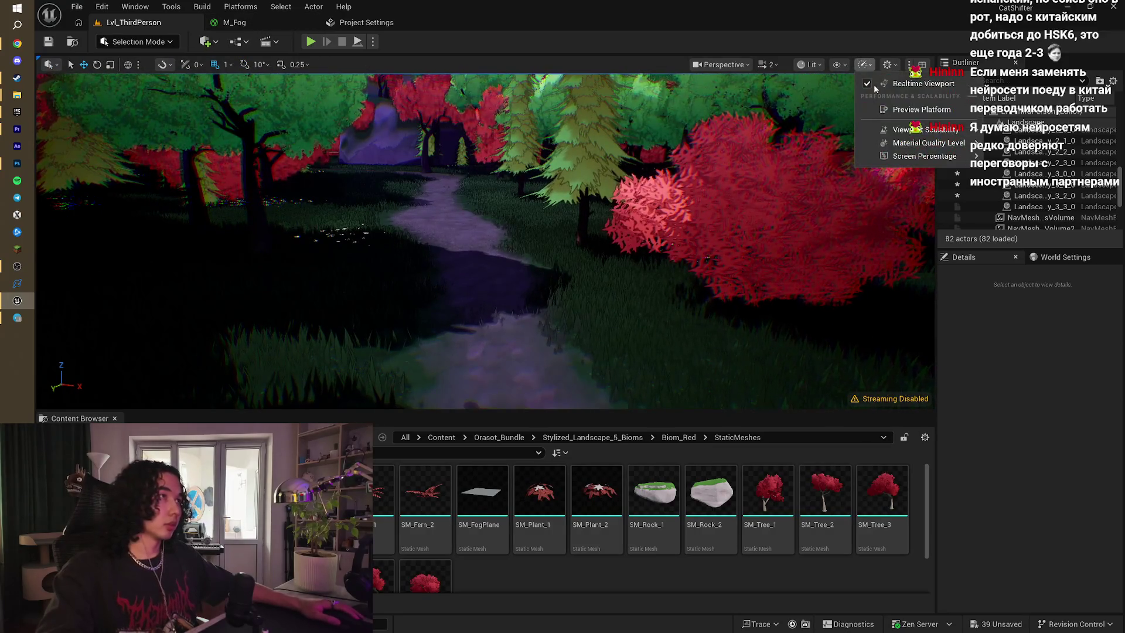
- Set the viewport scalability to High and start playing the level
{"action": "mouse_move", "coordinate": [925, 134]}
{"action": "left_click", "coordinate": [706, 153]}
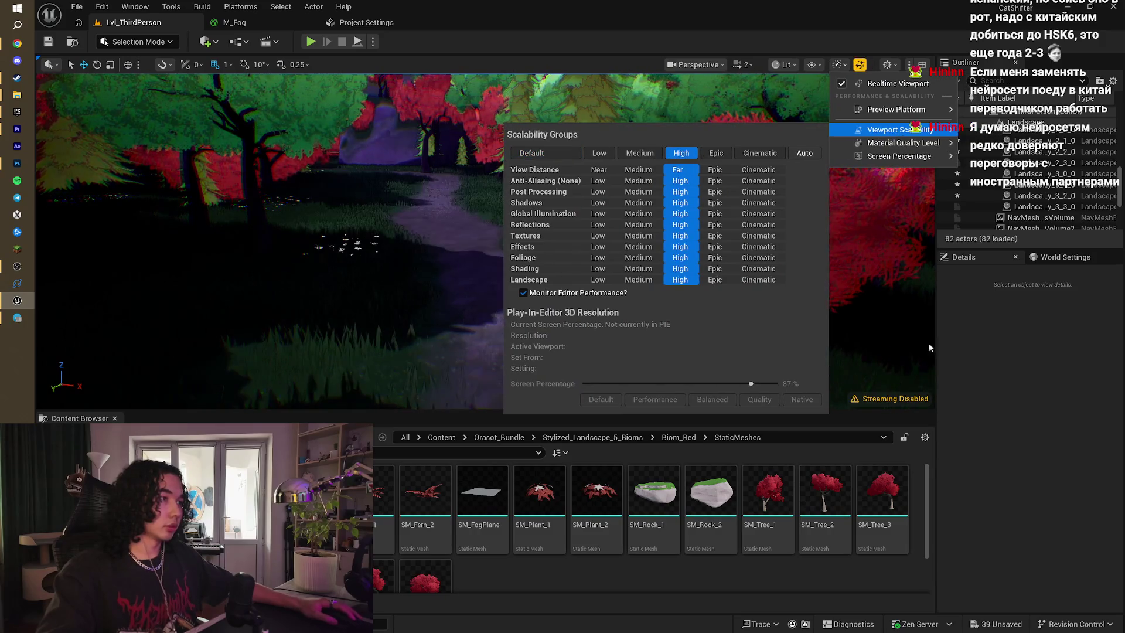
{"action": "left_click", "coordinate": [1017, 381]}
{"action": "left_click", "coordinate": [311, 41]}
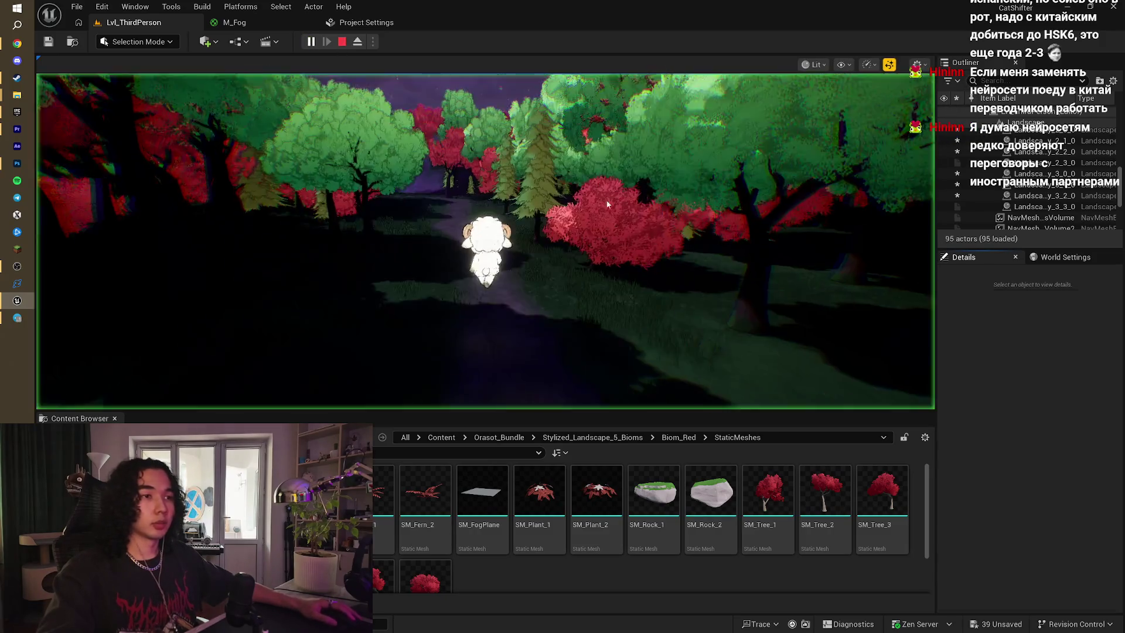
- Run the sheep back and forth along the forest path, then end the play session
{"action": "key", "text": "w"}
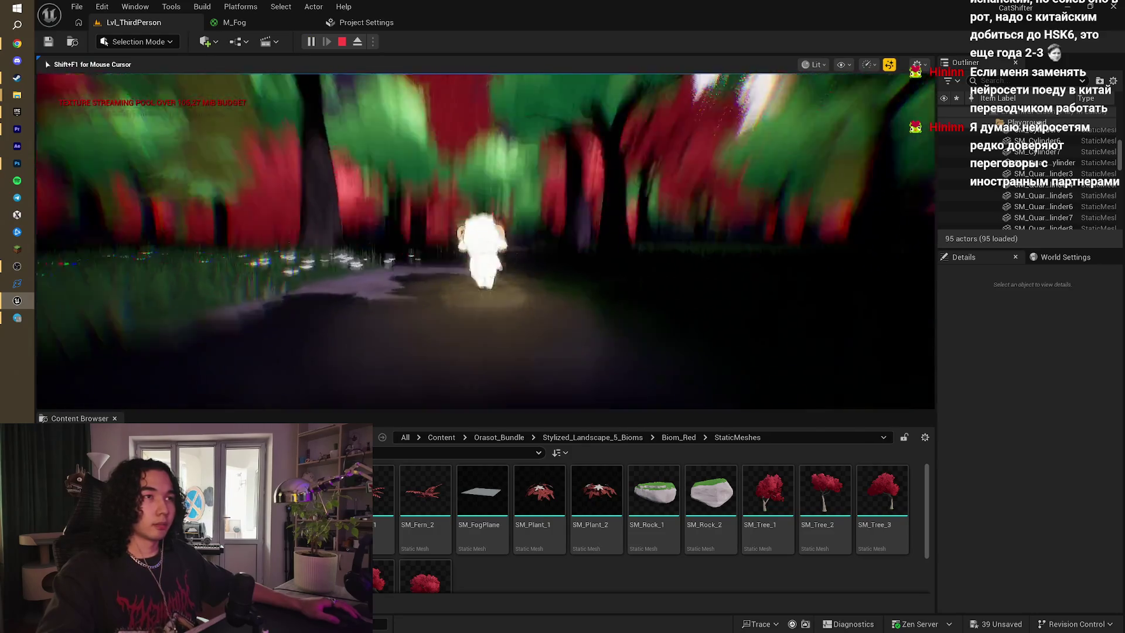
{"action": "key", "text": "s"}
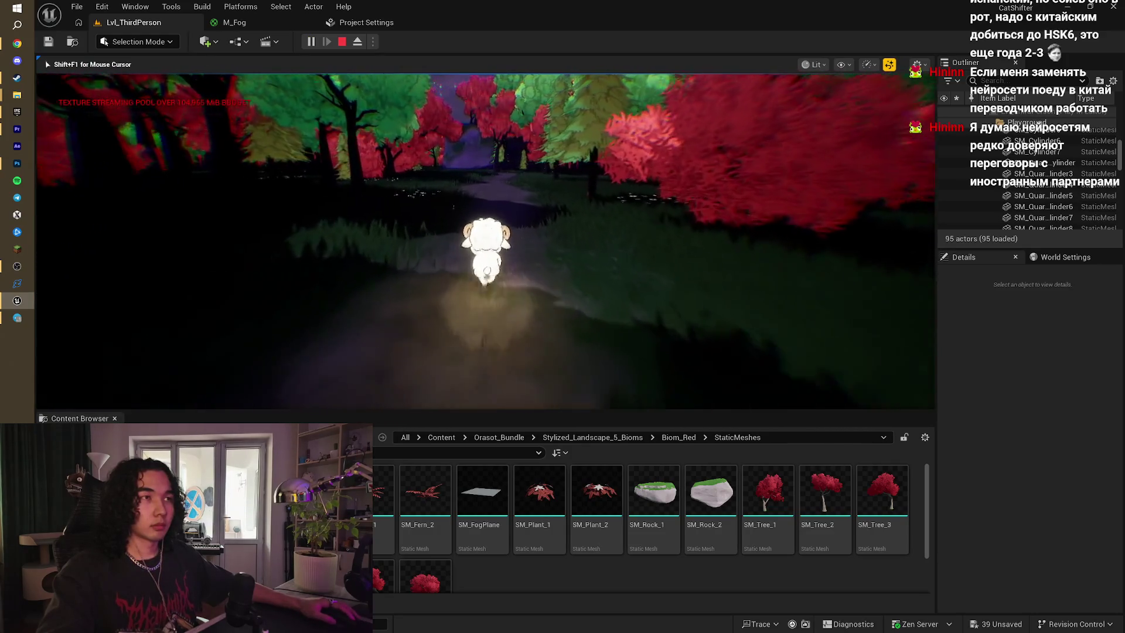
{"action": "key", "text": "w"}
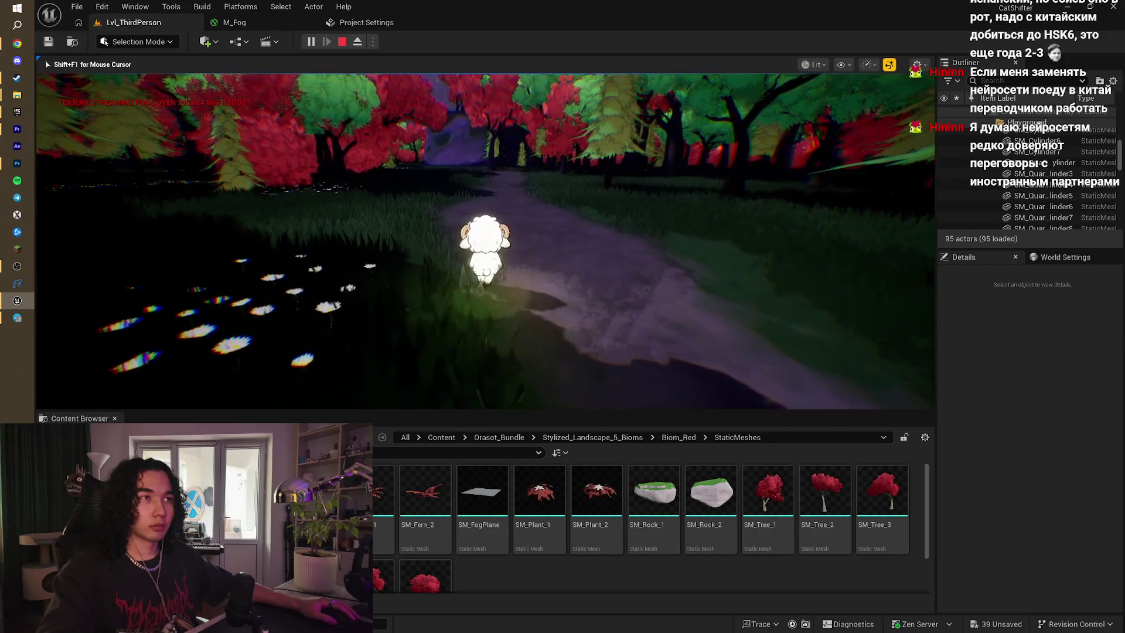
{"action": "key", "text": "s"}
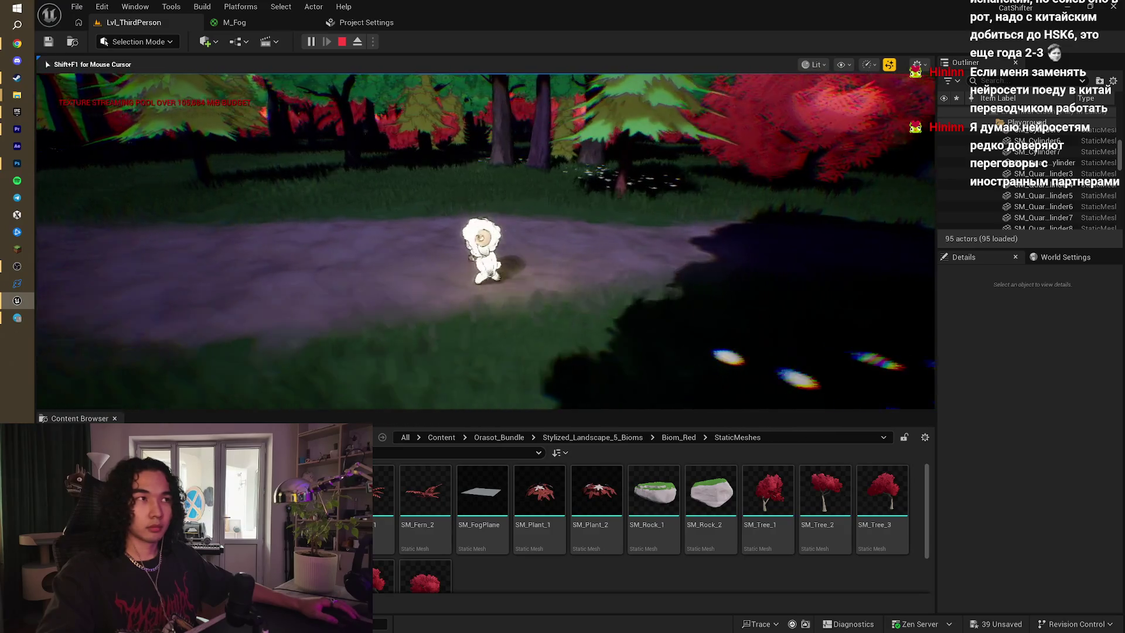
{"action": "key", "text": "w"}
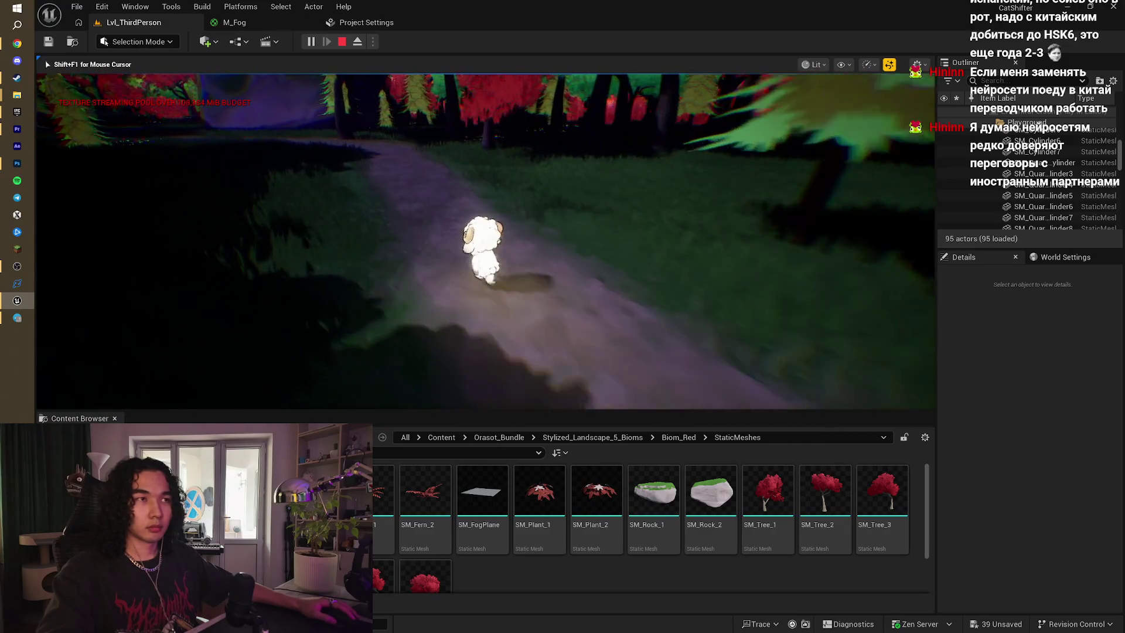
{"action": "key", "text": "s"}
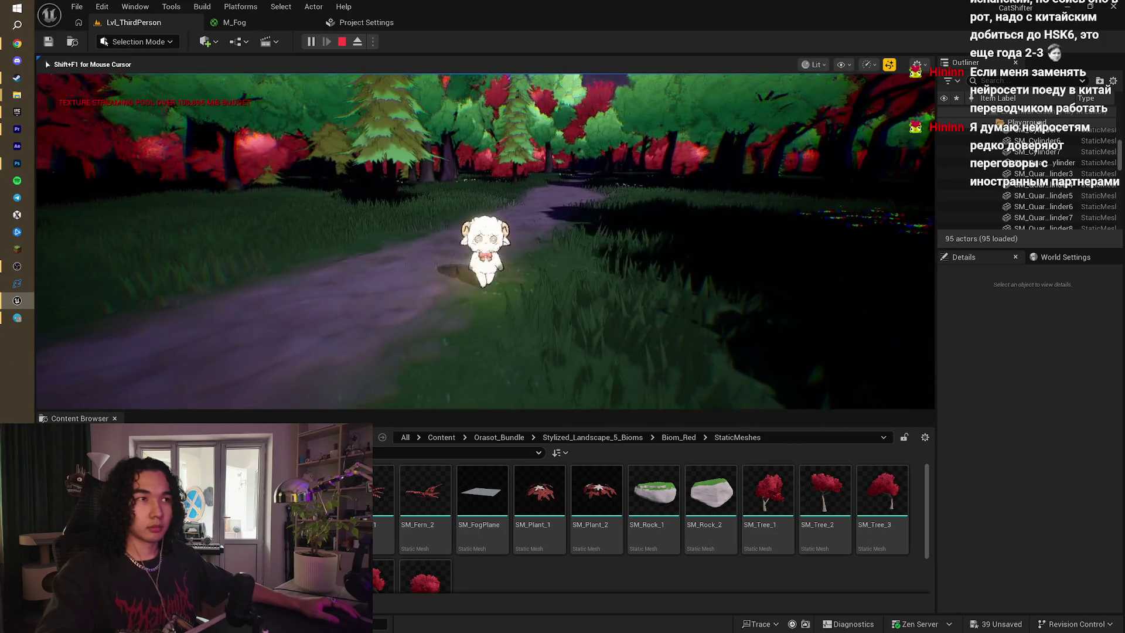
{"action": "key", "text": "w"}
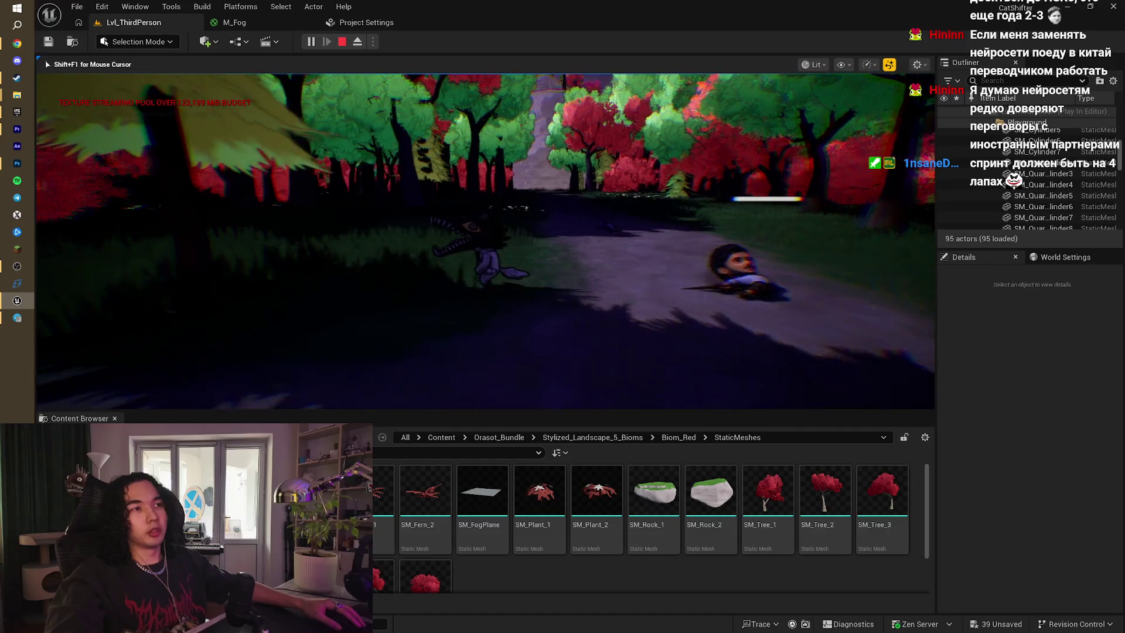
{"action": "key", "text": "w"}
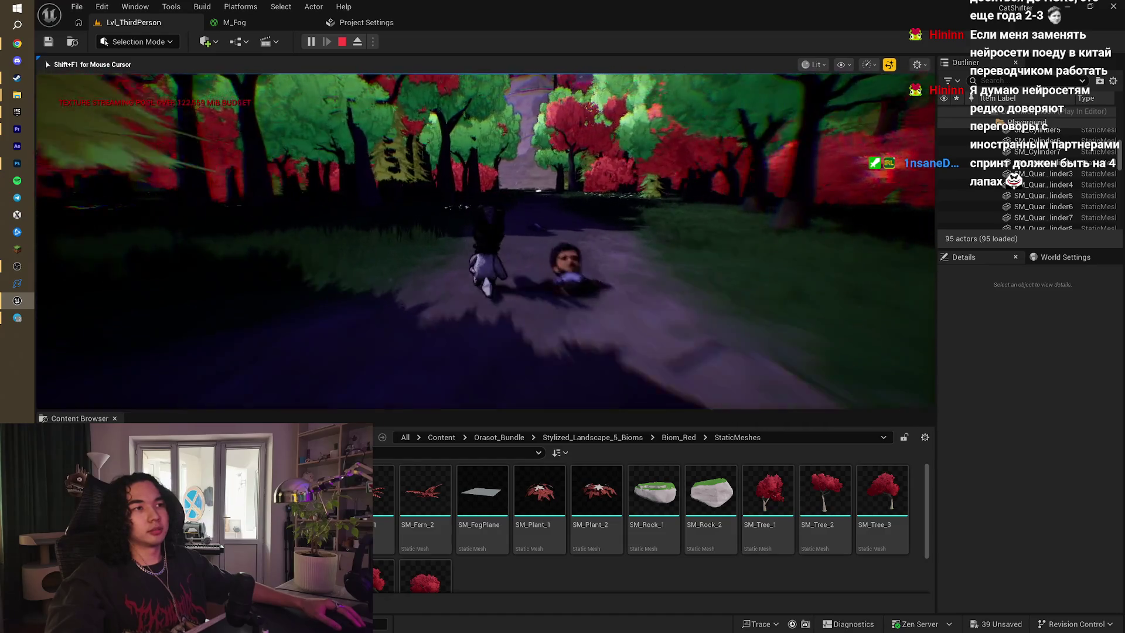
{"action": "key", "text": "Escape"}
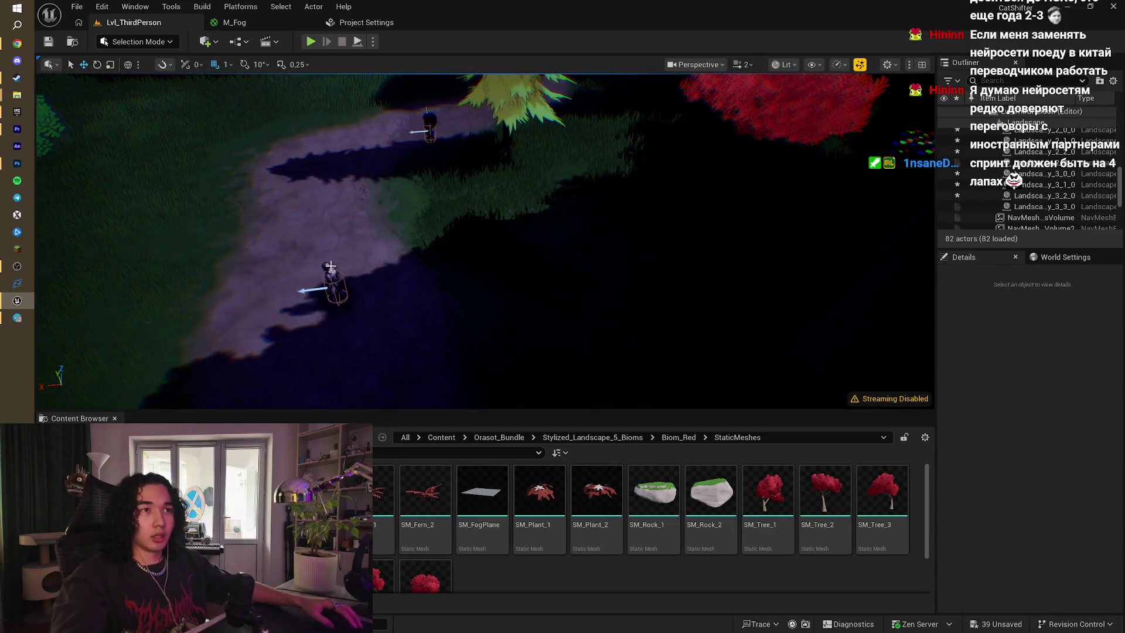
- Select the landscape section and the BP_Enemy standing on the path
{"action": "left_click", "coordinate": [332, 270]}
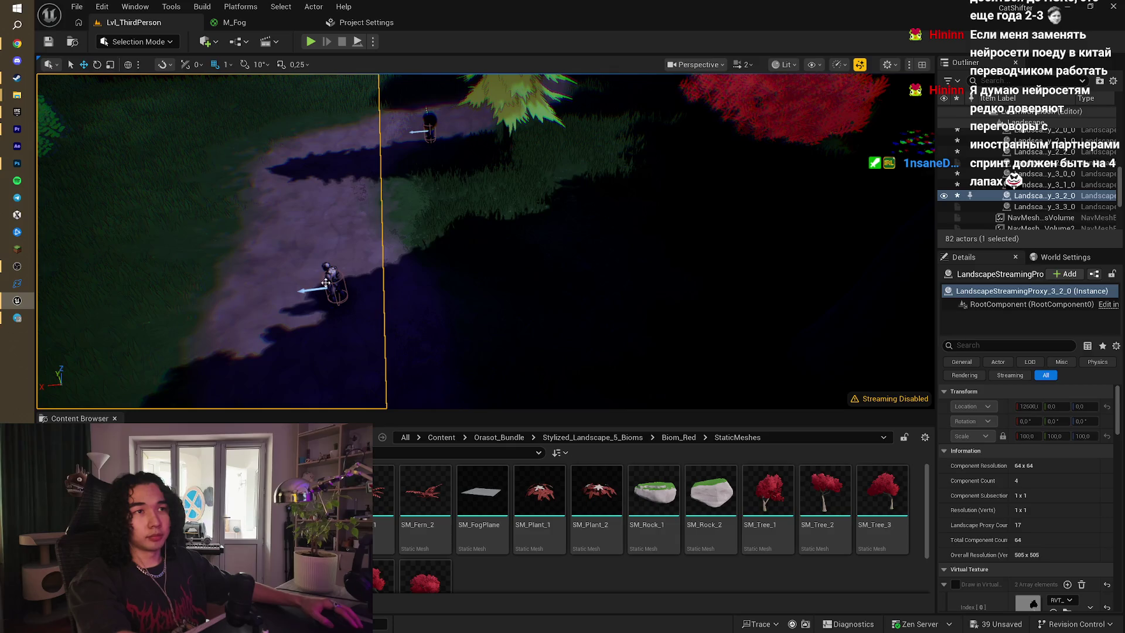
{"action": "left_click", "coordinate": [326, 283]}
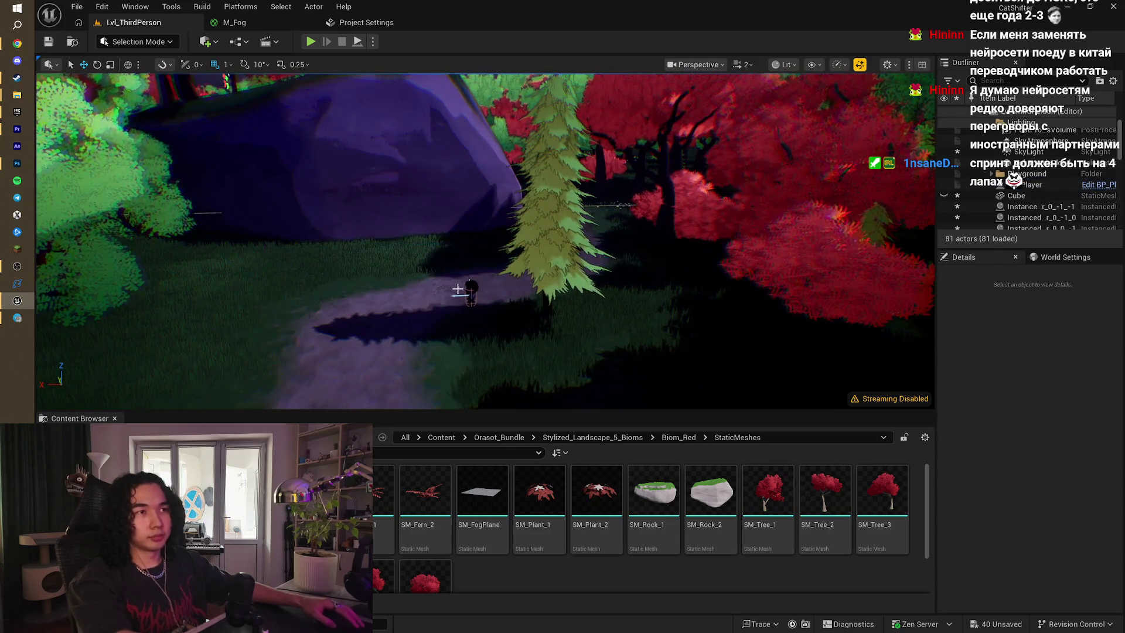
{"action": "scroll", "coordinate": [478, 295], "scroll_direction": "down", "scroll_amount": 3}
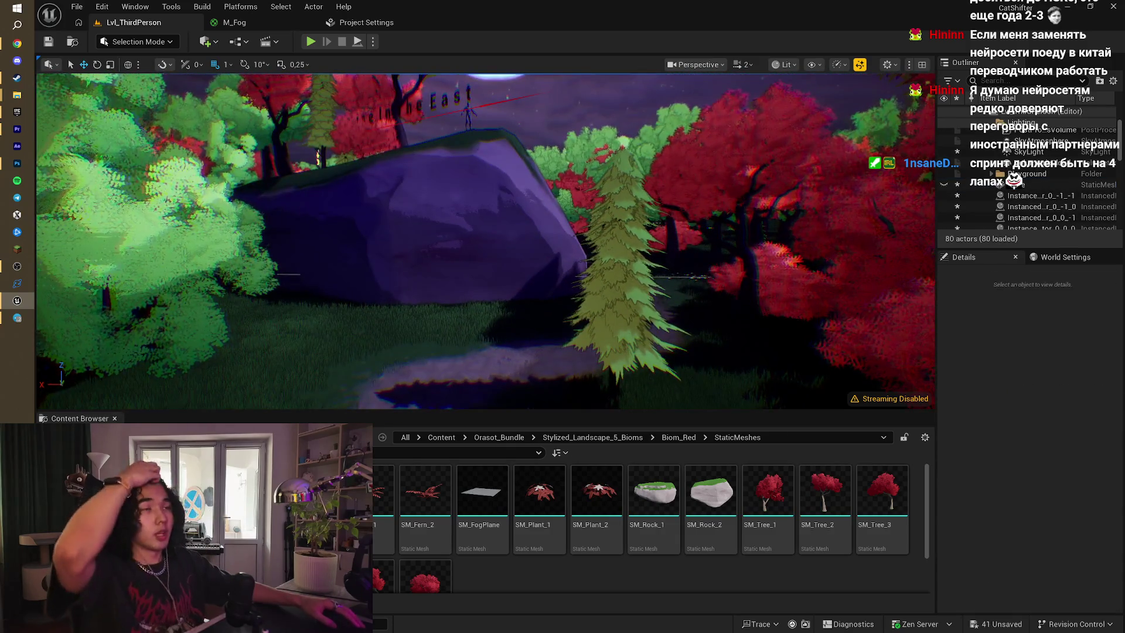
{"action": "scroll", "coordinate": [479, 294], "scroll_direction": "down", "scroll_amount": 3}
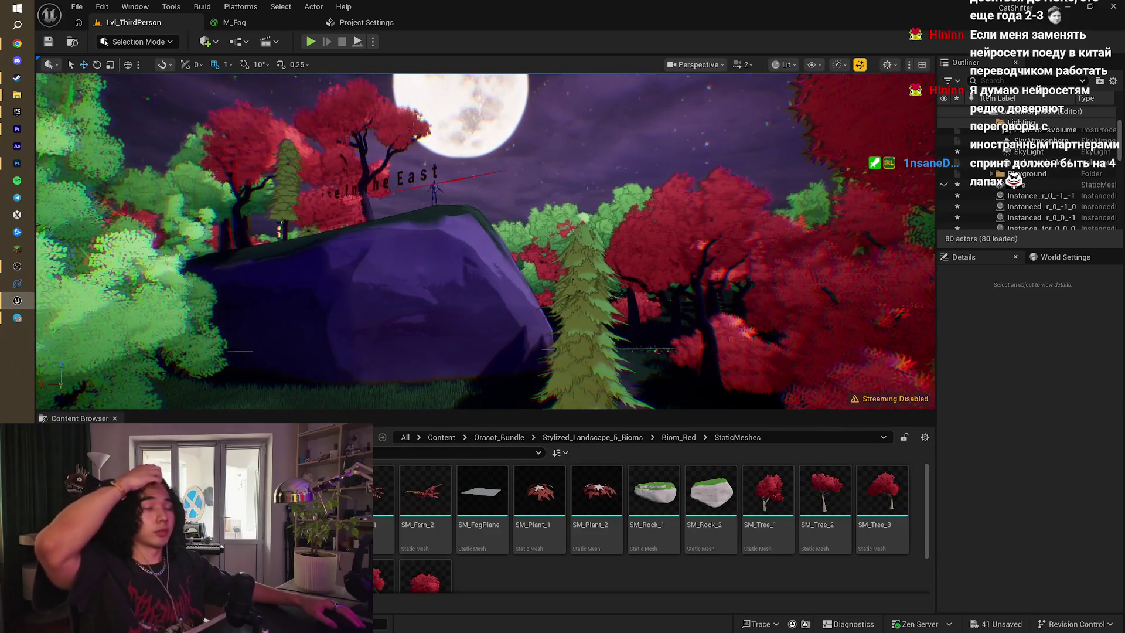
- Fly along the path through the purple rock toward the trees, then start another play test
{"action": "key", "text": "w"}
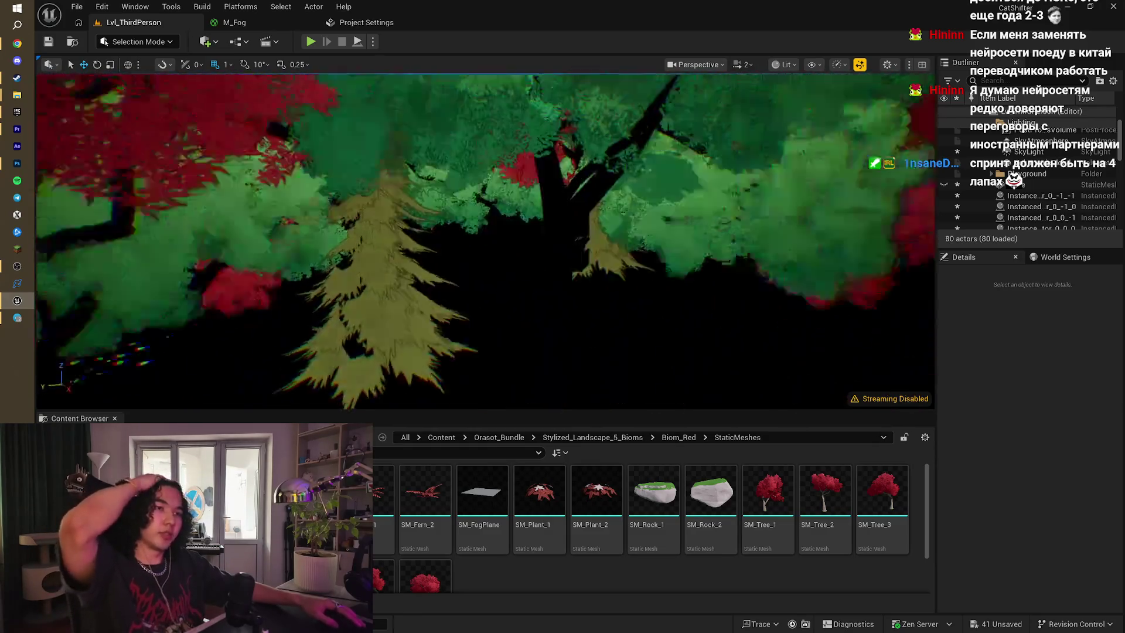
{"action": "key", "text": "w"}
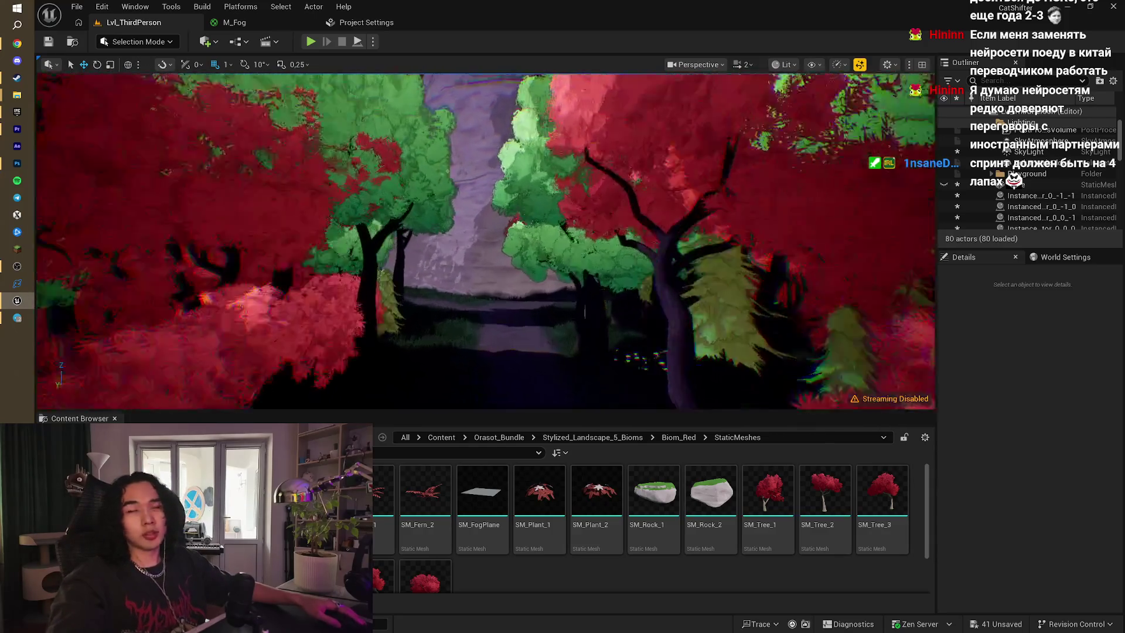
{"action": "key", "text": "w"}
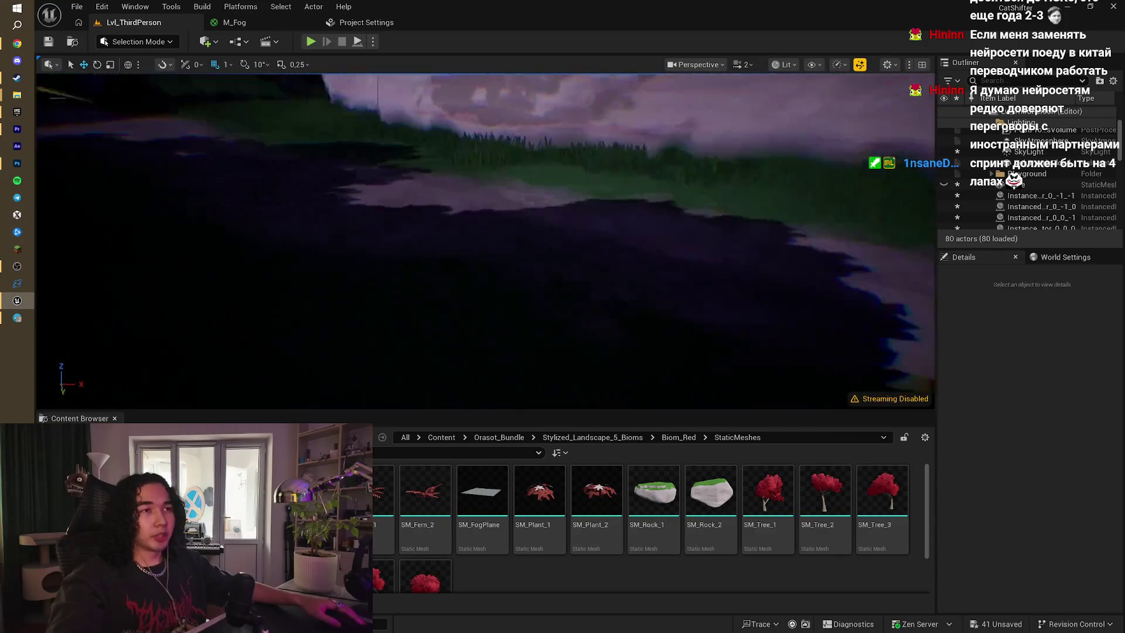
{"action": "key", "text": "w"}
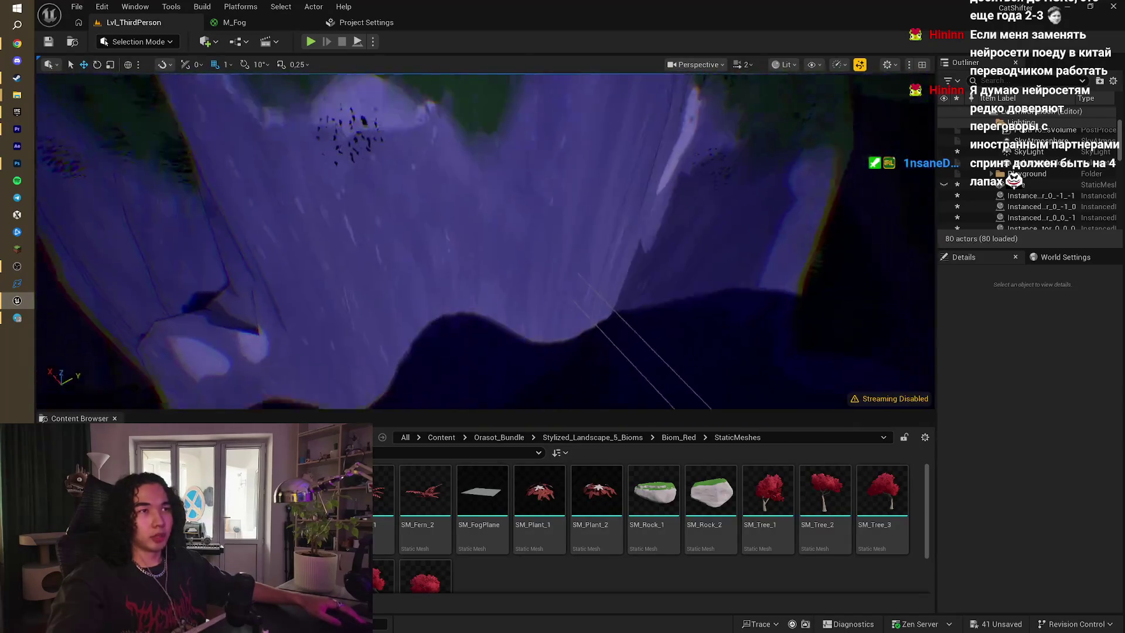
{"action": "key", "text": "w"}
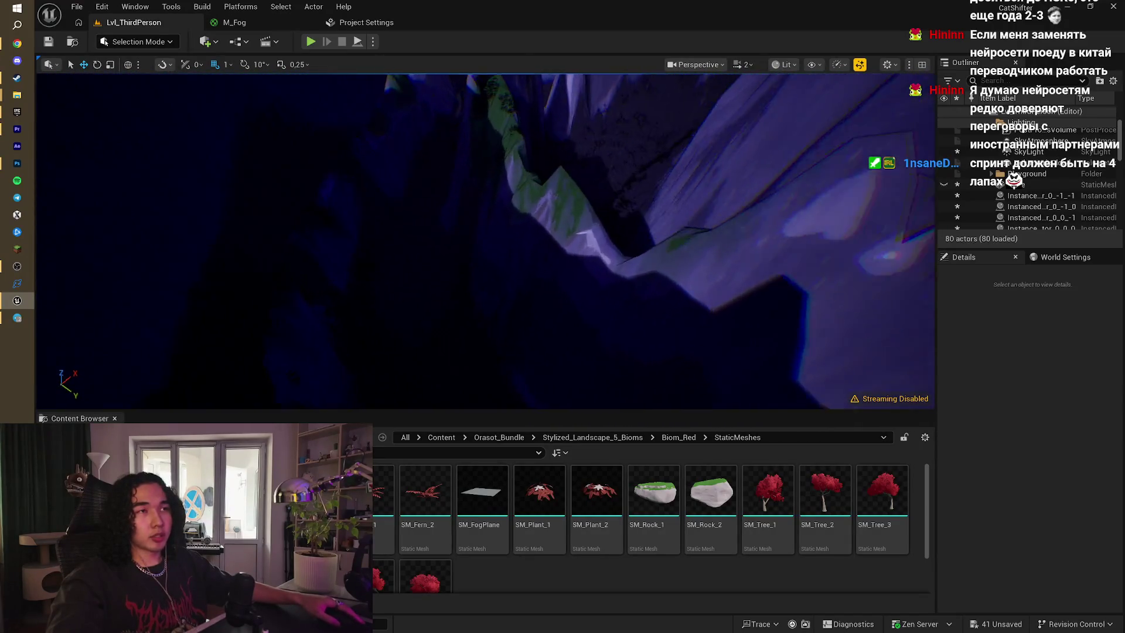
{"action": "key", "text": "w"}
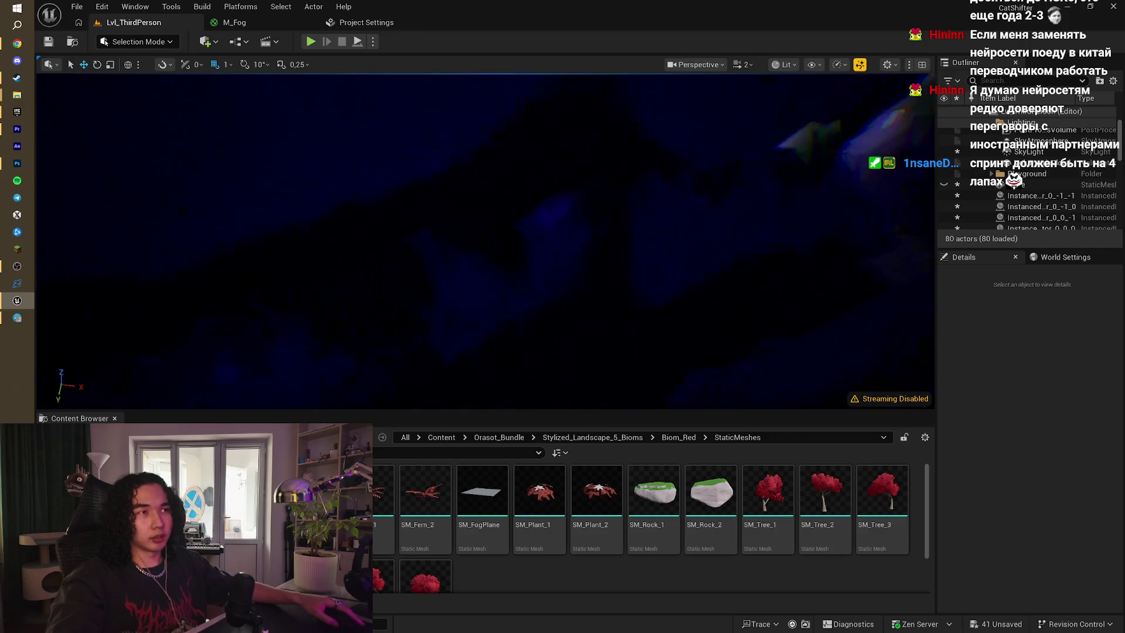
{"action": "key", "text": "w"}
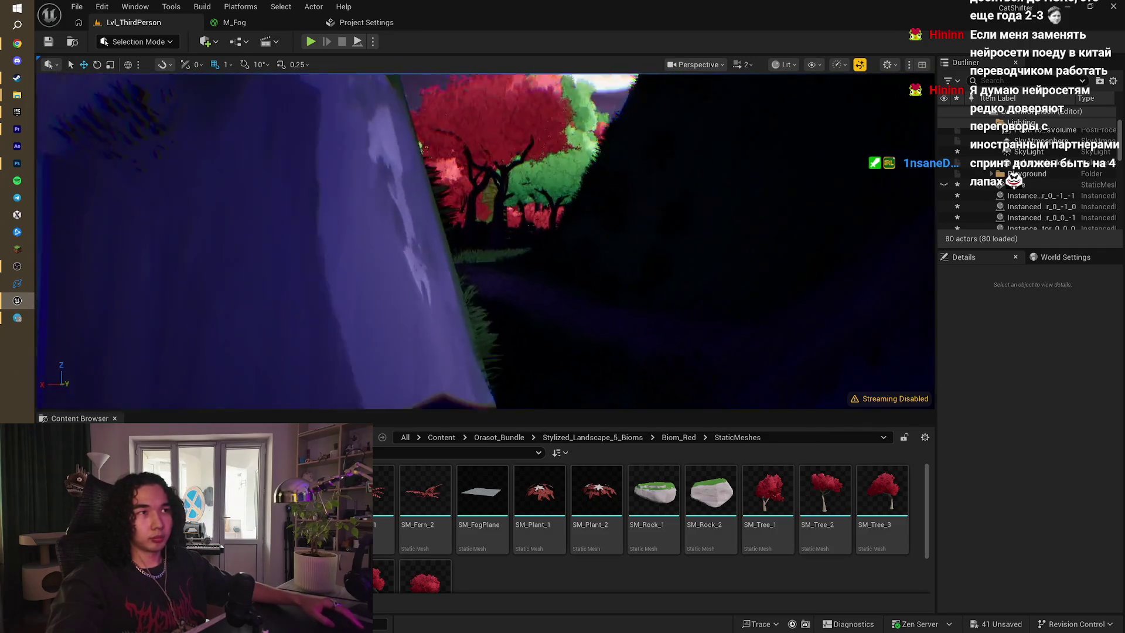
{"action": "key", "text": "alt+p"}
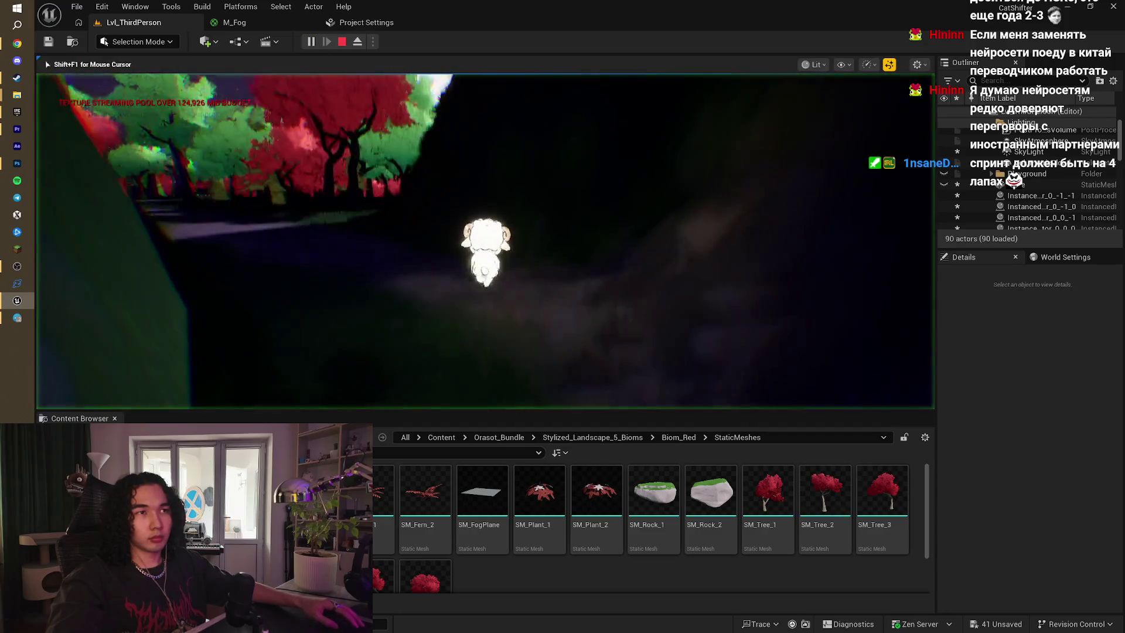
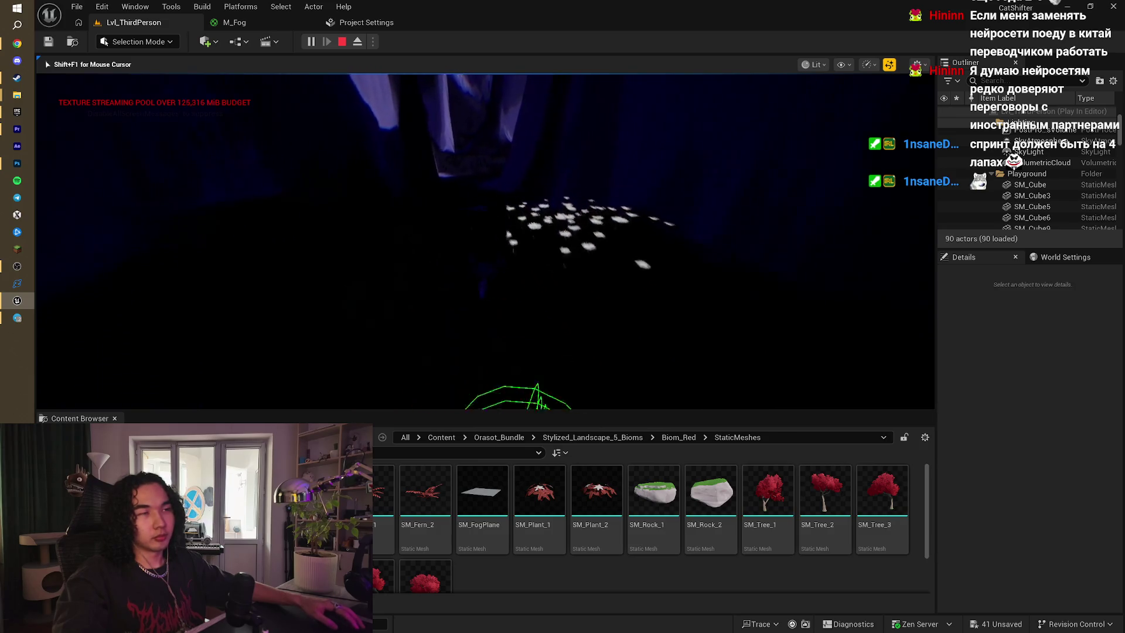
- Stop the play test and fly the view toward the lit rock pillars
{"action": "key", "text": "Escape"}
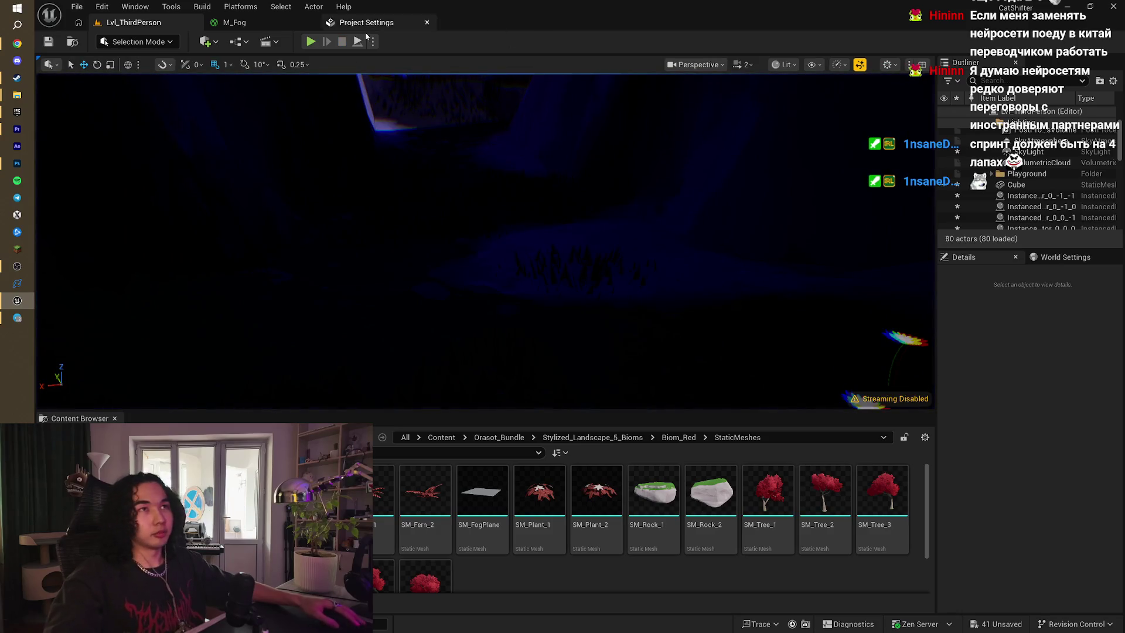
{"action": "mouse_move", "coordinate": [608, 402]}
{"action": "left_mouse_down"}
{"action": "mouse_move", "coordinate": [533, 392]}
{"action": "mouse_move", "coordinate": [492, 352]}
{"action": "left_mouse_up"}
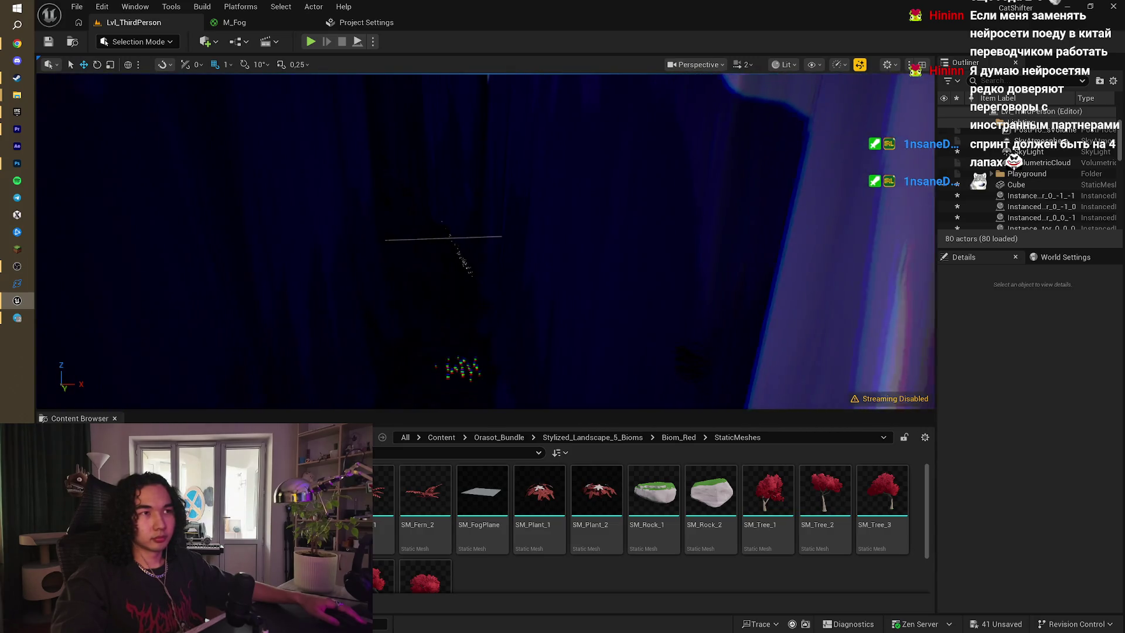
{"action": "left_click_drag", "start_coordinate": [252, 112], "coordinate": [252, 112]}
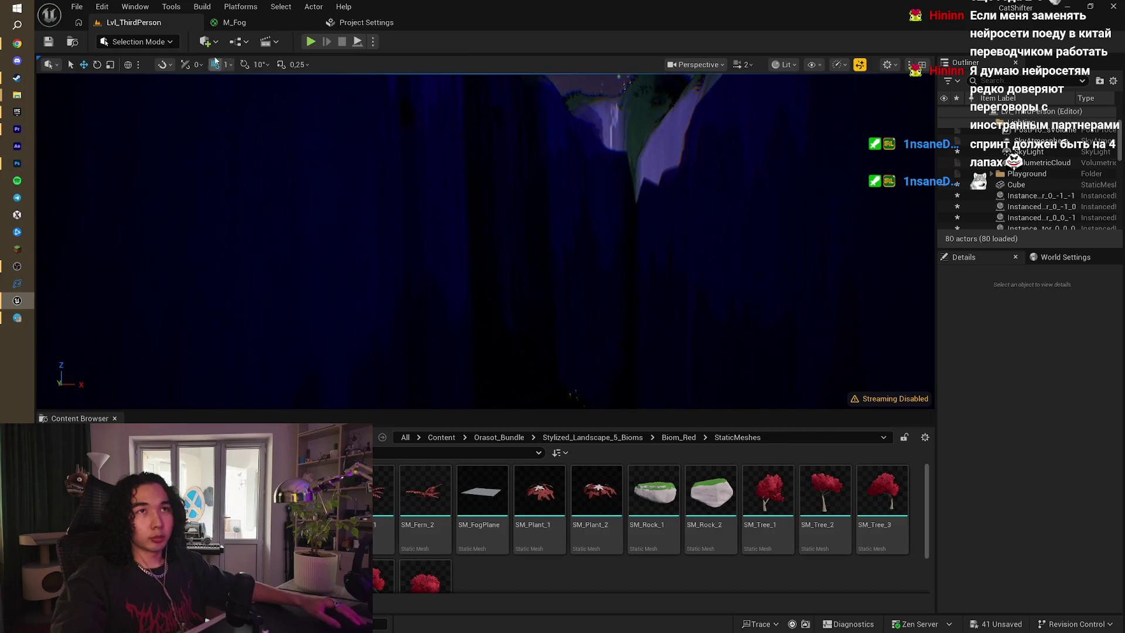
- Switch the editor to Landscape mode and bring up its Paint tools
{"action": "left_click", "coordinate": [139, 42]}
{"action": "left_click", "coordinate": [174, 72]}
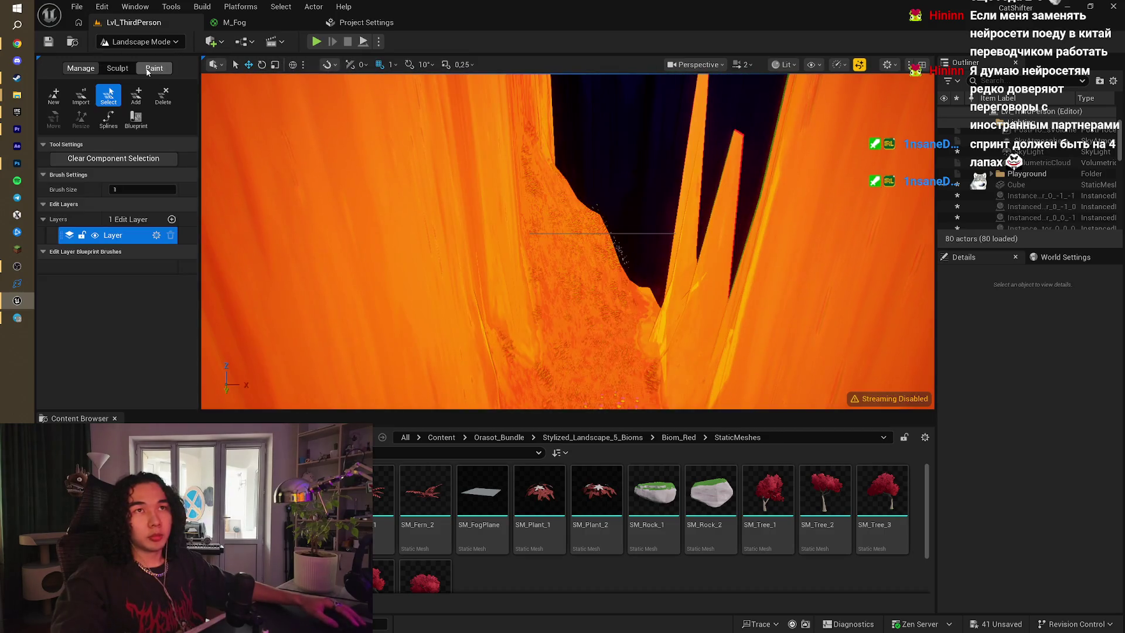
{"action": "left_click", "coordinate": [149, 69]}
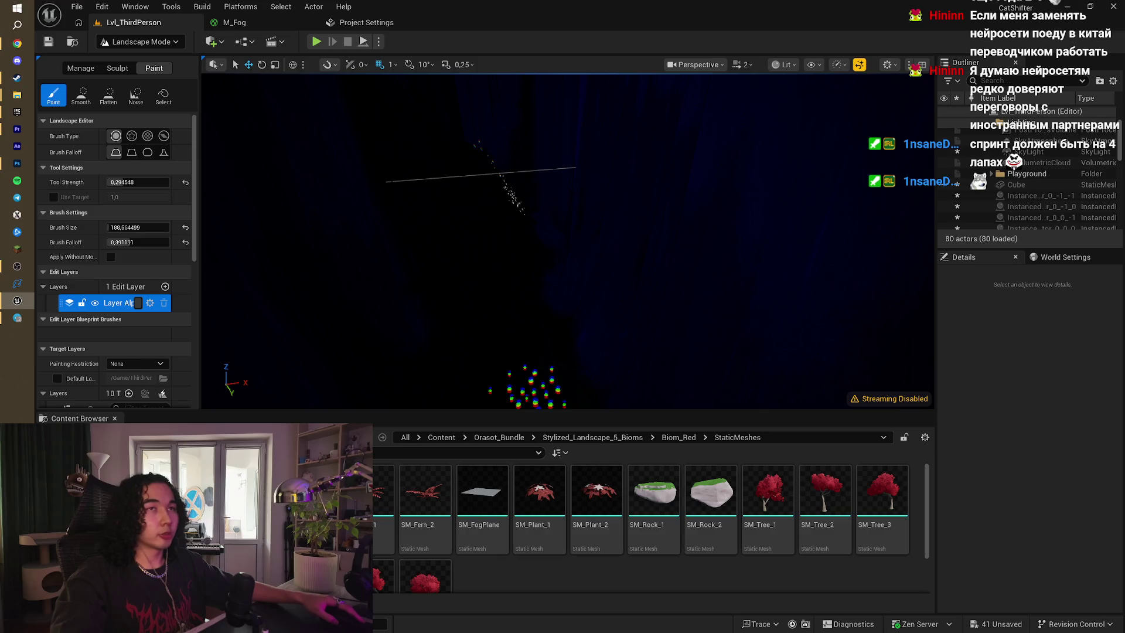
- Select the SkyLight, set its Intensity Scale to 150, then return to Landscape mode
{"action": "left_click", "coordinate": [141, 41]}
{"action": "left_click", "coordinate": [148, 61]}
{"action": "left_click", "coordinate": [1043, 190]}
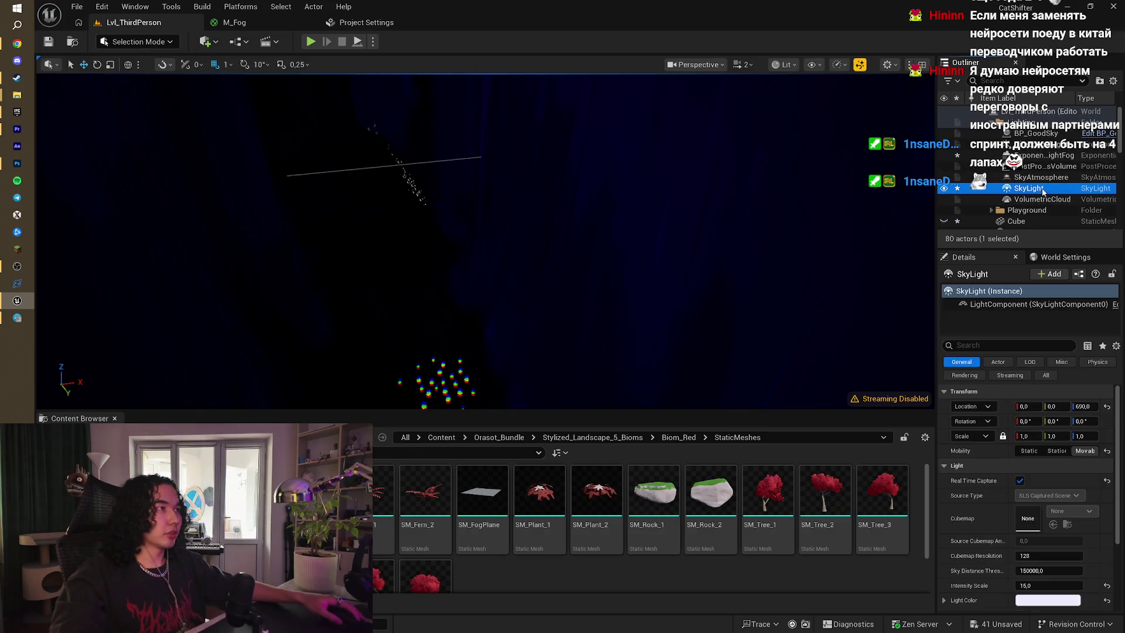
{"action": "scroll", "coordinate": [1061, 539], "scroll_direction": "down", "scroll_amount": 3}
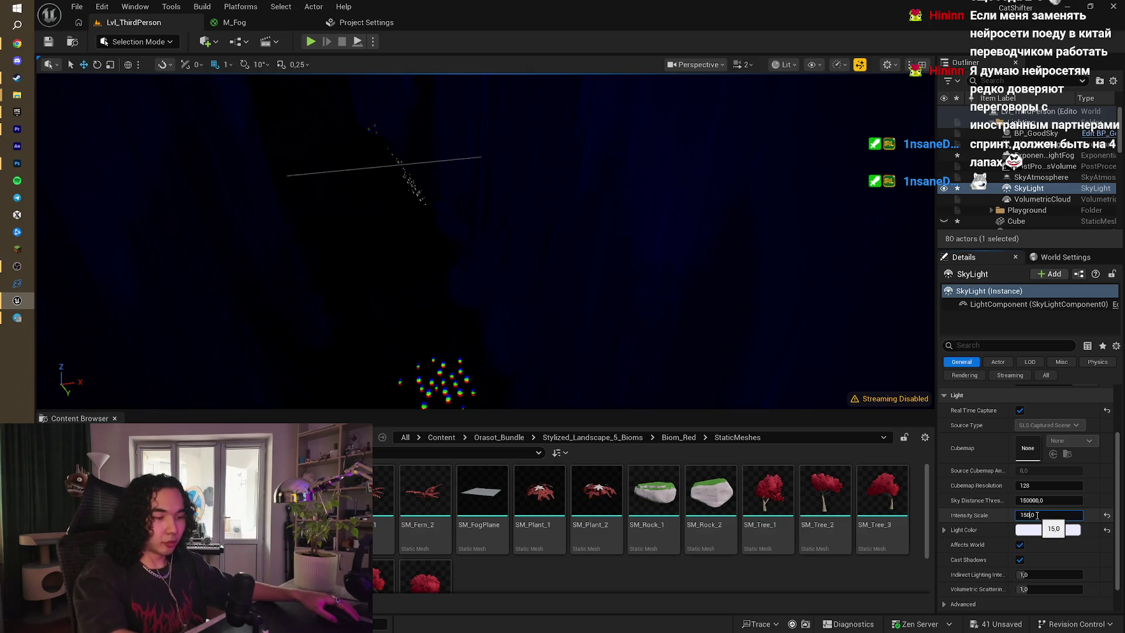
{"action": "key", "text": "Return"}
{"action": "left_click_drag", "start_coordinate": [486, 190], "coordinate": [425, 194]}
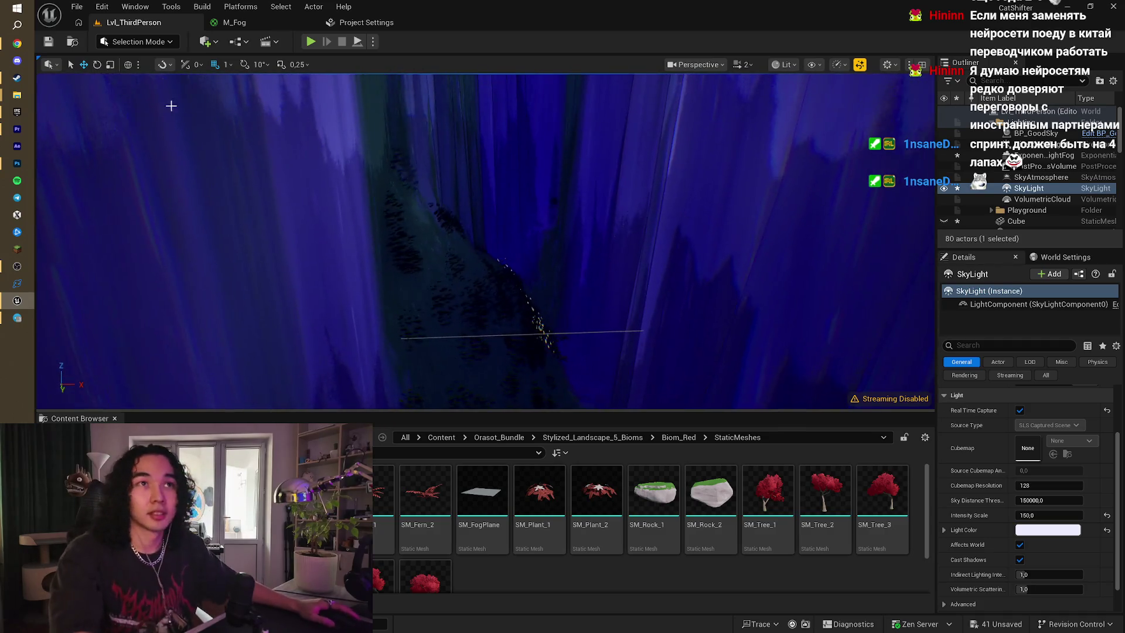
{"action": "left_click", "coordinate": [146, 42]}
{"action": "left_click", "coordinate": [141, 73]}
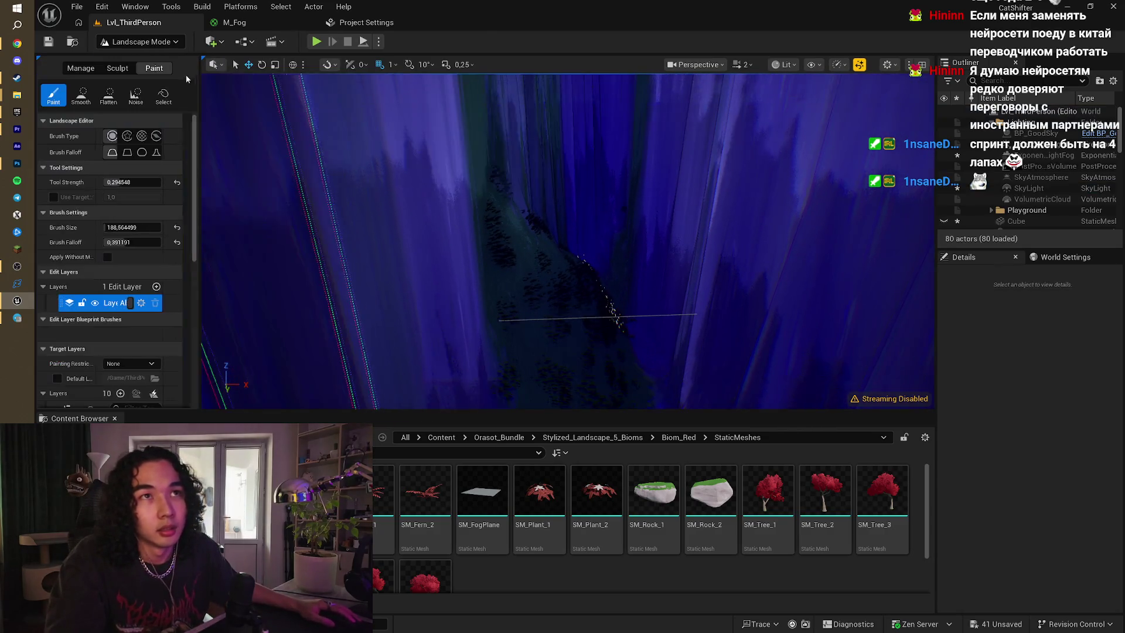
- In Sculpt, try Flatten and Sculpt strokes on the canyon floor, undoing each one
{"action": "left_click", "coordinate": [117, 68]}
{"action": "left_click", "coordinate": [136, 96]}
{"action": "mouse_move", "coordinate": [490, 164]}
{"action": "left_mouse_down"}
{"action": "mouse_move", "coordinate": [528, 187]}
{"action": "mouse_move", "coordinate": [533, 226]}
{"action": "mouse_move", "coordinate": [597, 294]}
{"action": "left_mouse_up"}
{"action": "key", "text": "ctrl+z"}
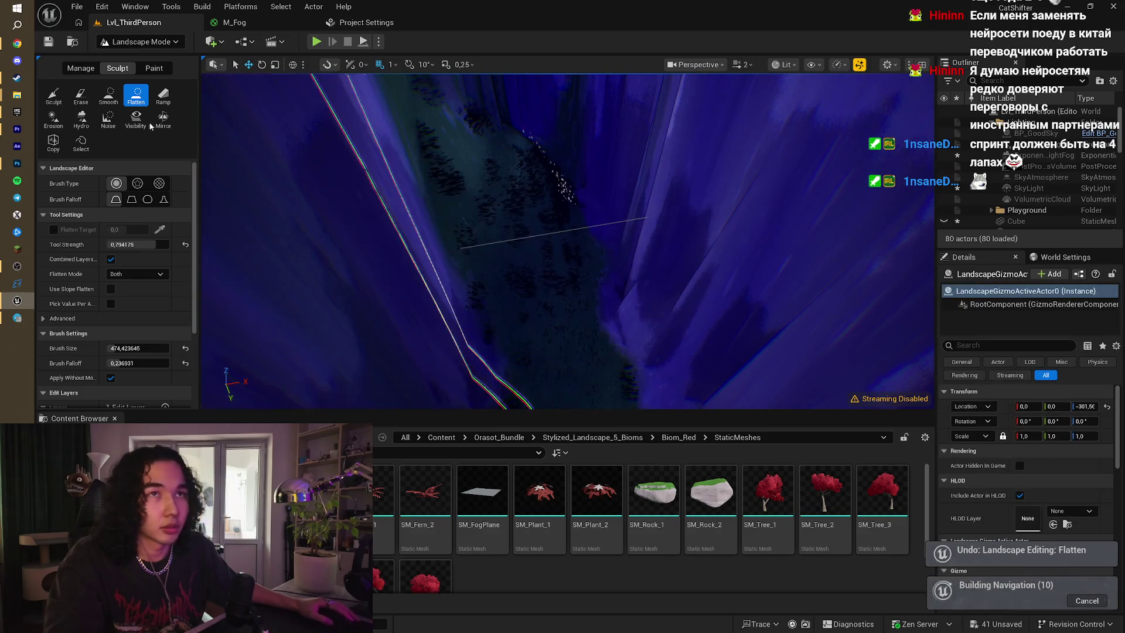
{"action": "left_click", "coordinate": [53, 97]}
{"action": "mouse_move", "coordinate": [416, 231]}
{"action": "left_mouse_down"}
{"action": "mouse_move", "coordinate": [455, 183]}
{"action": "mouse_move", "coordinate": [532, 172]}
{"action": "mouse_move", "coordinate": [533, 258]}
{"action": "mouse_move", "coordinate": [515, 282]}
{"action": "mouse_move", "coordinate": [529, 281]}
{"action": "mouse_move", "coordinate": [527, 317]}
{"action": "mouse_move", "coordinate": [520, 256]}
{"action": "left_mouse_up"}
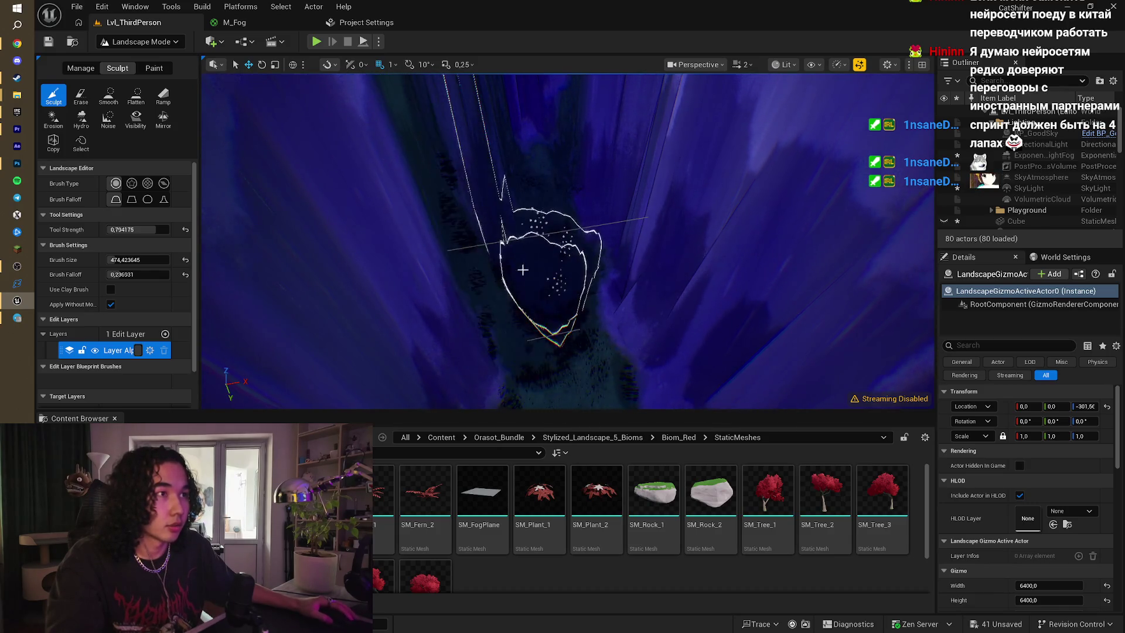
{"action": "left_click", "coordinate": [135, 95]}
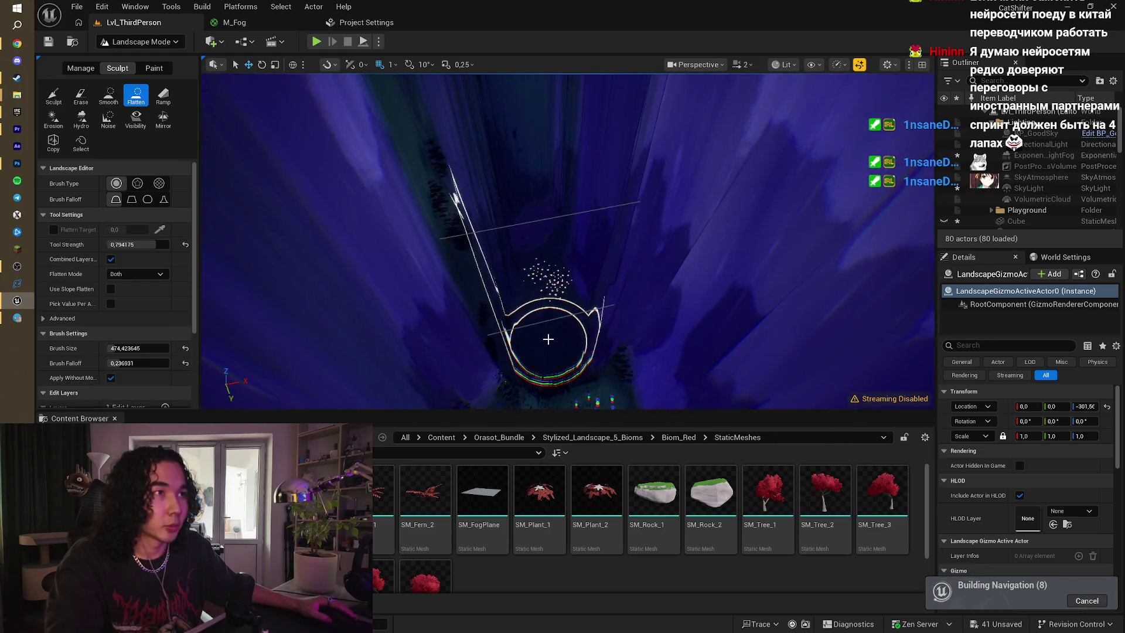
{"action": "key", "text": "ctrl+z"}
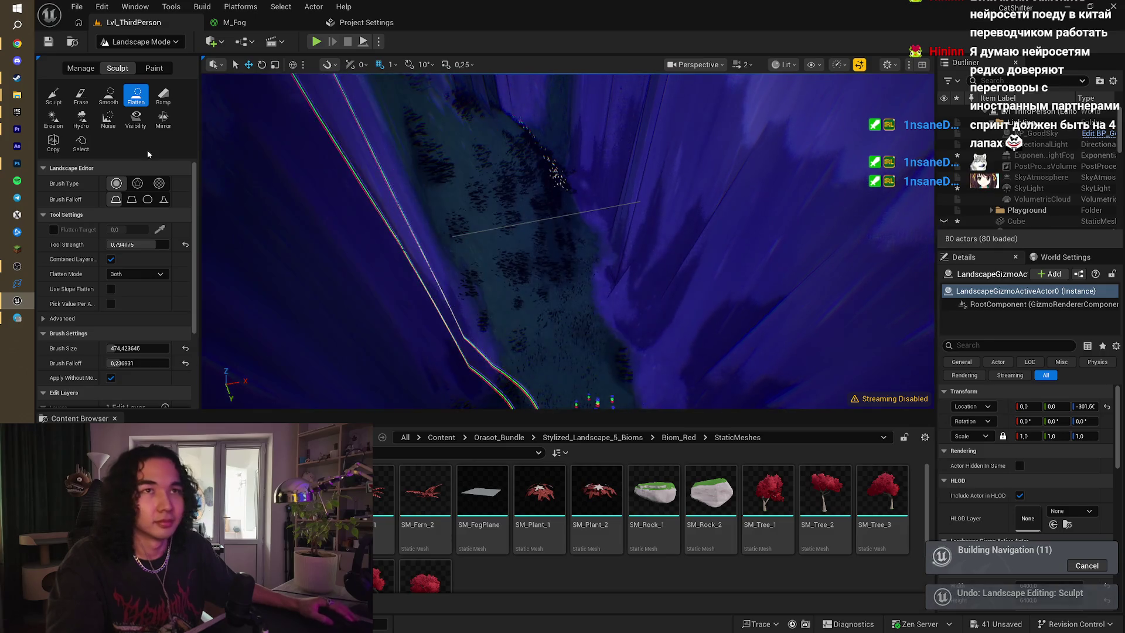
{"action": "left_click", "coordinate": [54, 95]}
- Reshape the canyon with a Sculpt stroke, then flatten a smooth path up the canyon floor
{"action": "mouse_move", "coordinate": [534, 185]}
{"action": "left_mouse_down"}
{"action": "mouse_move", "coordinate": [543, 176]}
{"action": "mouse_move", "coordinate": [524, 316]}
{"action": "mouse_move", "coordinate": [529, 171]}
{"action": "mouse_move", "coordinate": [540, 177]}
{"action": "left_mouse_up"}
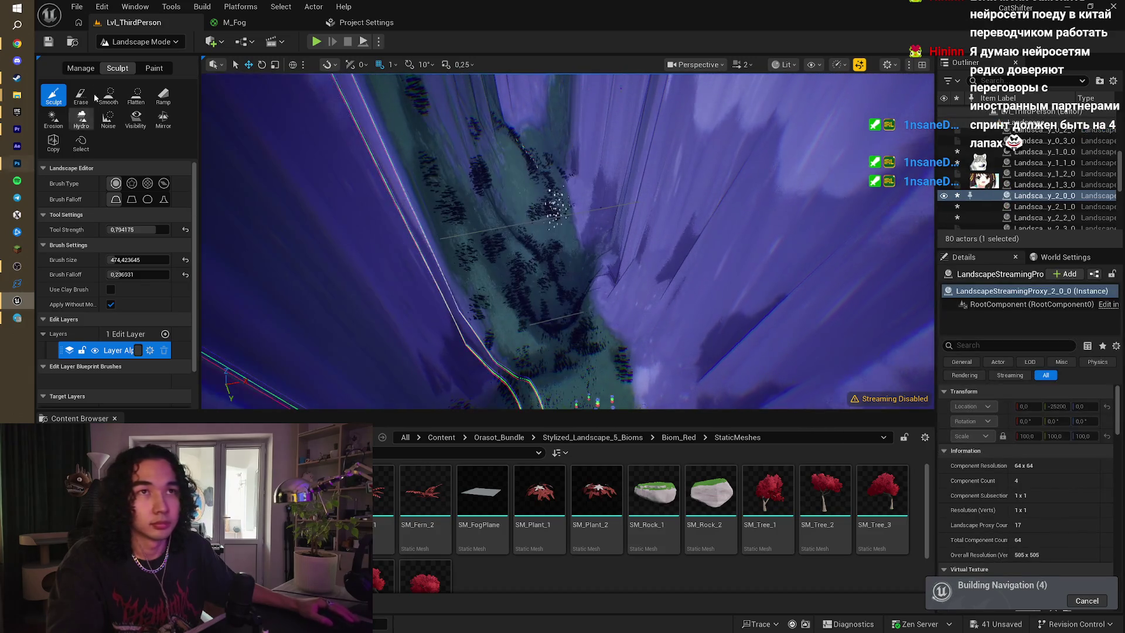
{"action": "left_click", "coordinate": [136, 95]}
{"action": "left_click_drag", "start_coordinate": [510, 236], "coordinate": [427, 137]}
{"action": "scroll", "coordinate": [413, 108], "scroll_direction": "down", "scroll_amount": 5}
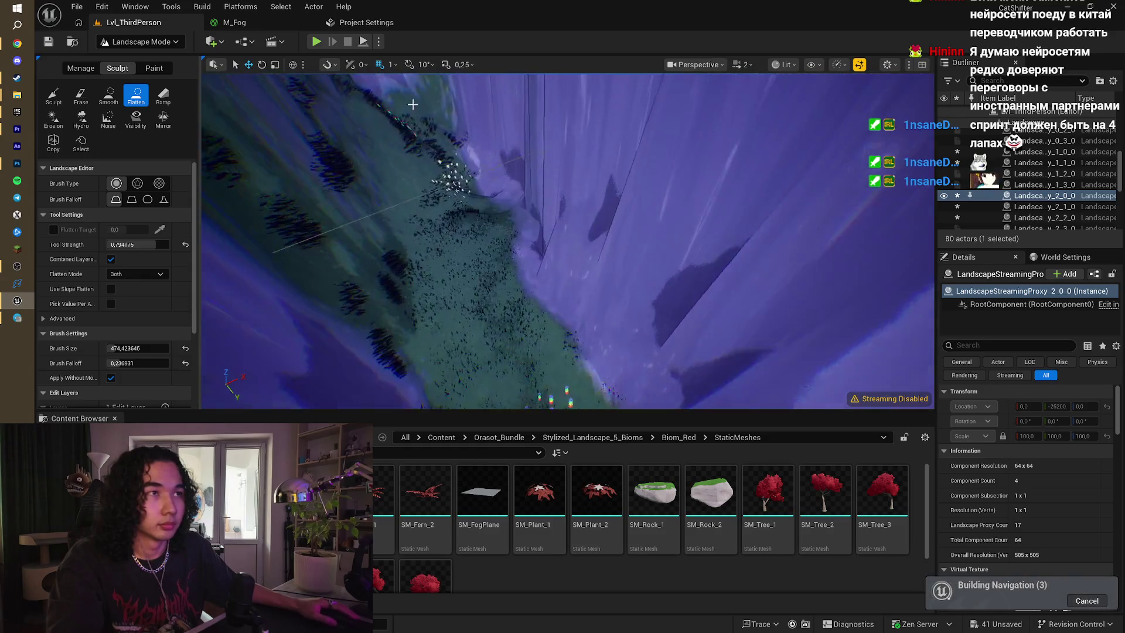
{"action": "scroll", "coordinate": [452, 150], "scroll_direction": "down", "scroll_amount": 5}
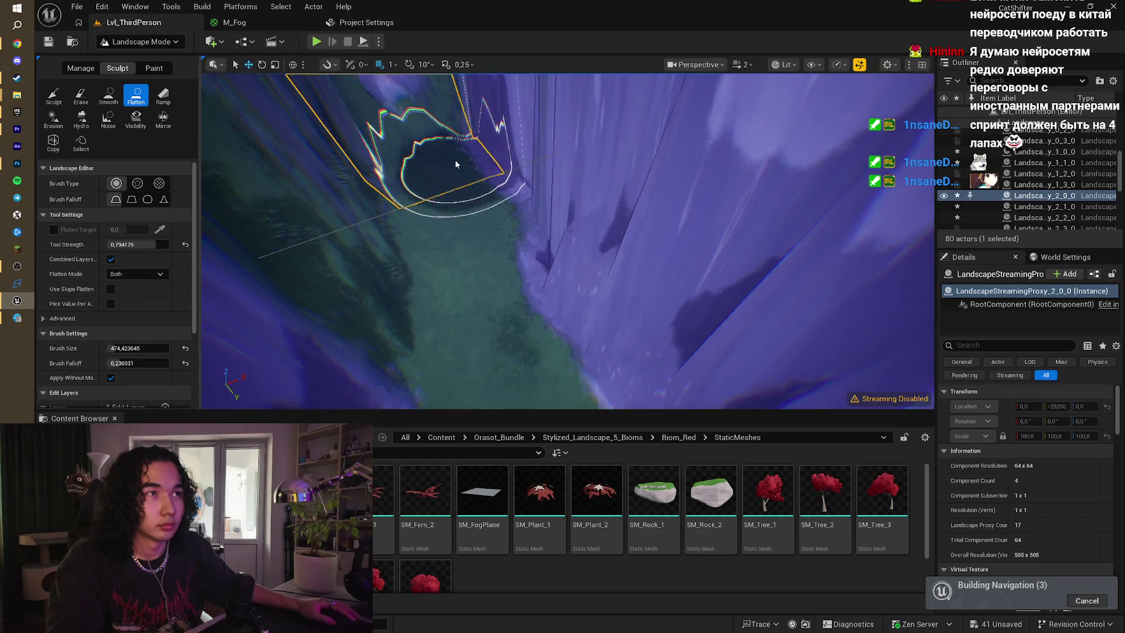
{"action": "scroll", "coordinate": [569, 240], "scroll_direction": "down", "scroll_amount": 5}
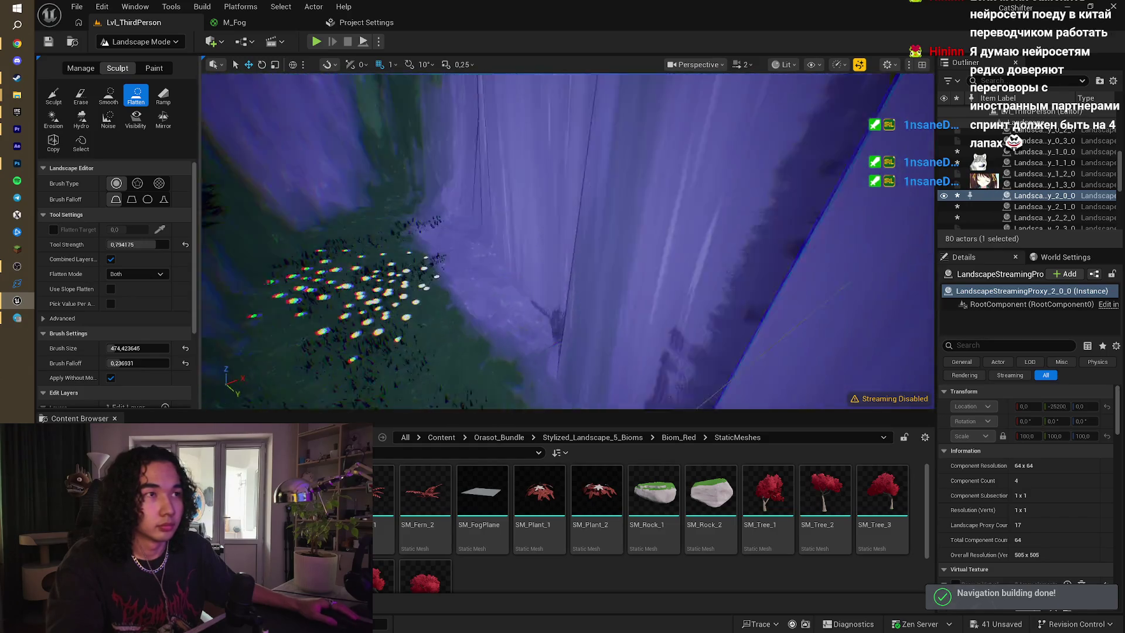
{"action": "scroll", "coordinate": [568, 240], "scroll_direction": "down", "scroll_amount": 5}
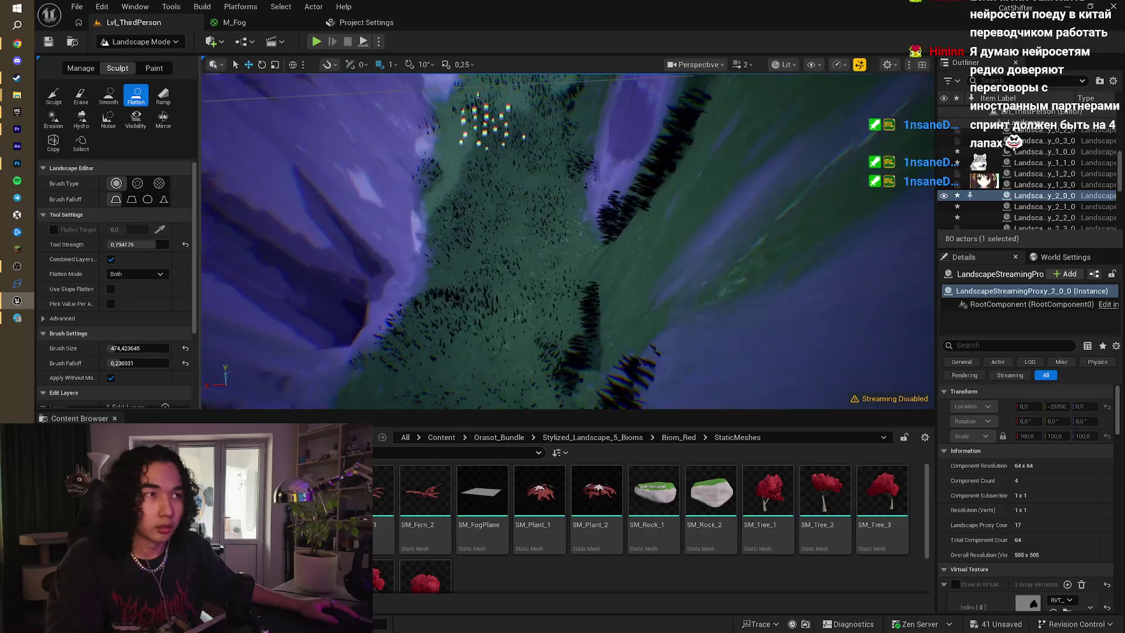
{"action": "scroll", "coordinate": [568, 241], "scroll_direction": "down", "scroll_amount": 5}
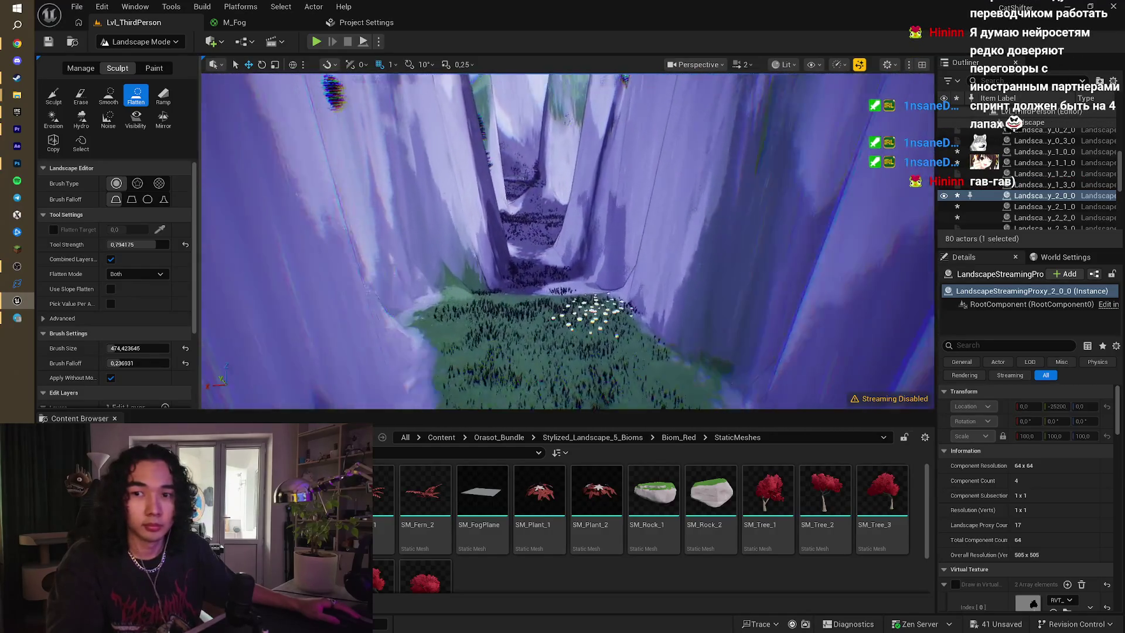
{"action": "scroll", "coordinate": [568, 240], "scroll_direction": "down", "scroll_amount": 5}
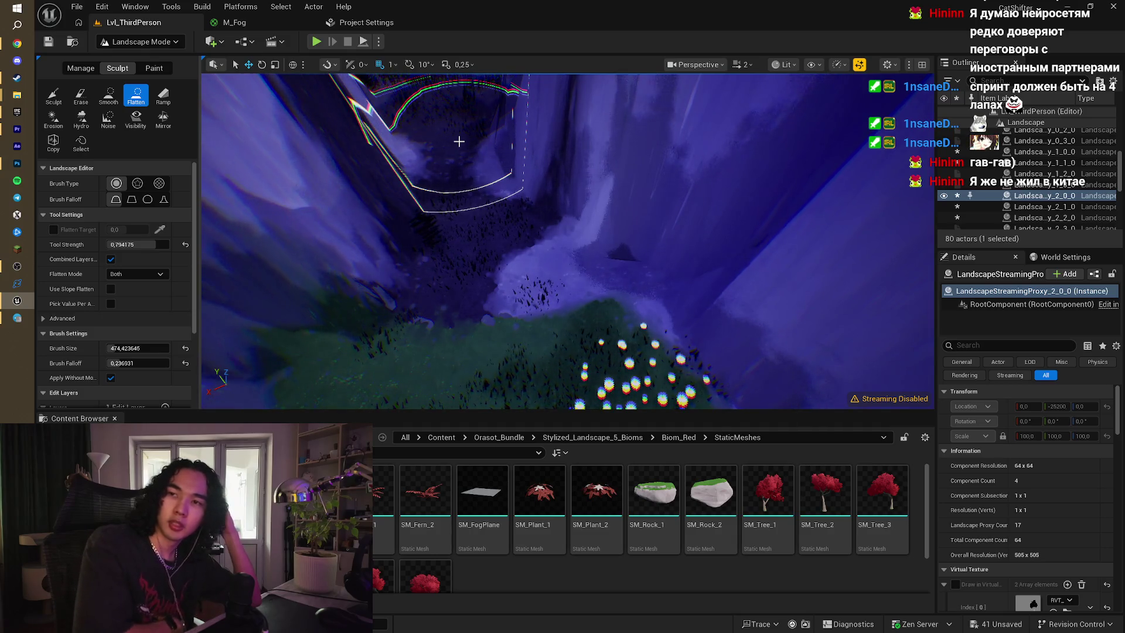
- Swing the view to the cliffs and switch to Paint, showing the Stone target layer
{"action": "mouse_move", "coordinate": [459, 141]}
{"action": "left_mouse_down"}
{"action": "mouse_move", "coordinate": [466, 99]}
{"action": "mouse_move", "coordinate": [490, 239]}
{"action": "mouse_move", "coordinate": [467, 303]}
{"action": "left_mouse_up"}
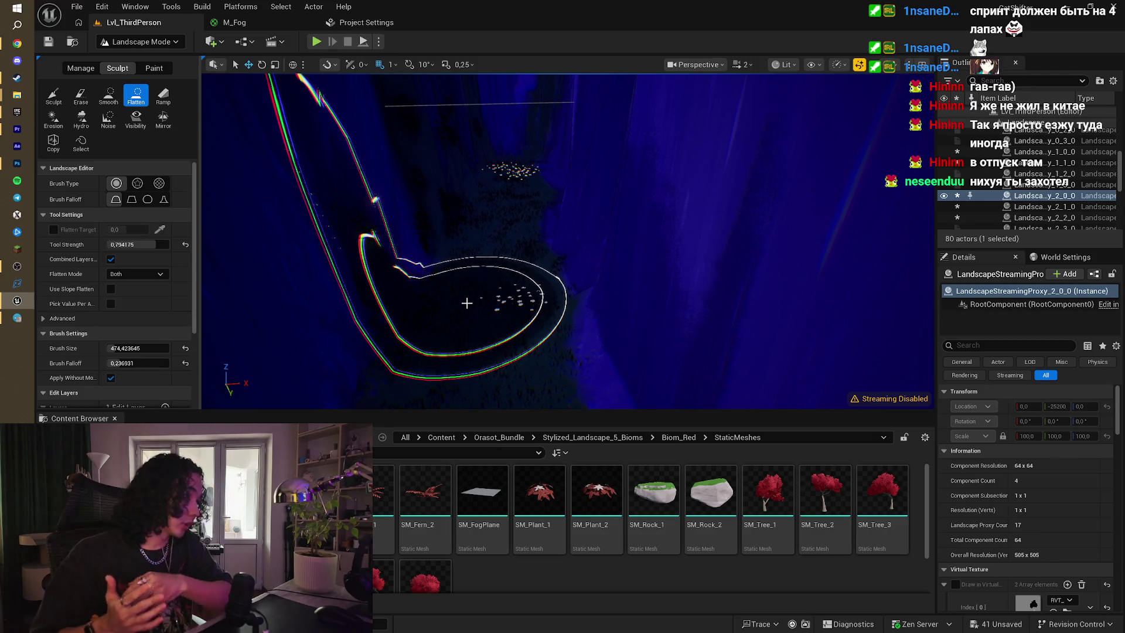
{"action": "mouse_move", "coordinate": [467, 303]}
{"action": "left_mouse_down"}
{"action": "mouse_move", "coordinate": [718, 238]}
{"action": "mouse_move", "coordinate": [674, 246]}
{"action": "mouse_move", "coordinate": [615, 223]}
{"action": "mouse_move", "coordinate": [692, 263]}
{"action": "mouse_move", "coordinate": [651, 252]}
{"action": "mouse_move", "coordinate": [296, 105]}
{"action": "left_mouse_up"}
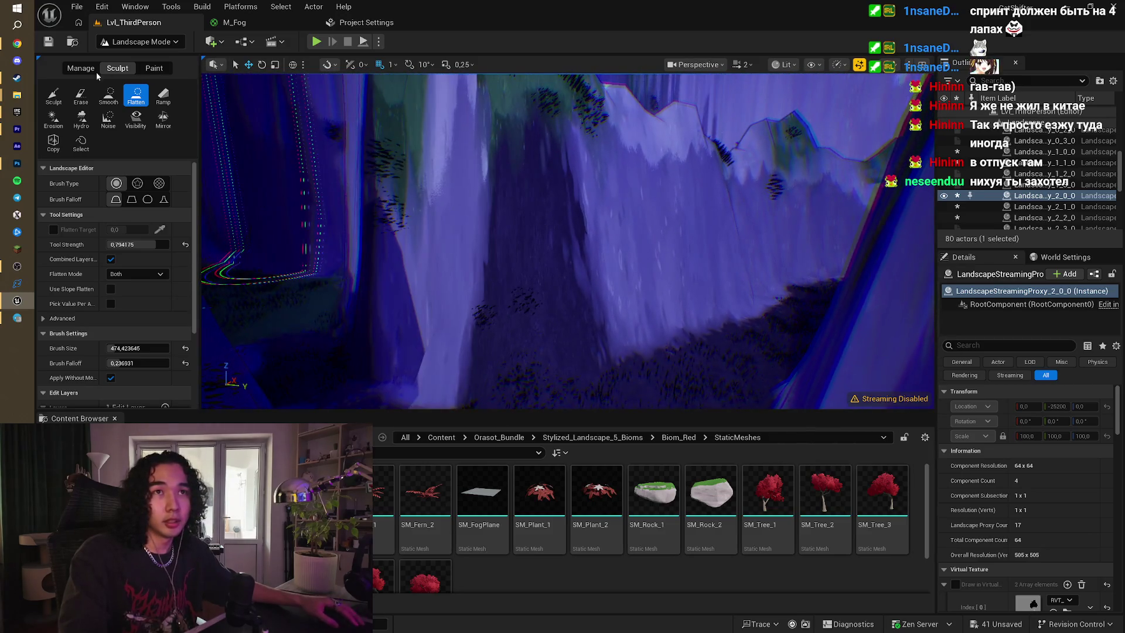
{"action": "left_click", "coordinate": [154, 68]}
{"action": "scroll", "coordinate": [115, 207], "scroll_direction": "down", "scroll_amount": 5}
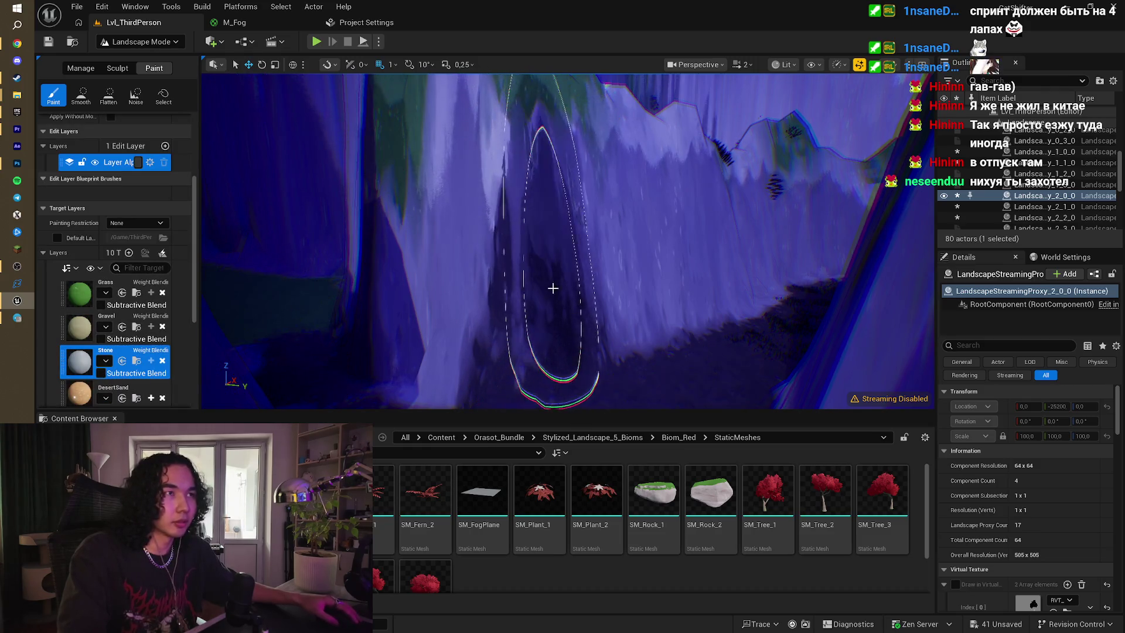
{"action": "mouse_move", "coordinate": [515, 296]}
{"action": "left_mouse_down"}
{"action": "mouse_move", "coordinate": [495, 351]}
{"action": "mouse_move", "coordinate": [451, 279]}
{"action": "left_mouse_up"}
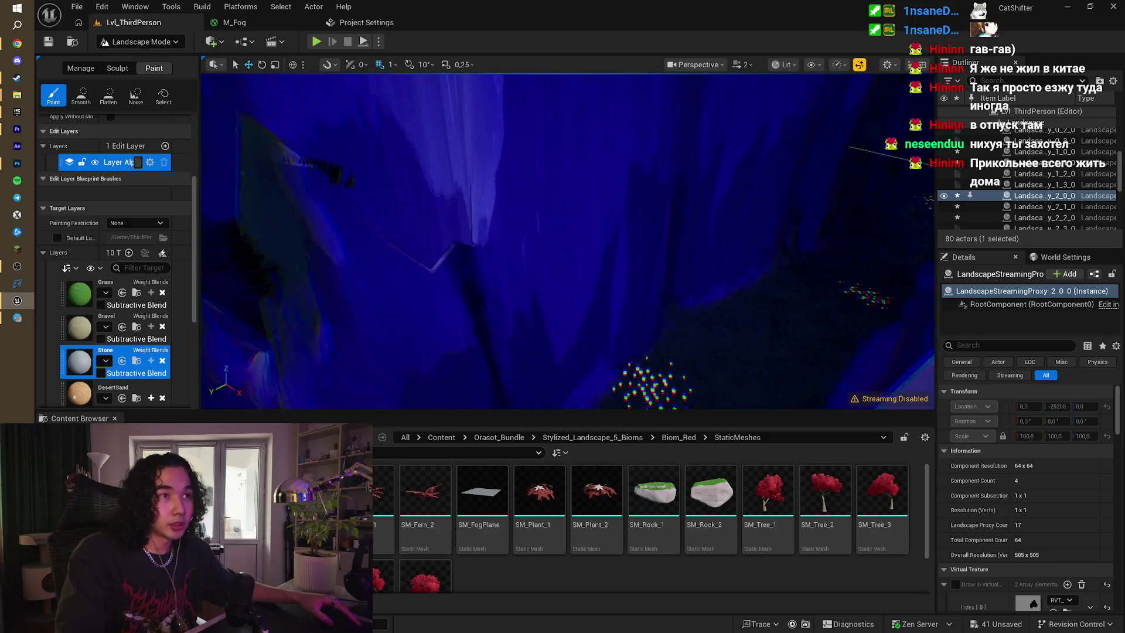
{"action": "left_click", "coordinate": [118, 69]}
{"action": "left_click", "coordinate": [53, 95]}
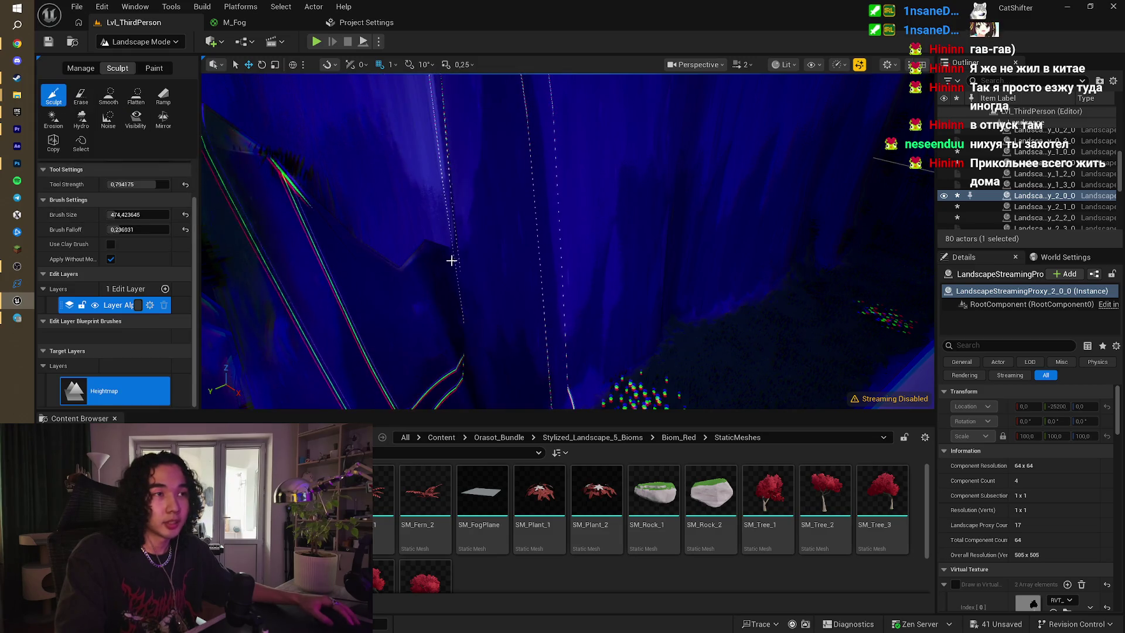
{"action": "left_click_drag", "start_coordinate": [420, 261], "coordinate": [393, 235]}
{"action": "mouse_move", "coordinate": [618, 231]}
{"action": "left_mouse_down"}
{"action": "mouse_move", "coordinate": [623, 151]}
{"action": "mouse_move", "coordinate": [540, 282]}
{"action": "mouse_move", "coordinate": [547, 176]}
{"action": "mouse_move", "coordinate": [641, 191]}
{"action": "mouse_move", "coordinate": [729, 184]}
{"action": "mouse_move", "coordinate": [543, 242]}
{"action": "left_mouse_up"}
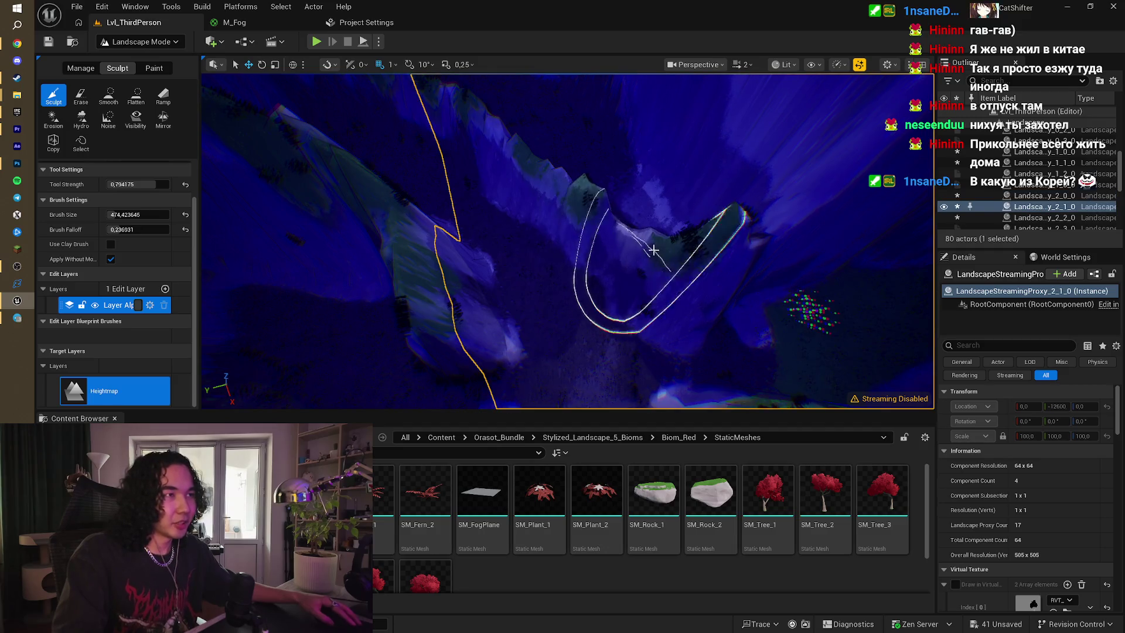
{"action": "left_click_drag", "start_coordinate": [633, 237], "coordinate": [632, 237]}
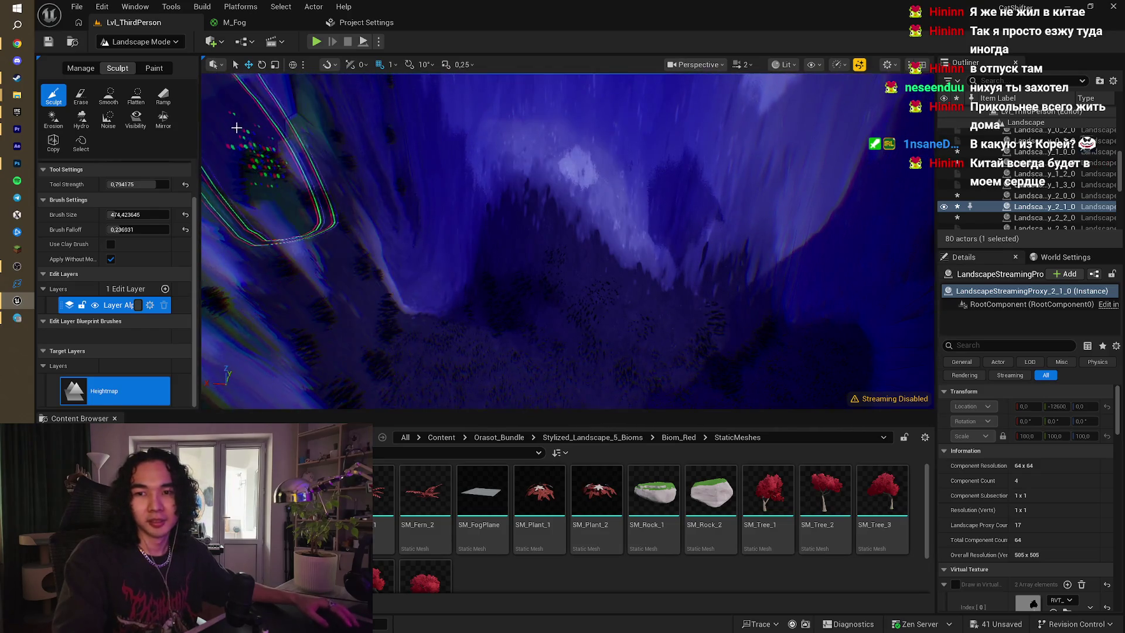
{"action": "left_click", "coordinate": [154, 69]}
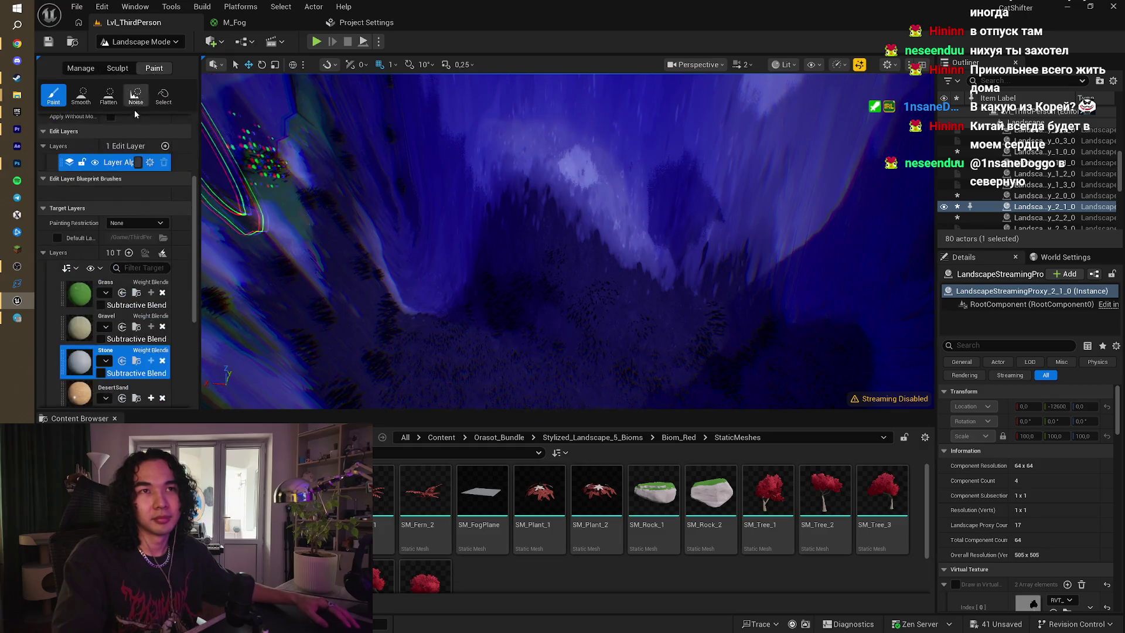
{"action": "mouse_move", "coordinate": [496, 225]}
{"action": "left_mouse_down"}
{"action": "mouse_move", "coordinate": [616, 231]}
{"action": "mouse_move", "coordinate": [658, 188]}
{"action": "mouse_move", "coordinate": [515, 251]}
{"action": "mouse_move", "coordinate": [578, 266]}
{"action": "left_mouse_up"}
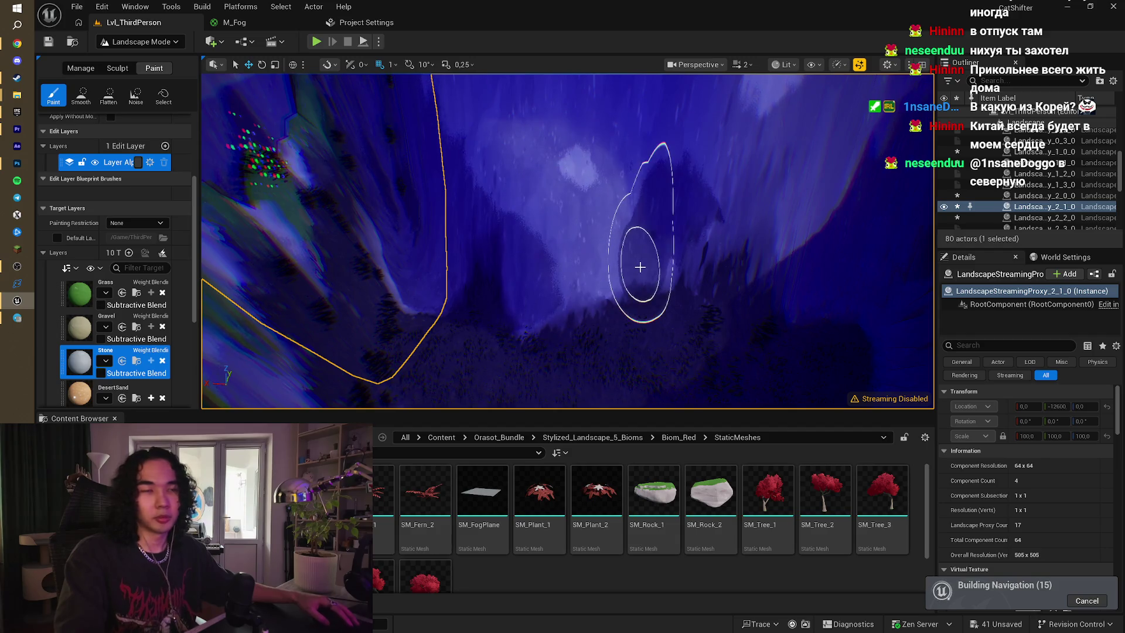
{"action": "scroll", "coordinate": [644, 235], "scroll_direction": "down", "scroll_amount": 5}
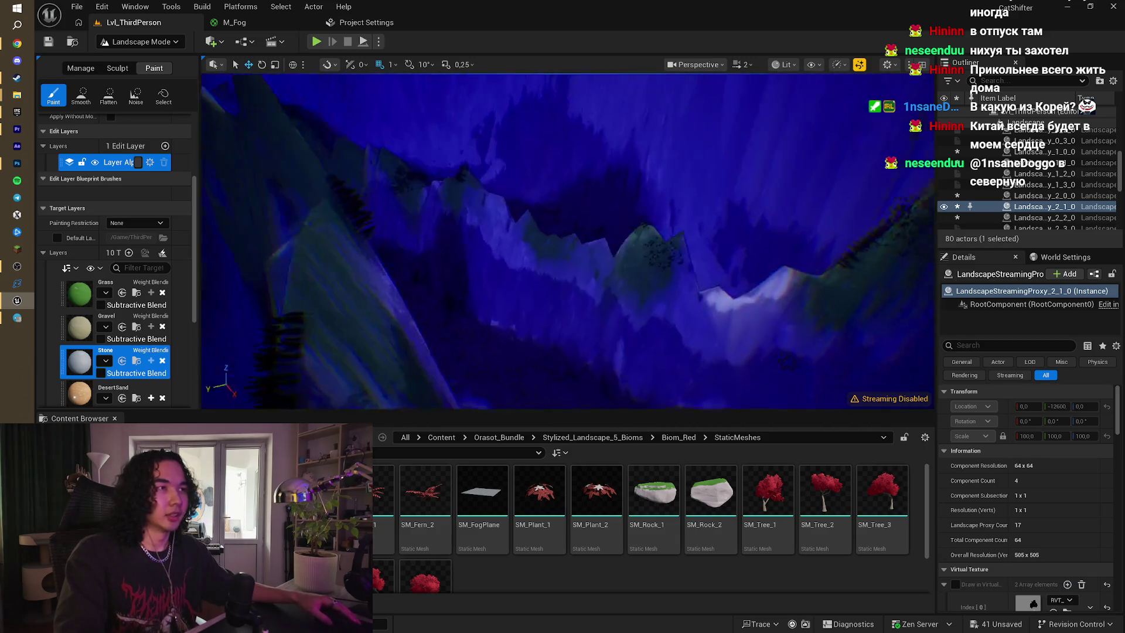
{"action": "scroll", "coordinate": [658, 268], "scroll_direction": "down", "scroll_amount": 5}
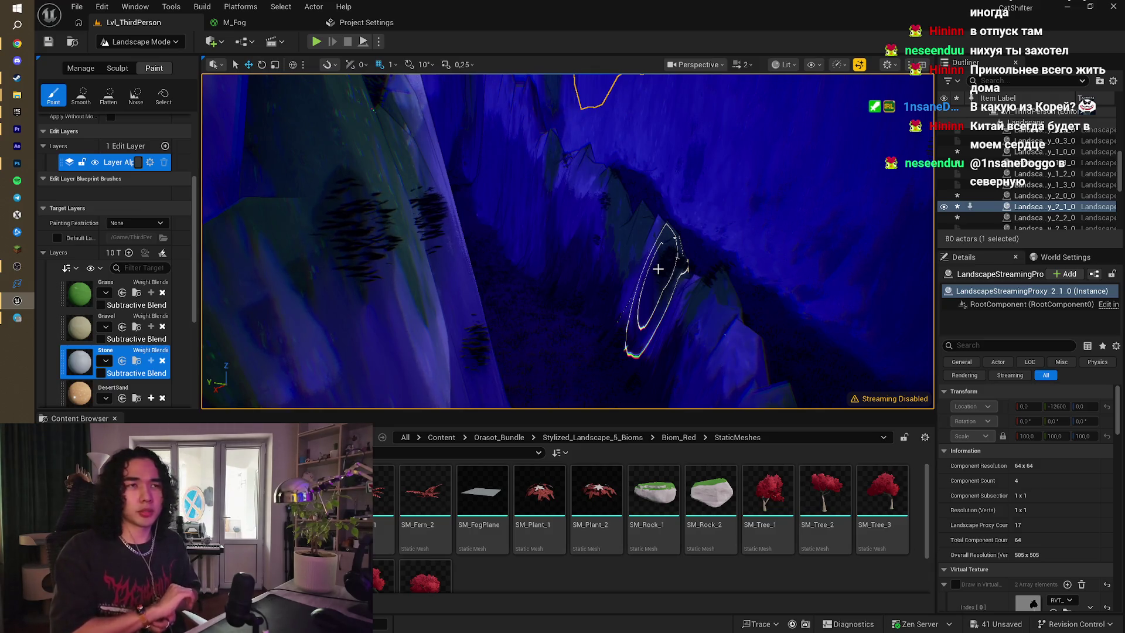
{"action": "left_click_drag", "start_coordinate": [658, 268], "coordinate": [639, 287]}
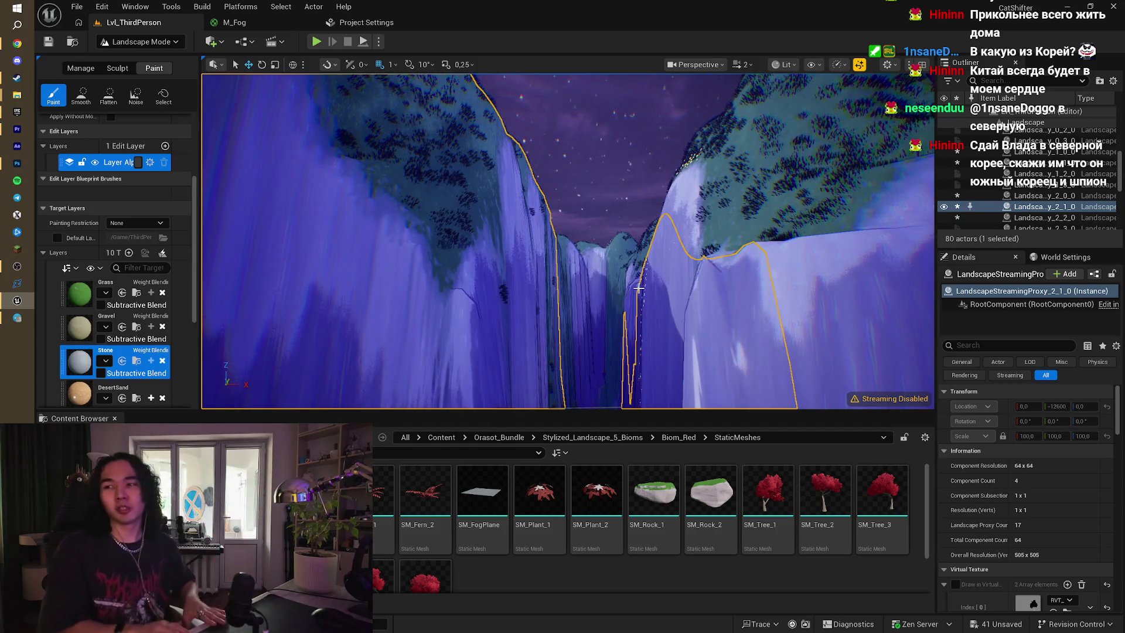
{"action": "scroll", "coordinate": [639, 287], "scroll_direction": "up", "scroll_amount": 3}
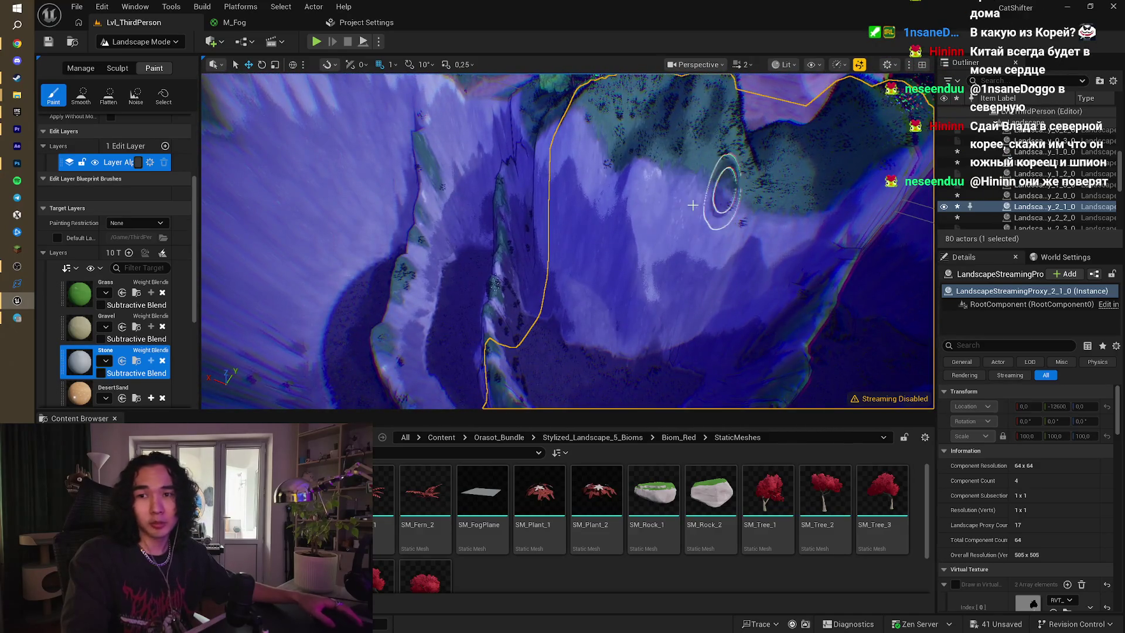
{"action": "mouse_move", "coordinate": [438, 297]}
{"action": "left_mouse_down"}
{"action": "mouse_move", "coordinate": [807, 199]}
{"action": "mouse_move", "coordinate": [678, 226]}
{"action": "mouse_move", "coordinate": [535, 314]}
{"action": "mouse_move", "coordinate": [507, 264]}
{"action": "left_mouse_up"}
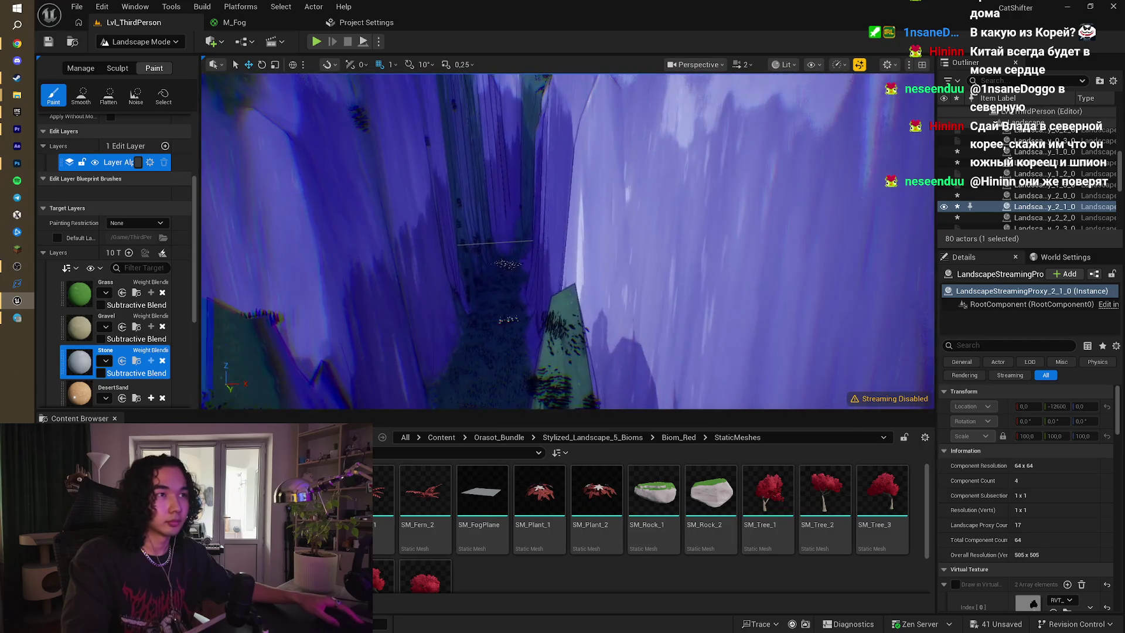
{"action": "left_click_drag", "start_coordinate": [498, 356], "coordinate": [400, 233]}
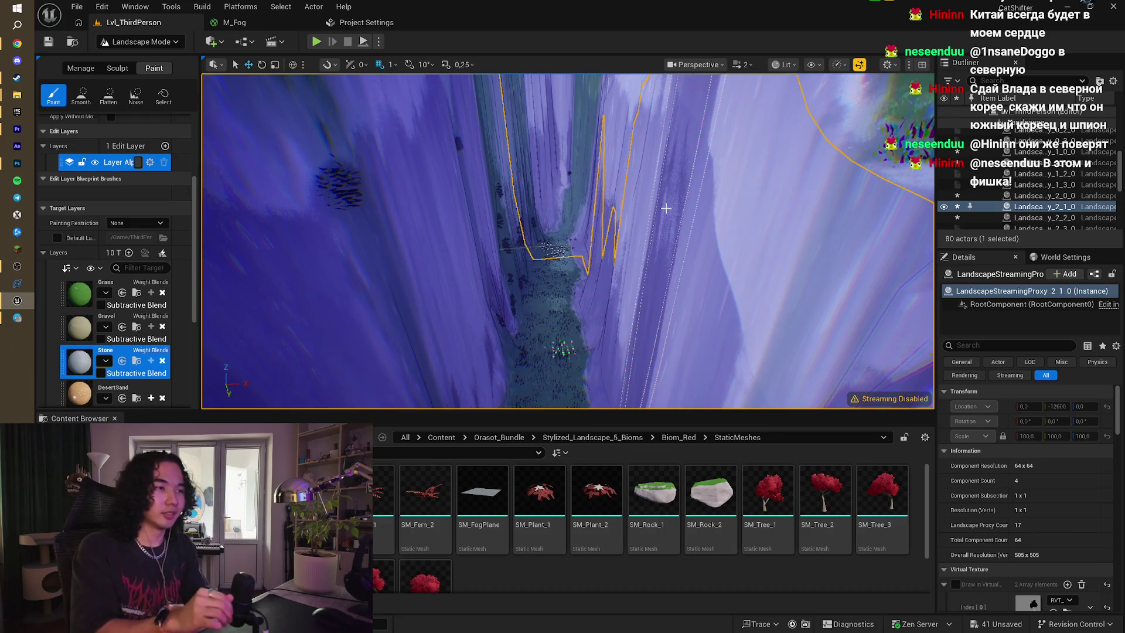
{"action": "scroll", "coordinate": [578, 168], "scroll_direction": "down", "scroll_amount": 5}
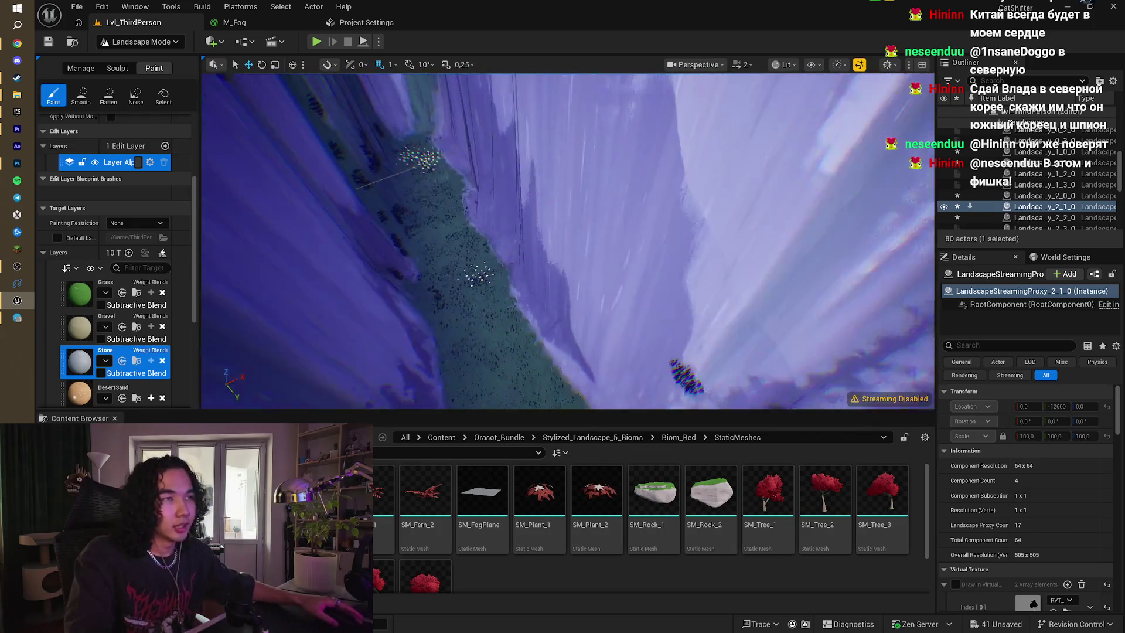
{"action": "left_click_drag", "start_coordinate": [569, 241], "coordinate": [545, 264]}
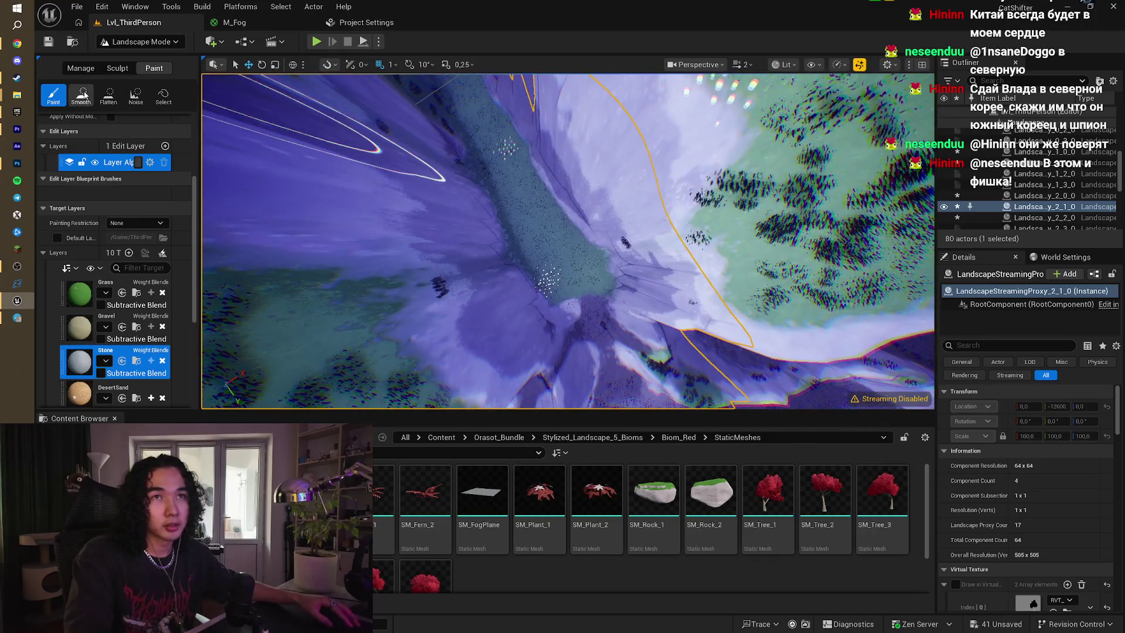
- Pick the Sculpt Smooth tool and brush over the jagged canyon wall terrain
{"action": "left_click", "coordinate": [84, 94]}
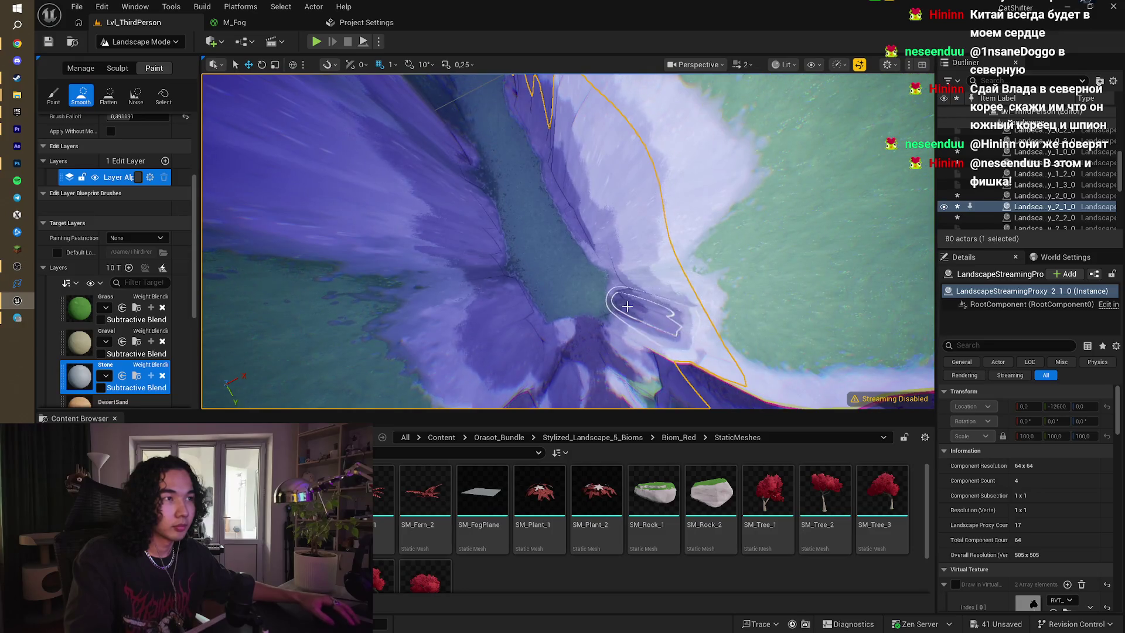
{"action": "left_click", "coordinate": [117, 68]}
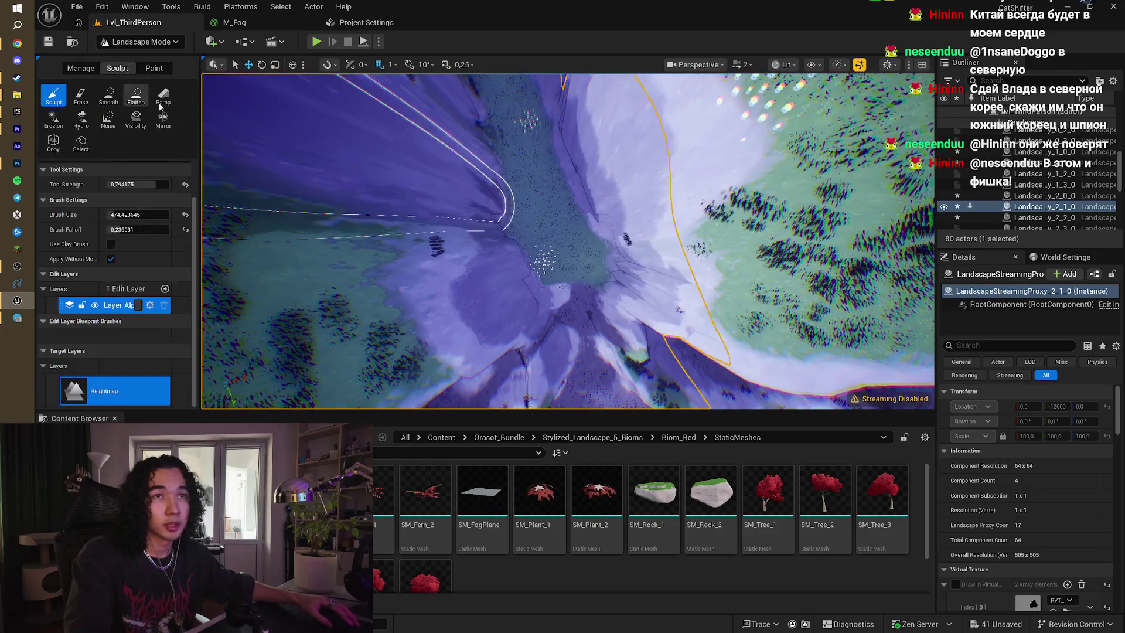
{"action": "left_click", "coordinate": [109, 94]}
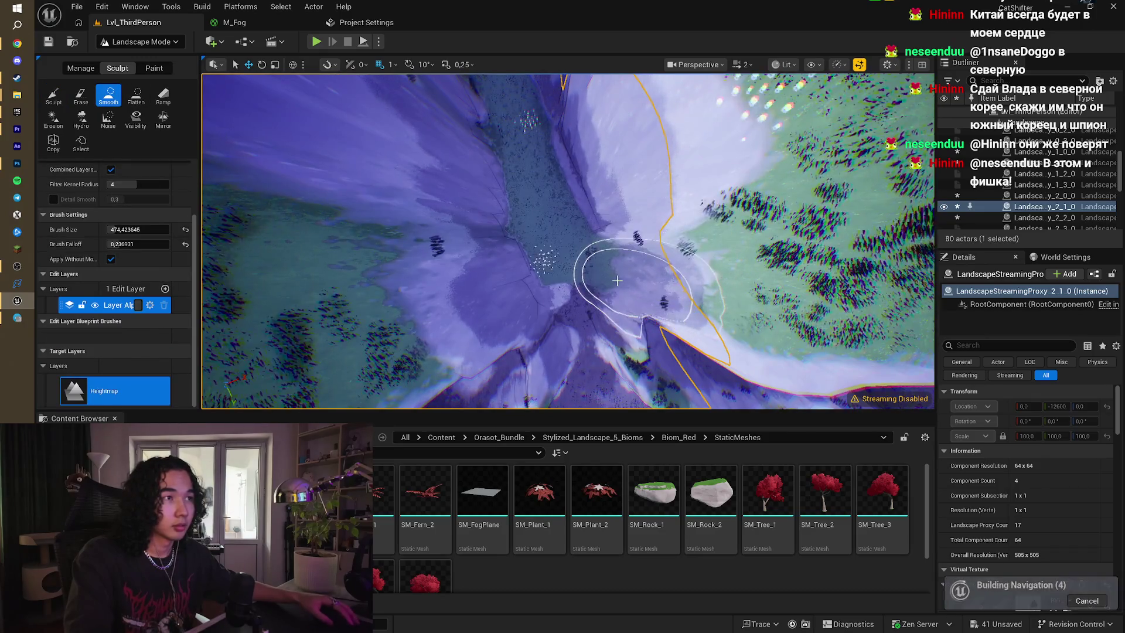
{"action": "scroll", "coordinate": [492, 285], "scroll_direction": "down", "scroll_amount": 5}
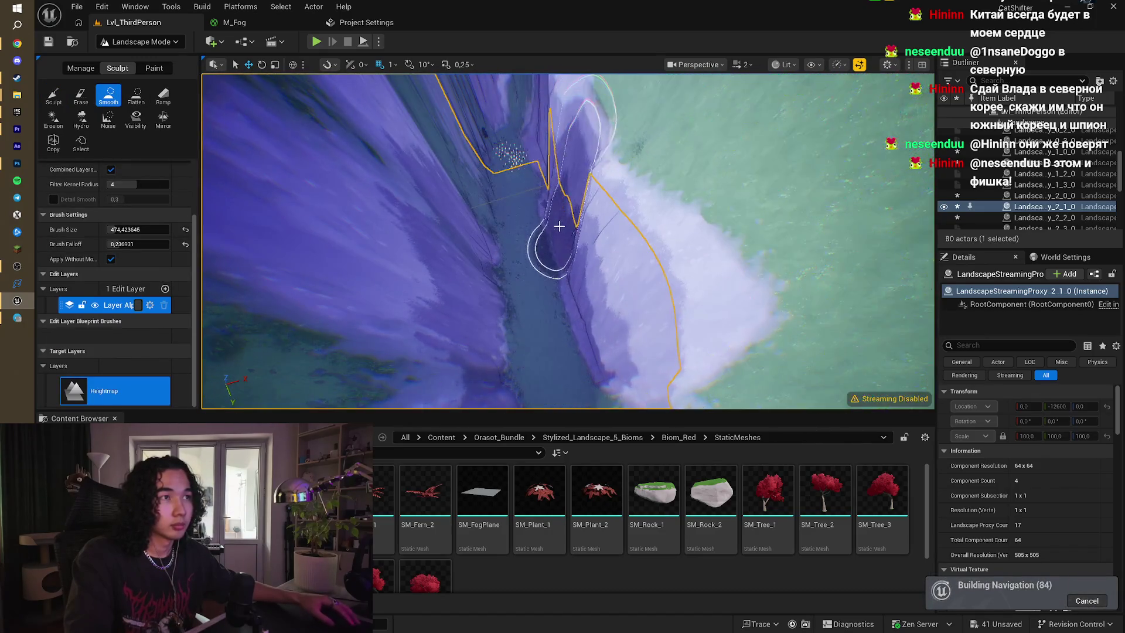
{"action": "scroll", "coordinate": [549, 187], "scroll_direction": "down", "scroll_amount": 4}
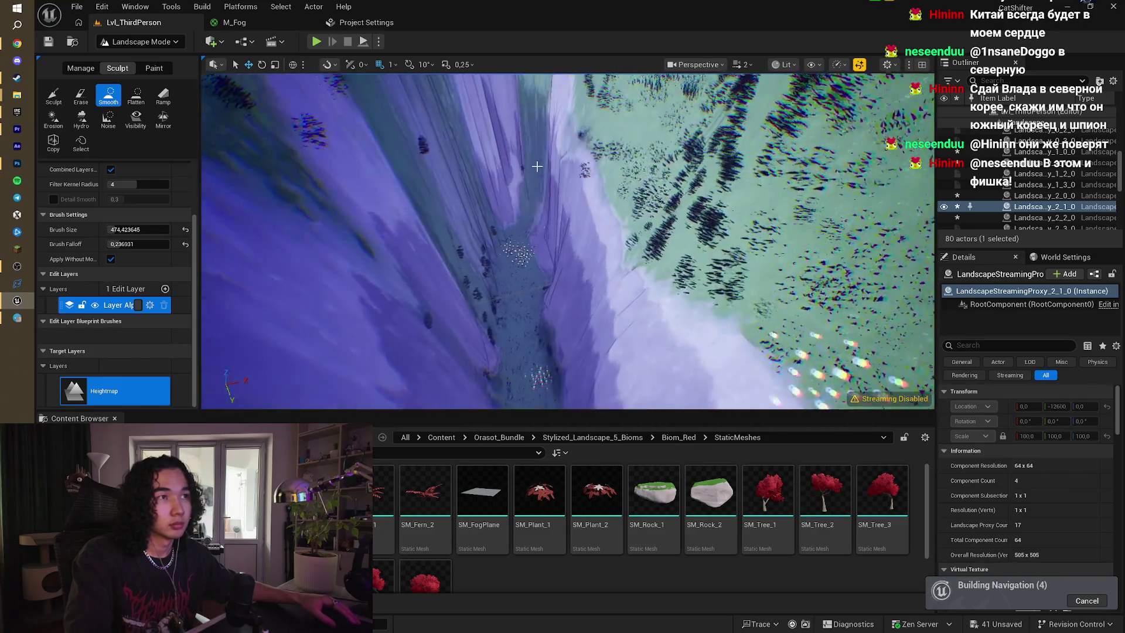
{"action": "mouse_move", "coordinate": [463, 228]}
{"action": "left_mouse_down"}
{"action": "mouse_move", "coordinate": [562, 209]}
{"action": "mouse_move", "coordinate": [563, 141]}
{"action": "mouse_move", "coordinate": [562, 246]}
{"action": "left_mouse_up"}
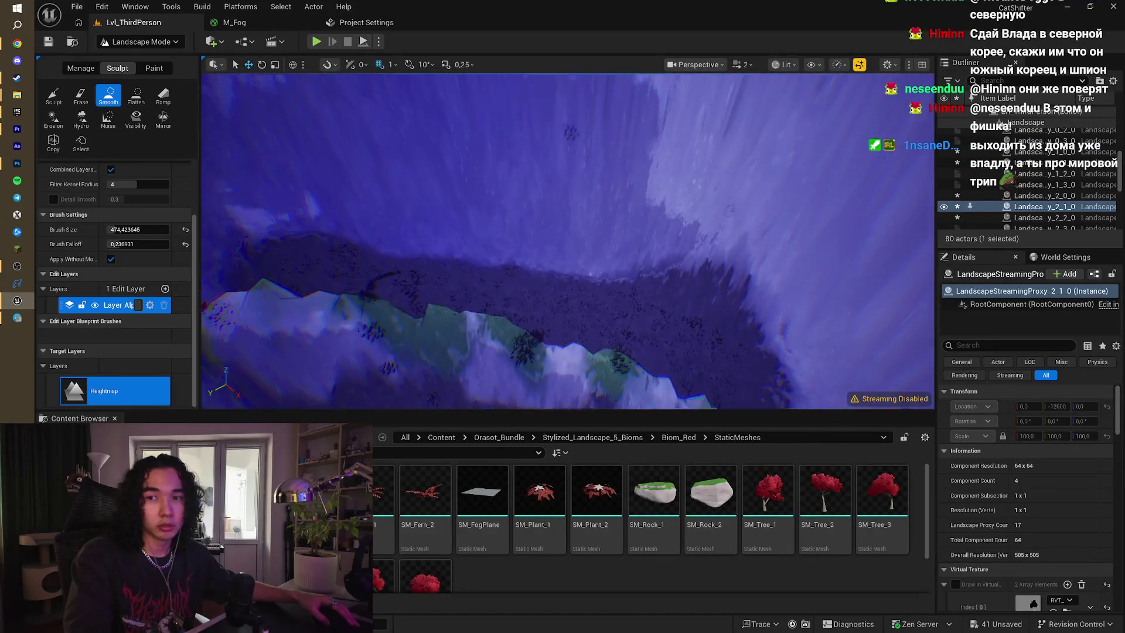
- Switch to the Sculpt tool and raise the terrain along the canyon ridge
{"action": "left_click", "coordinate": [53, 95]}
{"action": "mouse_move", "coordinate": [525, 159]}
{"action": "left_mouse_down"}
{"action": "mouse_move", "coordinate": [535, 185]}
{"action": "mouse_move", "coordinate": [422, 258]}
{"action": "mouse_move", "coordinate": [376, 334]}
{"action": "mouse_move", "coordinate": [550, 205]}
{"action": "mouse_move", "coordinate": [580, 214]}
{"action": "mouse_move", "coordinate": [493, 213]}
{"action": "mouse_move", "coordinate": [463, 234]}
{"action": "mouse_move", "coordinate": [510, 222]}
{"action": "mouse_move", "coordinate": [418, 264]}
{"action": "left_mouse_up"}
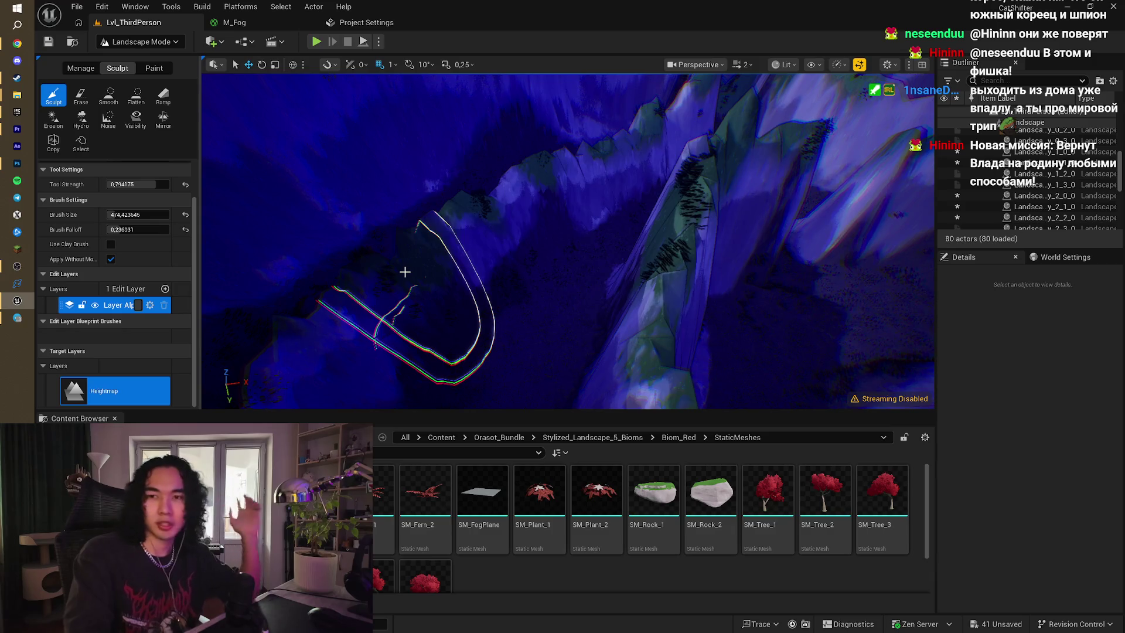
{"action": "mouse_move", "coordinate": [405, 272]}
{"action": "left_mouse_down"}
{"action": "mouse_move", "coordinate": [405, 187]}
{"action": "mouse_move", "coordinate": [484, 245]}
{"action": "left_mouse_up"}
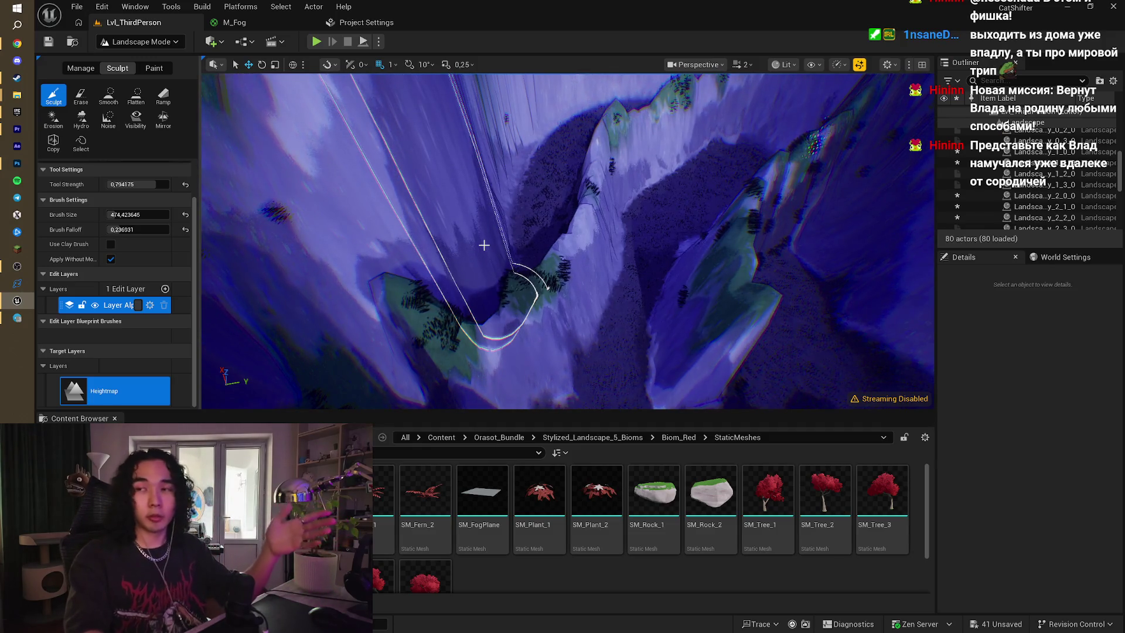
{"action": "mouse_move", "coordinate": [484, 245]}
{"action": "left_mouse_down"}
{"action": "mouse_move", "coordinate": [527, 217]}
{"action": "mouse_move", "coordinate": [527, 246]}
{"action": "mouse_move", "coordinate": [515, 251]}
{"action": "mouse_move", "coordinate": [504, 240]}
{"action": "mouse_move", "coordinate": [548, 226]}
{"action": "left_mouse_up"}
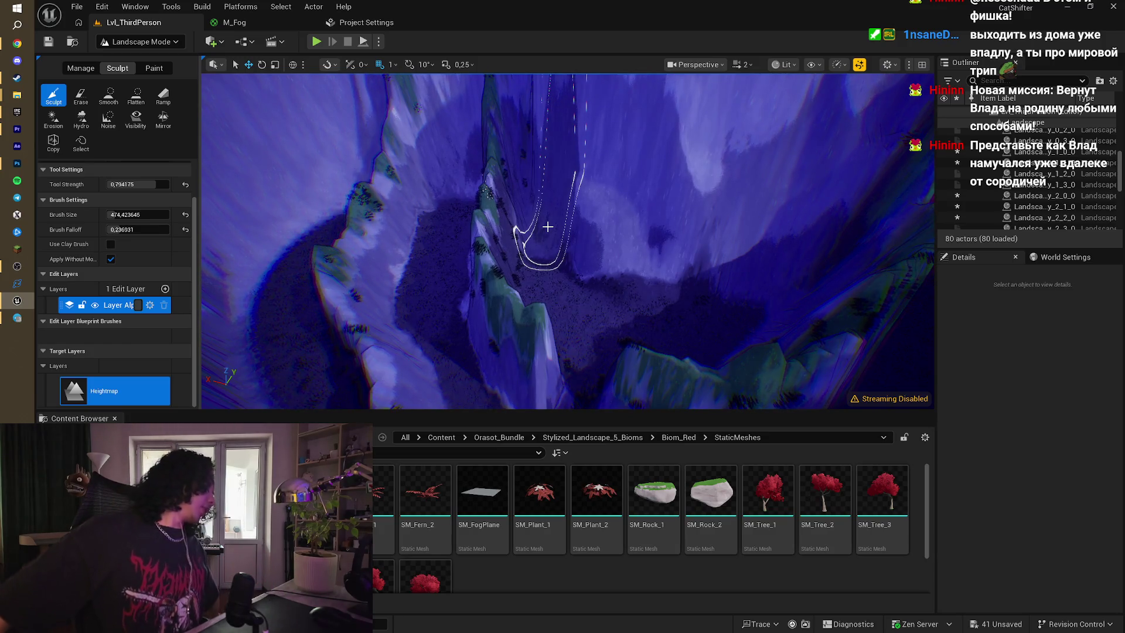
{"action": "mouse_move", "coordinate": [531, 238]}
{"action": "left_mouse_down"}
{"action": "mouse_move", "coordinate": [510, 252]}
{"action": "mouse_move", "coordinate": [524, 217]}
{"action": "mouse_move", "coordinate": [544, 234]}
{"action": "mouse_move", "coordinate": [577, 321]}
{"action": "mouse_move", "coordinate": [665, 88]}
{"action": "mouse_move", "coordinate": [648, 270]}
{"action": "mouse_move", "coordinate": [841, 302]}
{"action": "left_mouse_up"}
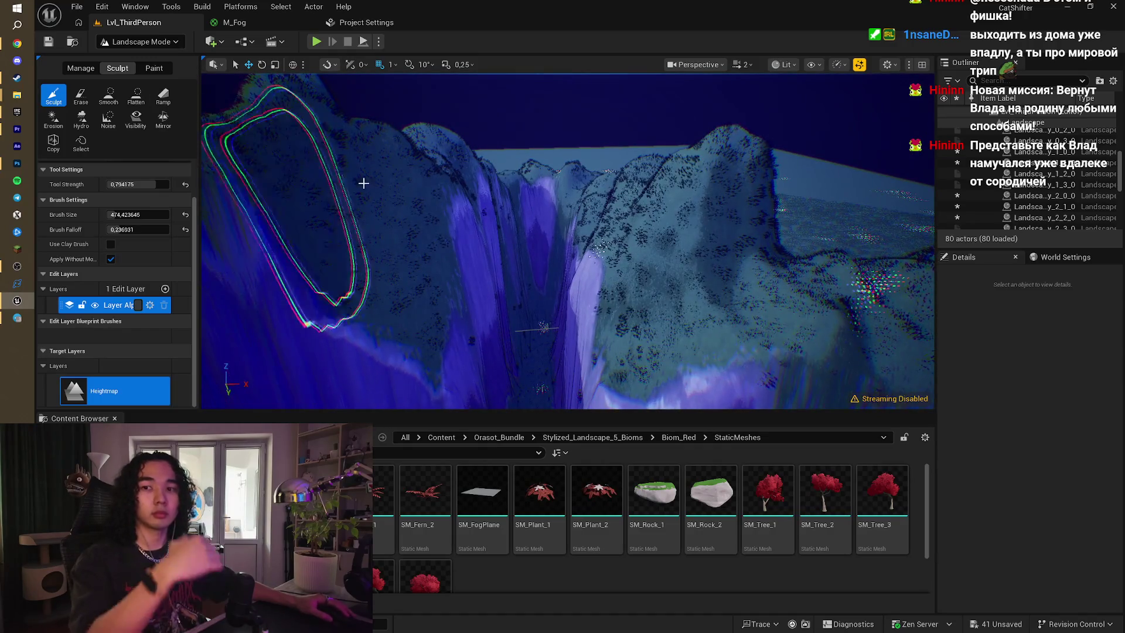
- Fly the view down to the forest path and the large rock with trees
{"action": "right_click", "coordinate": [528, 277]}
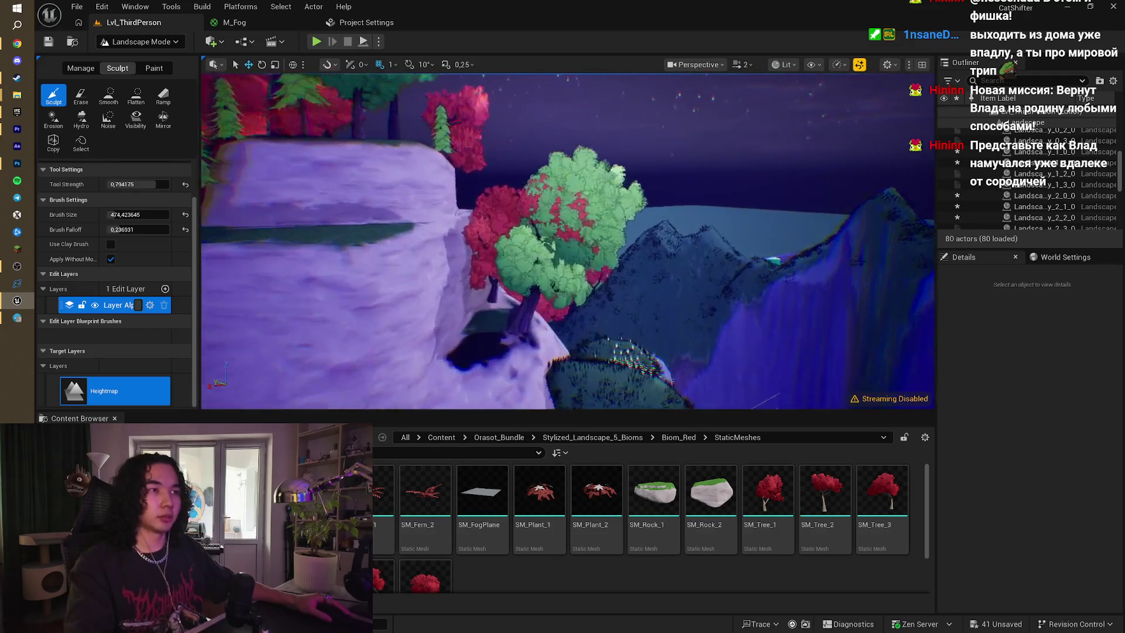
{"action": "key", "text": "w"}
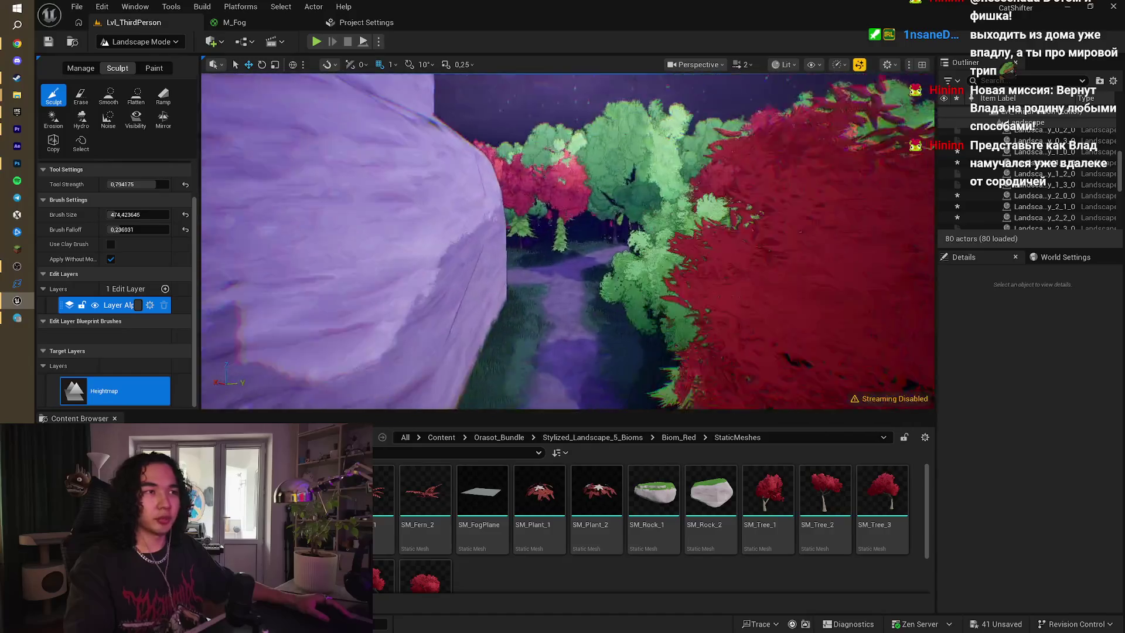
{"action": "key", "text": "w"}
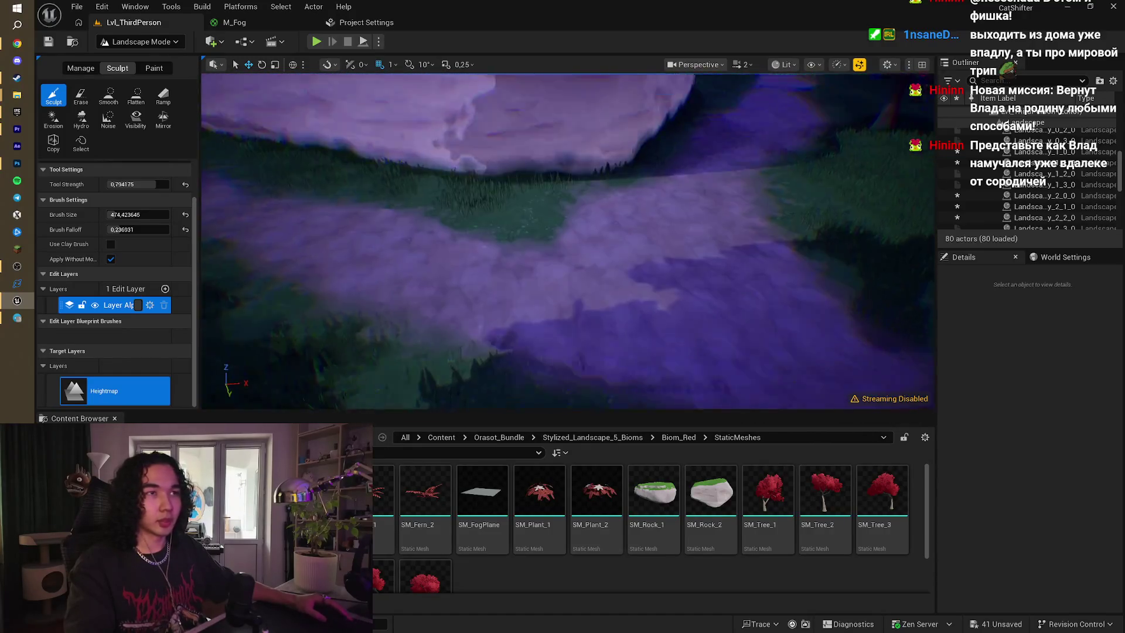
{"action": "key", "text": "w"}
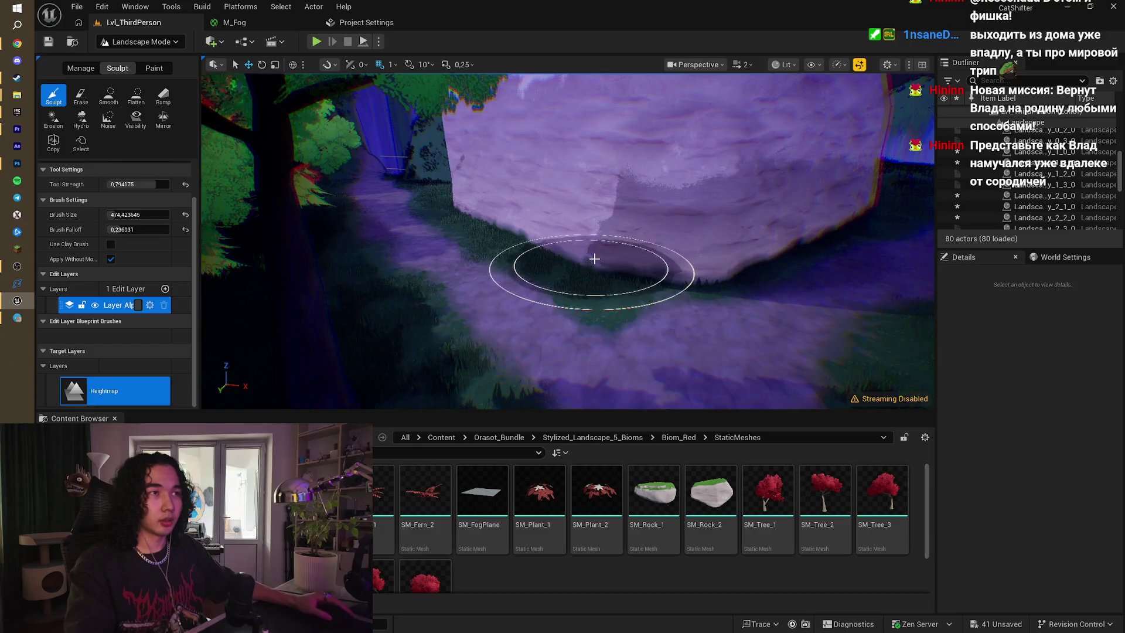
- Switch to Foliage mode and paint red and green trees beside the rock and path
{"action": "left_click", "coordinate": [150, 45]}
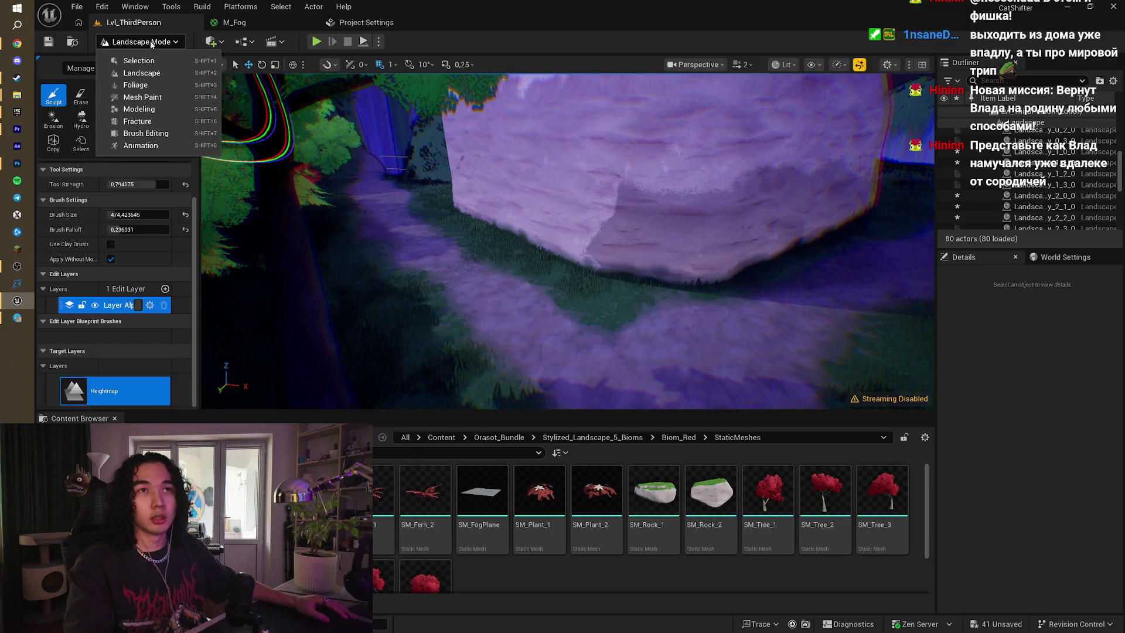
{"action": "left_click", "coordinate": [135, 86]}
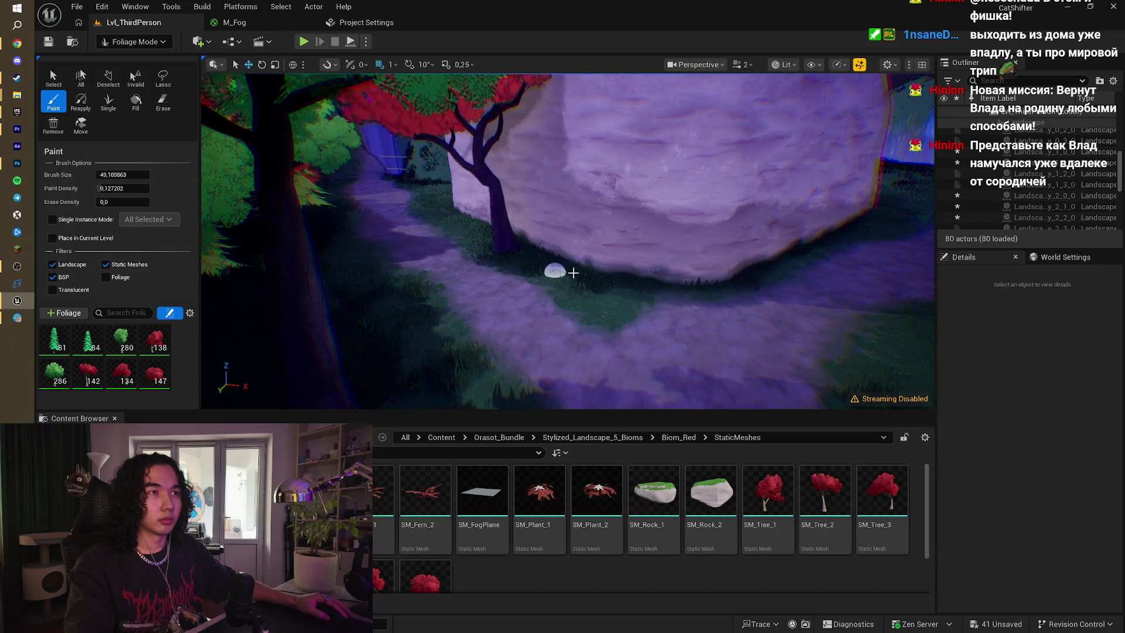
{"action": "left_click", "coordinate": [572, 268]}
{"action": "scroll", "coordinate": [610, 294], "scroll_direction": "up", "scroll_amount": 5}
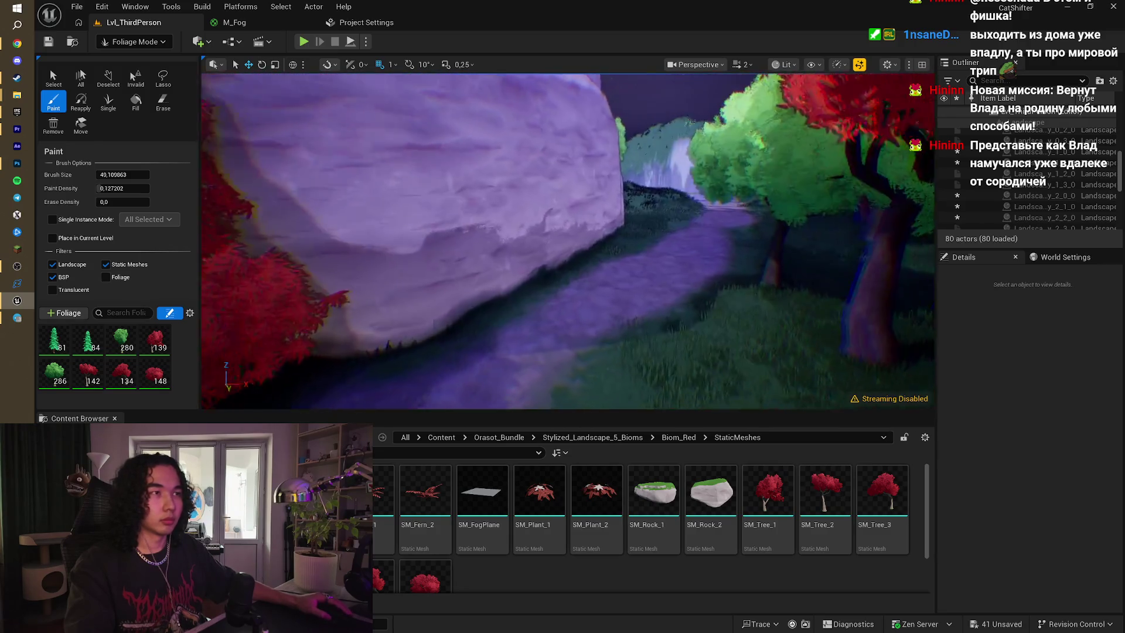
{"action": "left_click", "coordinate": [531, 276]}
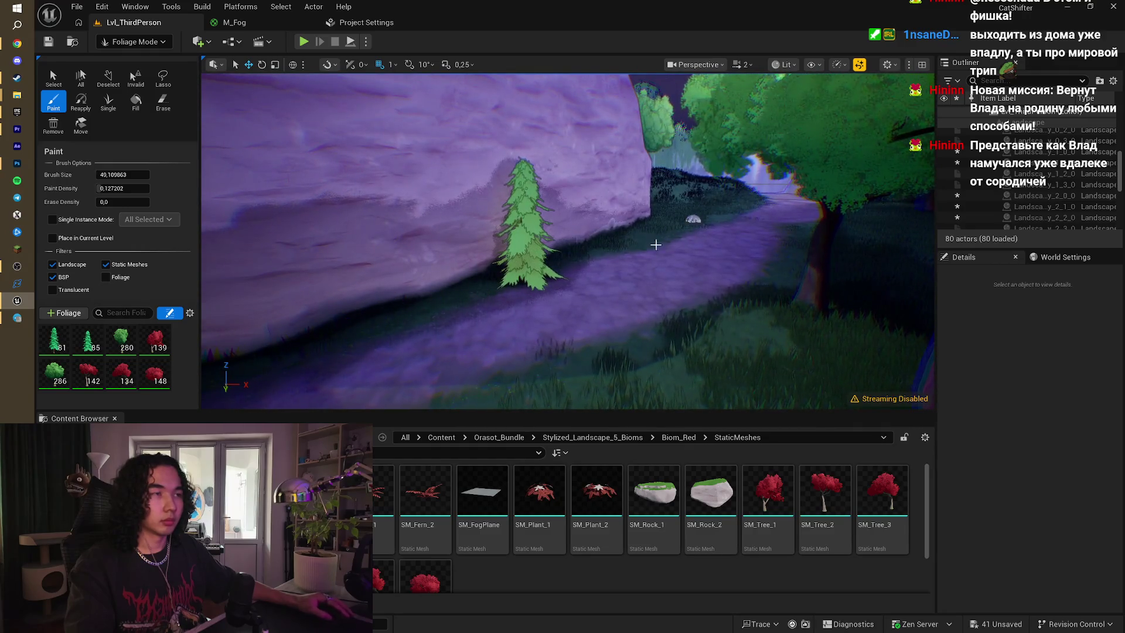
{"action": "left_click", "coordinate": [702, 205]}
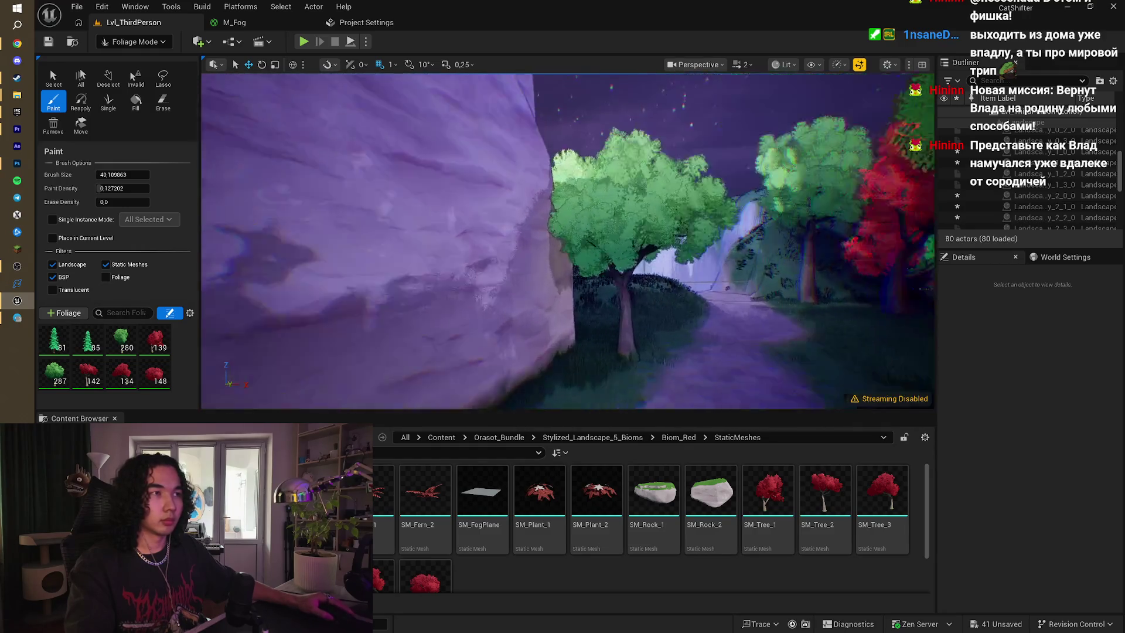
- Paint more trees on the grassy slope, waterfall cliffs and path, then triple the brush size
{"action": "left_click", "coordinate": [502, 303]}
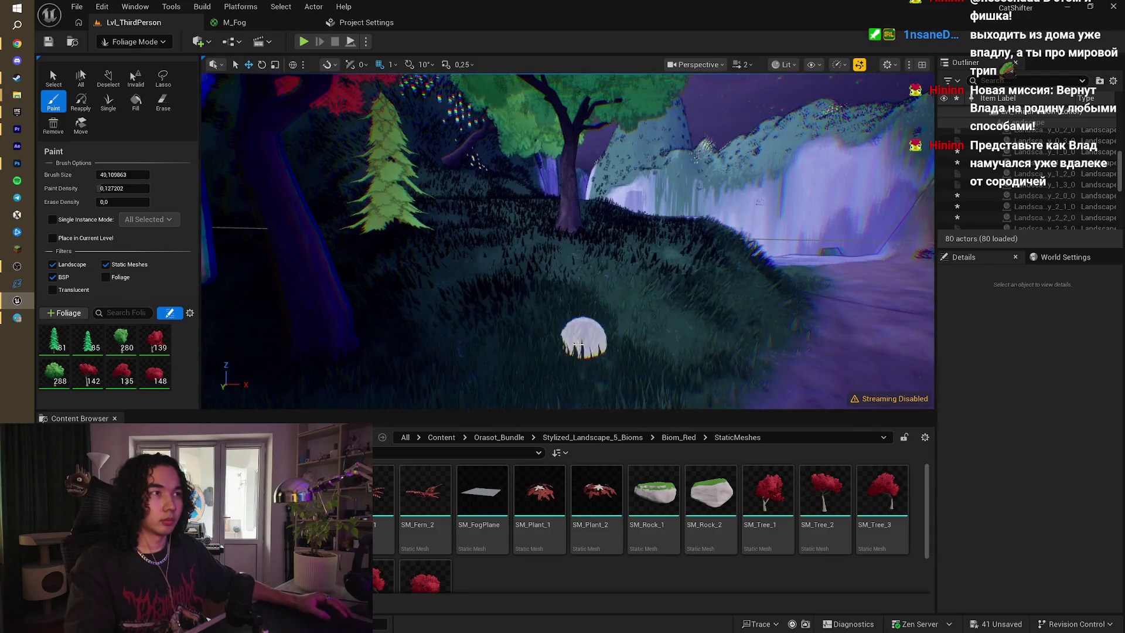
{"action": "left_click", "coordinate": [591, 293]}
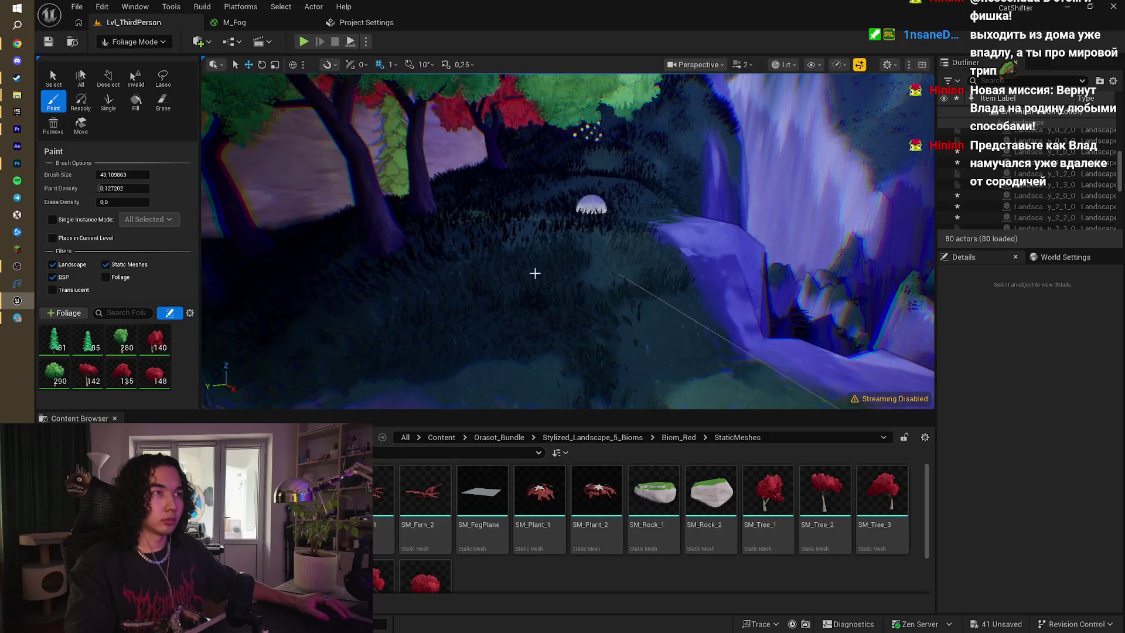
{"action": "left_click", "coordinate": [684, 238]}
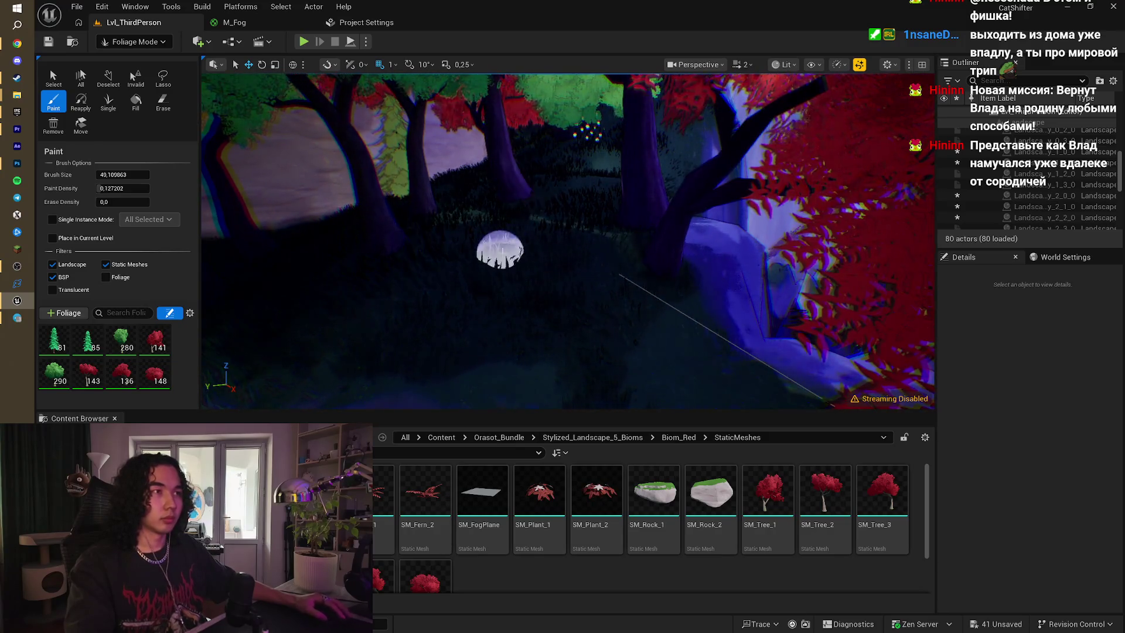
{"action": "left_click", "coordinate": [492, 321]}
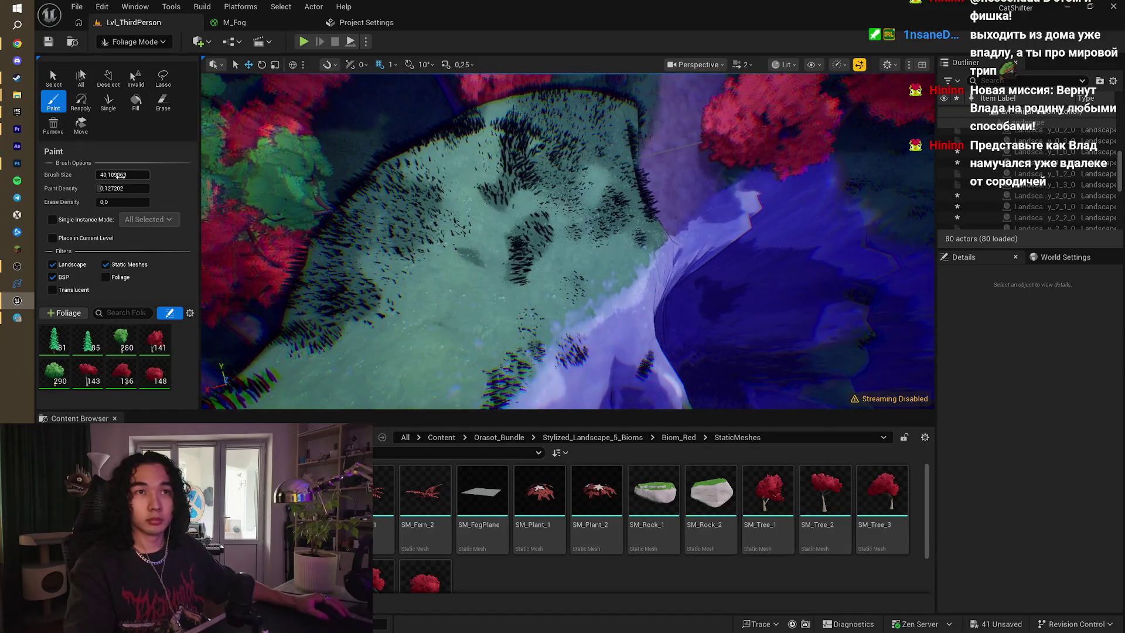
{"action": "left_click_drag", "start_coordinate": [120, 174], "coordinate": [155, 174]}
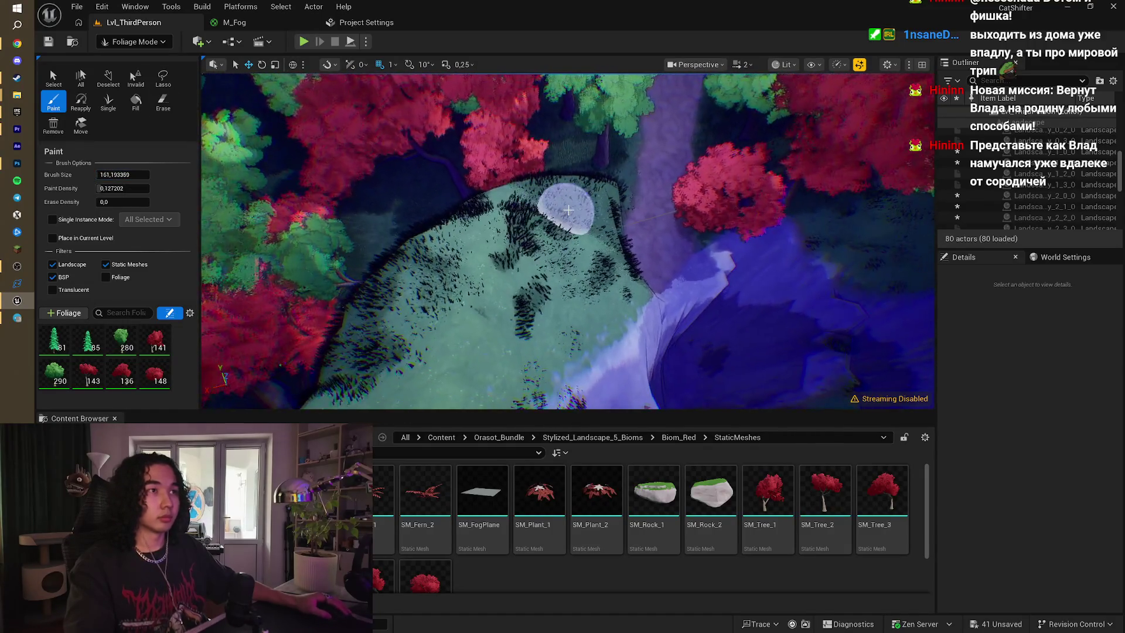
- Paint red trees and green bushes around the clearing, cliff top and lower right slope
{"action": "left_click", "coordinate": [521, 269]}
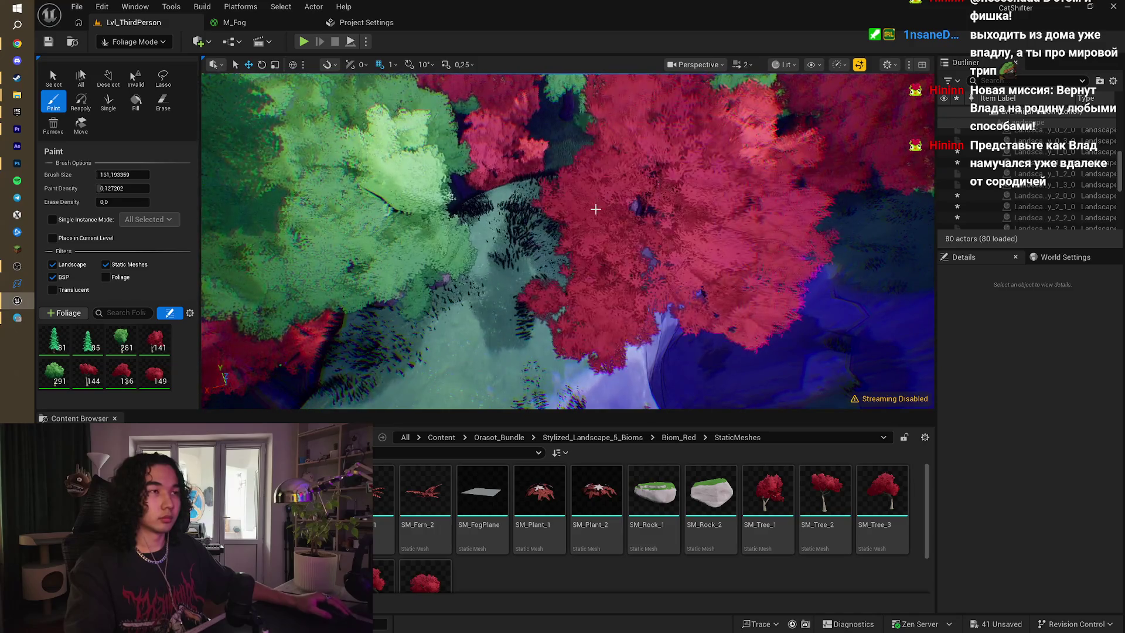
{"action": "left_click", "coordinate": [392, 263]}
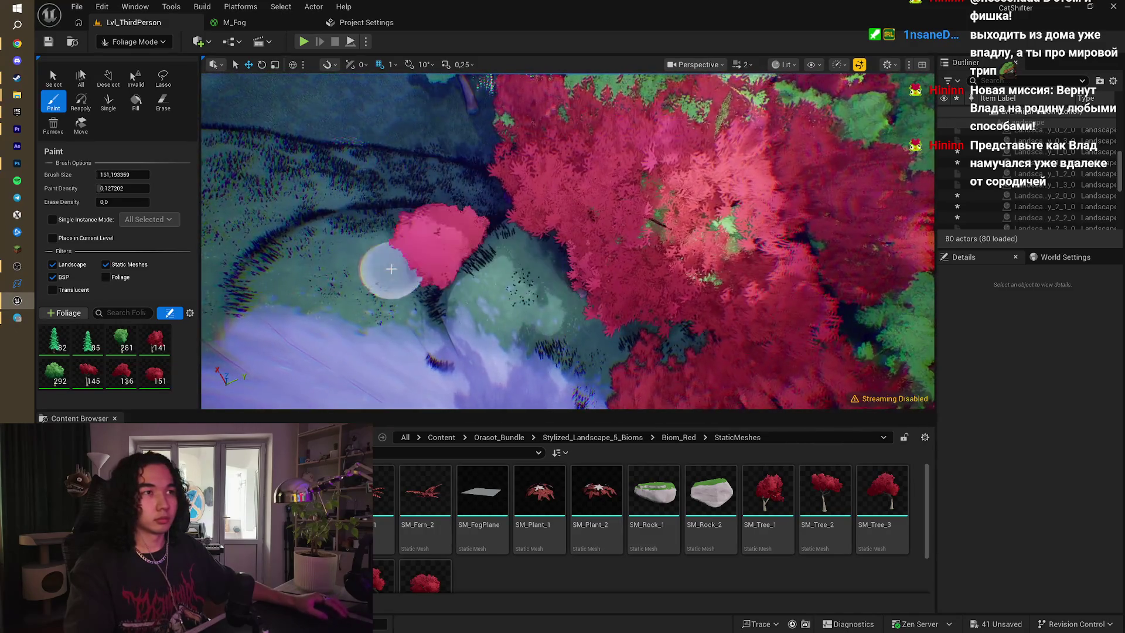
{"action": "left_click", "coordinate": [618, 235]}
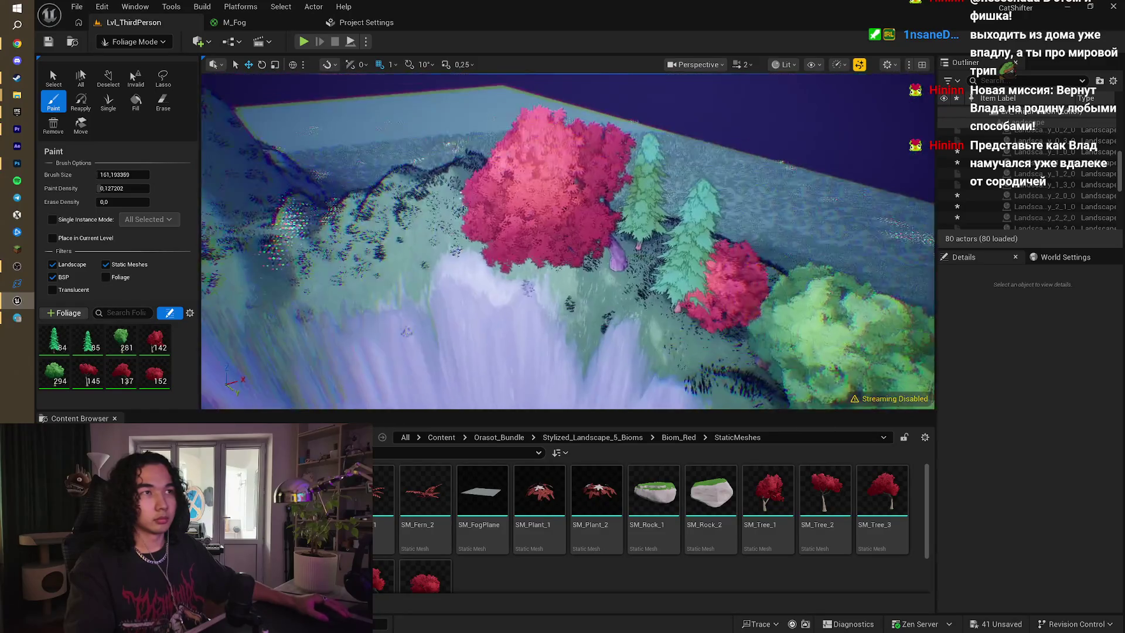
{"action": "left_click", "coordinate": [622, 203]}
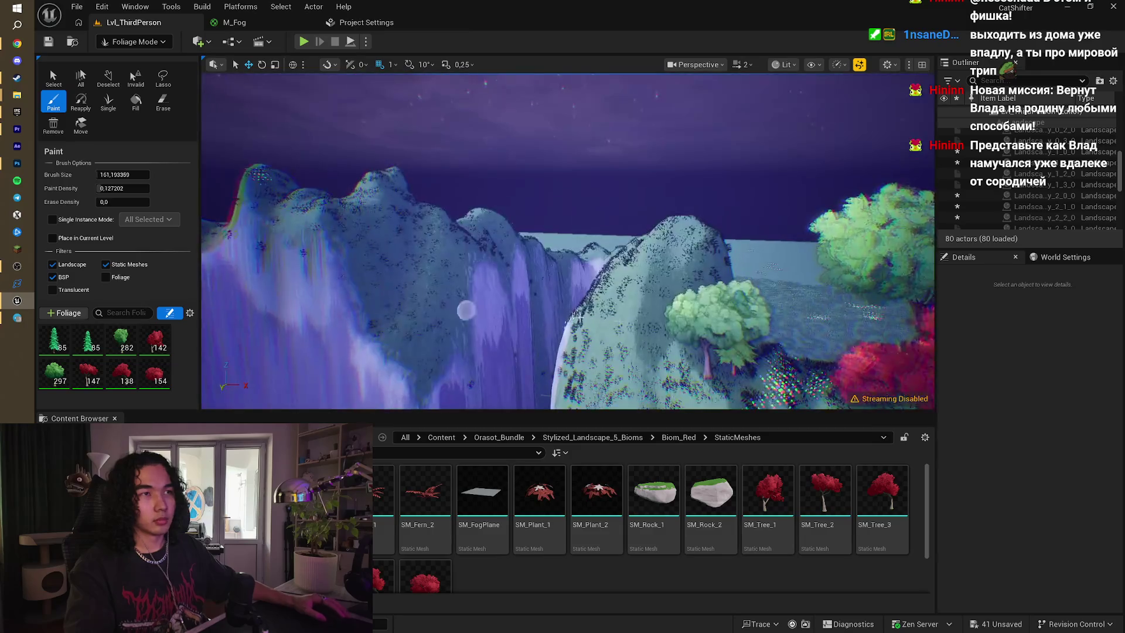
{"action": "left_click", "coordinate": [800, 371]}
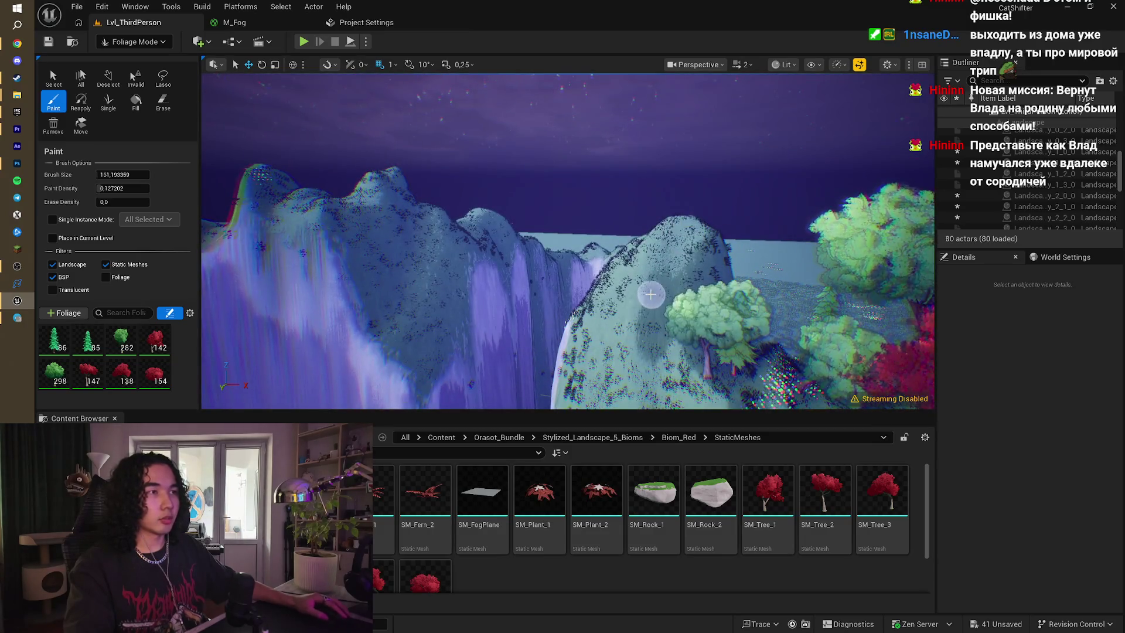
{"action": "left_click", "coordinate": [455, 233]}
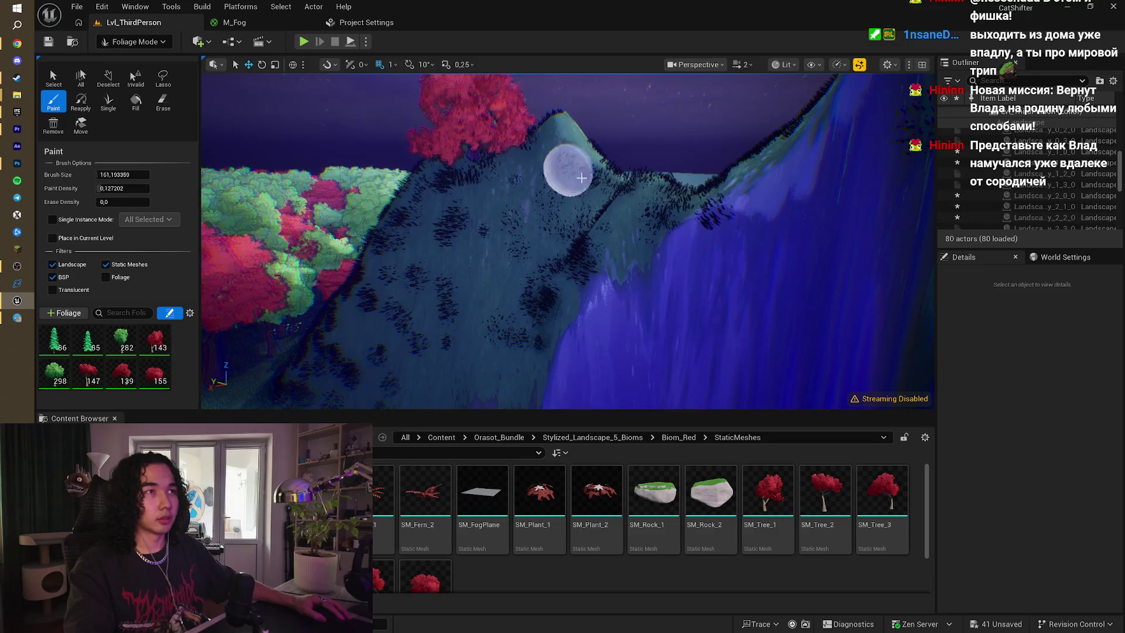
- Paint green trees along the ridge, undo the last stroke, and start a play test
{"action": "left_click_drag", "start_coordinate": [636, 208], "coordinate": [719, 188]}
{"action": "left_click_drag", "start_coordinate": [786, 160], "coordinate": [742, 126]}
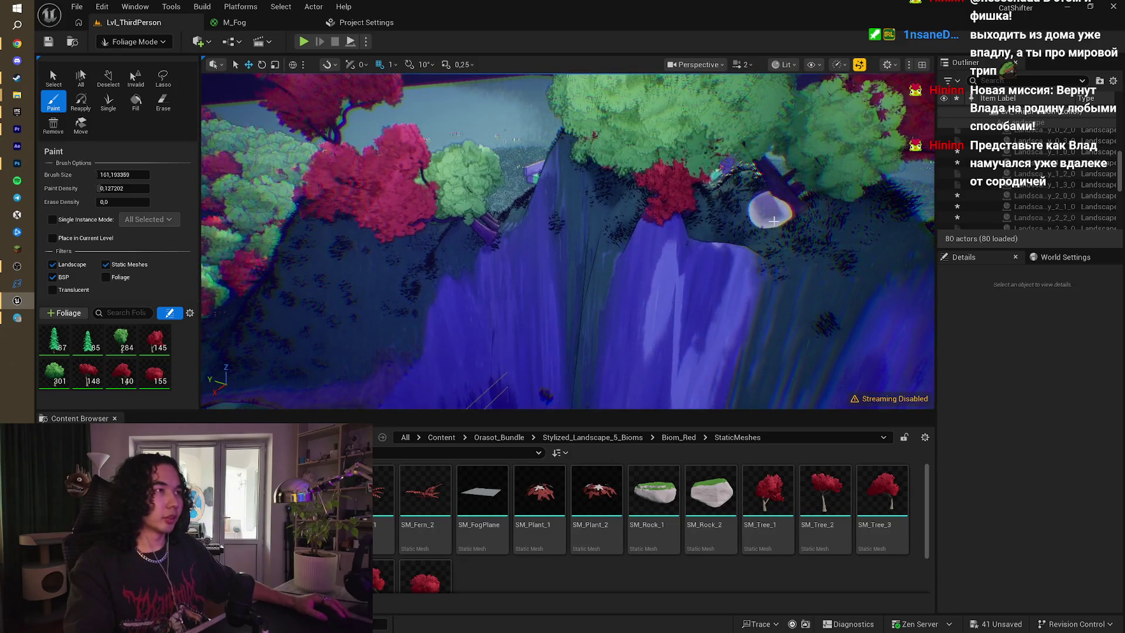
{"action": "mouse_move", "coordinate": [555, 173]}
{"action": "left_mouse_down"}
{"action": "mouse_move", "coordinate": [545, 182]}
{"action": "mouse_move", "coordinate": [544, 170]}
{"action": "left_mouse_up"}
{"action": "key", "text": "ctrl+z"}
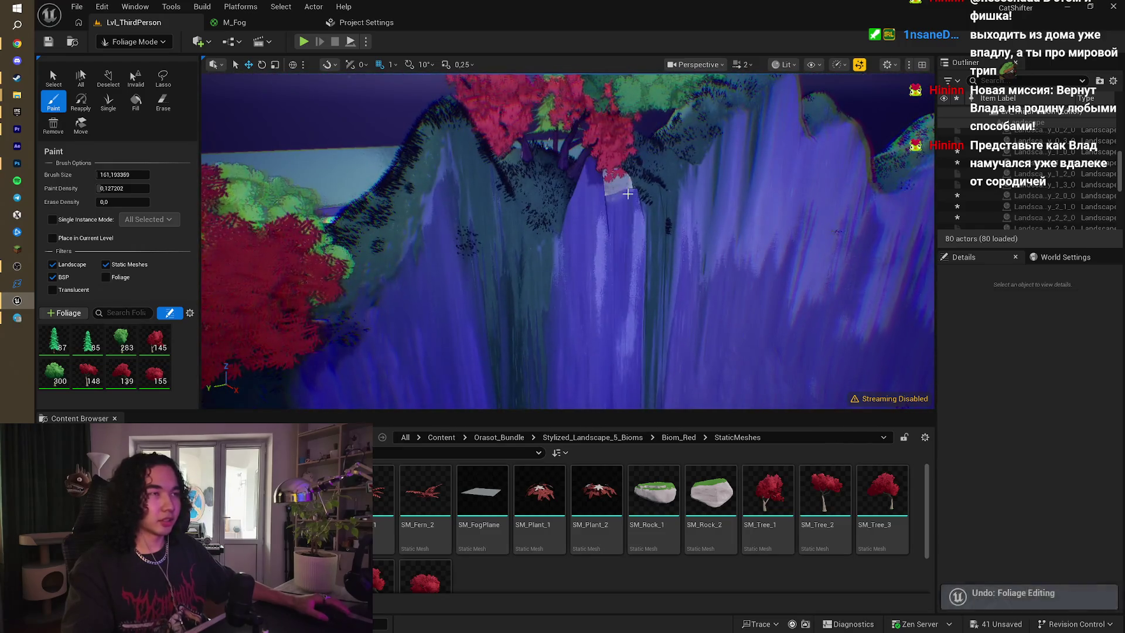
{"action": "mouse_move", "coordinate": [651, 203]}
{"action": "left_mouse_down"}
{"action": "mouse_move", "coordinate": [633, 199]}
{"action": "mouse_move", "coordinate": [621, 205]}
{"action": "mouse_move", "coordinate": [645, 205]}
{"action": "mouse_move", "coordinate": [621, 217]}
{"action": "left_mouse_up"}
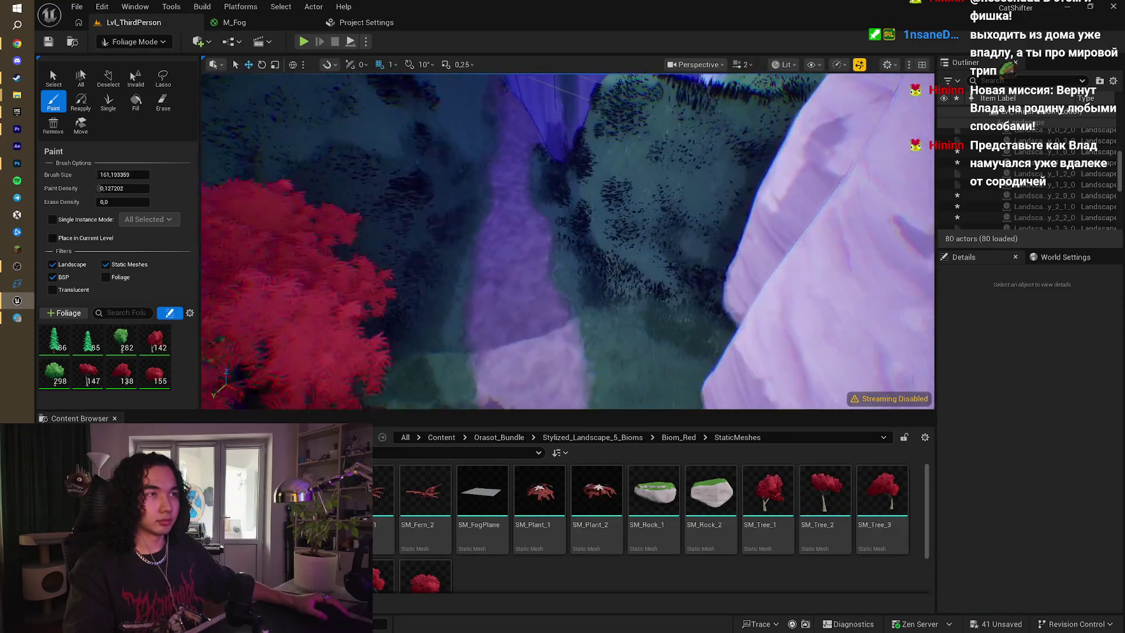
{"action": "key", "text": "alt+p"}
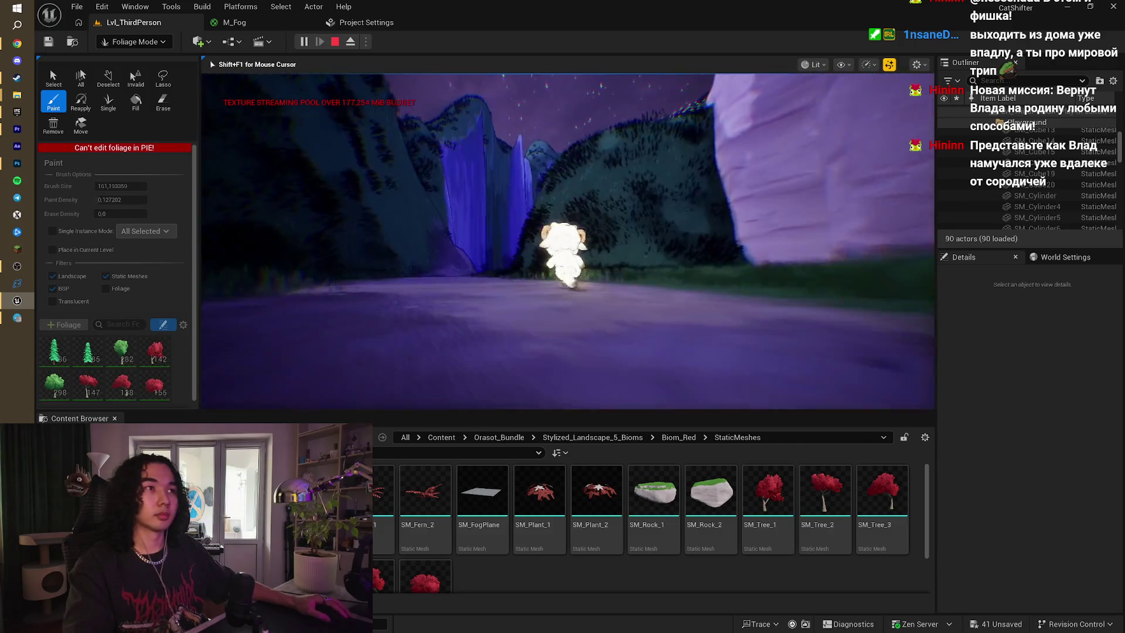
- Walk the sheep along the path, through the grassy valley and up toward the blue cliffs
{"action": "key", "text": "w"}
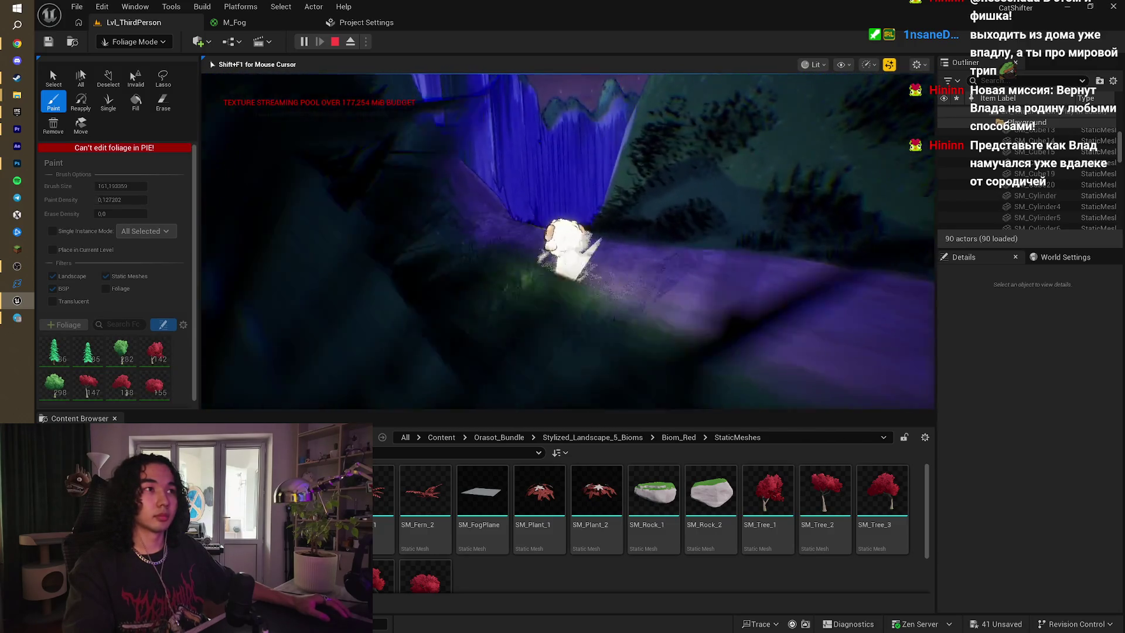
{"action": "key", "text": "w"}
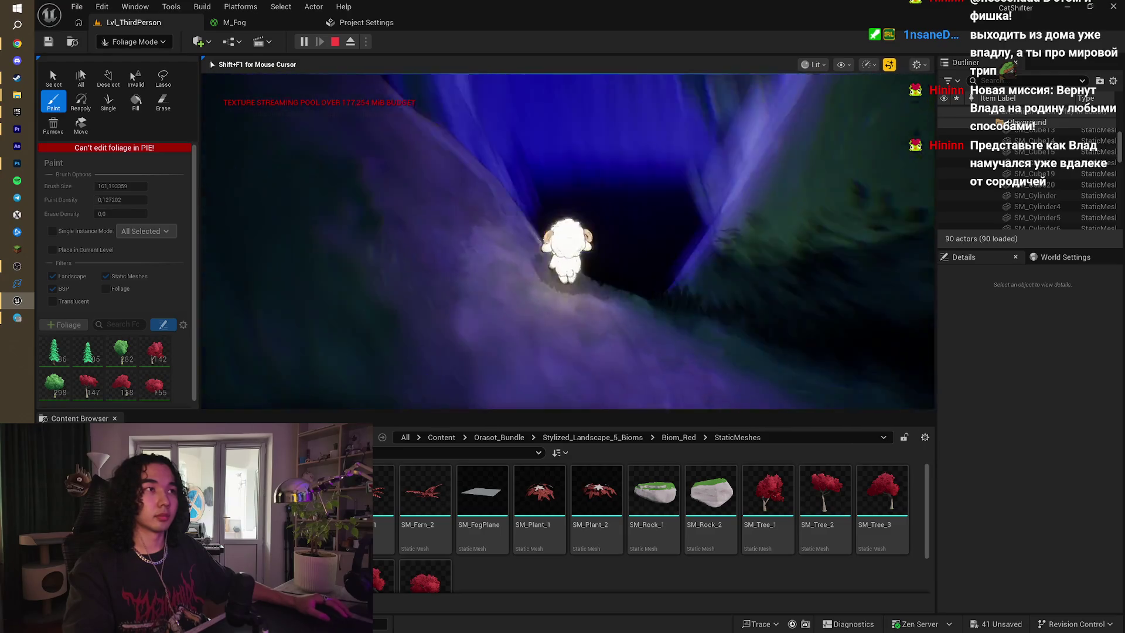
{"action": "key", "text": "w"}
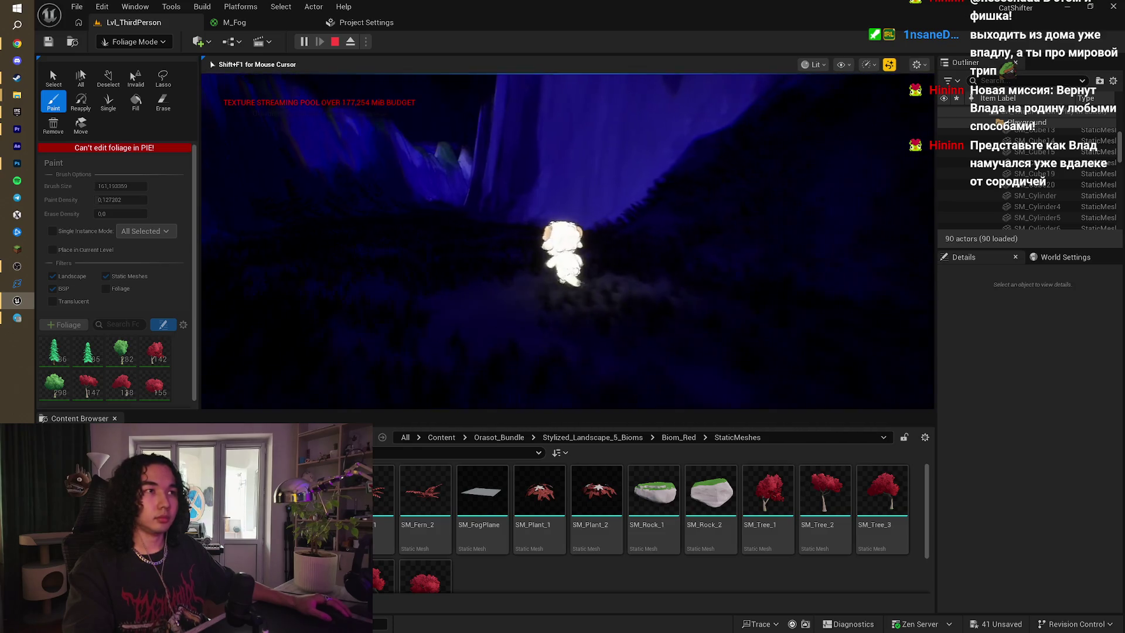
{"action": "key", "text": "w"}
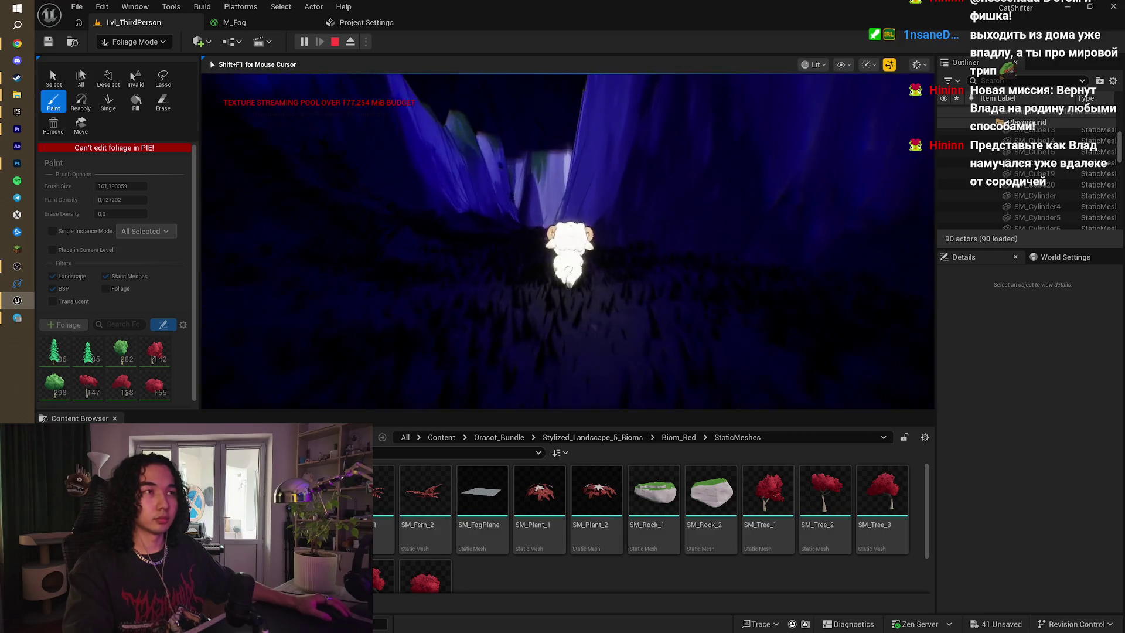
{"action": "key", "text": "w"}
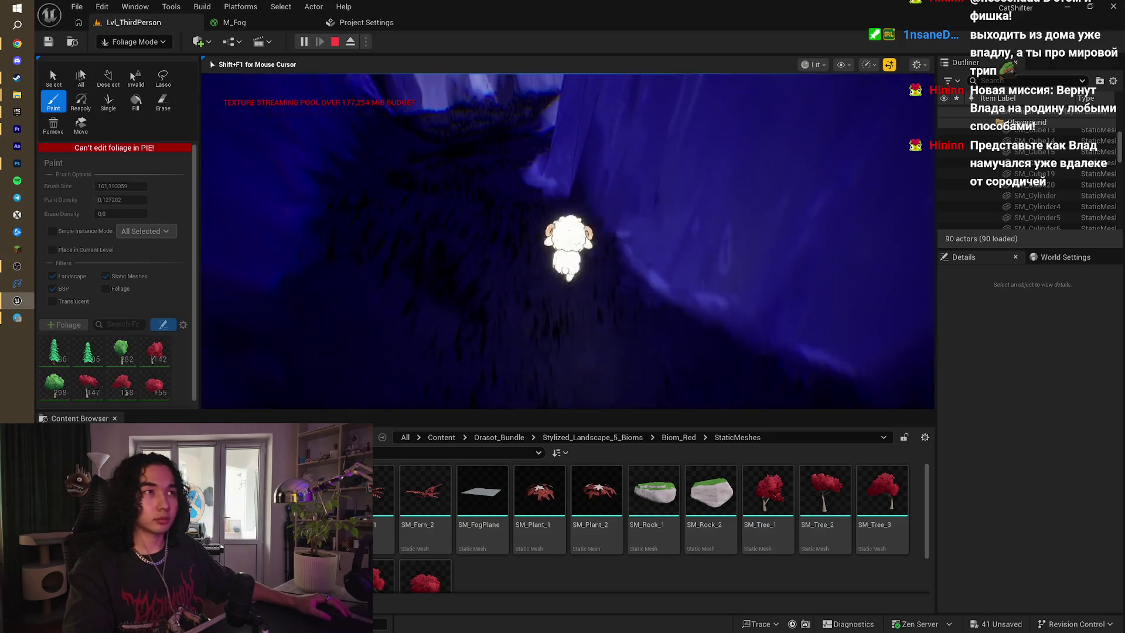
{"action": "key", "text": "w"}
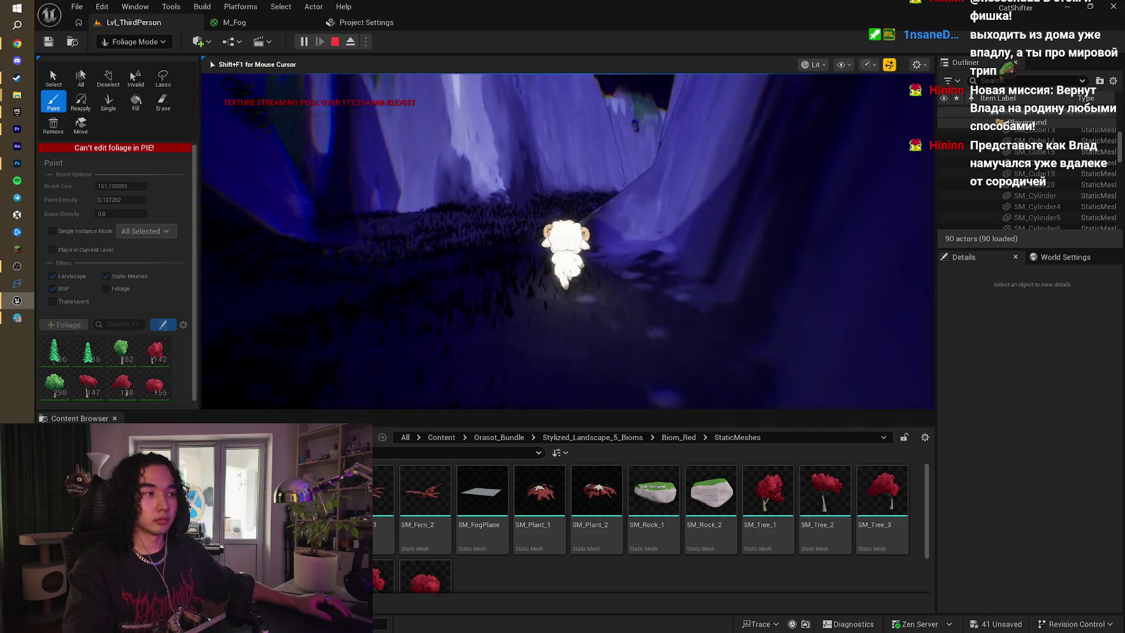
{"action": "key", "text": "w"}
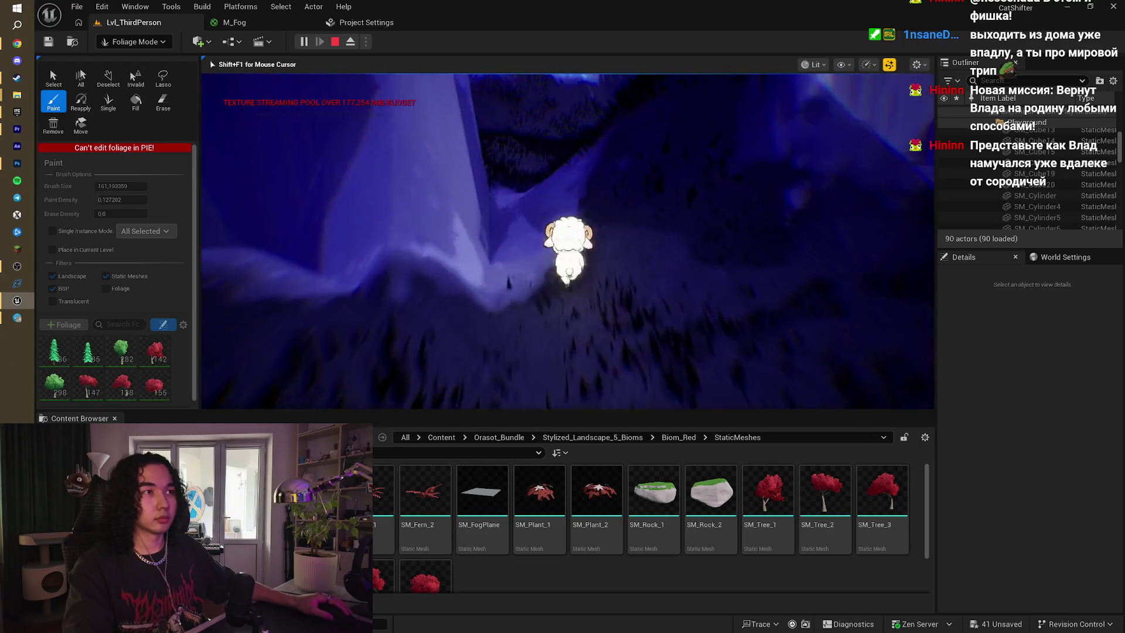
{"action": "key", "text": "s"}
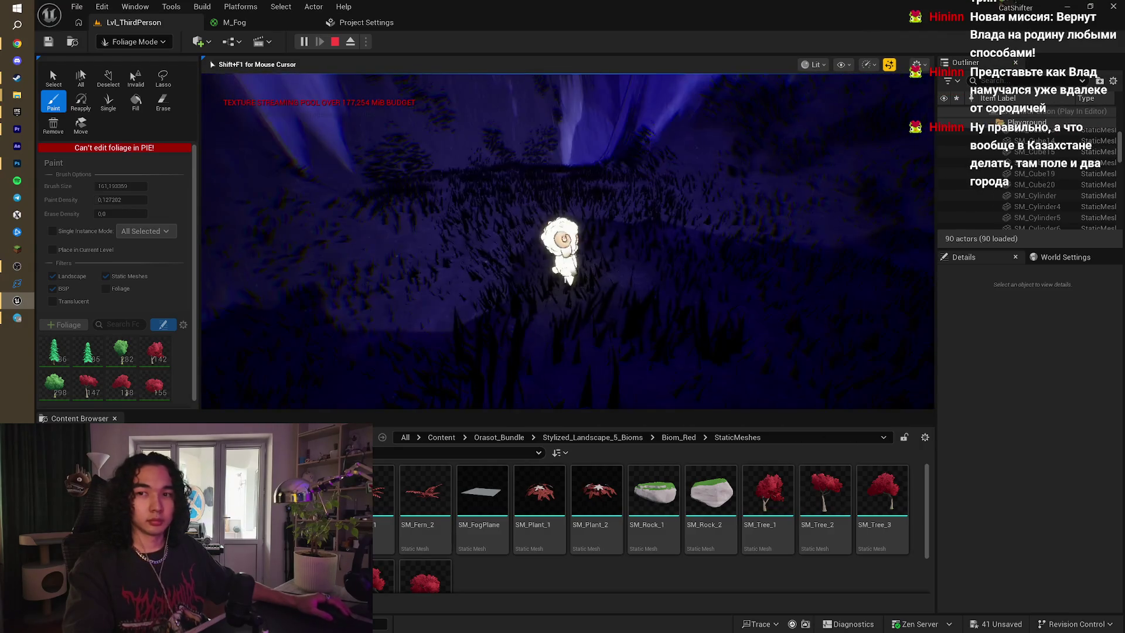
{"action": "key", "text": "w"}
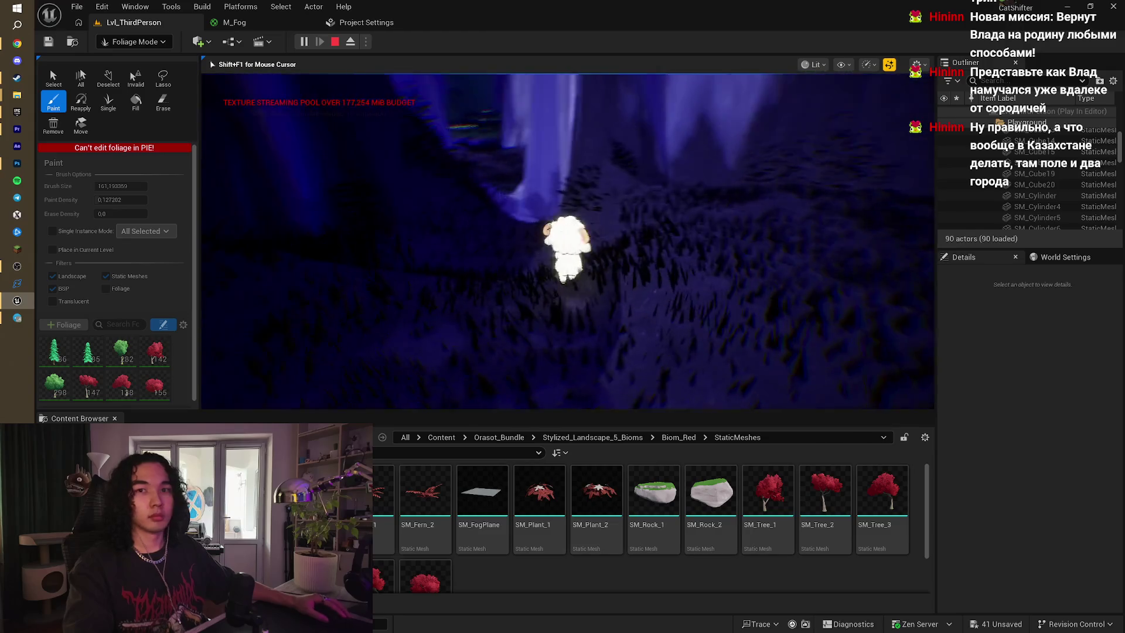
{"action": "key", "text": "w"}
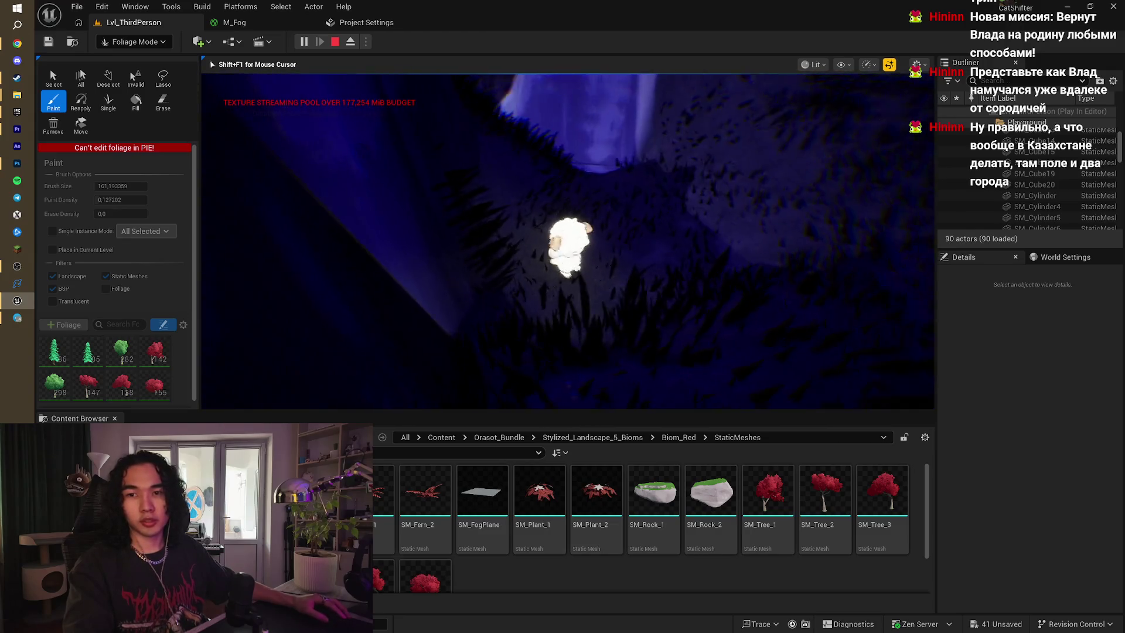
{"action": "key", "text": "w"}
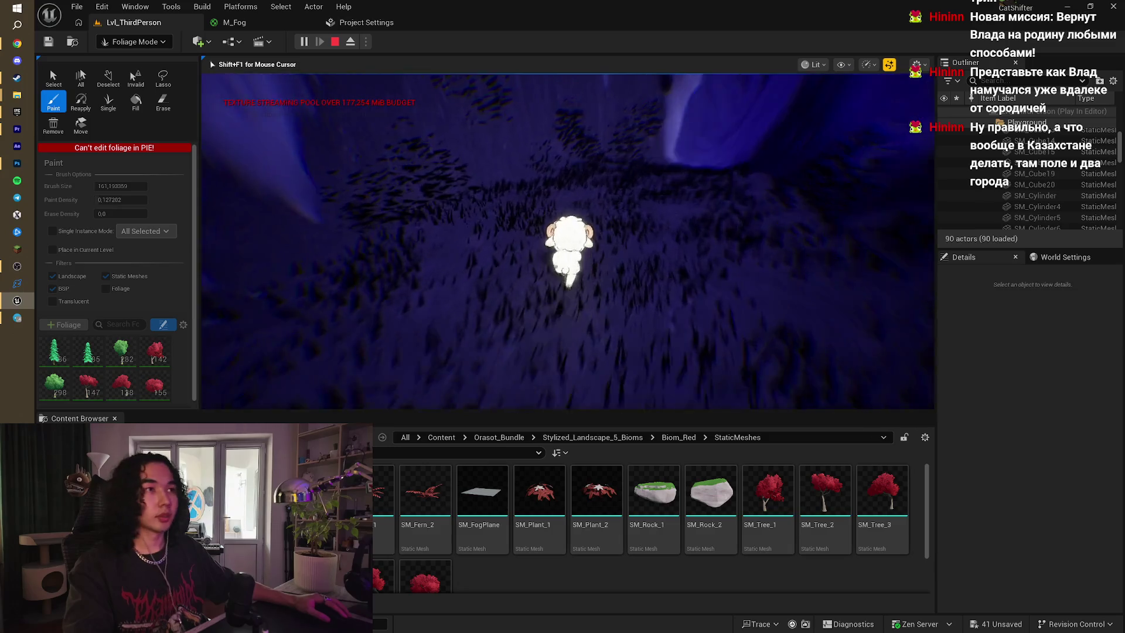
- Walk the sheep through the glowing flowers into the canyon, then end the play test
{"action": "key", "text": "w"}
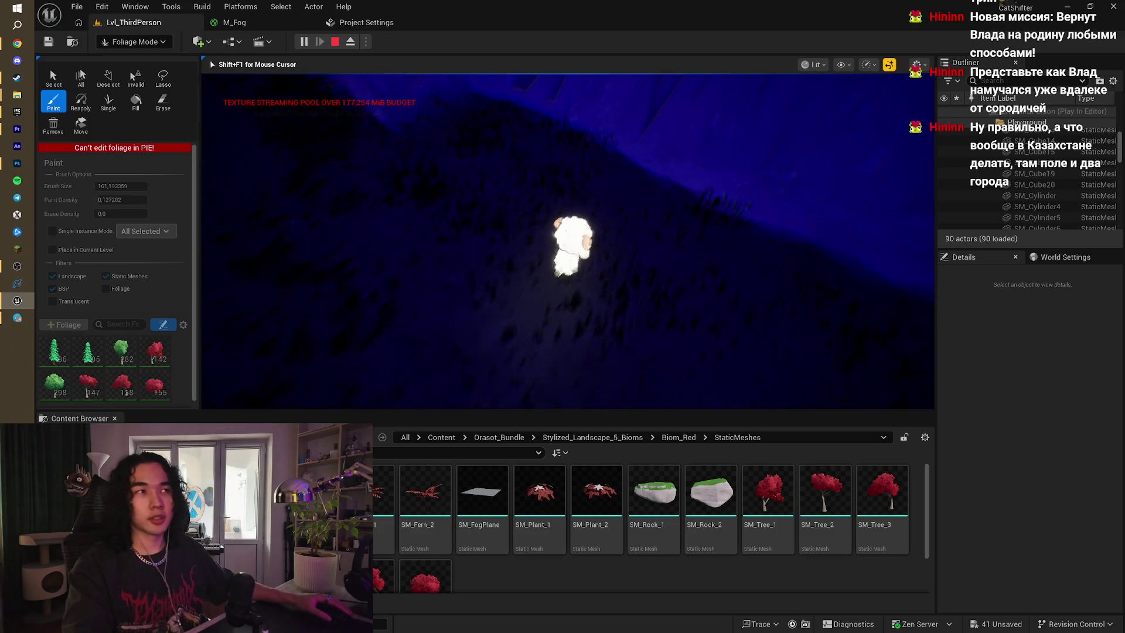
{"action": "key", "text": "w"}
{"action": "key", "text": "w"}
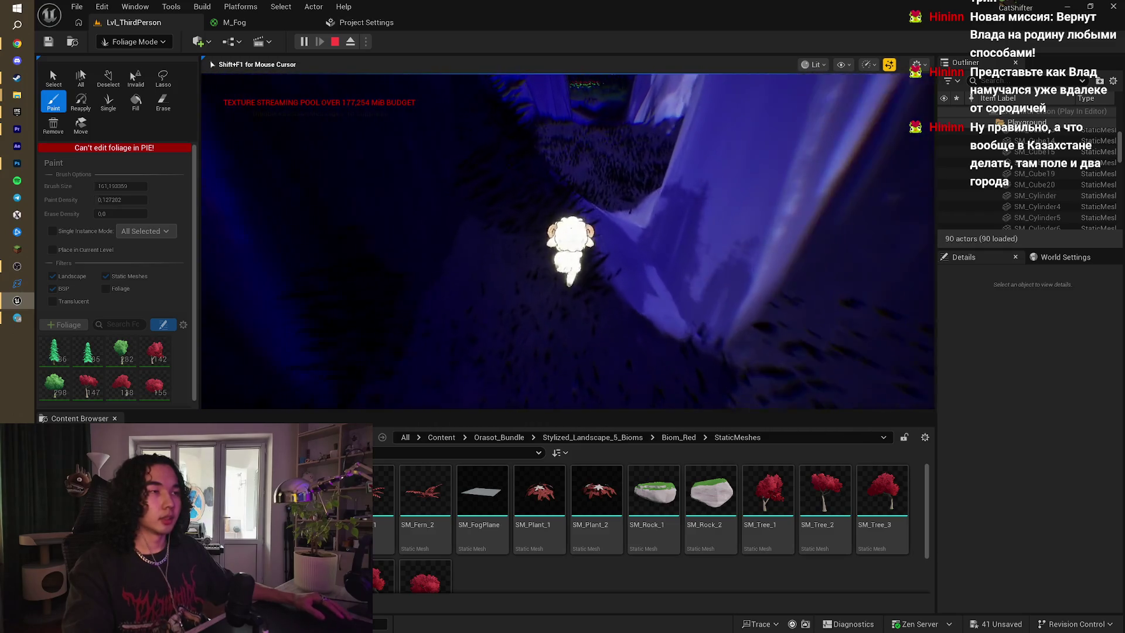
{"action": "key", "text": "w"}
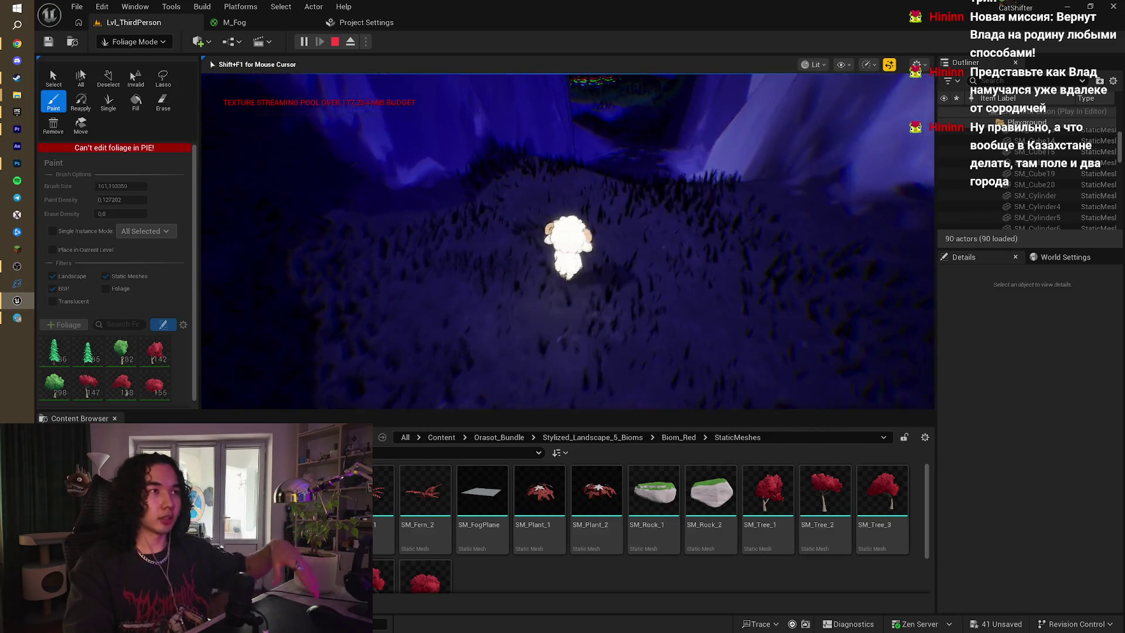
{"action": "key", "text": "w"}
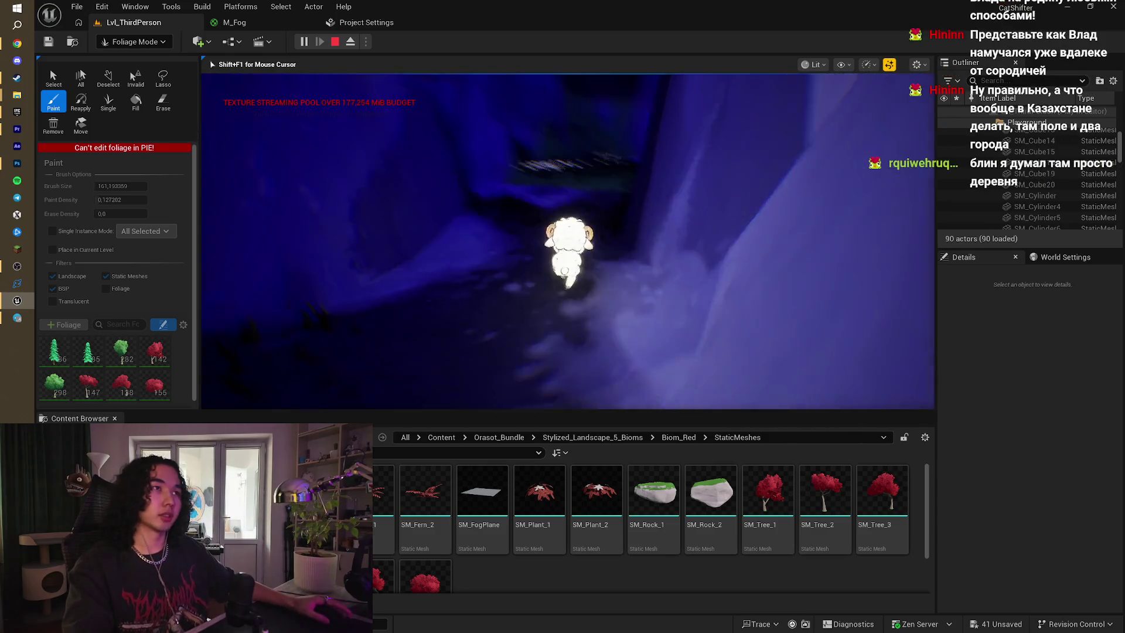
{"action": "key", "text": "w"}
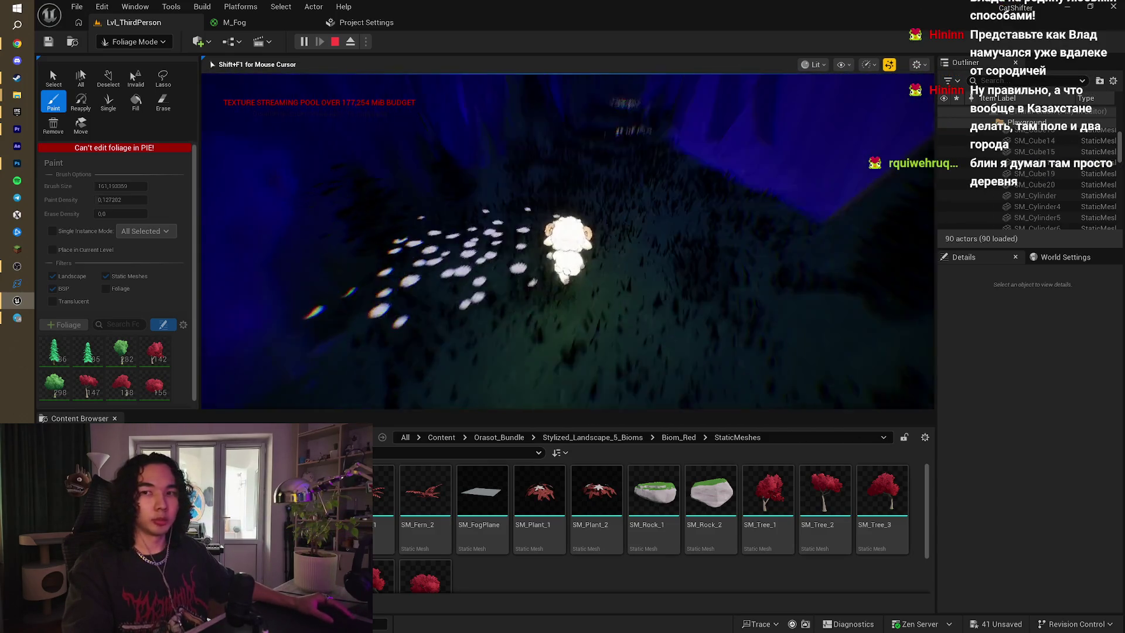
{"action": "key", "text": "w"}
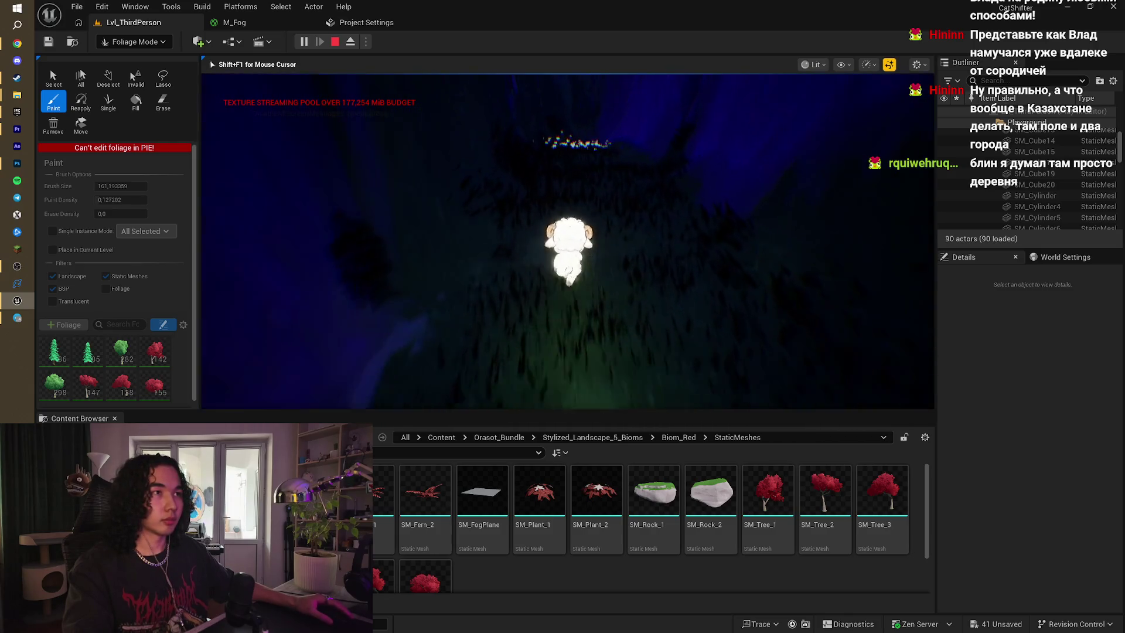
{"action": "key", "text": "w"}
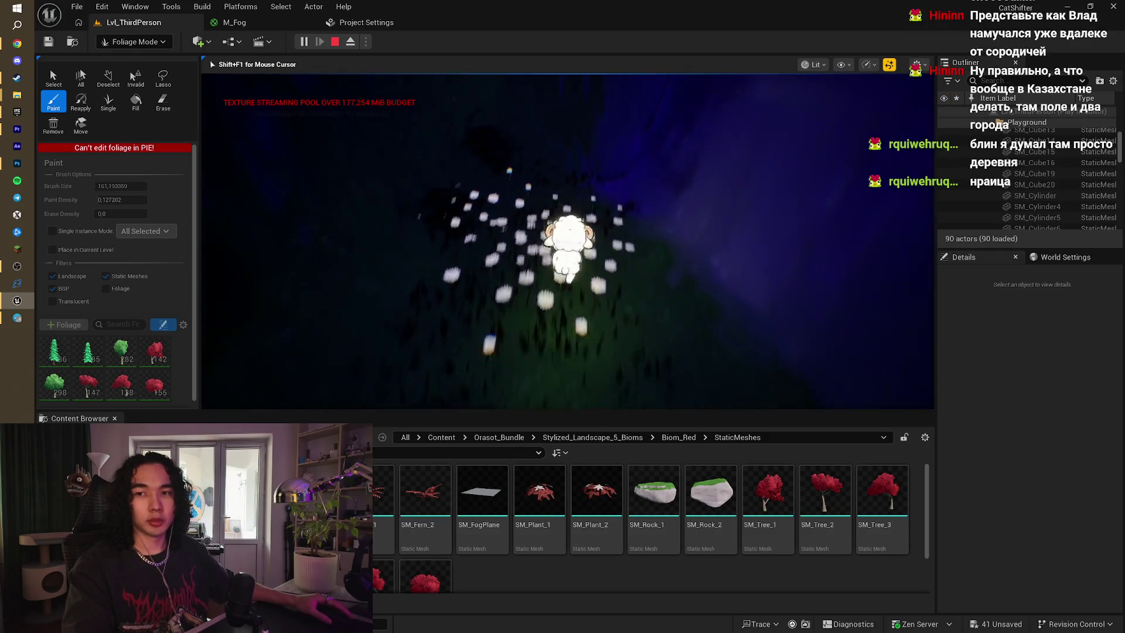
{"action": "key", "text": "w"}
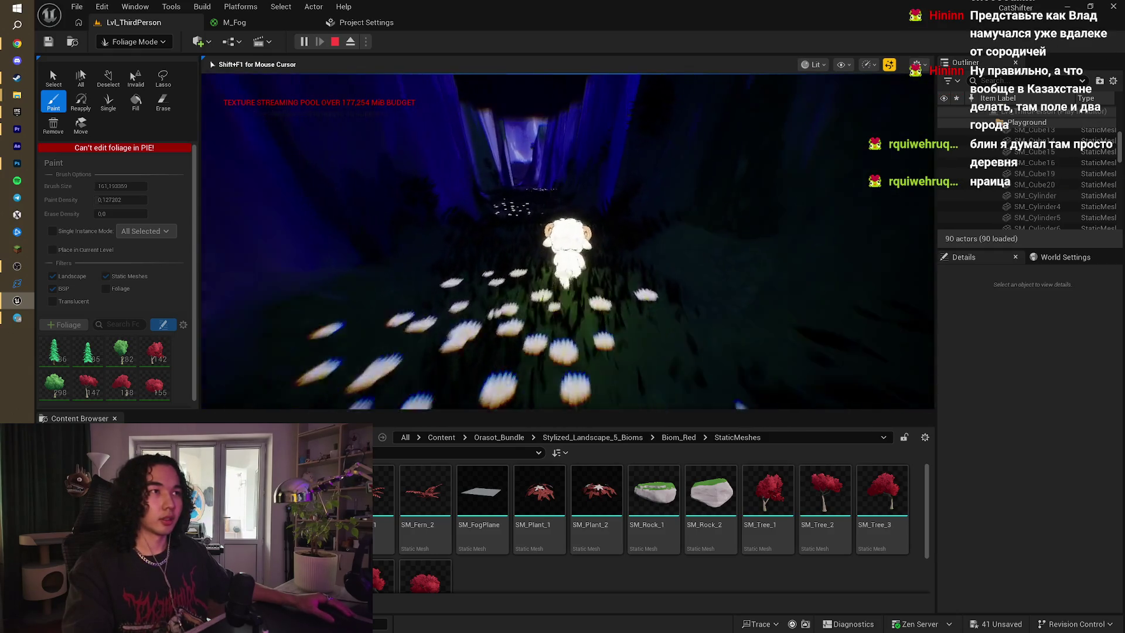
{"action": "key", "text": "w"}
{"action": "key", "text": "w"}
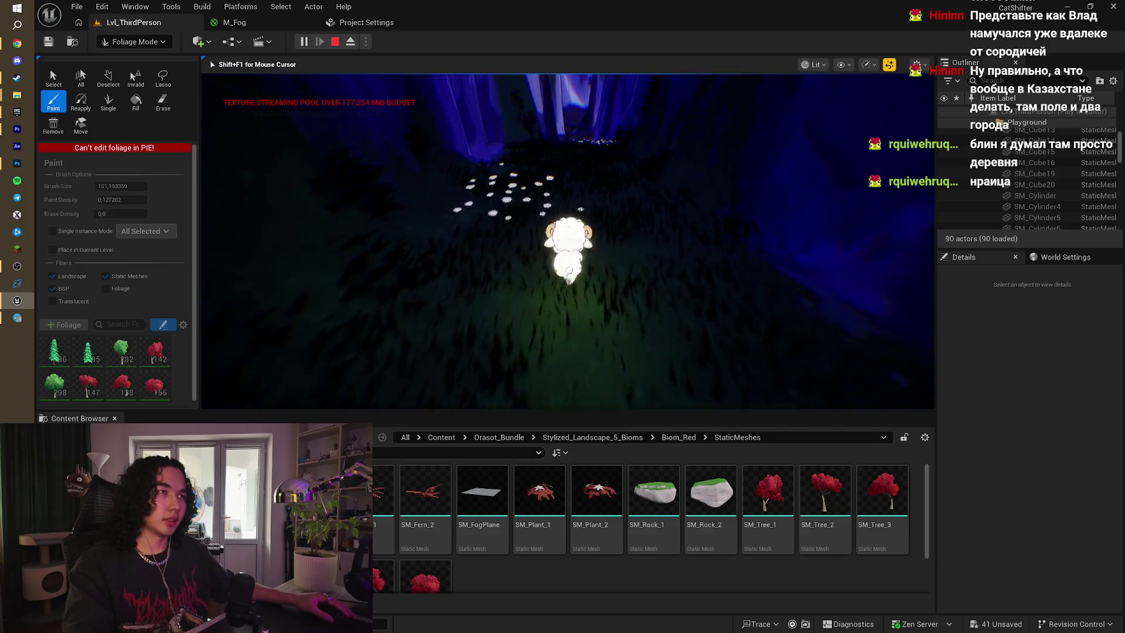
{"action": "key", "text": "w"}
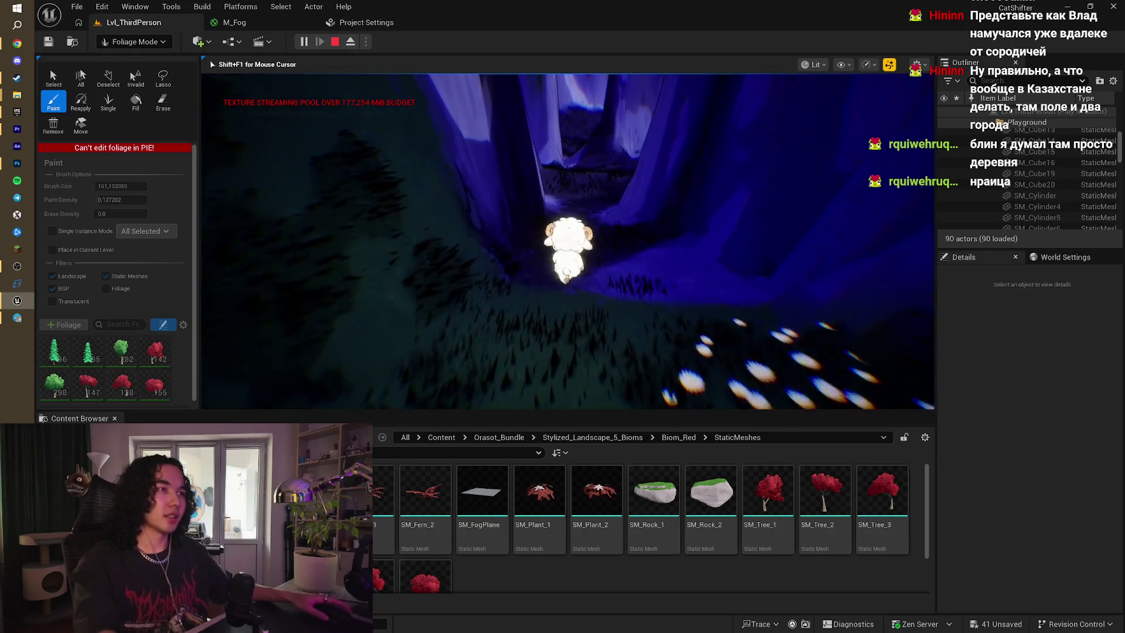
{"action": "key", "text": "Escape"}
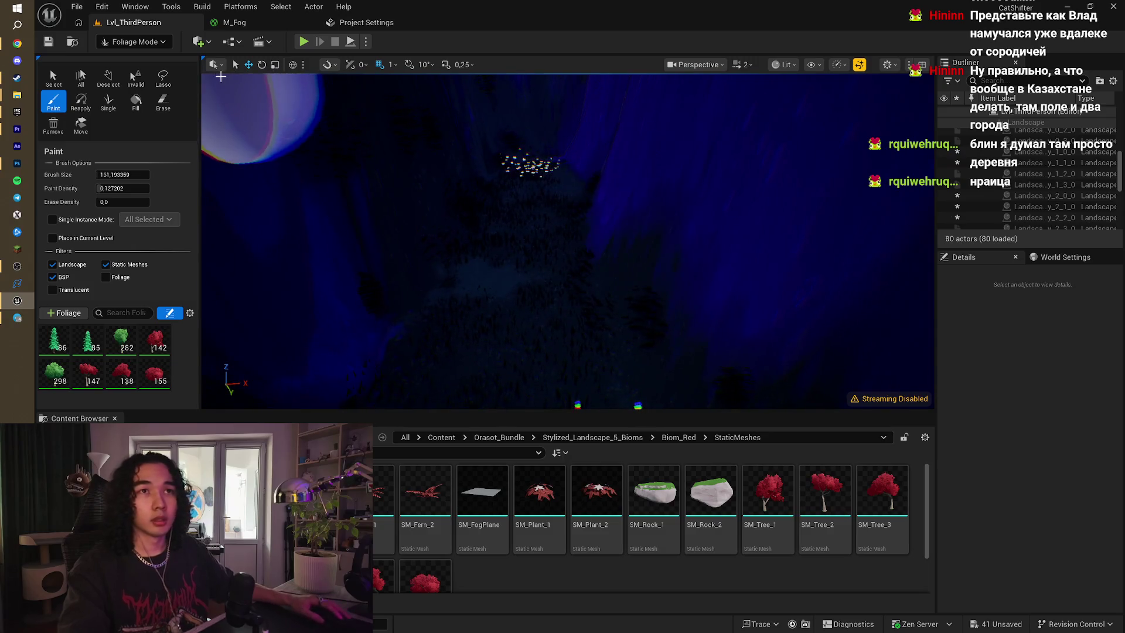
{"action": "left_click", "coordinate": [135, 42]}
- Switch to Landscape mode and select the Sculpt Flatten brush
{"action": "left_click", "coordinate": [150, 73]}
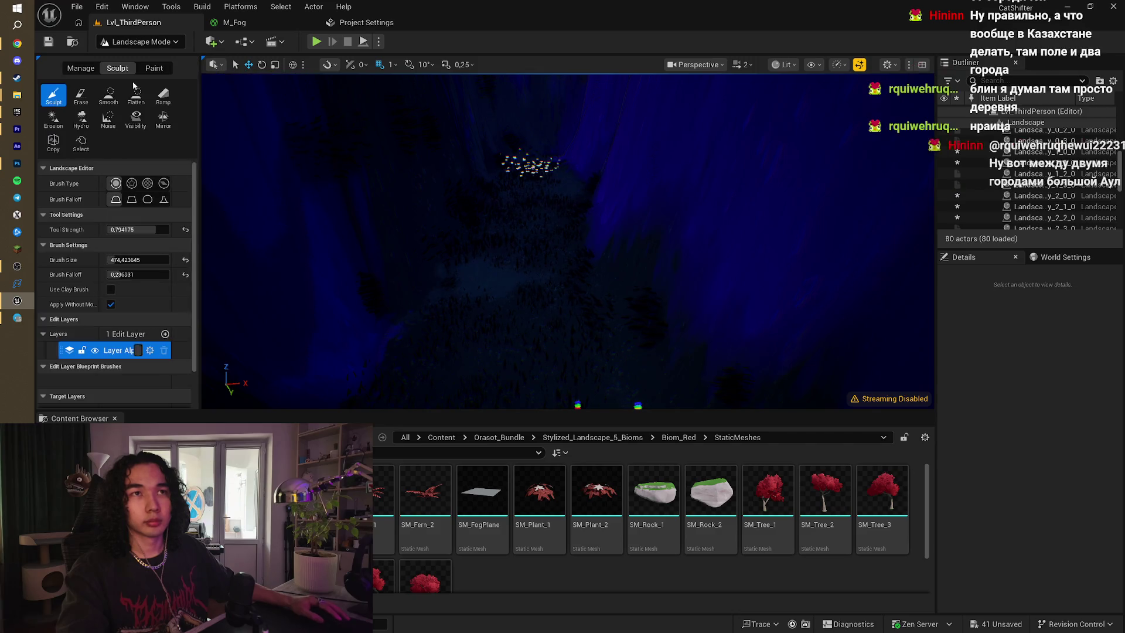
{"action": "left_click", "coordinate": [136, 95]}
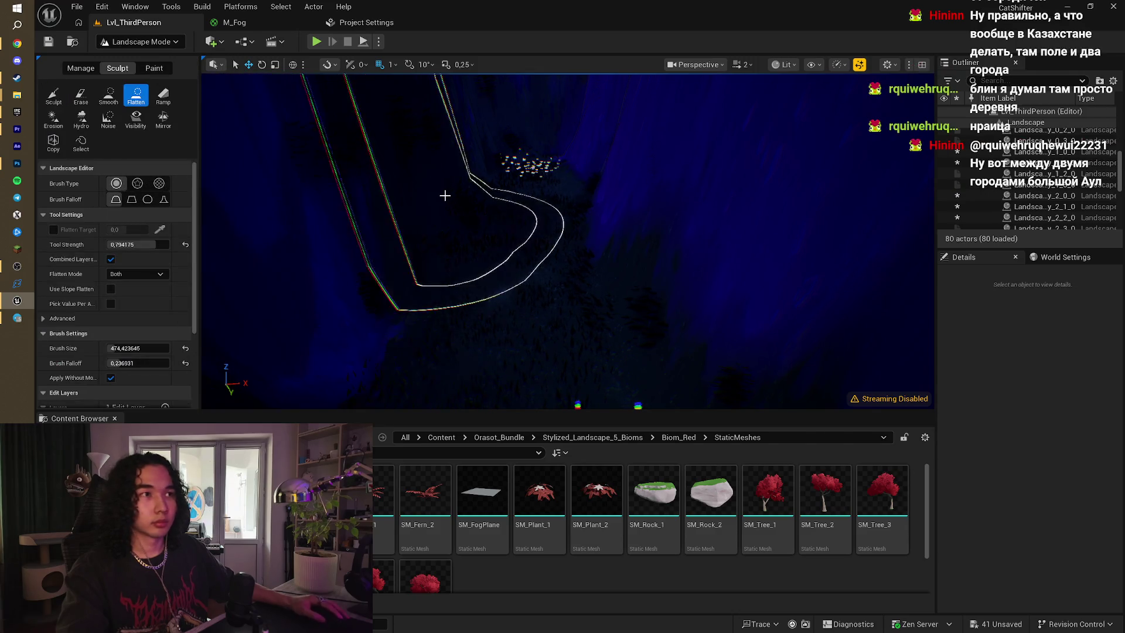
{"action": "scroll", "coordinate": [514, 265], "scroll_direction": "up", "scroll_amount": 8}
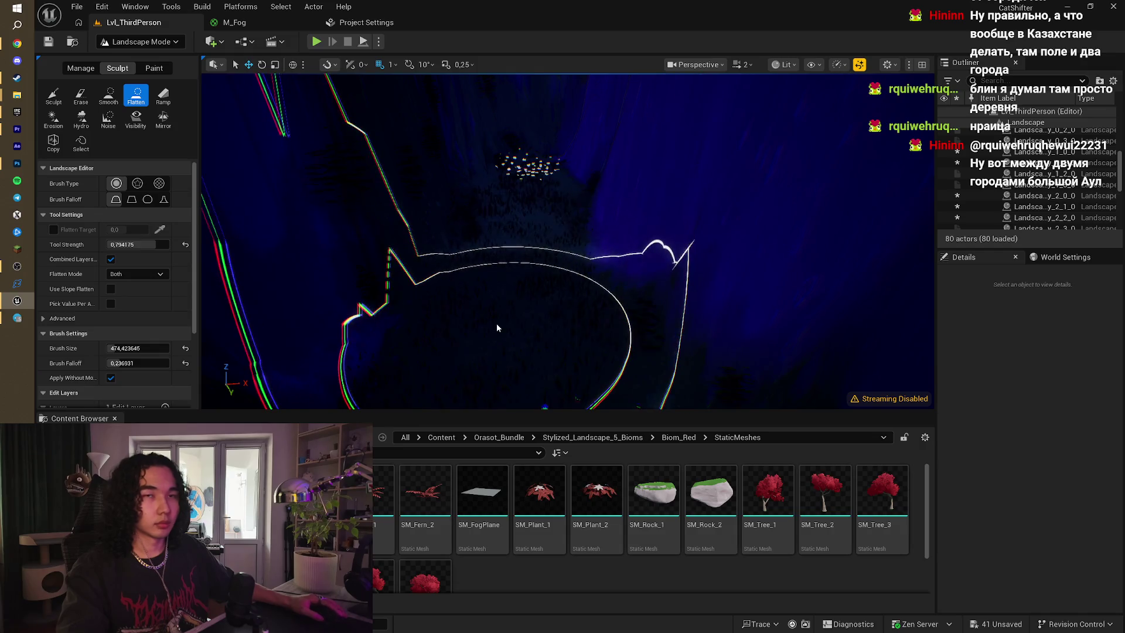
{"action": "scroll", "coordinate": [514, 265], "scroll_direction": "down", "scroll_amount": 5}
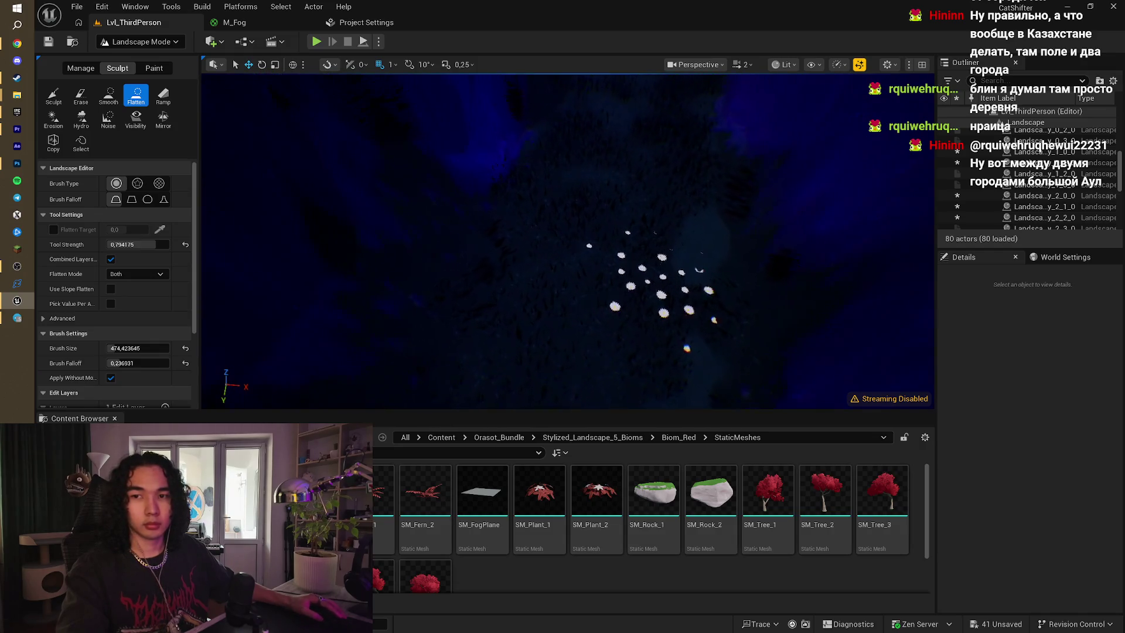
{"action": "scroll", "coordinate": [573, 231], "scroll_direction": "down", "scroll_amount": 3}
{"action": "scroll", "coordinate": [490, 256], "scroll_direction": "up", "scroll_amount": 8}
- Fly over the blue cliffs into the canyon valley, pick the Smooth brush, then switch to the browser
{"action": "mouse_move", "coordinate": [489, 257]}
{"action": "left_mouse_down"}
{"action": "mouse_move", "coordinate": [618, 258]}
{"action": "mouse_move", "coordinate": [513, 240]}
{"action": "mouse_move", "coordinate": [510, 216]}
{"action": "mouse_move", "coordinate": [467, 244]}
{"action": "mouse_move", "coordinate": [529, 274]}
{"action": "mouse_move", "coordinate": [547, 136]}
{"action": "mouse_move", "coordinate": [548, 176]}
{"action": "mouse_move", "coordinate": [487, 206]}
{"action": "mouse_move", "coordinate": [442, 192]}
{"action": "mouse_move", "coordinate": [431, 175]}
{"action": "mouse_move", "coordinate": [422, 194]}
{"action": "mouse_move", "coordinate": [307, 201]}
{"action": "left_mouse_up"}
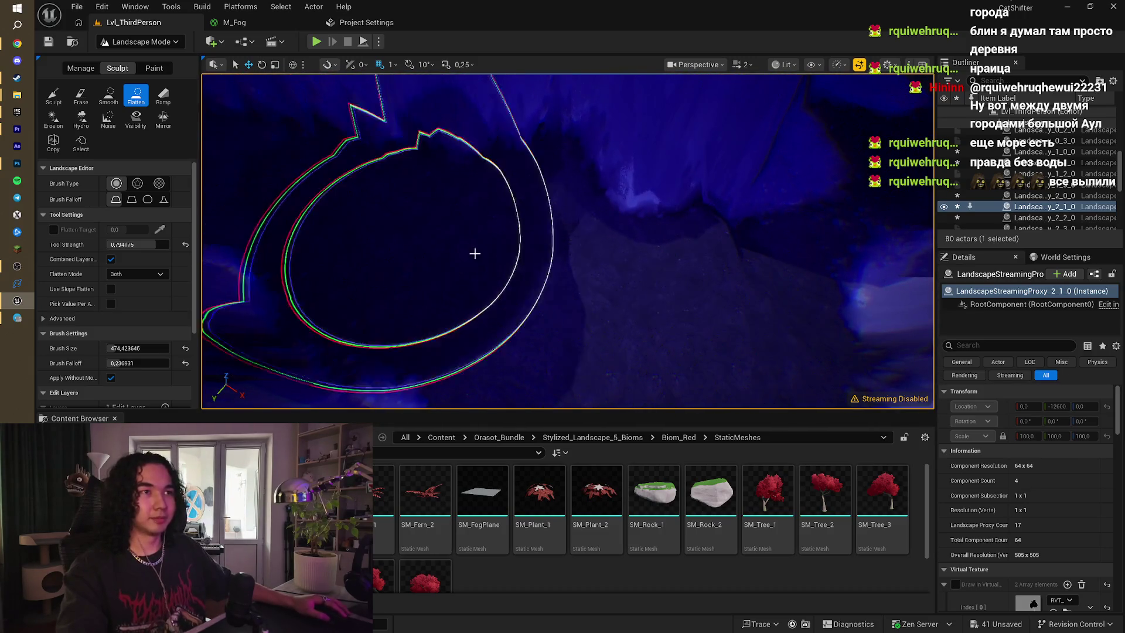
{"action": "mouse_move", "coordinate": [748, 271]}
{"action": "left_mouse_down"}
{"action": "mouse_move", "coordinate": [545, 319]}
{"action": "mouse_move", "coordinate": [597, 317]}
{"action": "mouse_move", "coordinate": [661, 250]}
{"action": "mouse_move", "coordinate": [659, 113]}
{"action": "mouse_move", "coordinate": [620, 159]}
{"action": "left_mouse_up"}
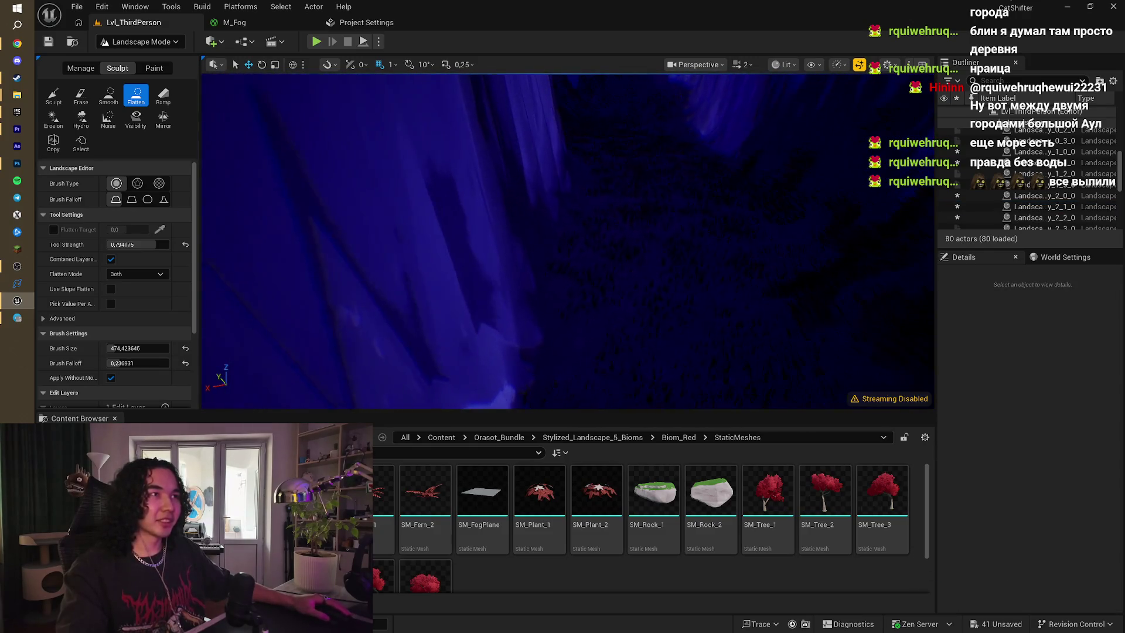
{"action": "left_click_drag", "start_coordinate": [696, 292], "coordinate": [696, 292]}
{"action": "mouse_move", "coordinate": [558, 233]}
{"action": "left_mouse_down"}
{"action": "mouse_move", "coordinate": [568, 251]}
{"action": "mouse_move", "coordinate": [487, 218]}
{"action": "mouse_move", "coordinate": [447, 166]}
{"action": "mouse_move", "coordinate": [485, 211]}
{"action": "mouse_move", "coordinate": [656, 251]}
{"action": "left_mouse_up"}
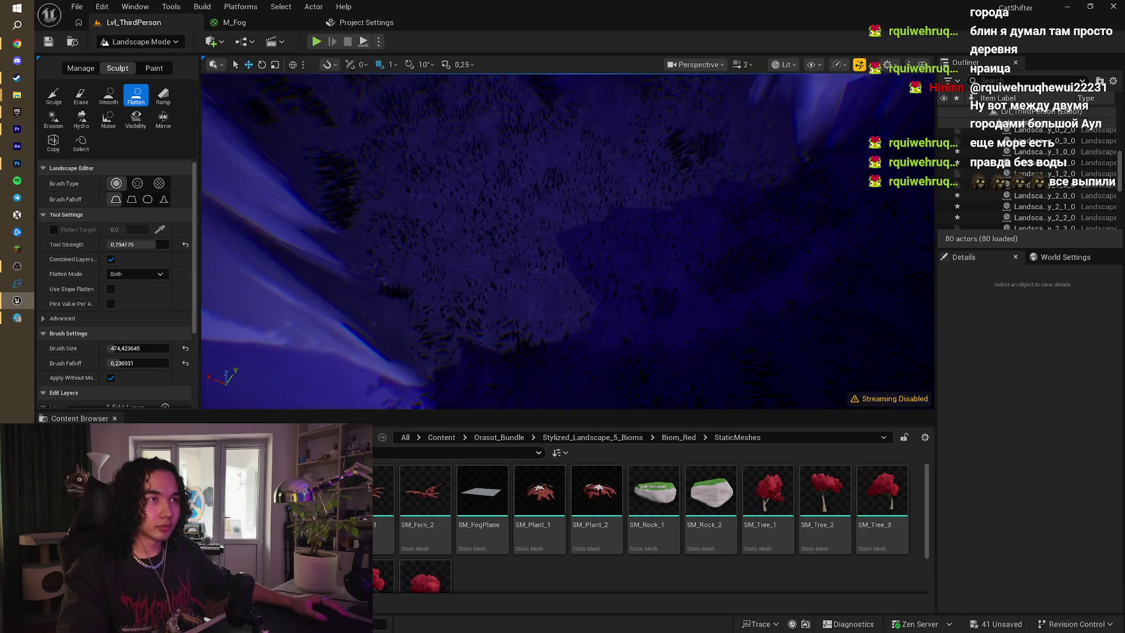
{"action": "left_click", "coordinate": [120, 100]}
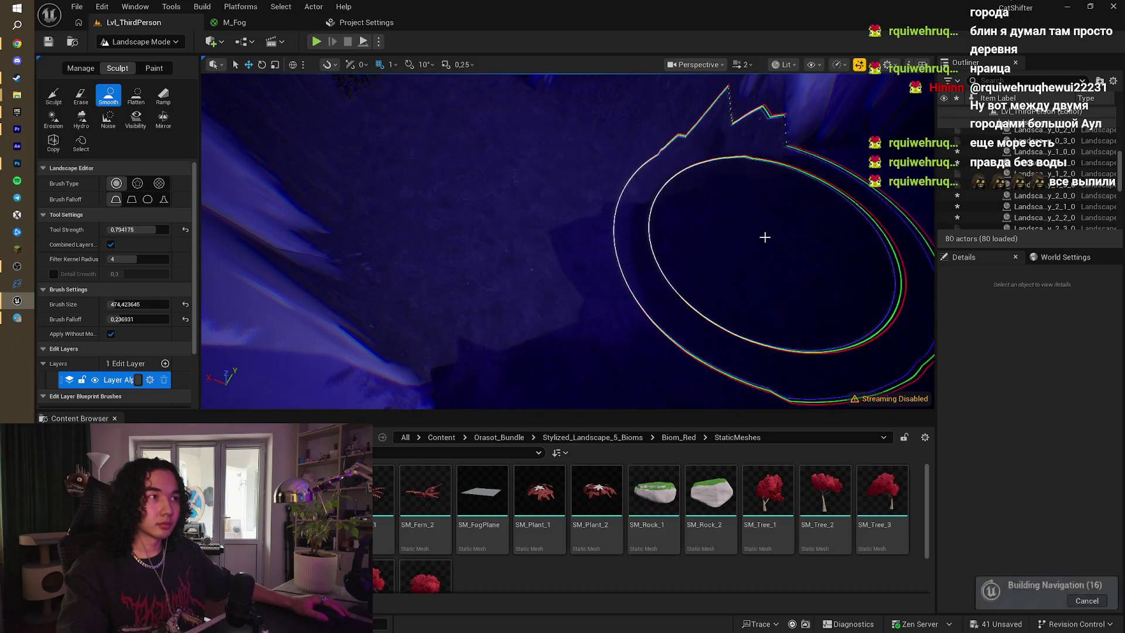
{"action": "left_click_drag", "start_coordinate": [648, 249], "coordinate": [611, 239]}
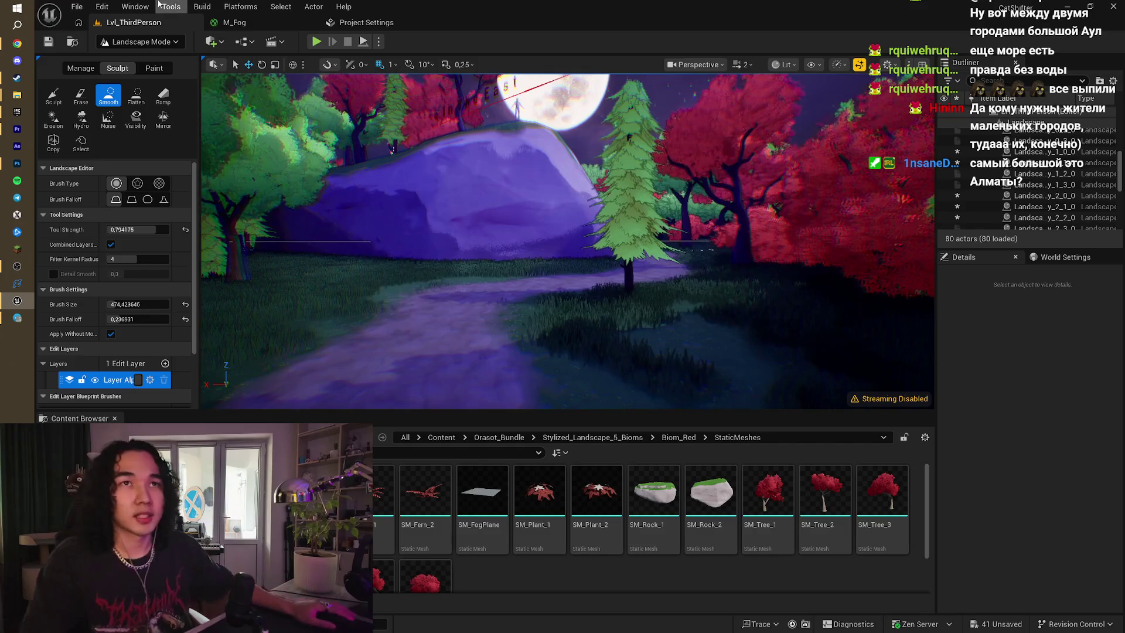
{"action": "left_click", "coordinate": [18, 44]}
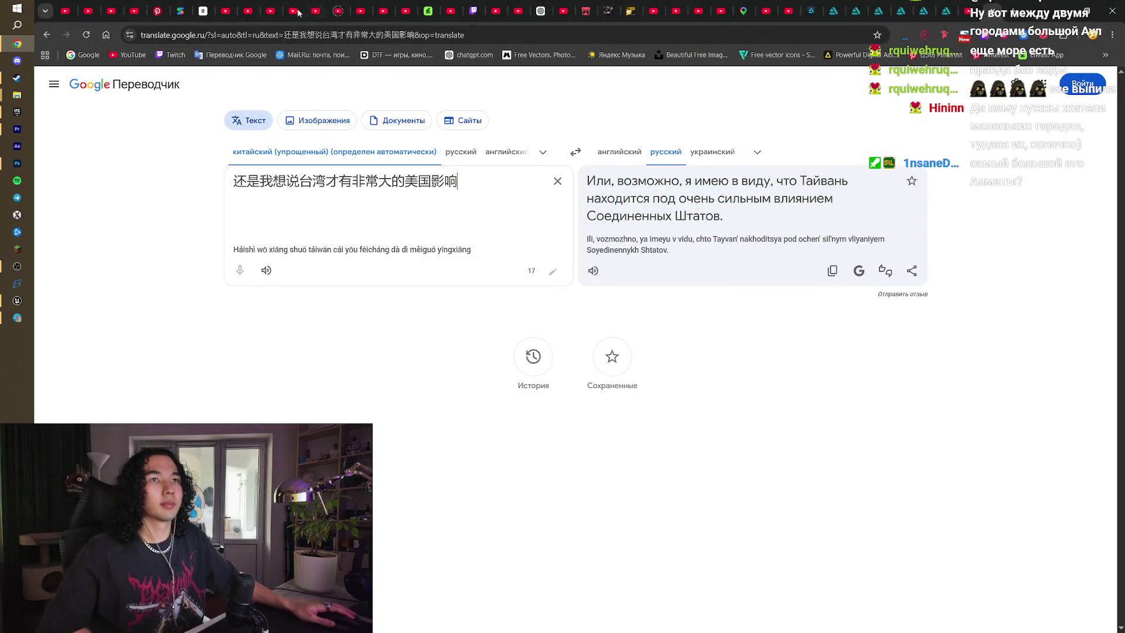
- Pause the Japanese city-pop playlist video playing in the YouTube tab
{"action": "left_click", "coordinate": [225, 7]}
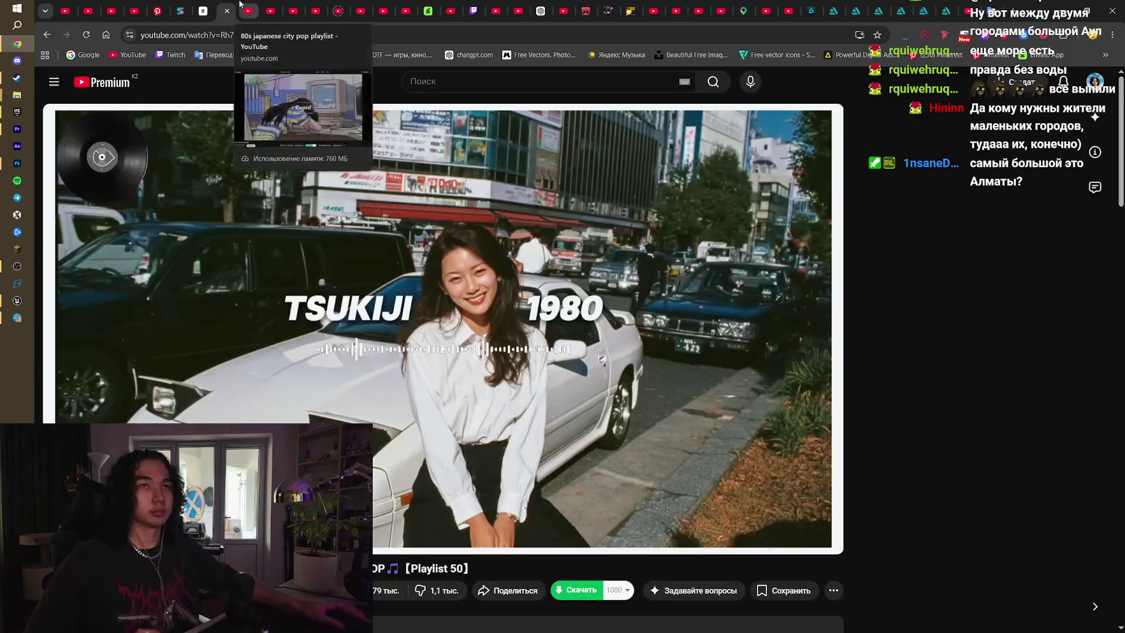
{"action": "left_click", "coordinate": [249, 9]}
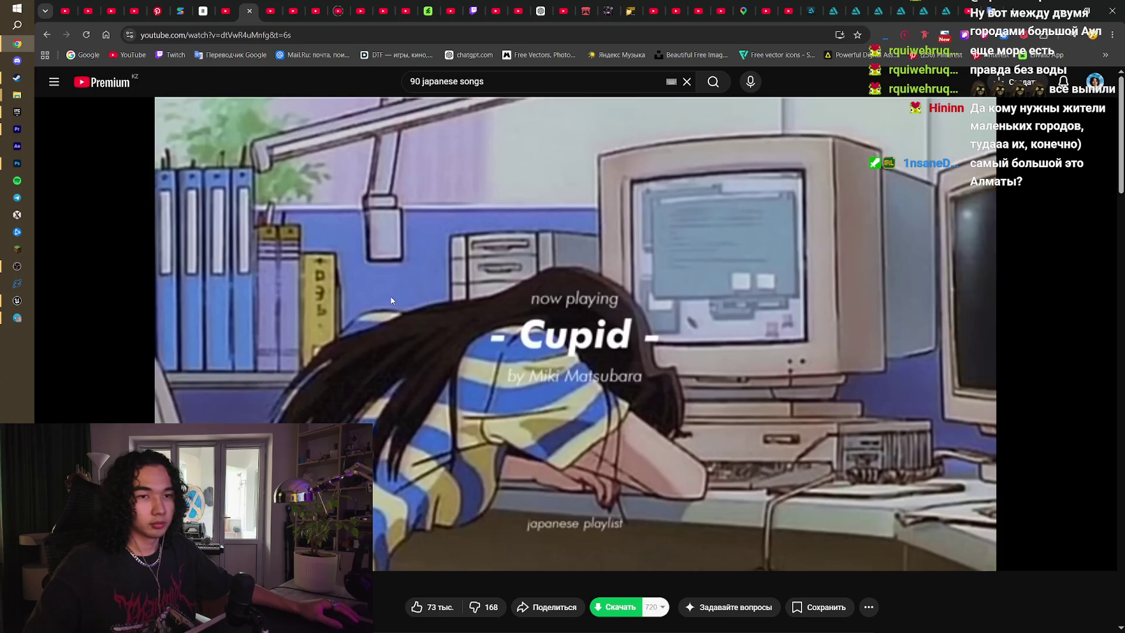
{"action": "key", "text": "space"}
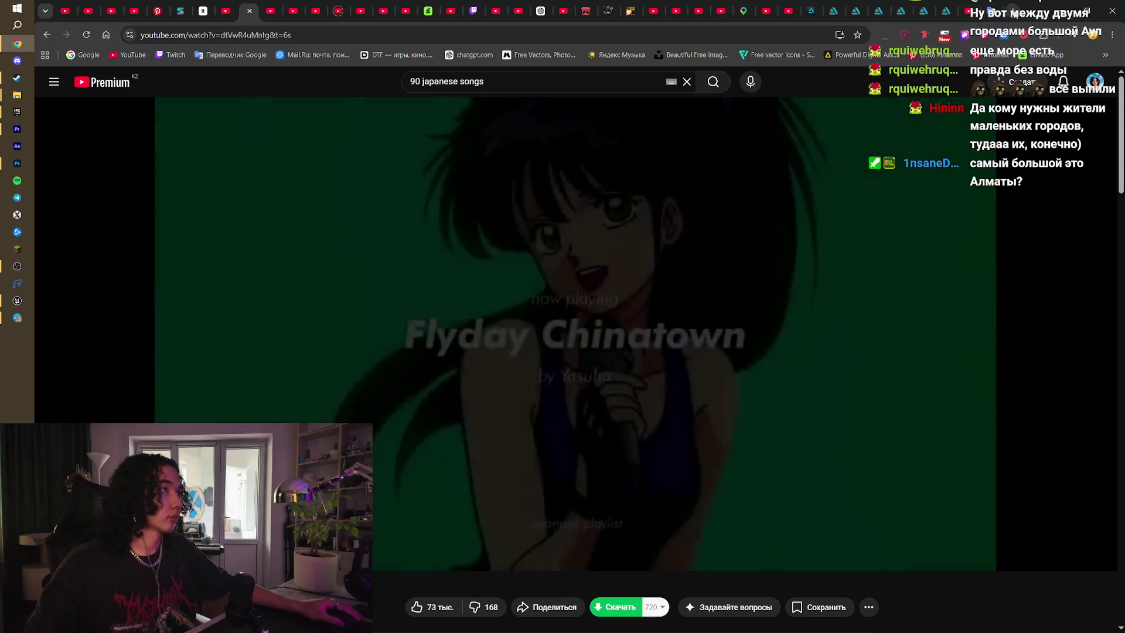
{"action": "left_click", "coordinate": [1013, 12]}
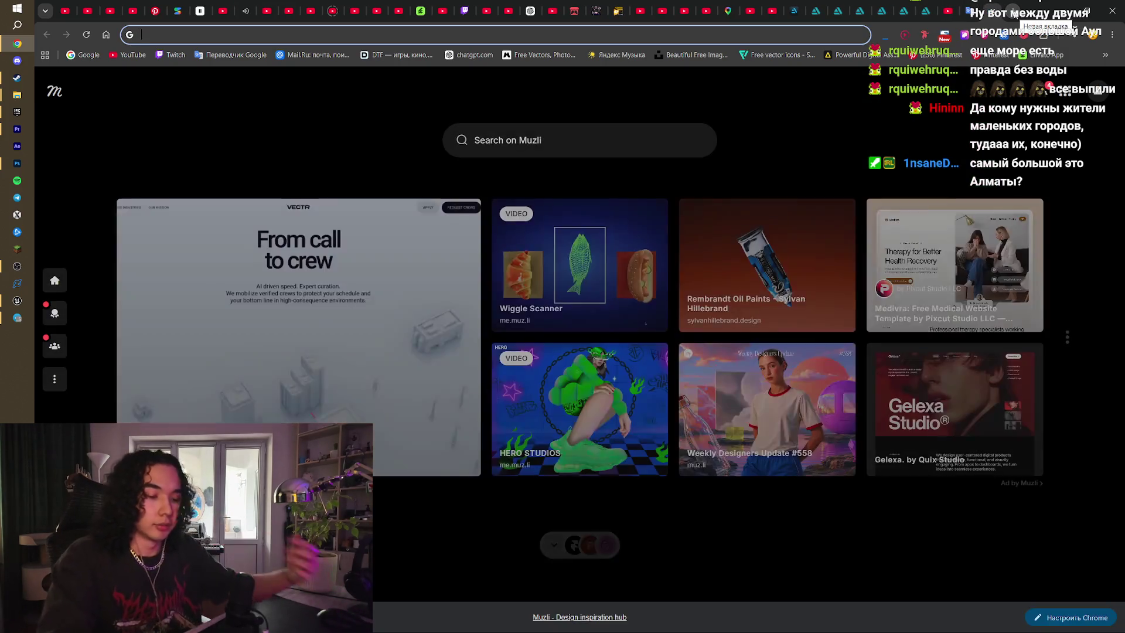
- Search 'население алматы', then 'население астаны' to see Astana's population of 1 662 755
{"action": "type", "text": "нас"}
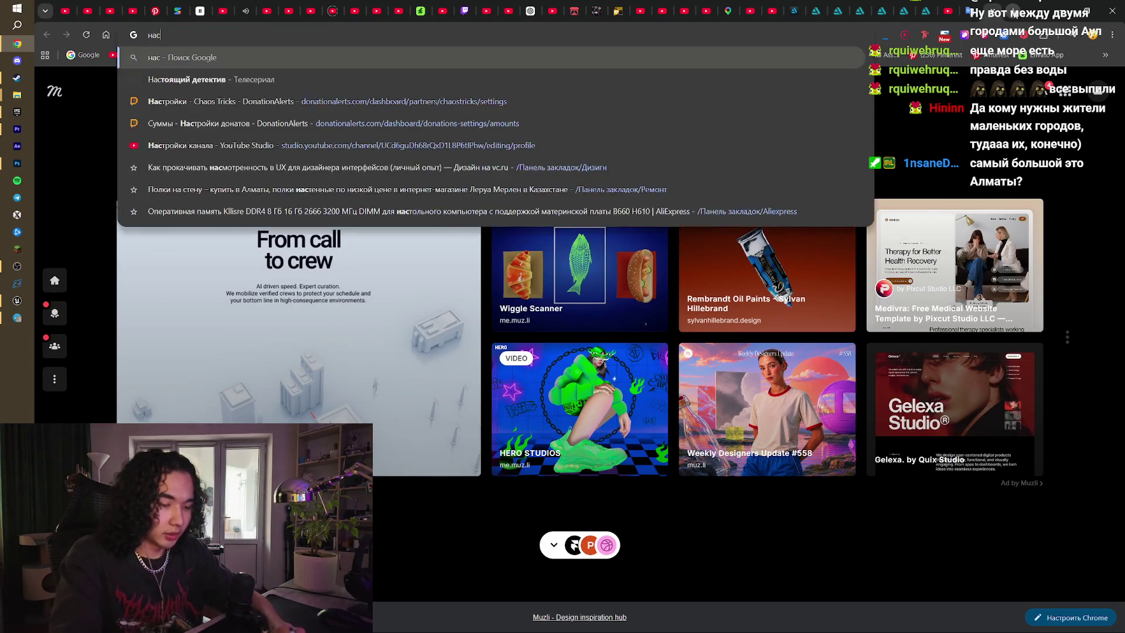
{"action": "type", "text": "еление алматы"}
{"action": "key", "text": "Return"}
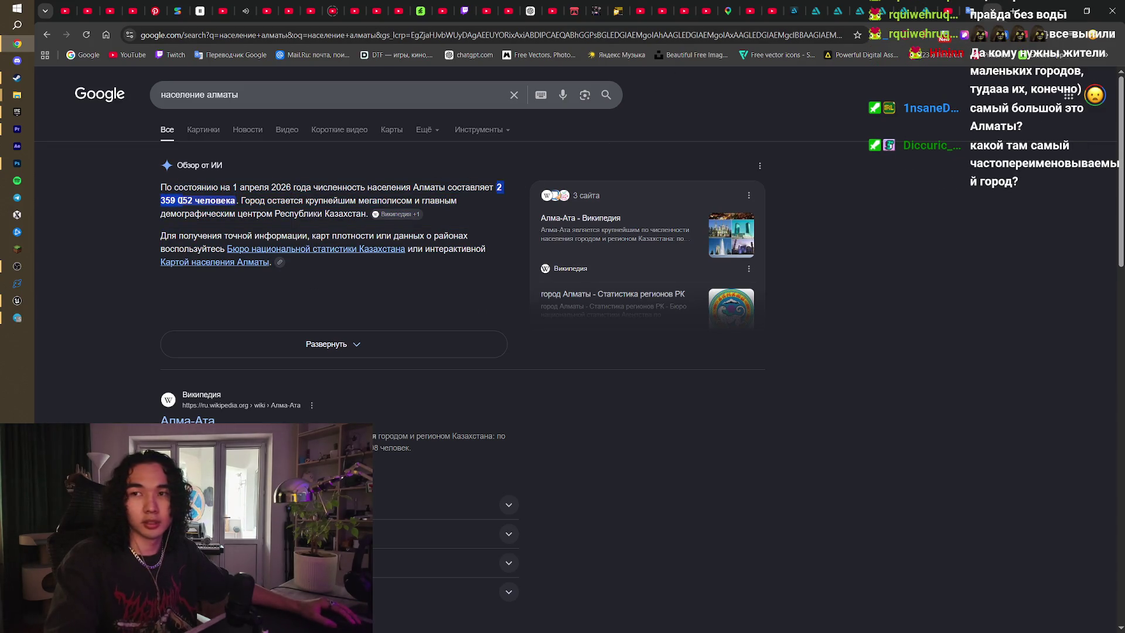
{"action": "left_click", "coordinate": [268, 95]}
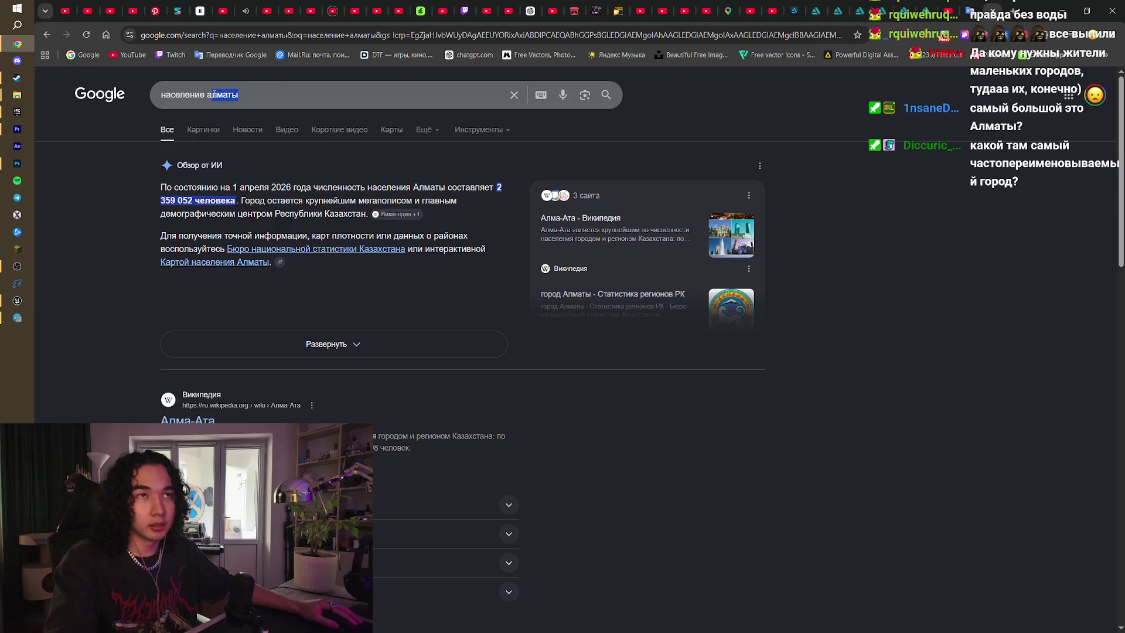
{"action": "type", "text": "стан"}
{"action": "key", "text": "Return"}
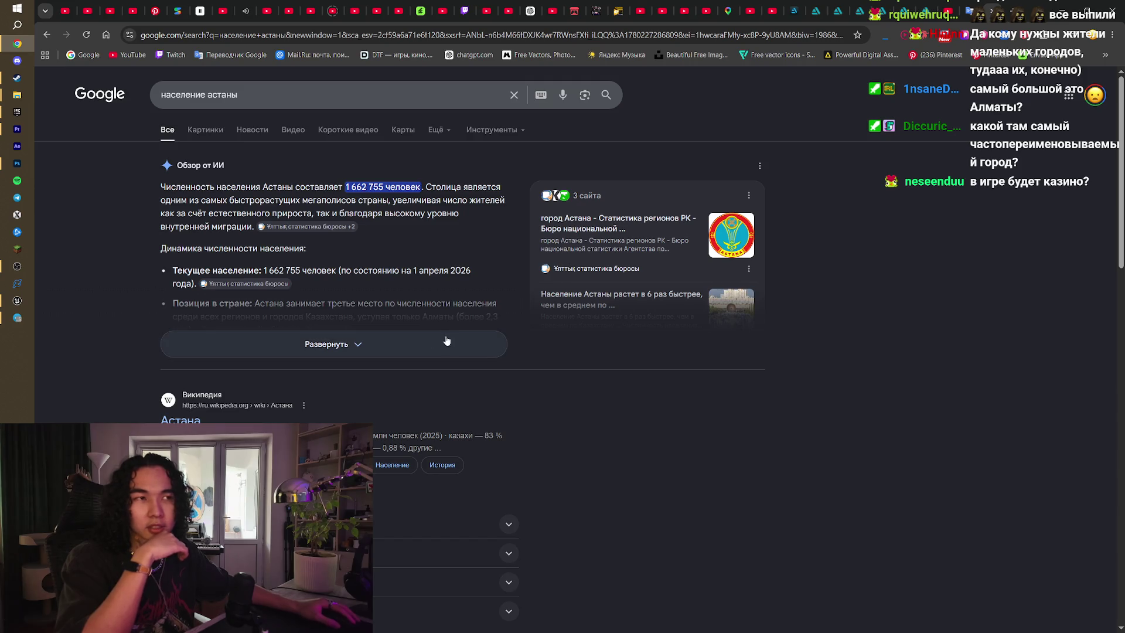
{"action": "scroll", "coordinate": [801, 379], "scroll_direction": "down", "scroll_amount": 5}
{"action": "scroll", "coordinate": [801, 381], "scroll_direction": "down", "scroll_amount": 5}
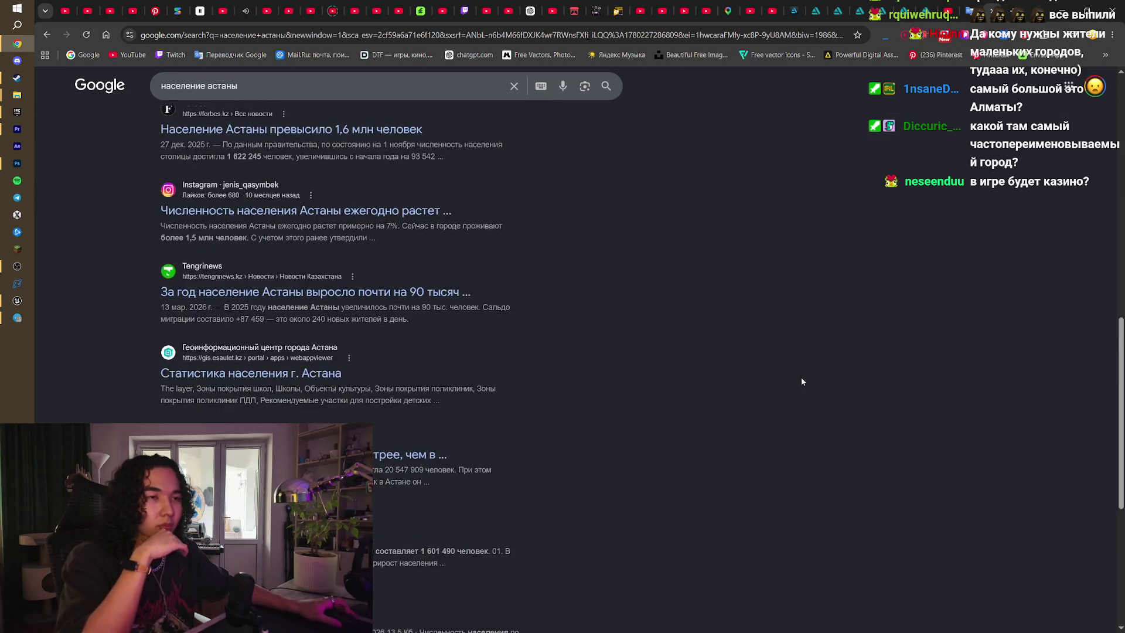
{"action": "scroll", "coordinate": [803, 381], "scroll_direction": "up", "scroll_amount": 10}
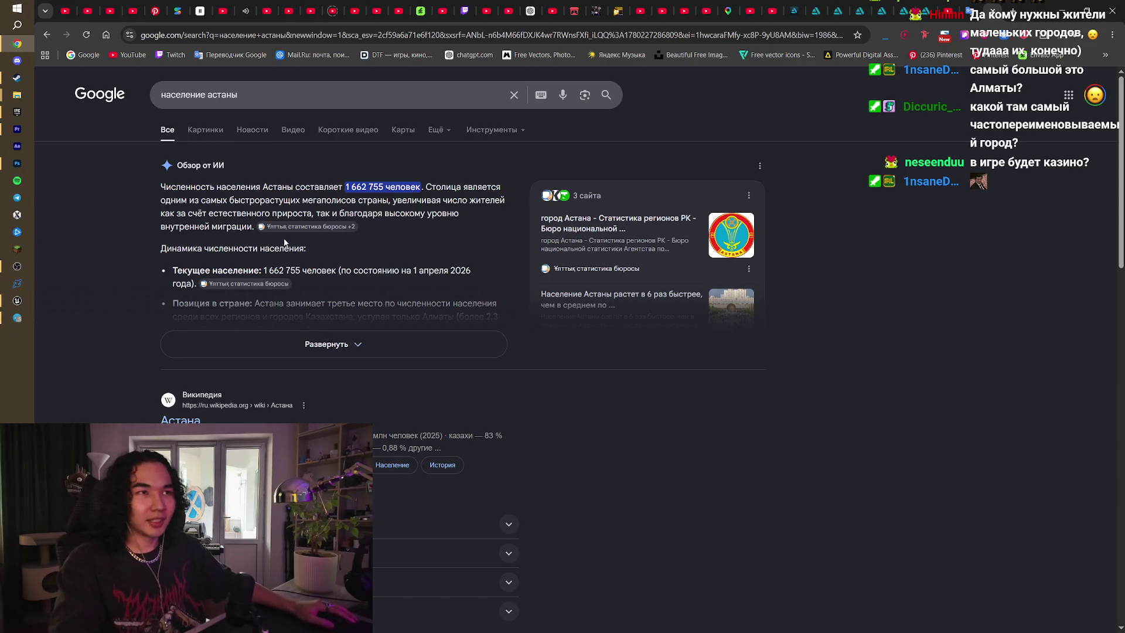
- Replace the city in the search query with 'шымкент'
{"action": "left_click", "coordinate": [296, 96]}
{"action": "left_click", "coordinate": [932, 146]}
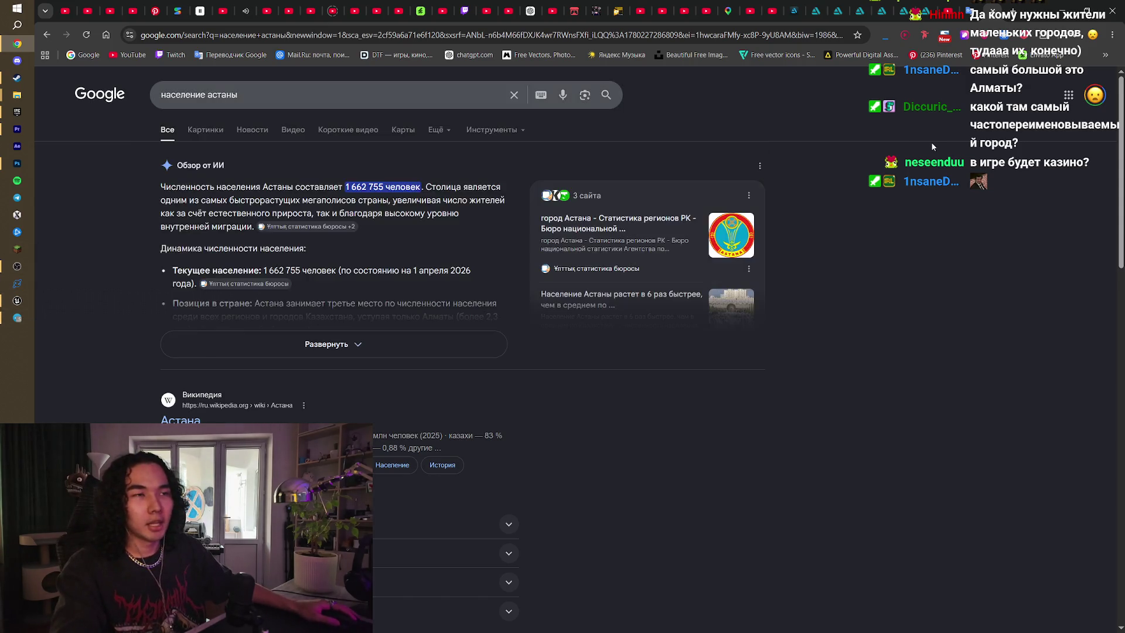
{"action": "left_click_drag", "start_coordinate": [230, 91], "coordinate": [209, 90]}
{"action": "type", "text": "шы"}
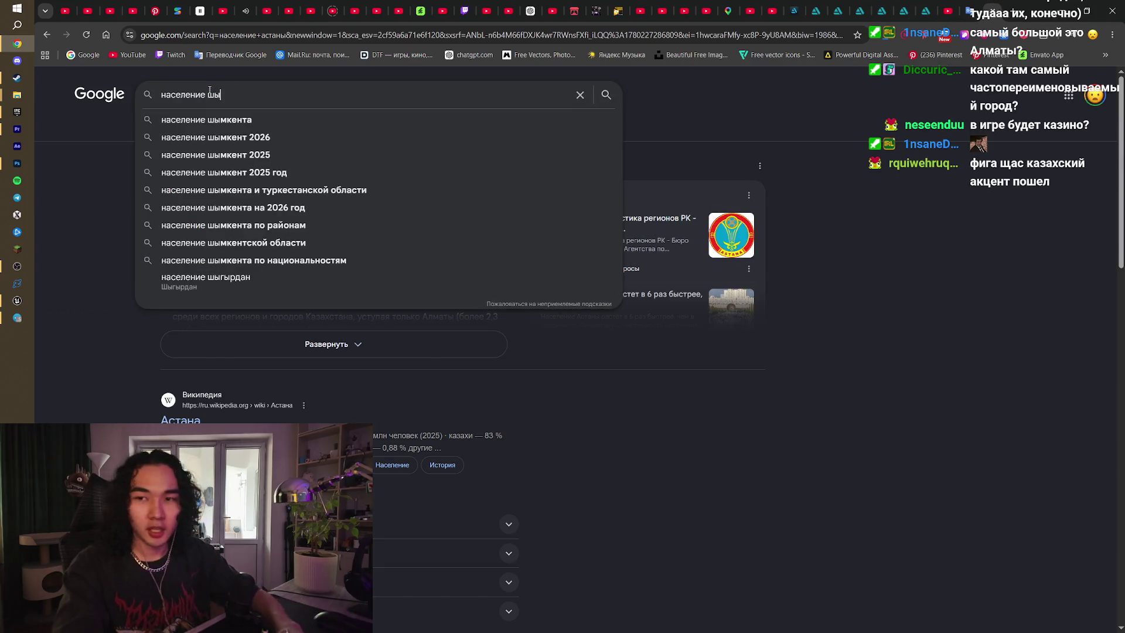
{"action": "type", "text": "мкент"}
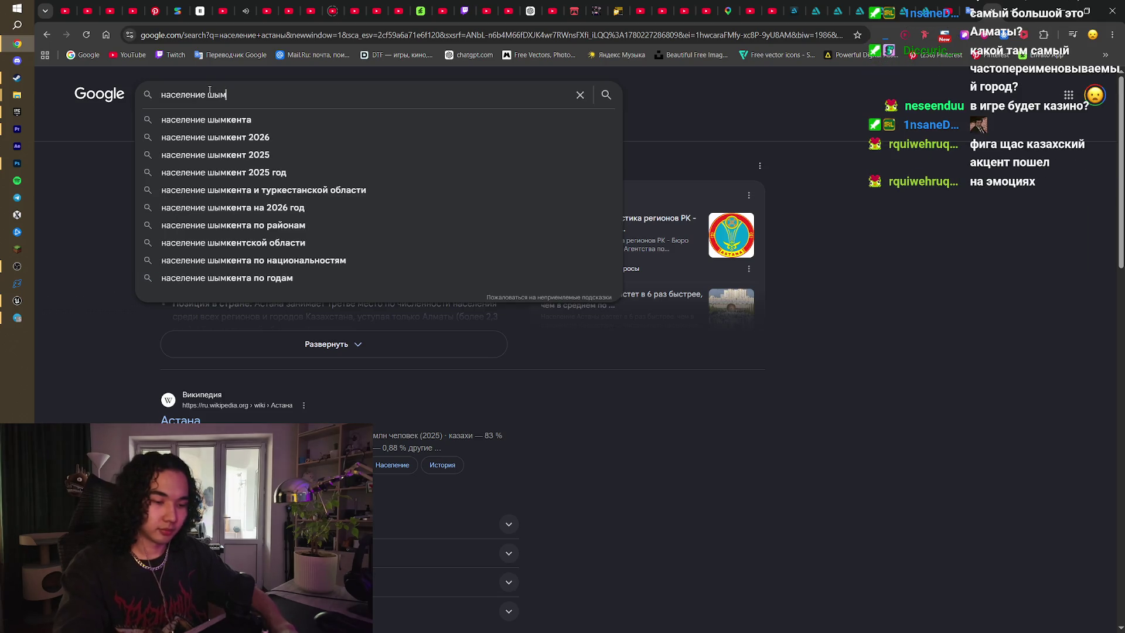
- Look up Shymkent's population, glance at its image results, and highlight the population figure
{"action": "key", "text": "Return"}
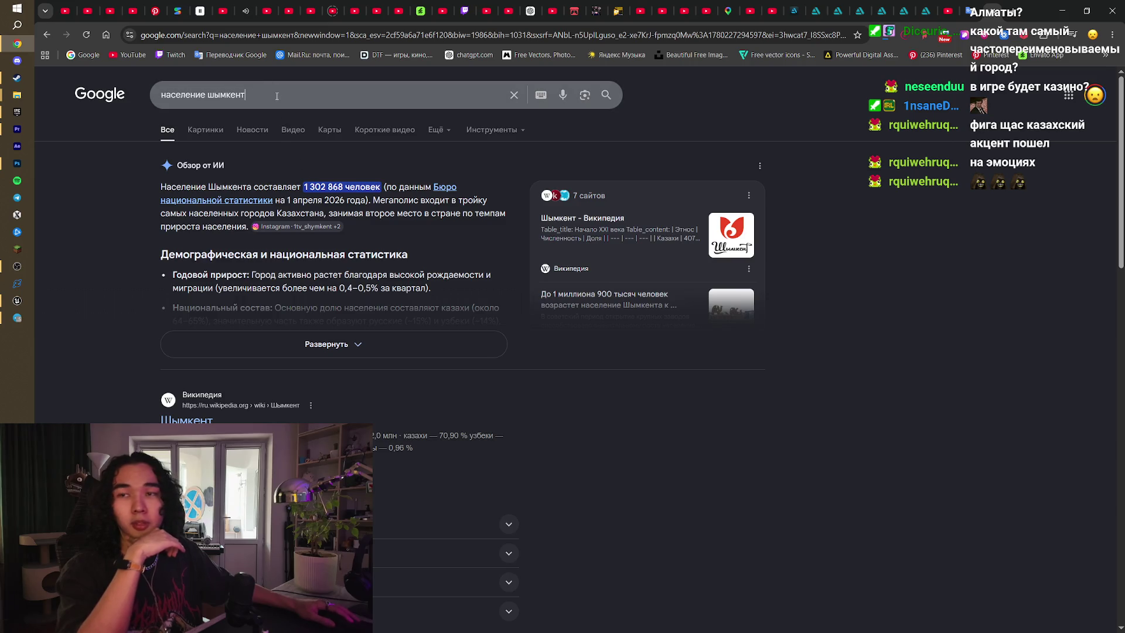
{"action": "key", "text": "ctrl+a"}
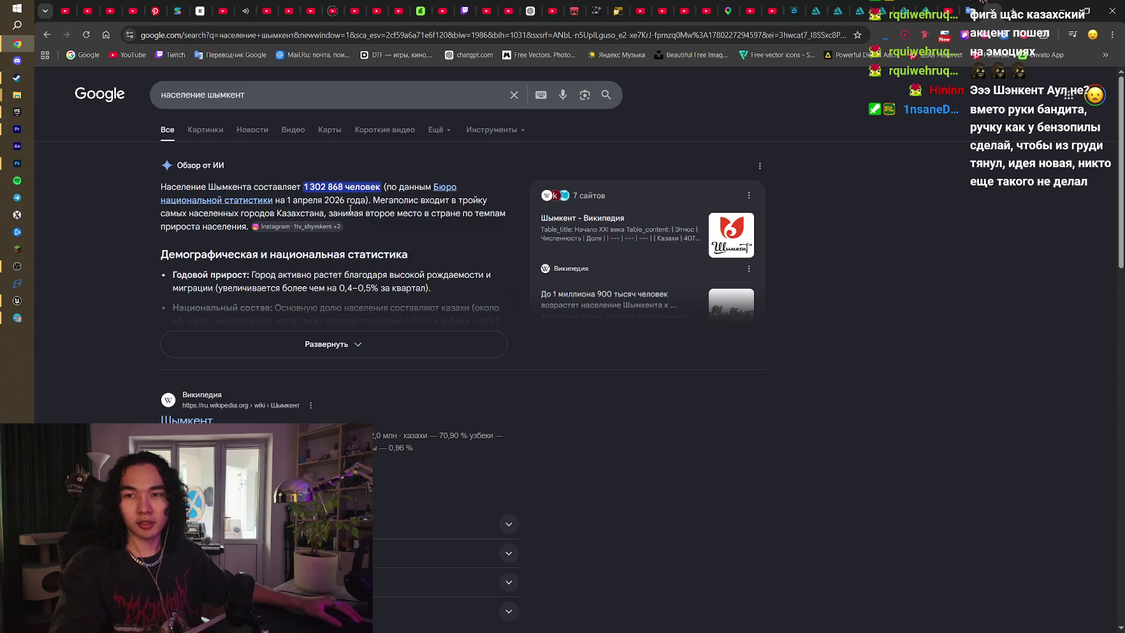
{"action": "left_click", "coordinate": [212, 128]}
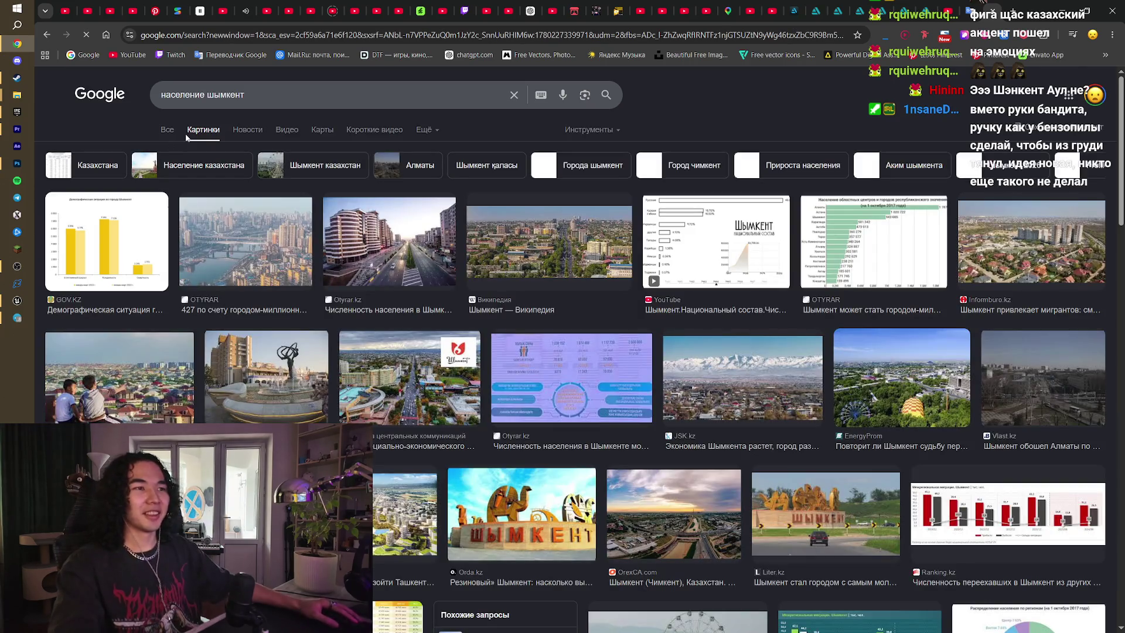
{"action": "left_click", "coordinate": [169, 133]}
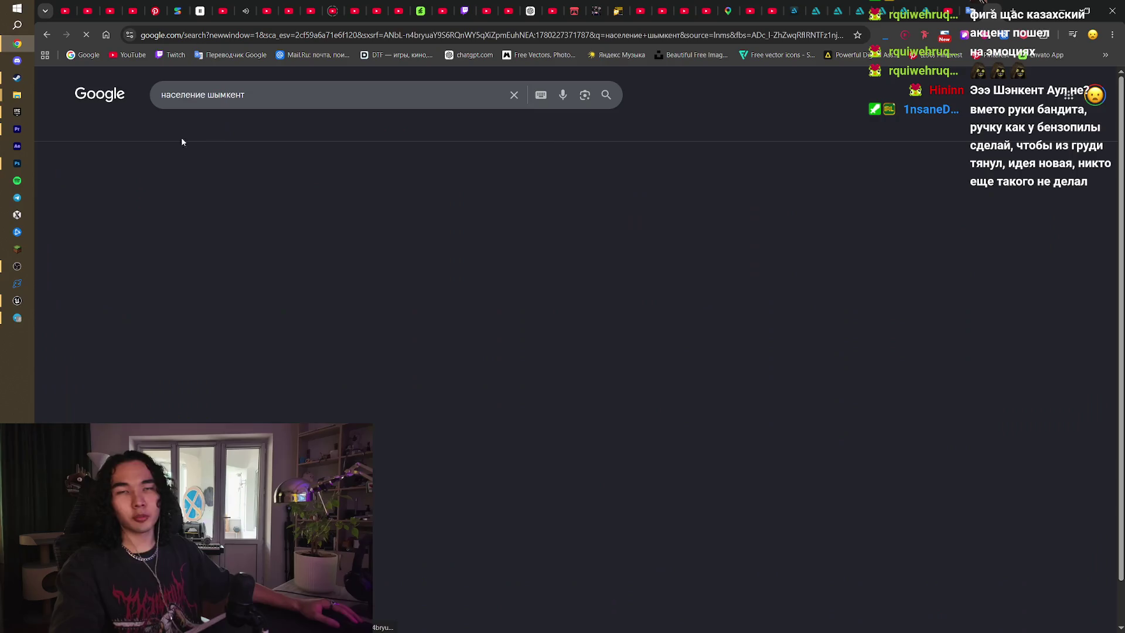
{"action": "left_click_drag", "start_coordinate": [303, 187], "coordinate": [360, 178]}
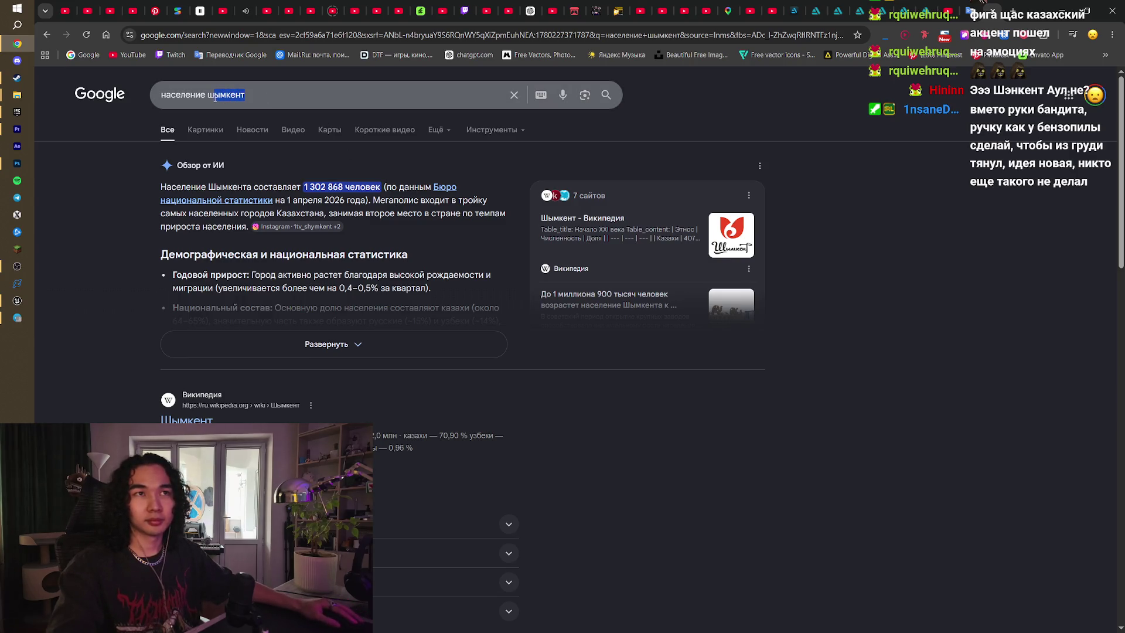
- Search 'население алматы' again to show Almaty's population of 2 359 052
{"action": "type", "text": "алматы"}
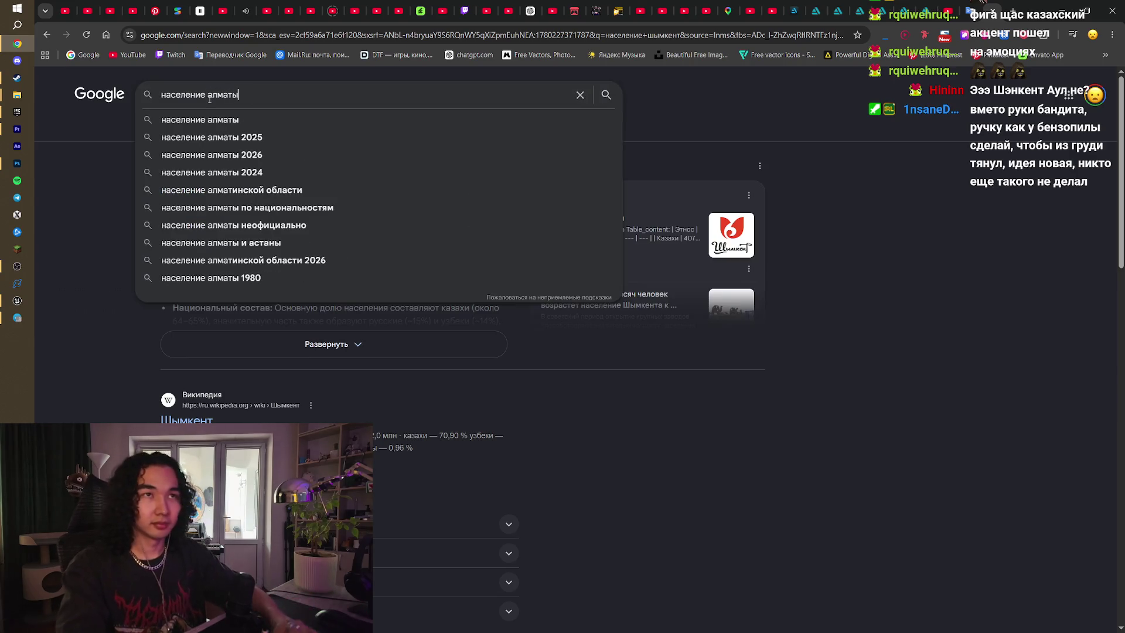
{"action": "key", "text": "Return"}
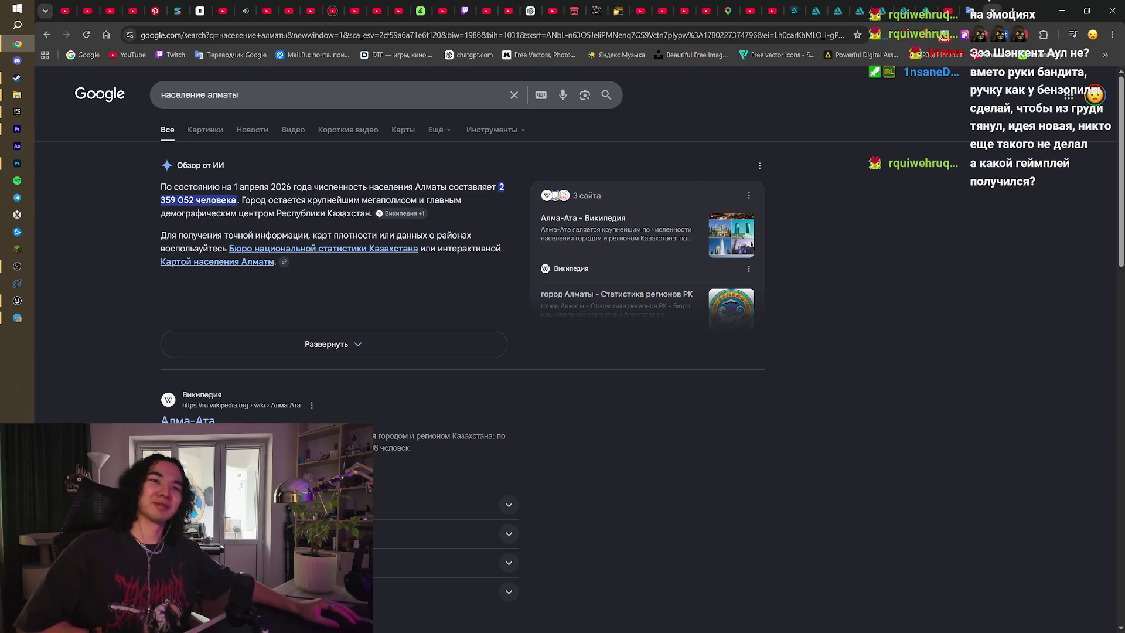
{"action": "left_click", "coordinate": [17, 300]}
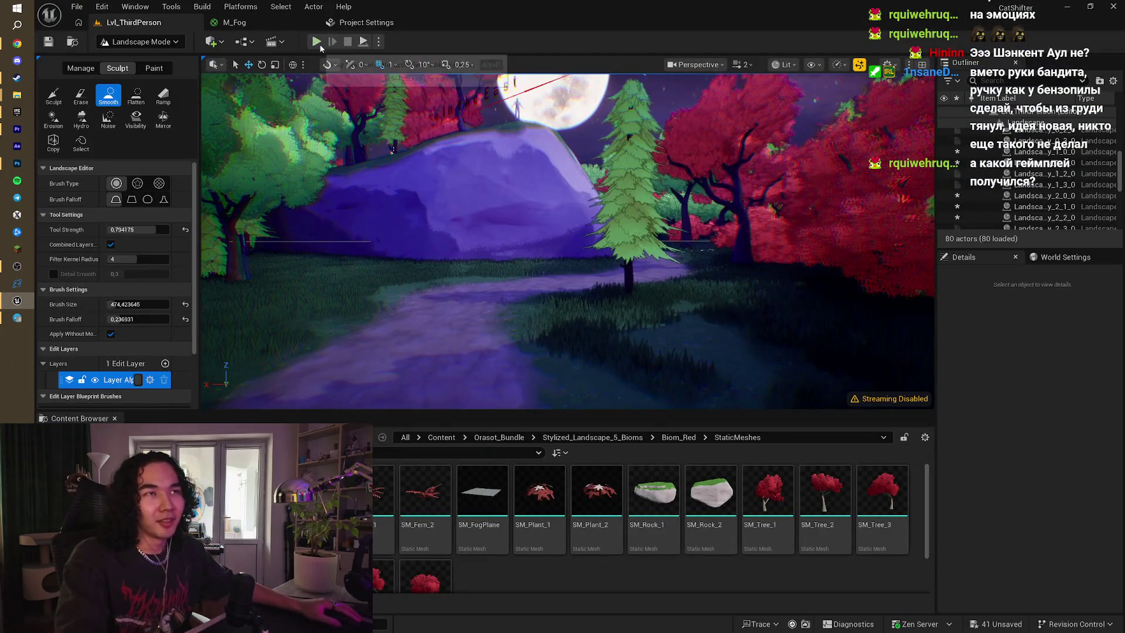
- Play-test the level, running the sheep toward the moon and rock and firing its ability
{"action": "left_click", "coordinate": [317, 43]}
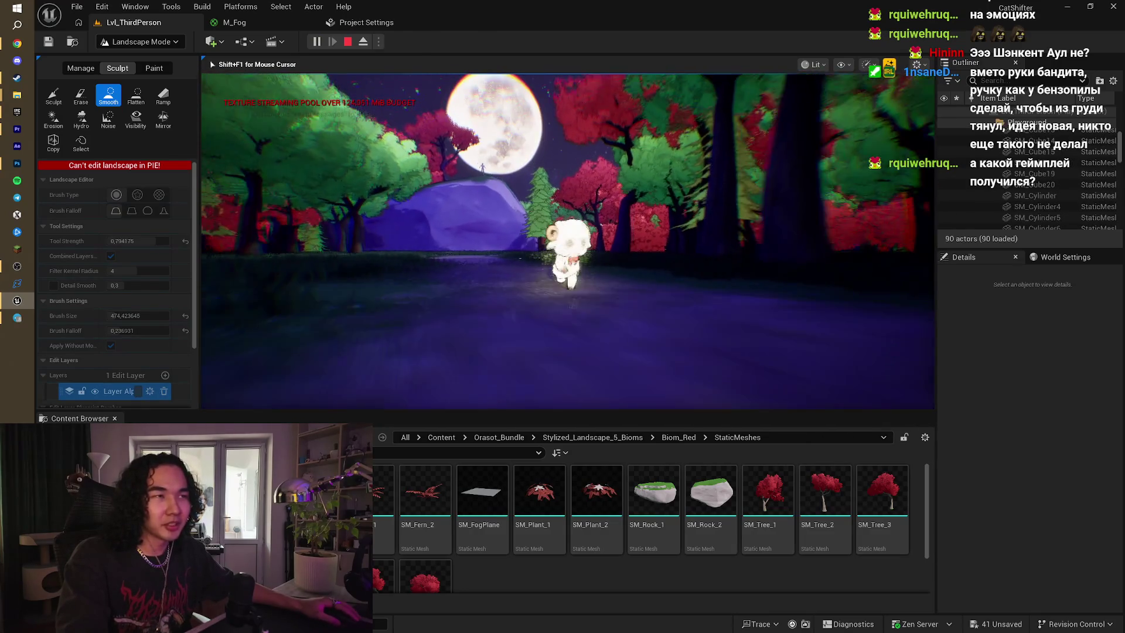
{"action": "key", "text": "w"}
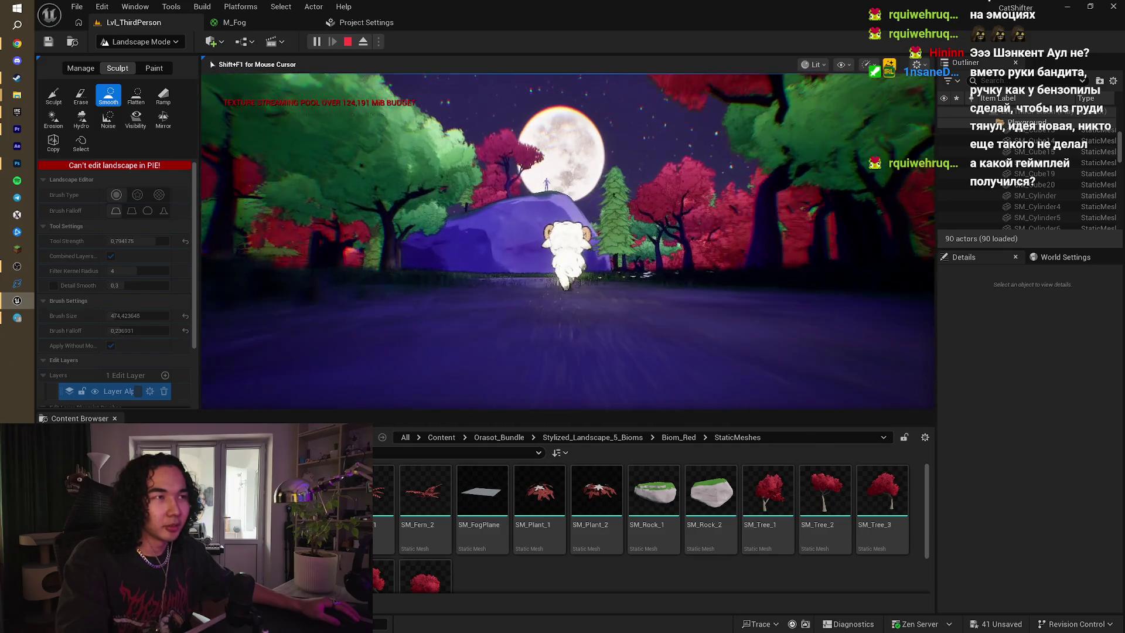
{"action": "key", "text": "w"}
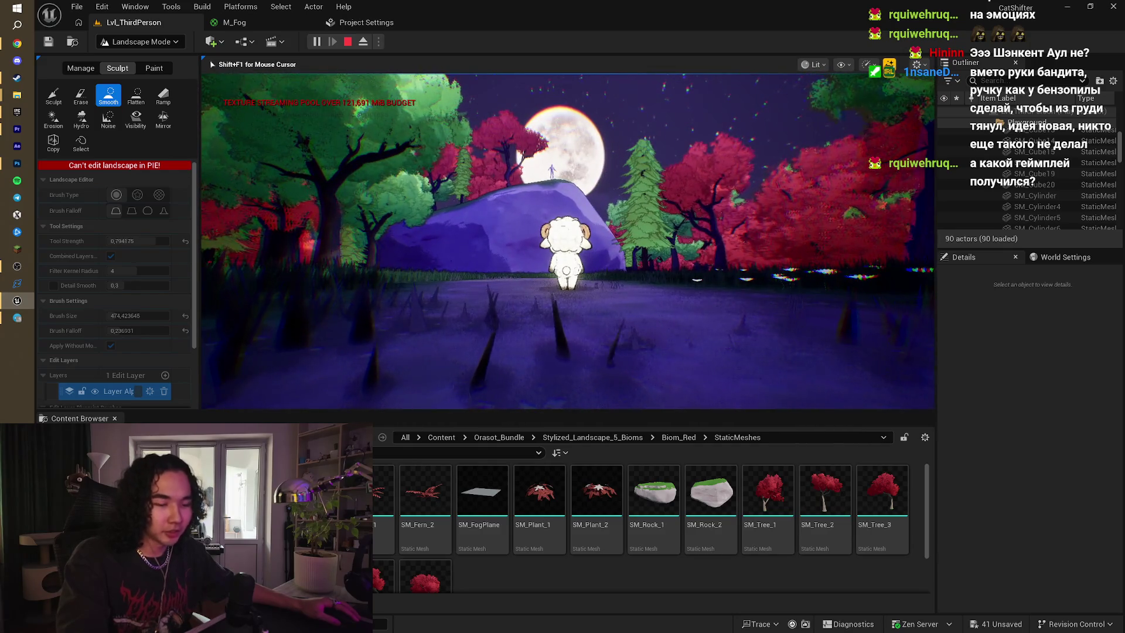
{"action": "key", "text": "e"}
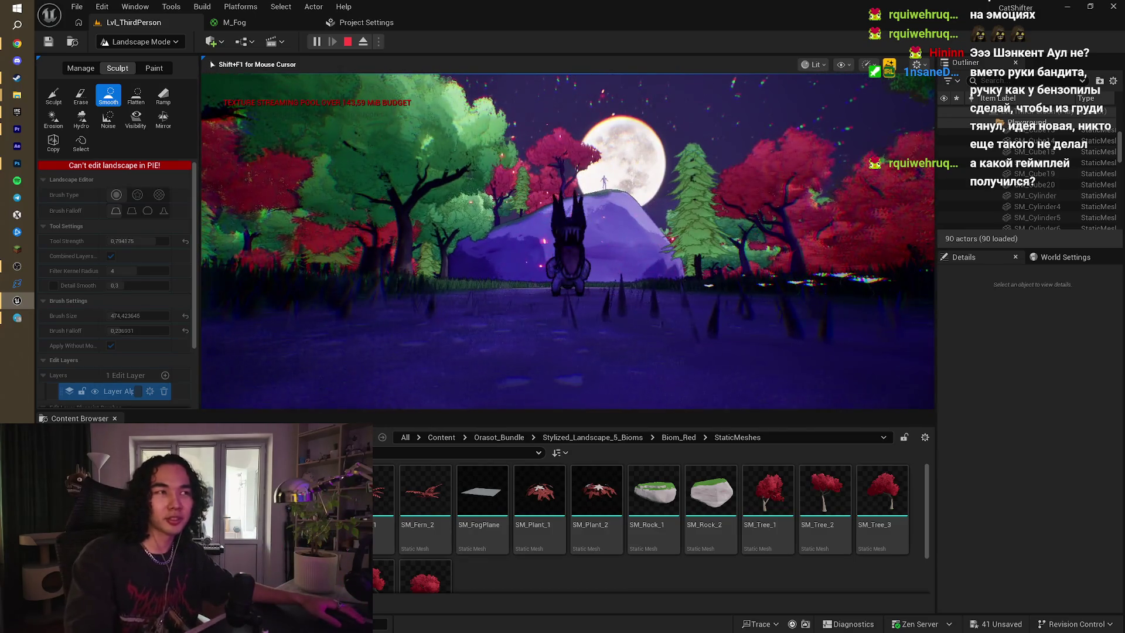
{"action": "key", "text": "Escape"}
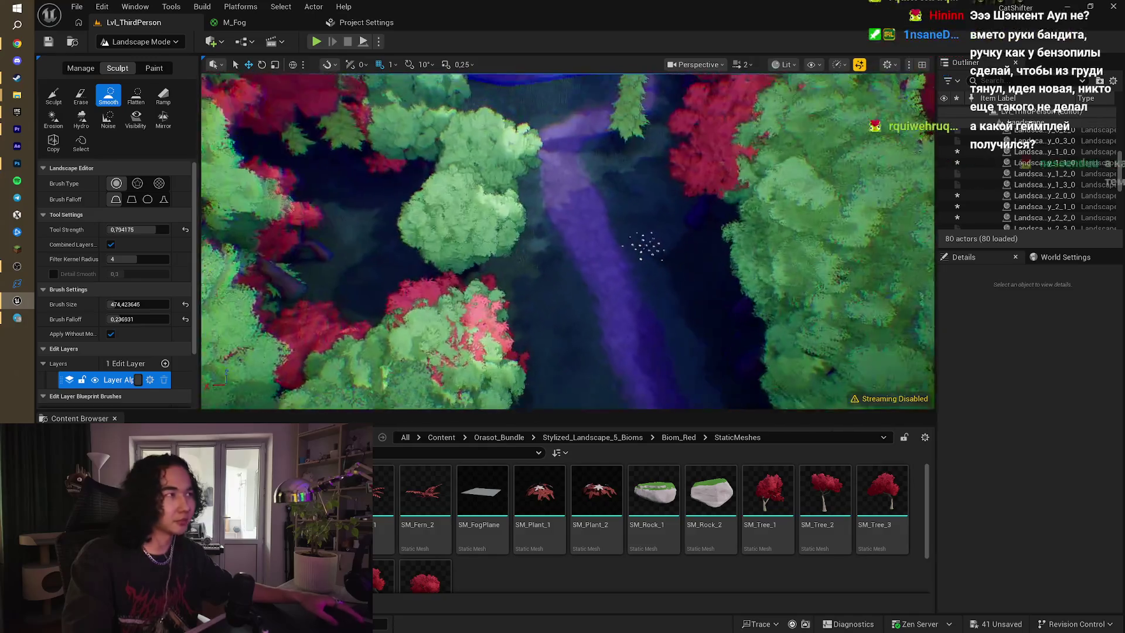
- Switch to Selection Mode and set the SkyLight's Intensity Scale to 15 to darken the night scene
{"action": "scroll", "coordinate": [1077, 174], "scroll_direction": "up", "scroll_amount": 5}
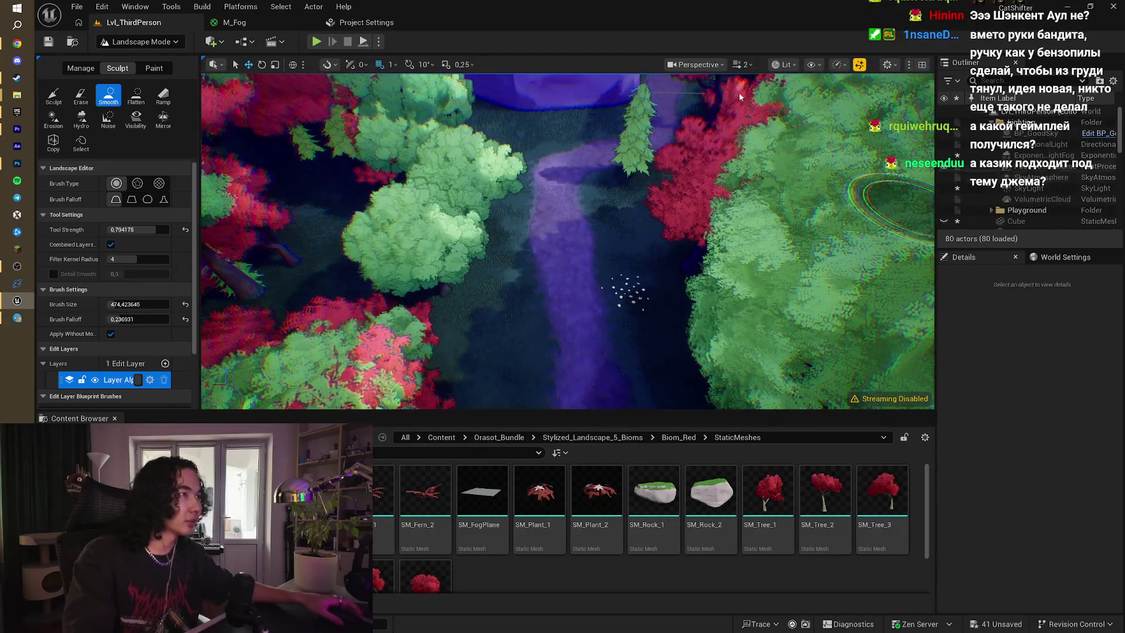
{"action": "left_click", "coordinate": [144, 42]}
{"action": "left_click", "coordinate": [126, 58]}
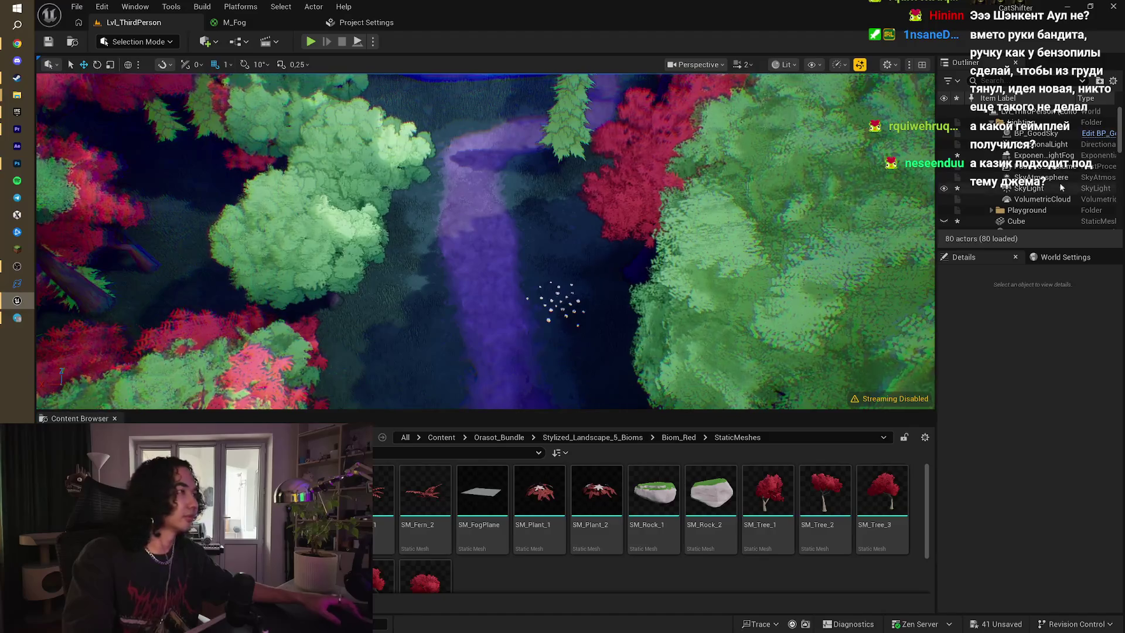
{"action": "left_click", "coordinate": [1029, 188]}
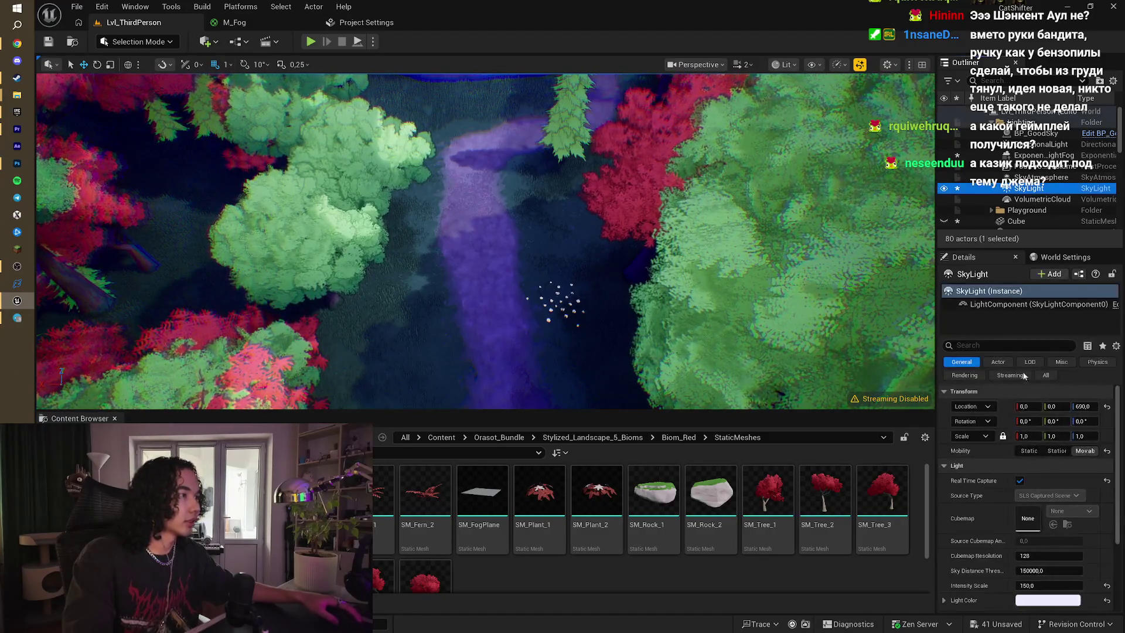
{"action": "left_click", "coordinate": [1041, 584]}
{"action": "type", "text": "15"}
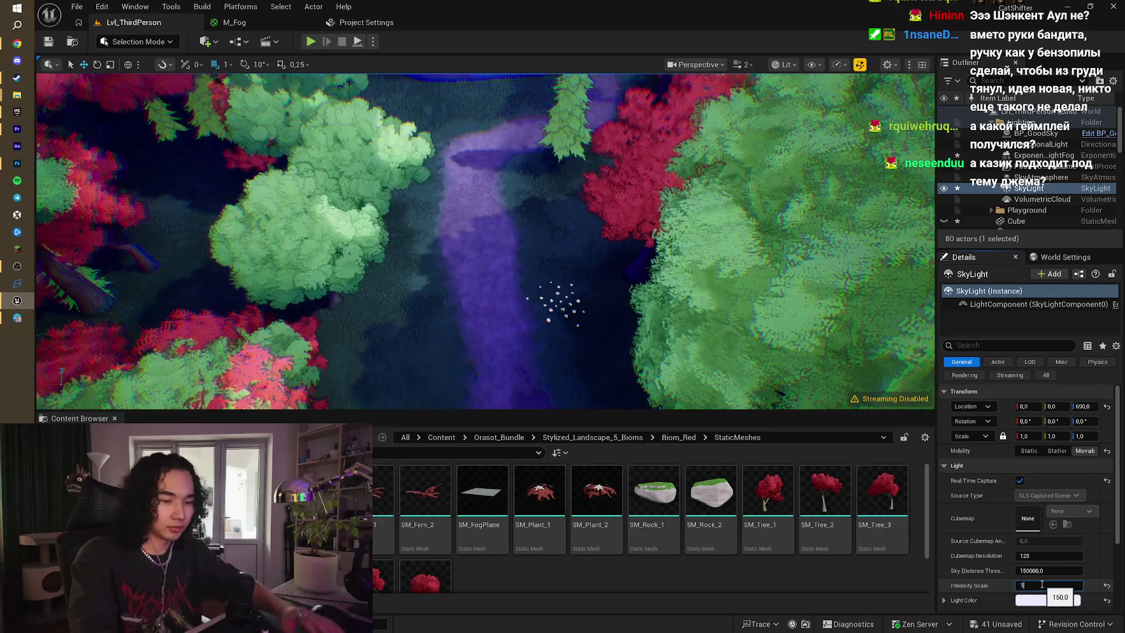
{"action": "key", "text": "Return"}
{"action": "mouse_move", "coordinate": [582, 359]}
{"action": "left_mouse_down"}
{"action": "mouse_move", "coordinate": [621, 334]}
{"action": "mouse_move", "coordinate": [557, 322]}
{"action": "left_mouse_up"}
{"action": "left_click", "coordinate": [668, 439]}
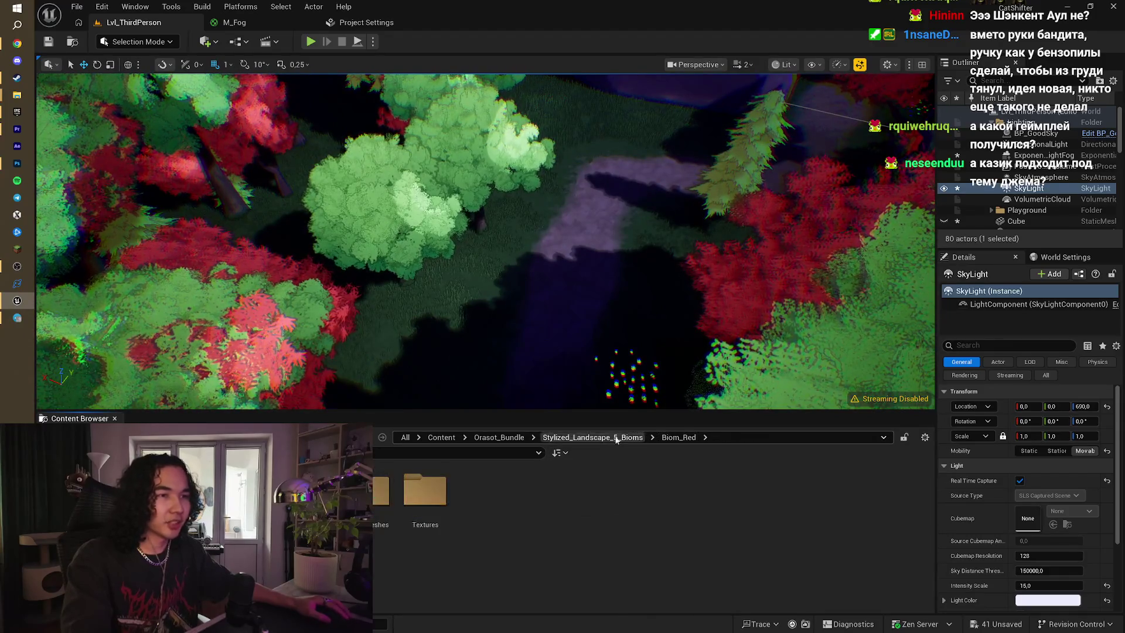
- Switch to Foliage Mode, paint trees across the forest floor, and disable painting onto static meshes
{"action": "left_click", "coordinate": [144, 45]}
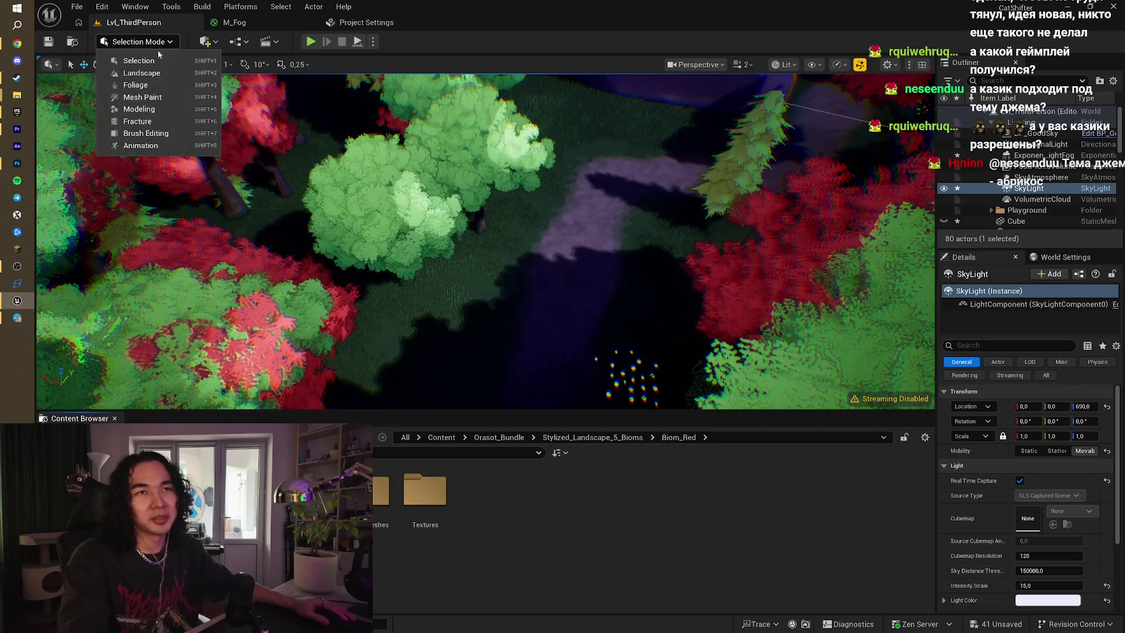
{"action": "left_click", "coordinate": [185, 83]}
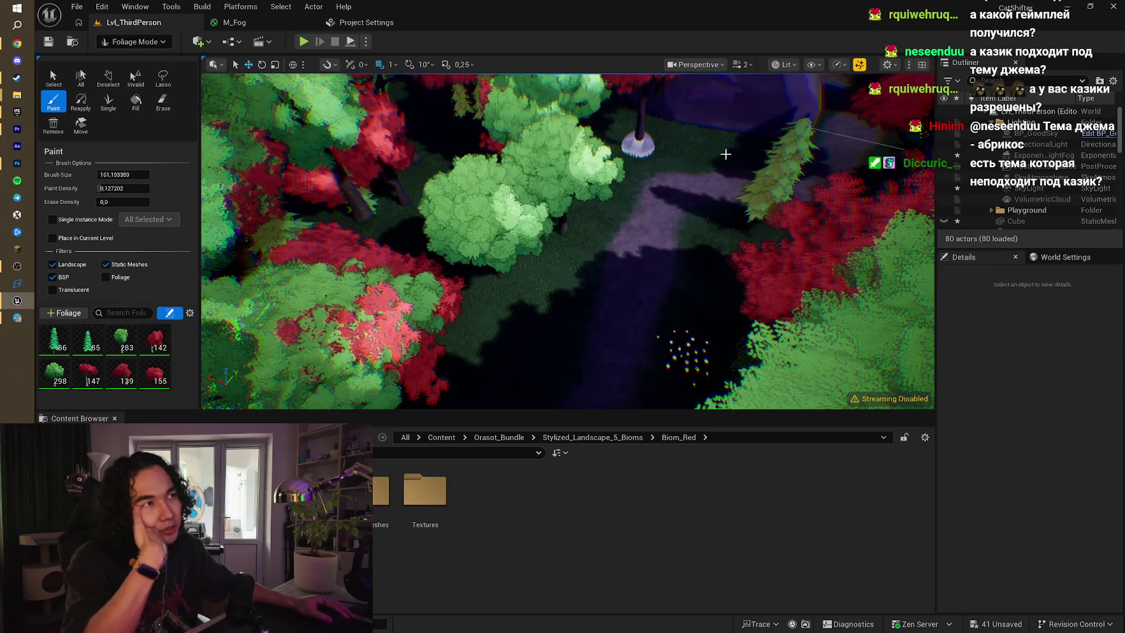
{"action": "left_click_drag", "start_coordinate": [490, 369], "coordinate": [597, 337]}
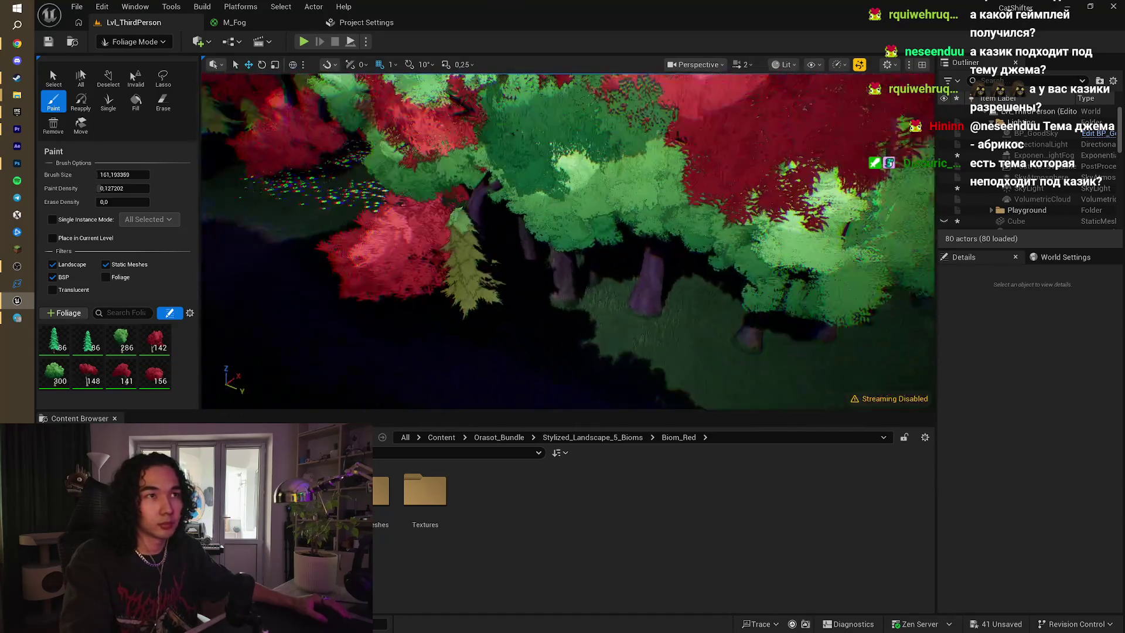
{"action": "key", "text": "ctrl+z"}
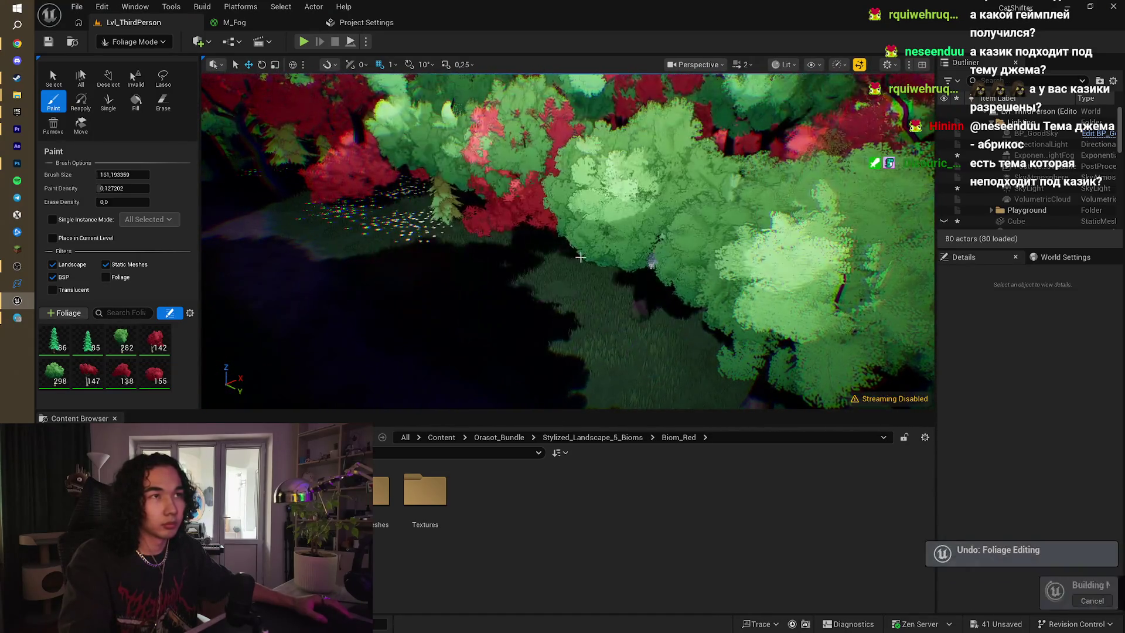
{"action": "left_click", "coordinate": [106, 264]}
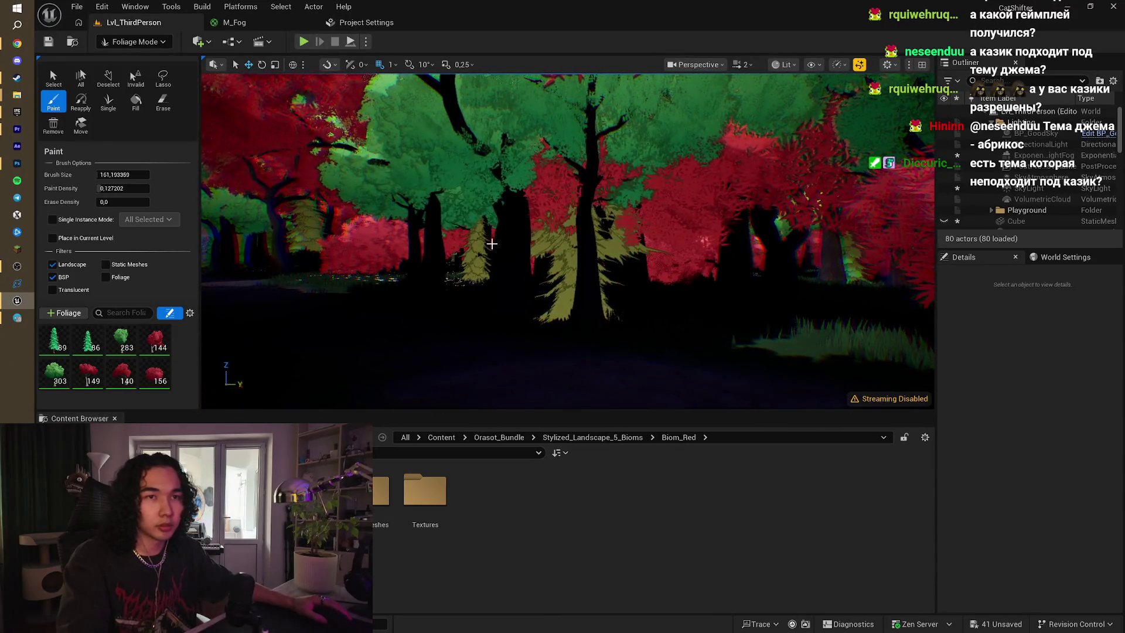
- Undo stray foliage strokes and paint a few red and green trees beside the path
{"action": "key", "text": "ctrl+z"}
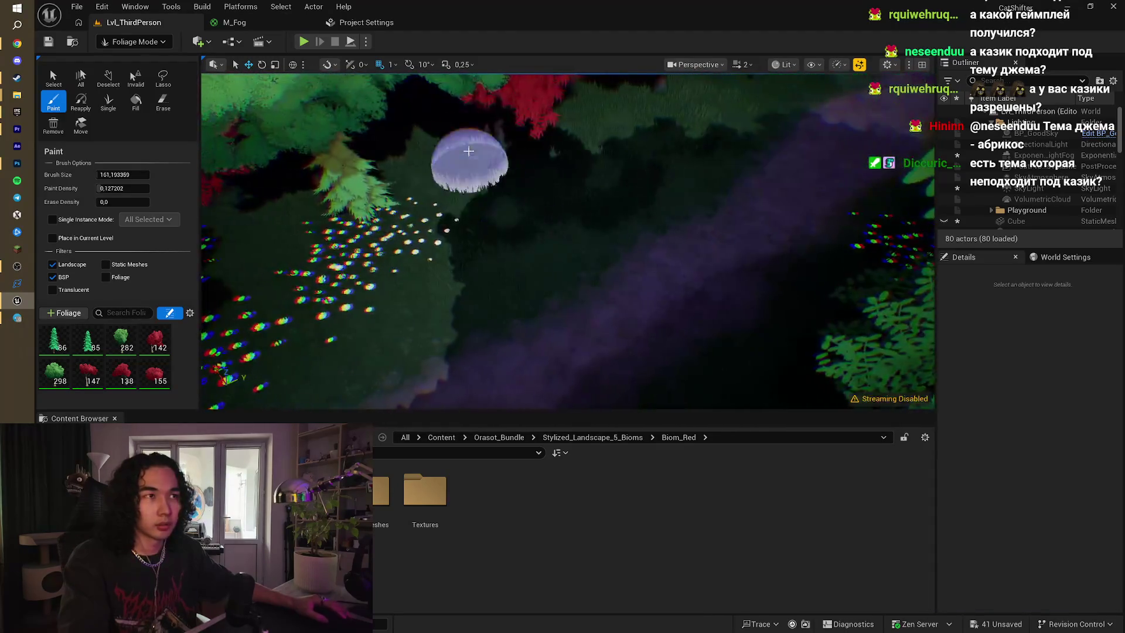
{"action": "key", "text": "ctrl+z"}
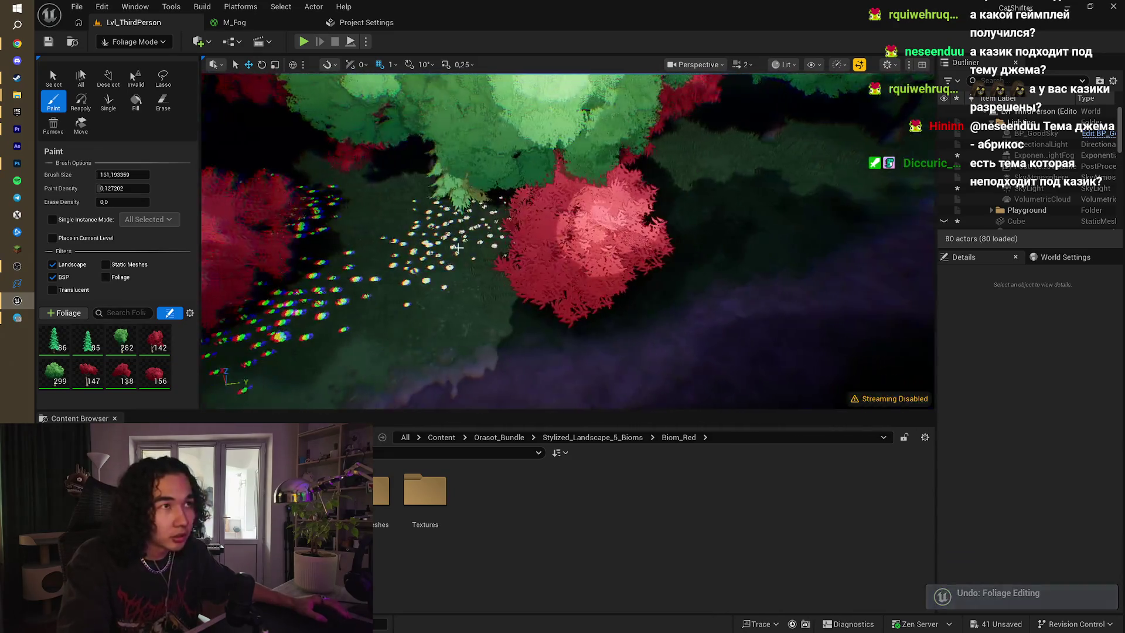
{"action": "left_click_drag", "start_coordinate": [458, 249], "coordinate": [380, 254]}
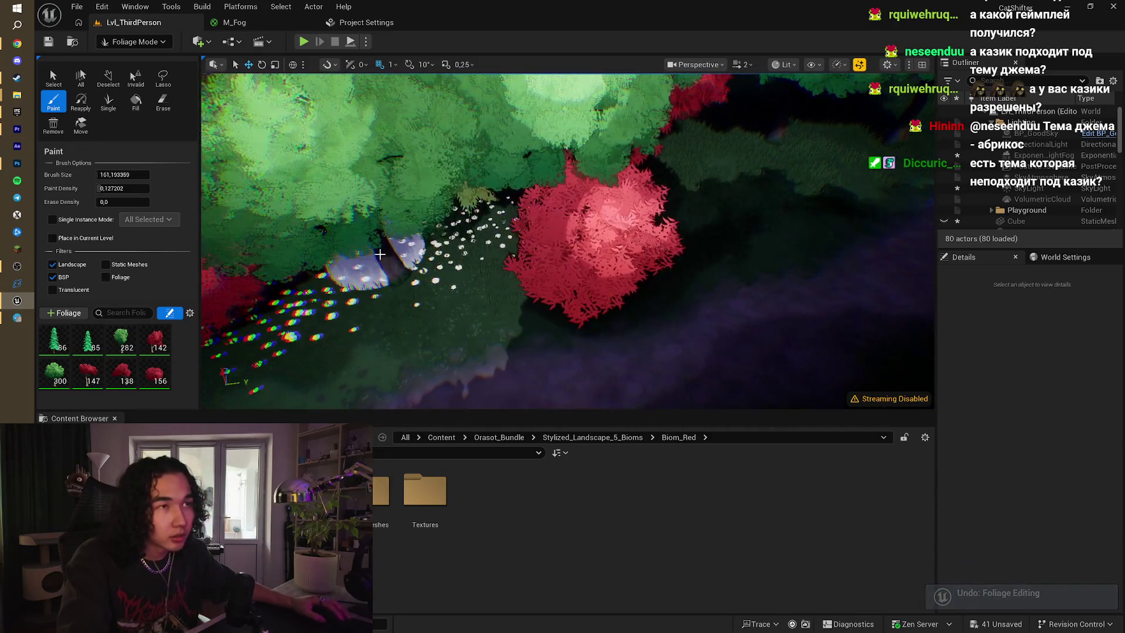
{"action": "scroll", "coordinate": [436, 293], "scroll_direction": "up", "scroll_amount": 3}
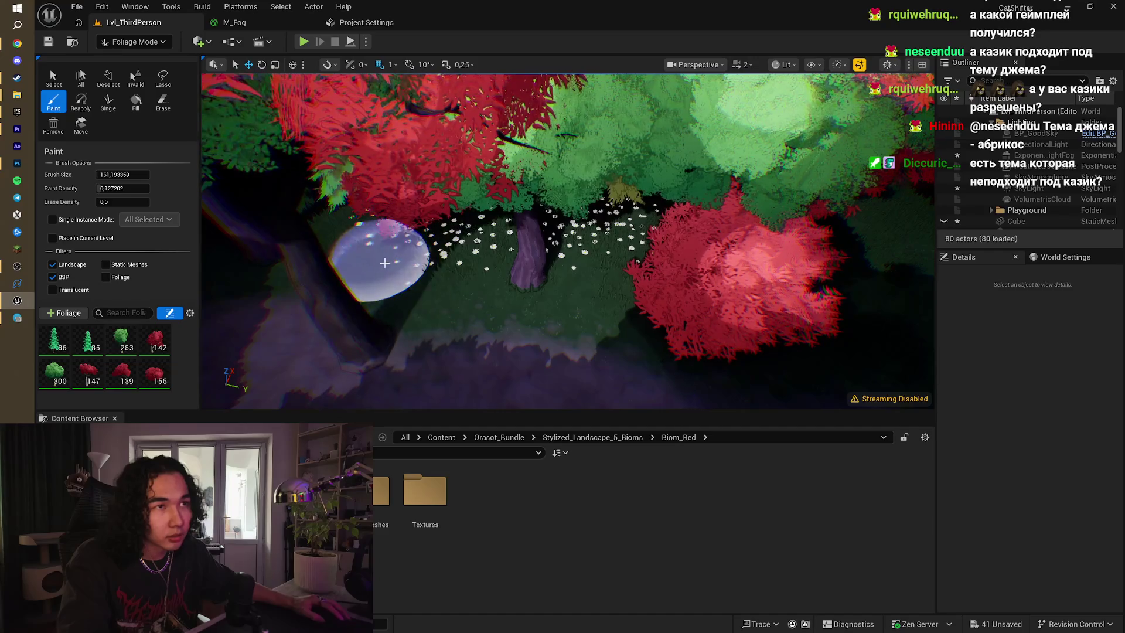
{"action": "left_click", "coordinate": [436, 263]}
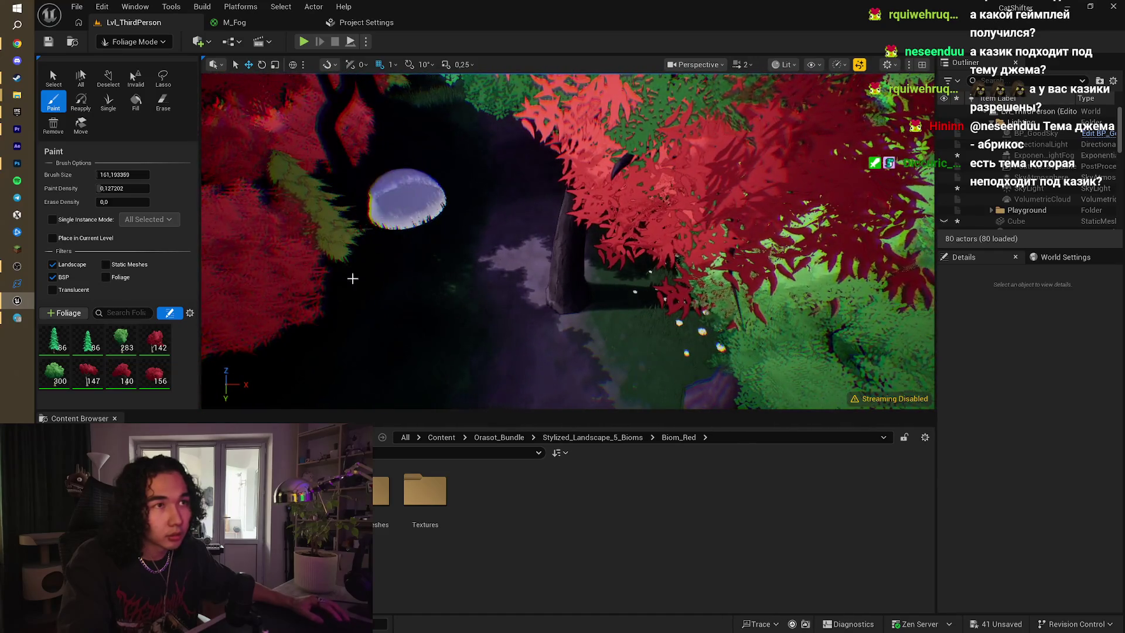
{"action": "left_click", "coordinate": [452, 326]}
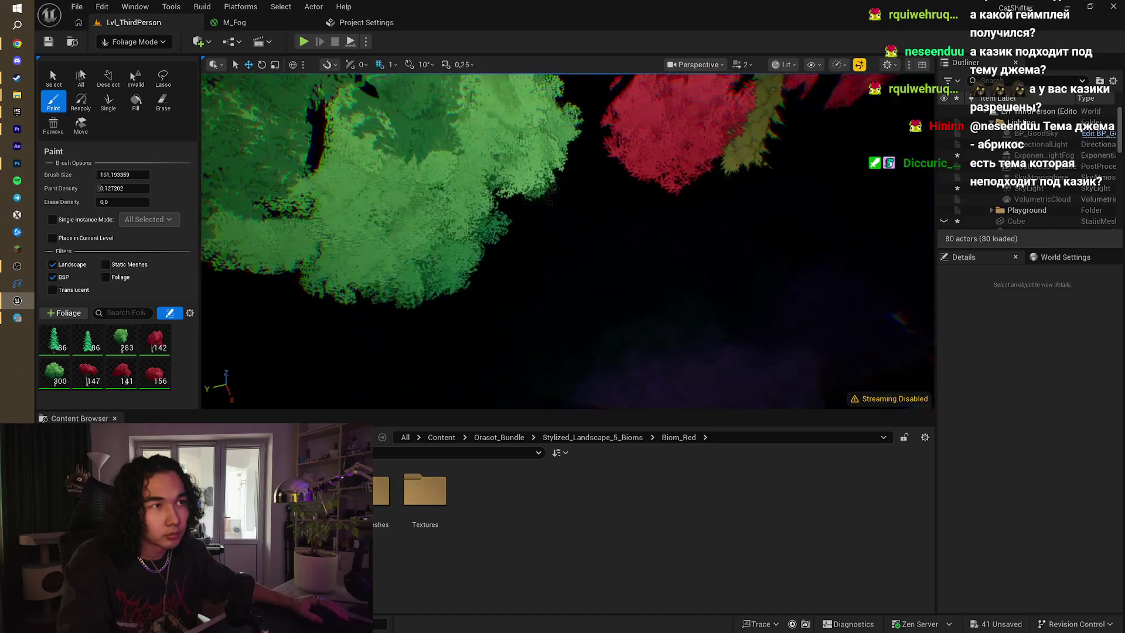
- Fly around the viewport to inspect the red and green trees, the moon and the purple rock
{"action": "right_click", "coordinate": [534, 235]}
{"action": "right_click", "coordinate": [386, 188]}
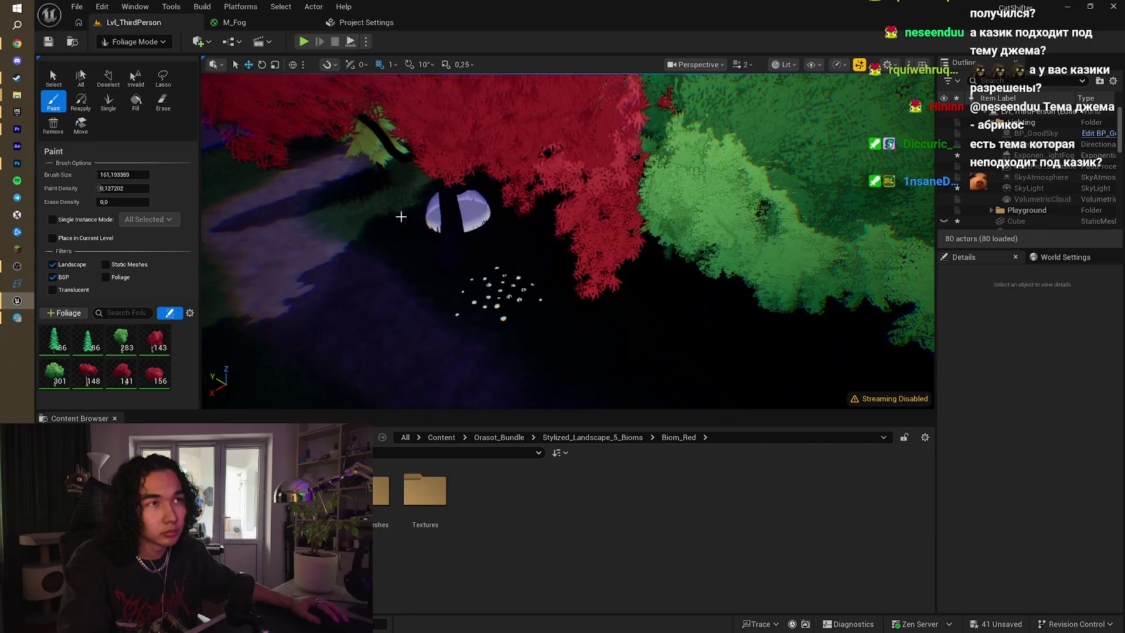
{"action": "right_click", "coordinate": [401, 217]}
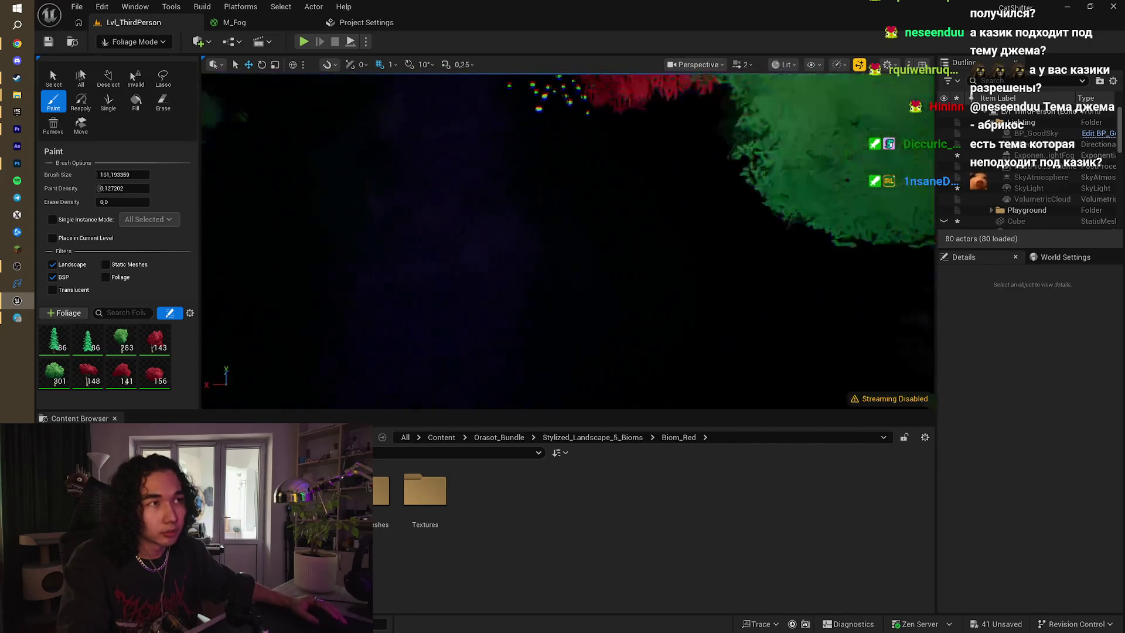
{"action": "right_click", "coordinate": [400, 217]}
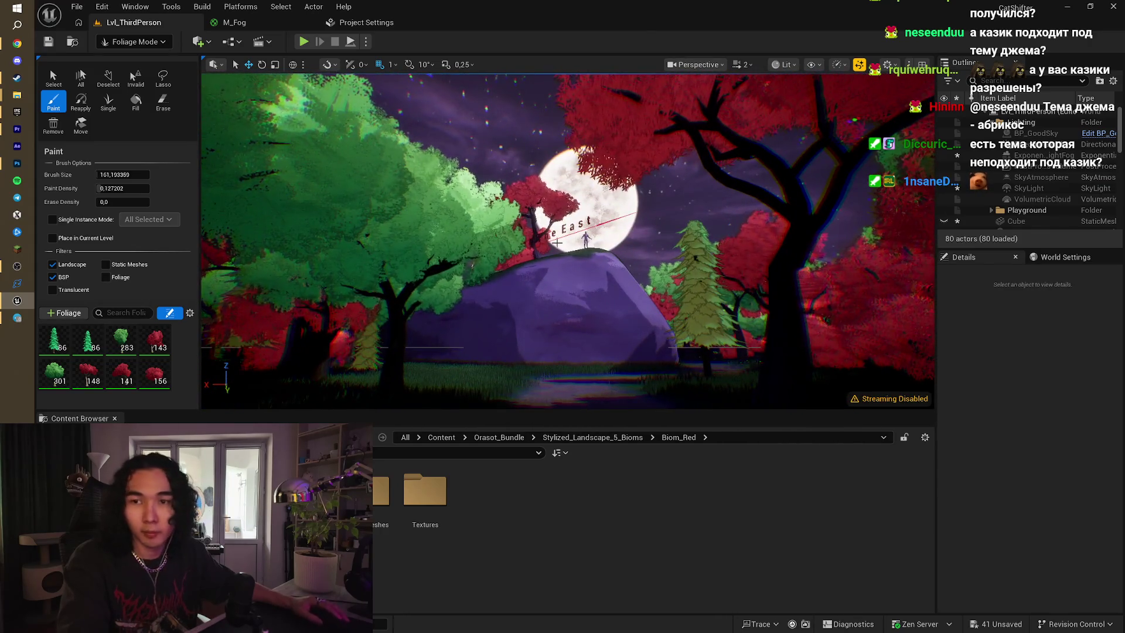
{"action": "right_click", "coordinate": [591, 237]}
{"action": "right_click", "coordinate": [568, 241]}
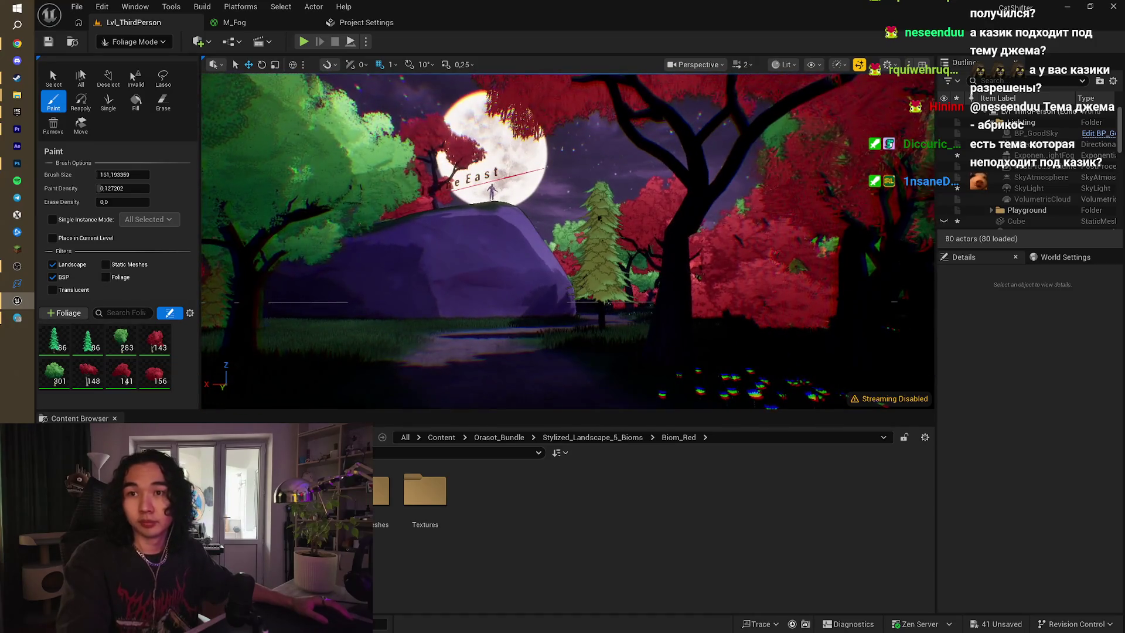
{"action": "right_click", "coordinate": [568, 240]}
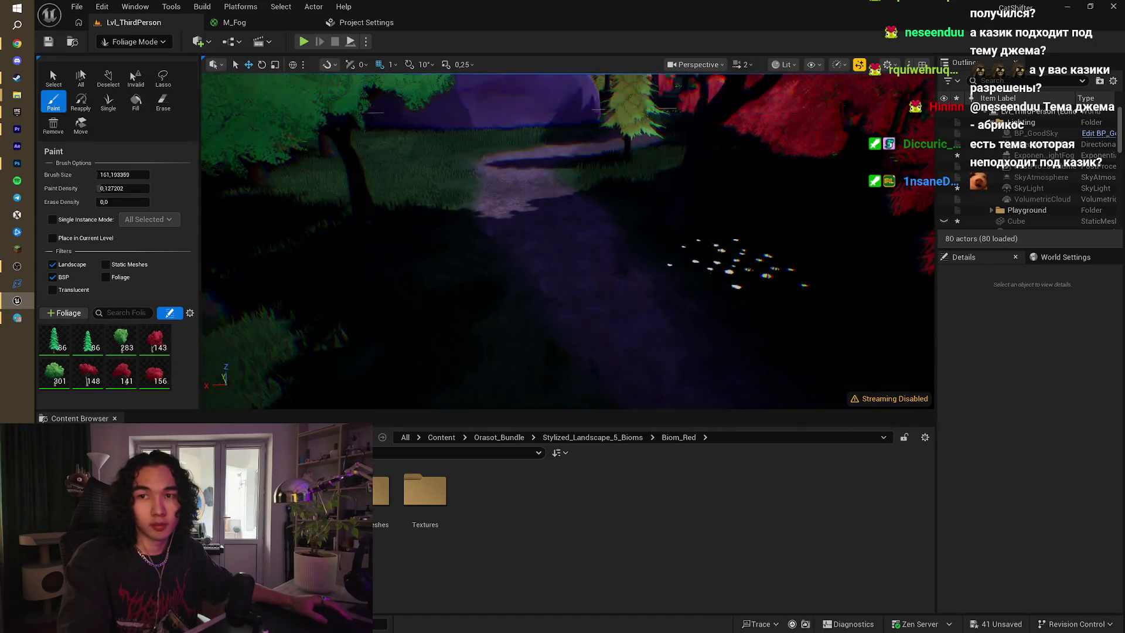
{"action": "right_click", "coordinate": [568, 241]}
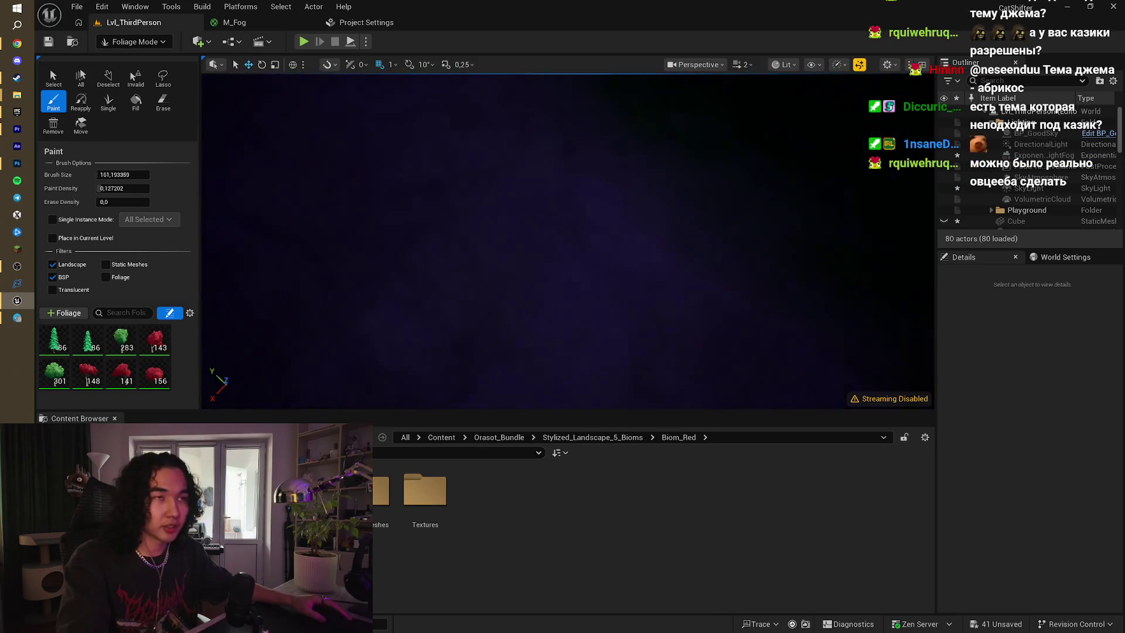
{"action": "right_click", "coordinate": [404, 171]}
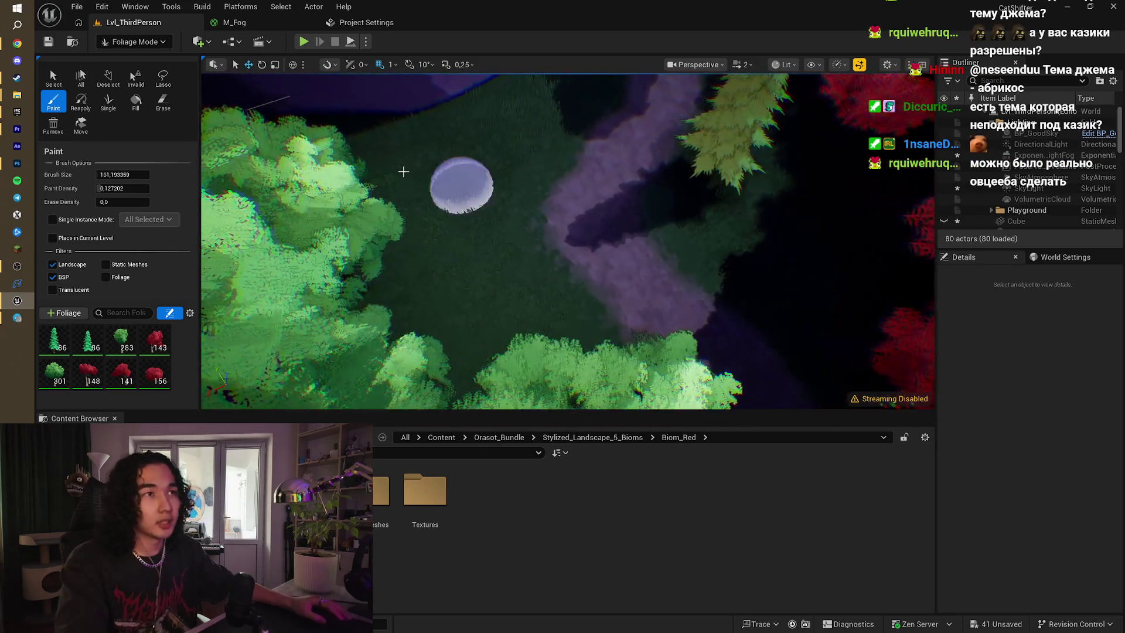
- Paint three more trees beside the path, one green and two red
{"action": "left_click", "coordinate": [450, 230]}
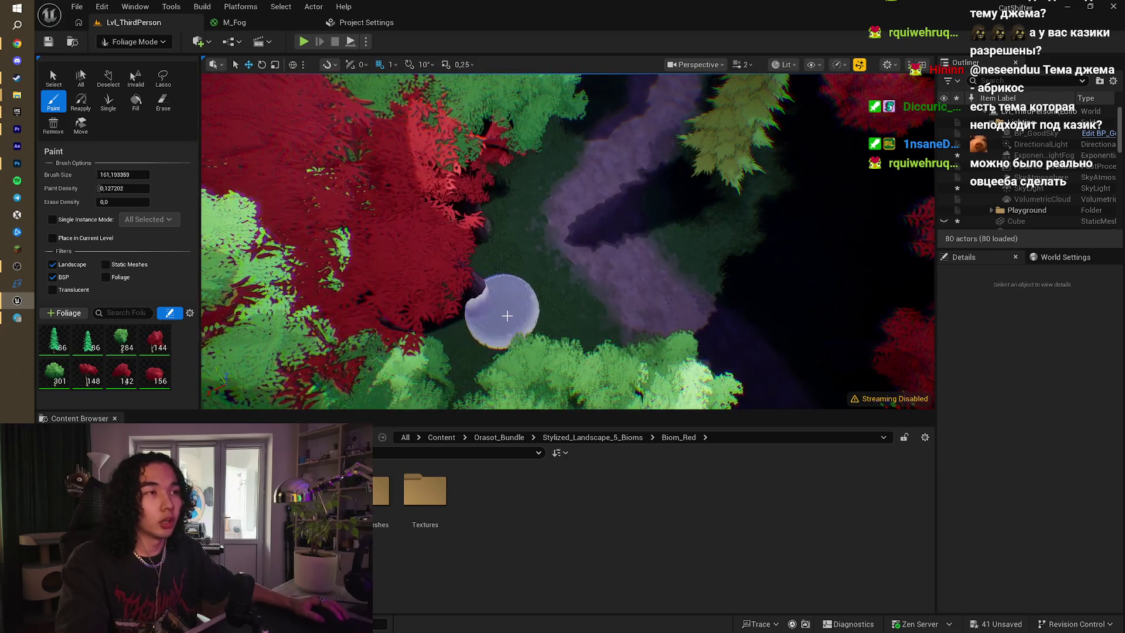
{"action": "right_click", "coordinate": [503, 306]}
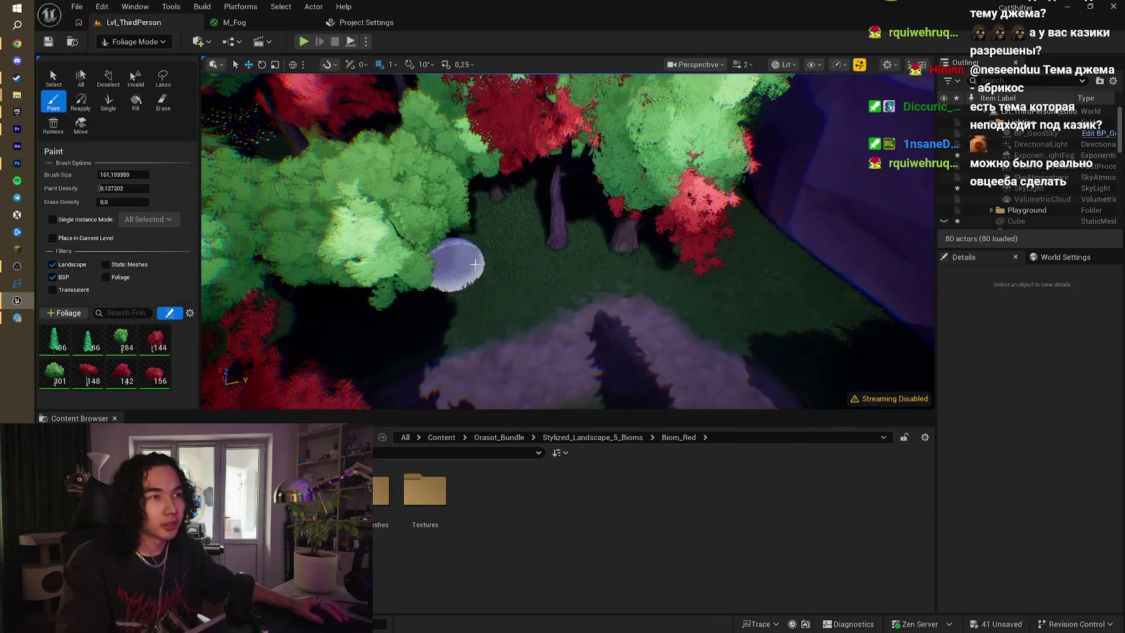
{"action": "left_click", "coordinate": [494, 278]}
- Replace the Almaty query with 'капчагай' and show the image results
{"action": "key", "text": "alt+Tab"}
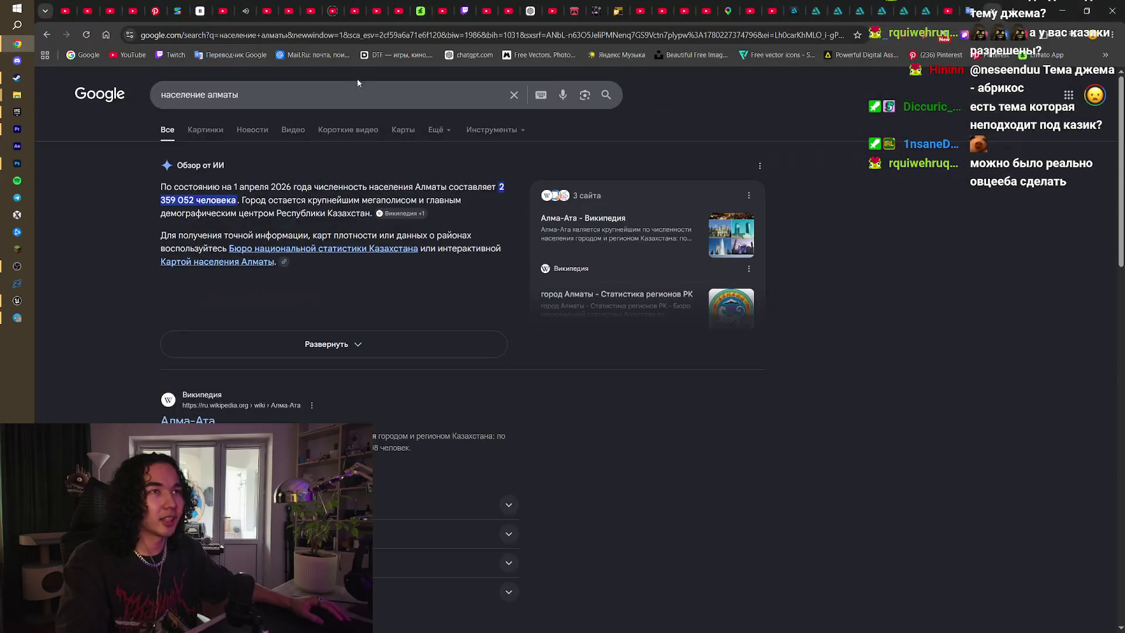
{"action": "left_click_drag", "start_coordinate": [252, 96], "coordinate": [158, 105]}
{"action": "type", "text": "ка"}
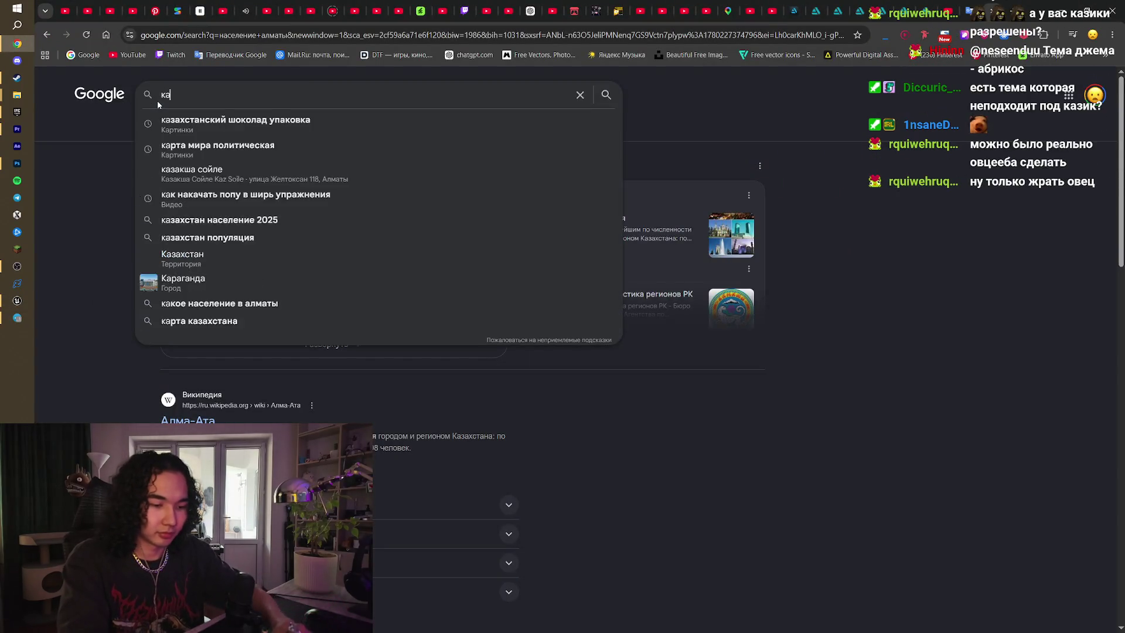
{"action": "type", "text": "пчагай"}
{"action": "key", "text": "Return"}
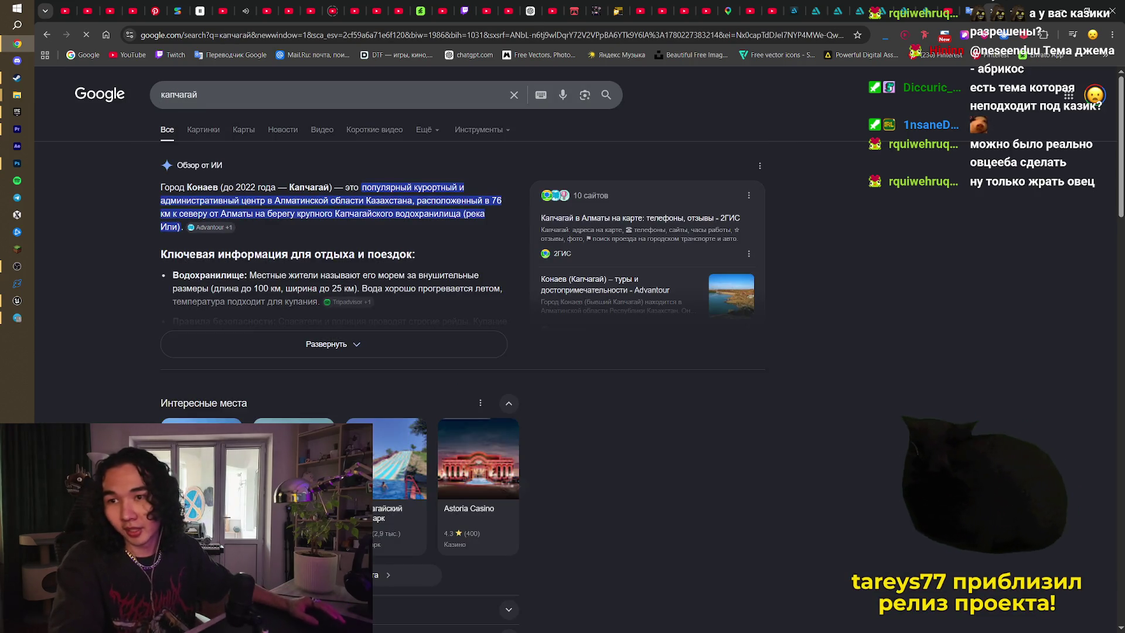
{"action": "left_click", "coordinate": [209, 131]}
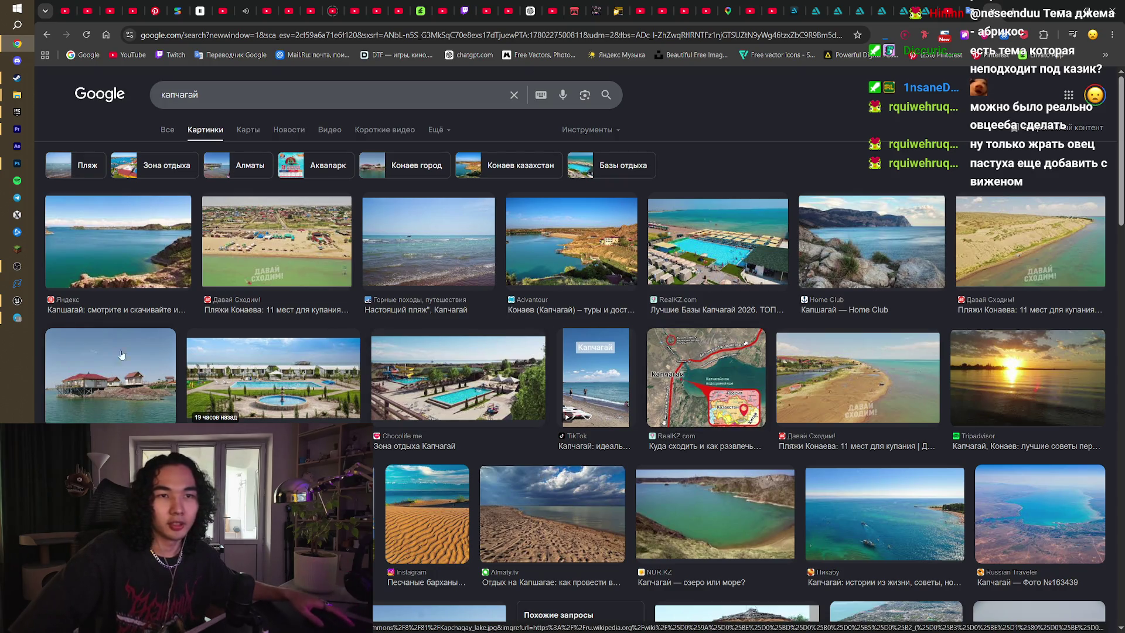
- Preview the Bombay Casino image result, then close the preview
{"action": "scroll", "coordinate": [703, 372], "scroll_direction": "down", "scroll_amount": 3}
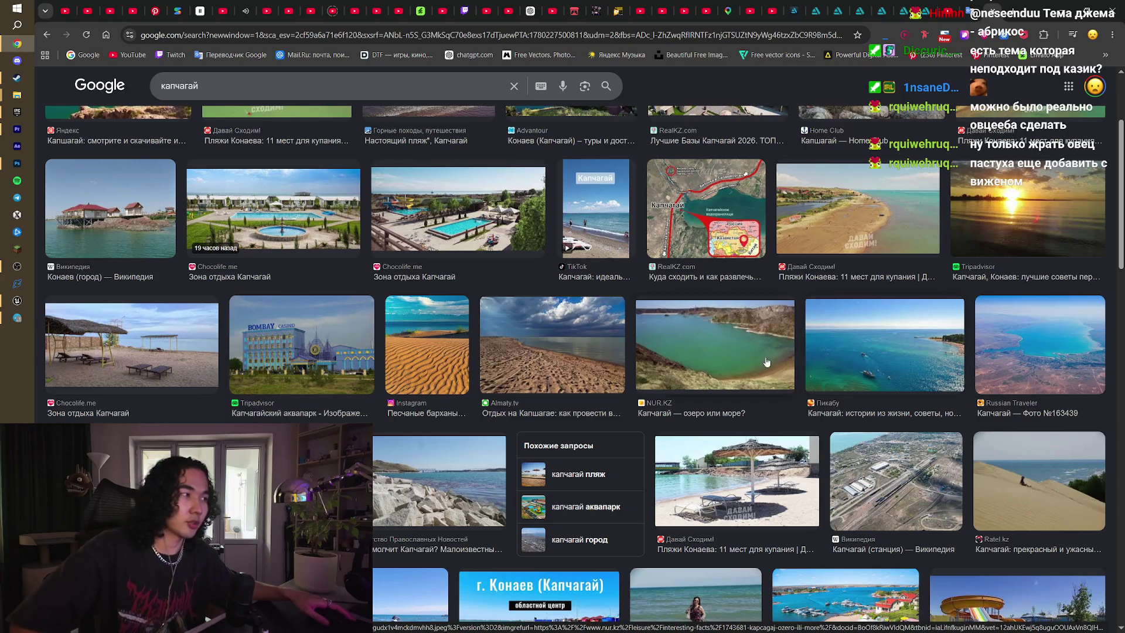
{"action": "left_click", "coordinate": [347, 354]}
{"action": "scroll", "coordinate": [835, 311], "scroll_direction": "down", "scroll_amount": 2}
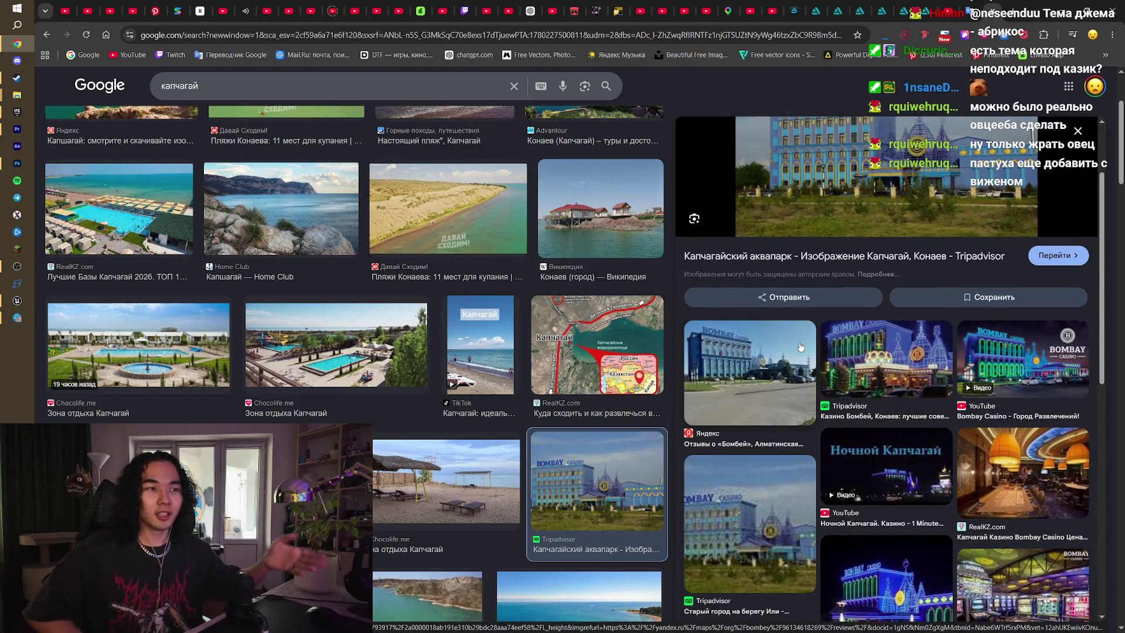
{"action": "scroll", "coordinate": [711, 301], "scroll_direction": "down", "scroll_amount": 5}
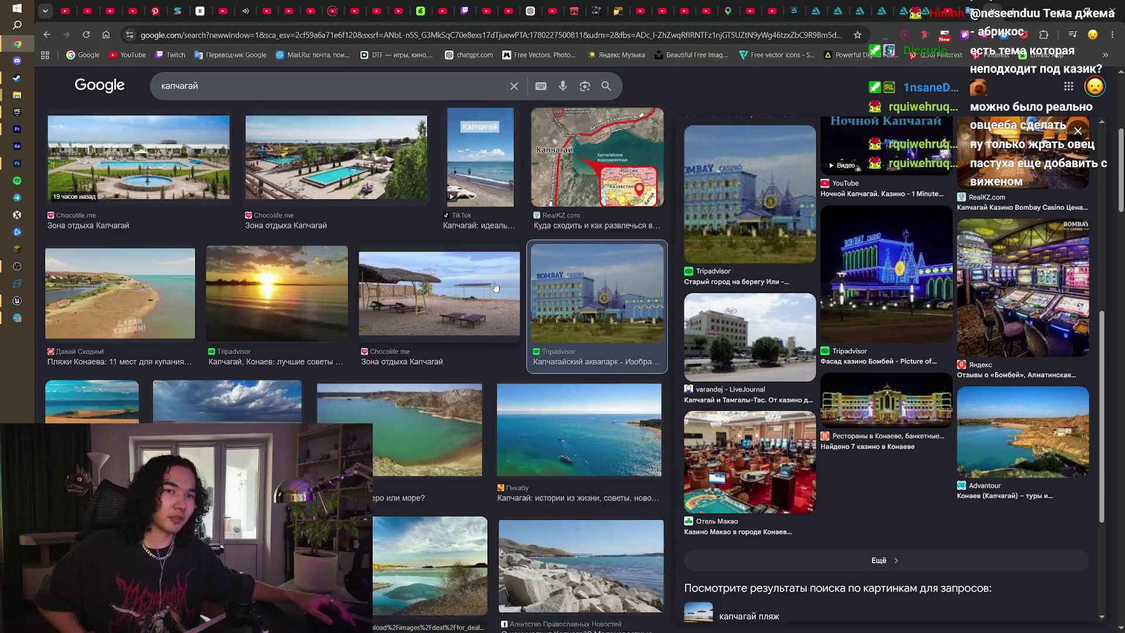
{"action": "scroll", "coordinate": [495, 287], "scroll_direction": "down", "scroll_amount": 4}
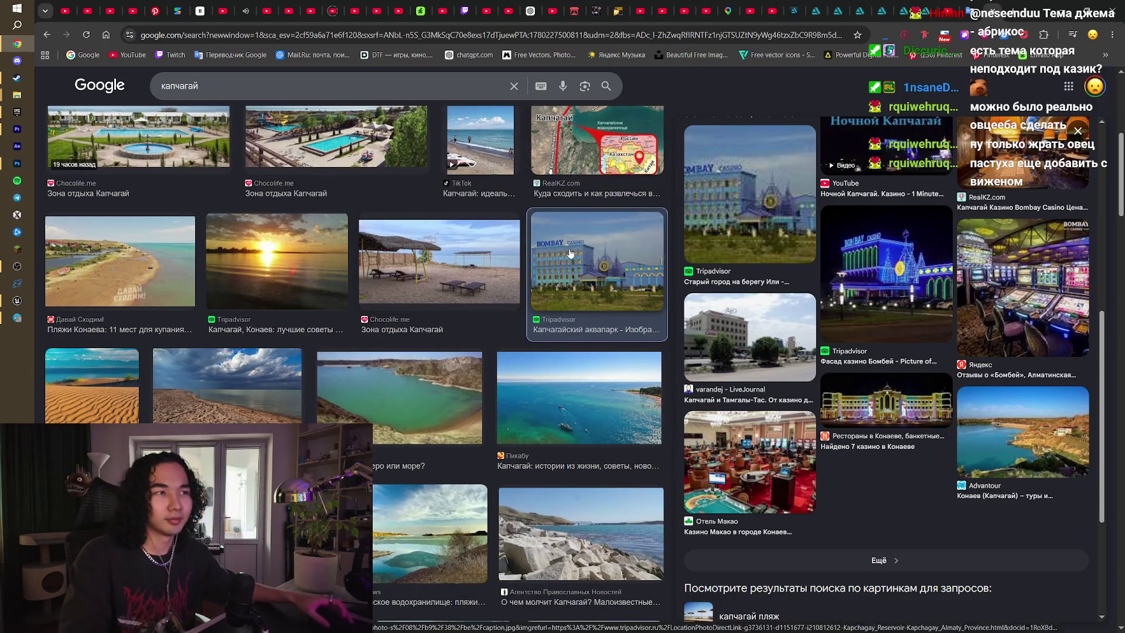
{"action": "left_click", "coordinate": [1078, 130]}
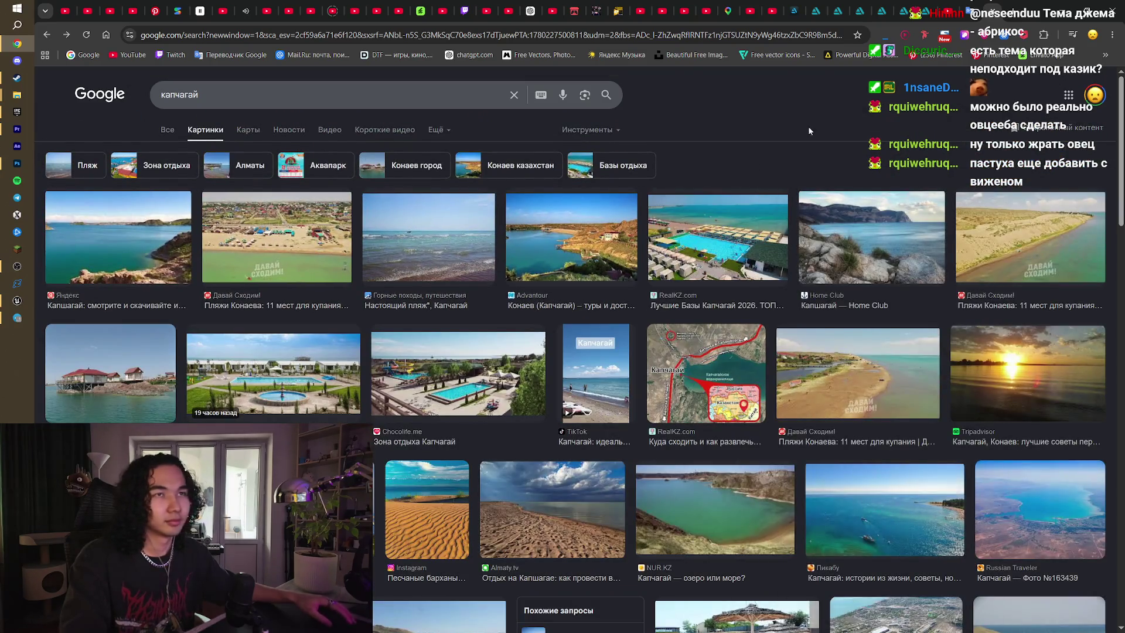
{"action": "left_click", "coordinate": [412, 92]}
- Extend the query to 'капчагай казино' and run the image search
{"action": "type", "text": "казиено"}
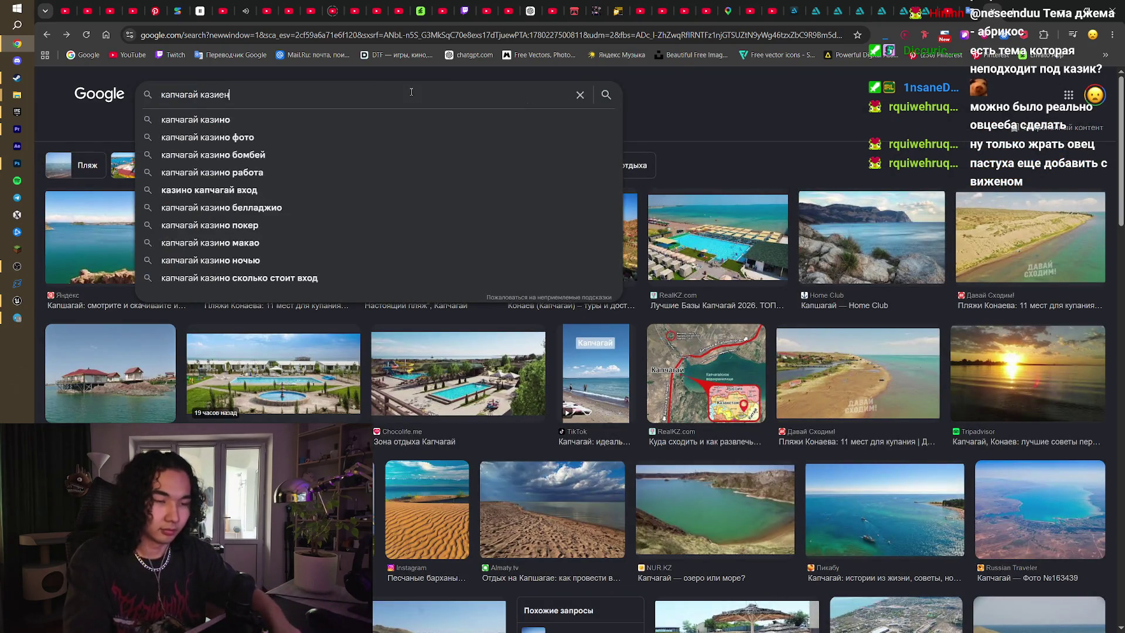
{"action": "key", "text": "BackSpace"}
{"action": "type", "text": "но"}
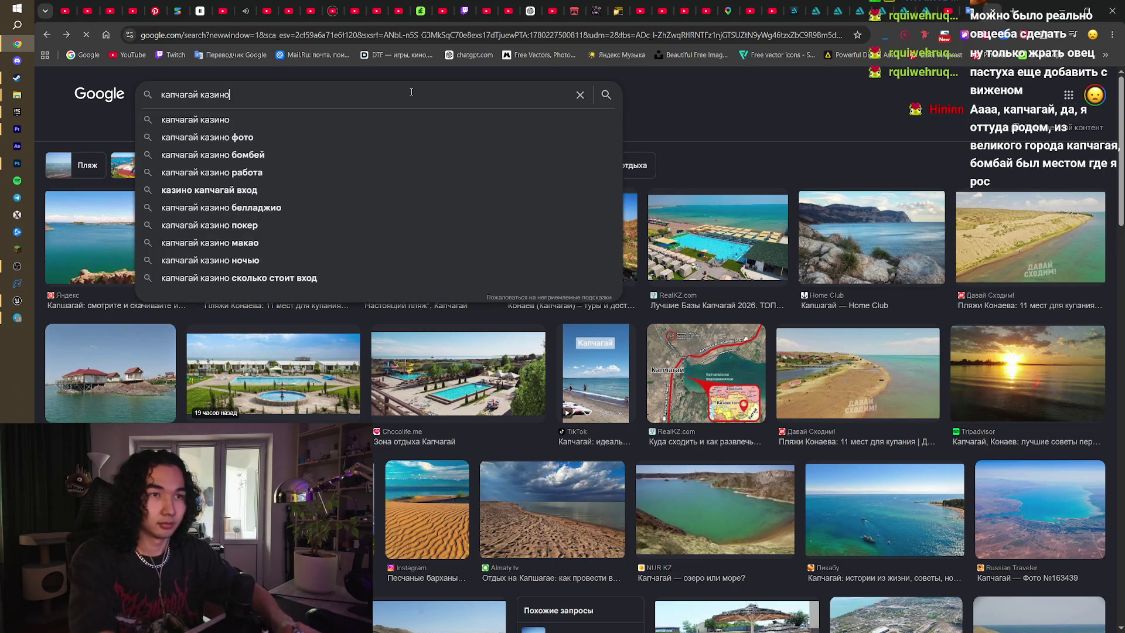
{"action": "key", "text": "Return"}
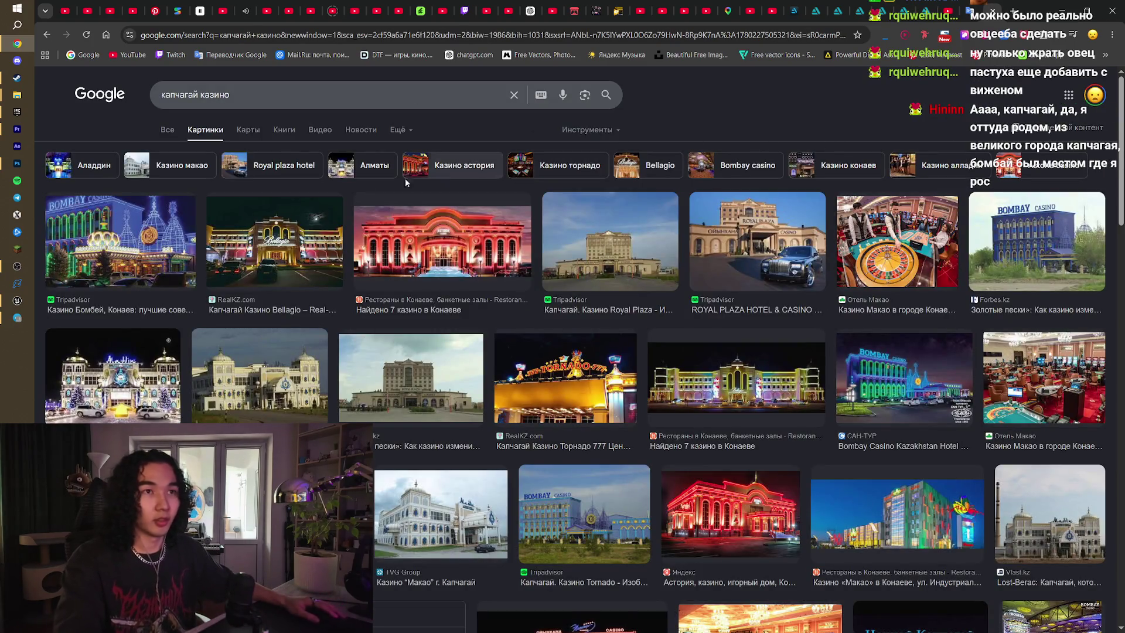
- Browse several casino image previews, including the roulette table, then close the preview panel
{"action": "left_click", "coordinate": [461, 240]}
{"action": "left_click", "coordinate": [229, 246]}
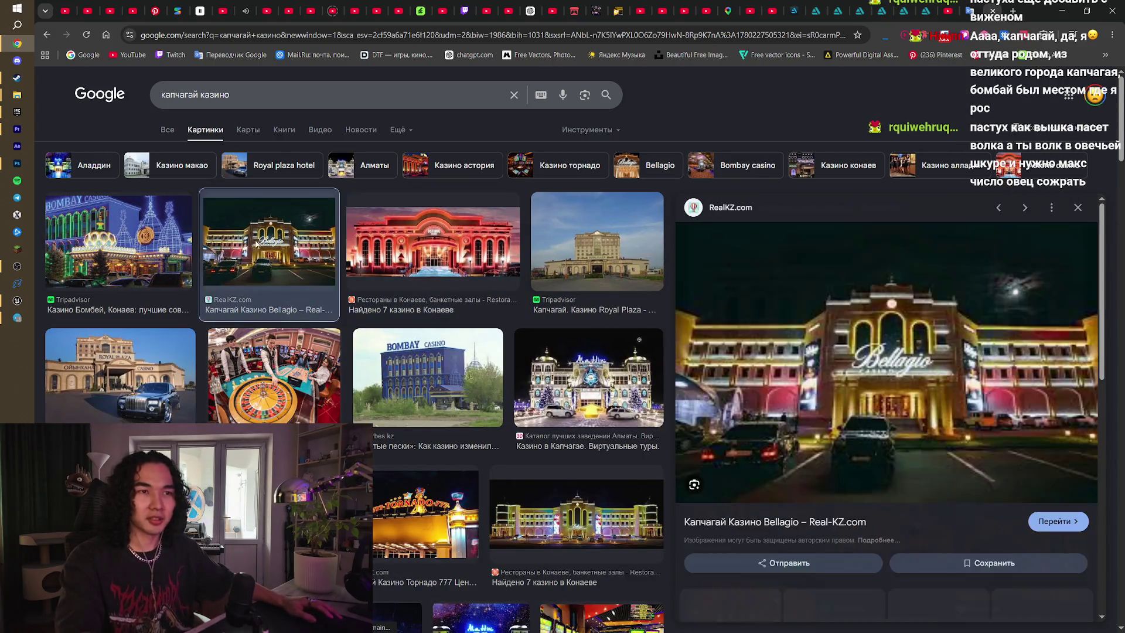
{"action": "left_click", "coordinate": [150, 347]}
{"action": "left_click", "coordinate": [243, 375]}
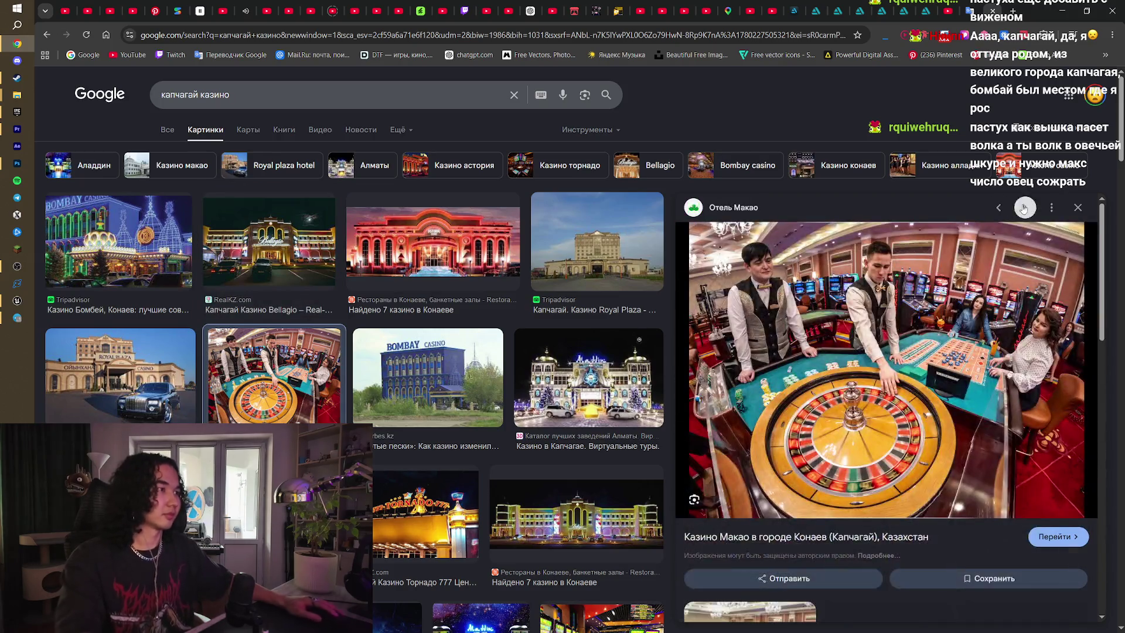
{"action": "left_click", "coordinate": [1078, 208]}
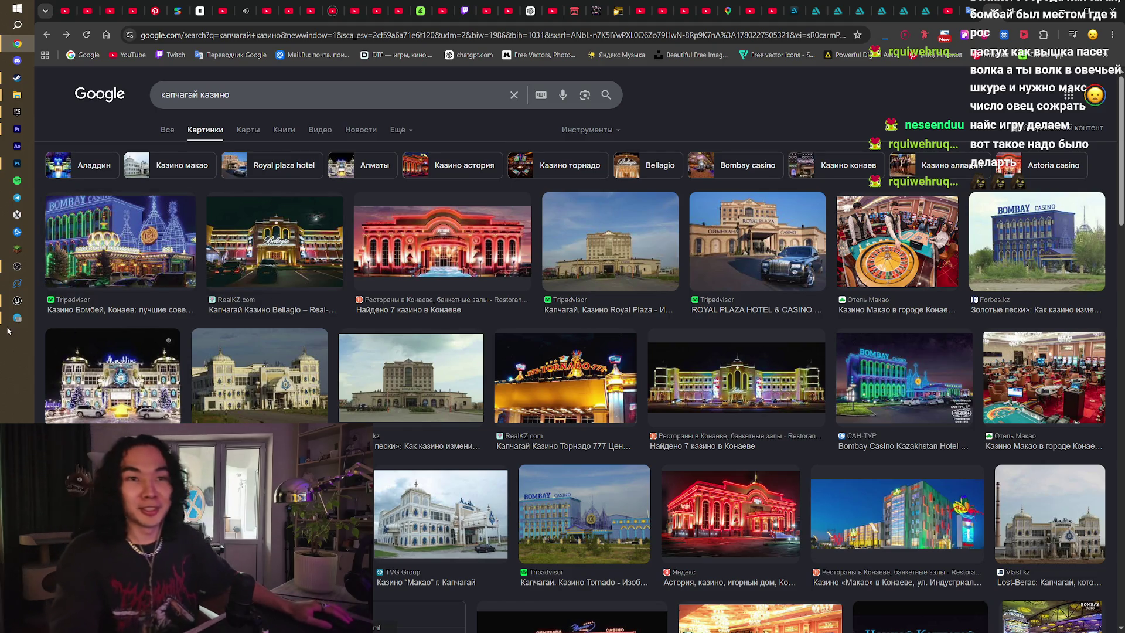
{"action": "left_click", "coordinate": [15, 303]}
- Paint clusters of red and green trees onto the ground near the path, undoing one stroke
{"action": "left_click", "coordinate": [567, 185]}
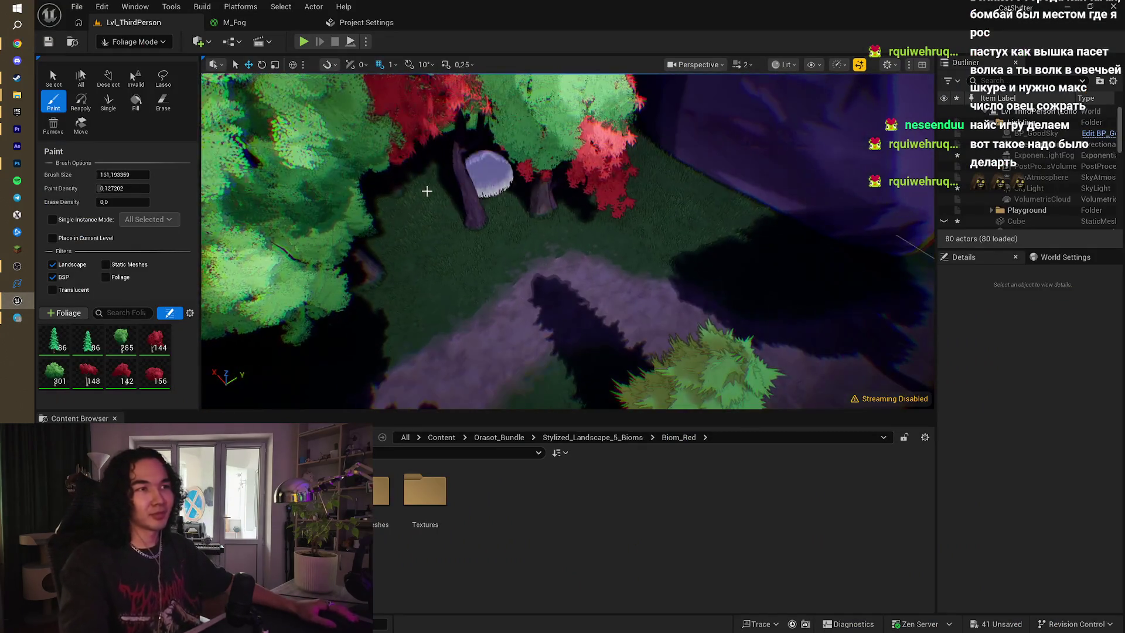
{"action": "left_click", "coordinate": [667, 211]}
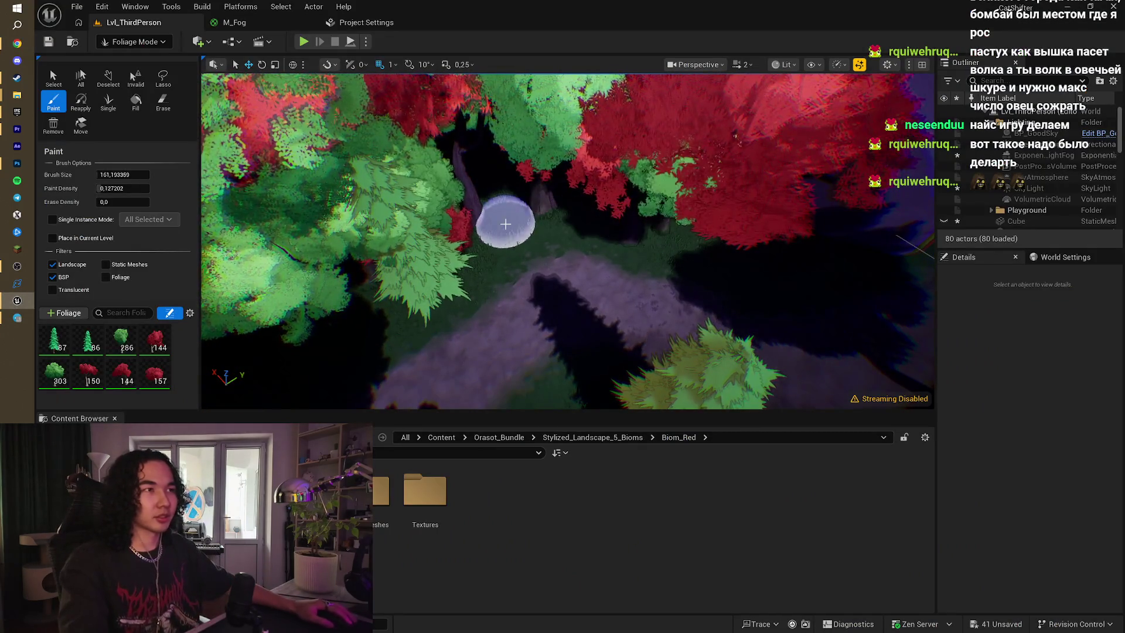
{"action": "key", "text": "ctrl+z"}
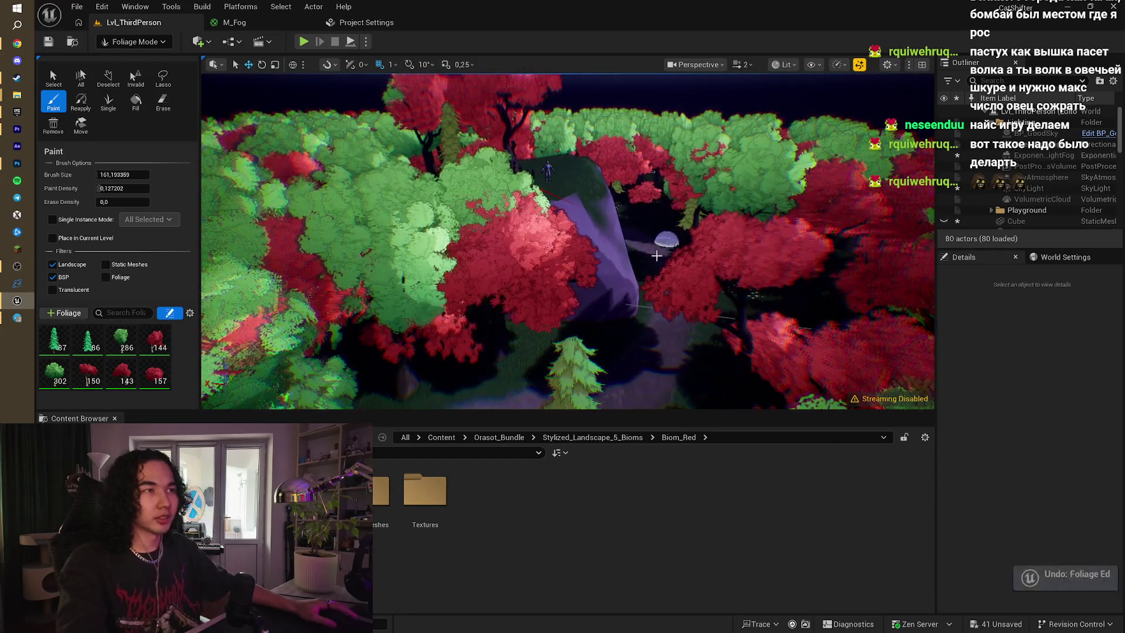
{"action": "scroll", "coordinate": [567, 207], "scroll_direction": "up", "scroll_amount": 10}
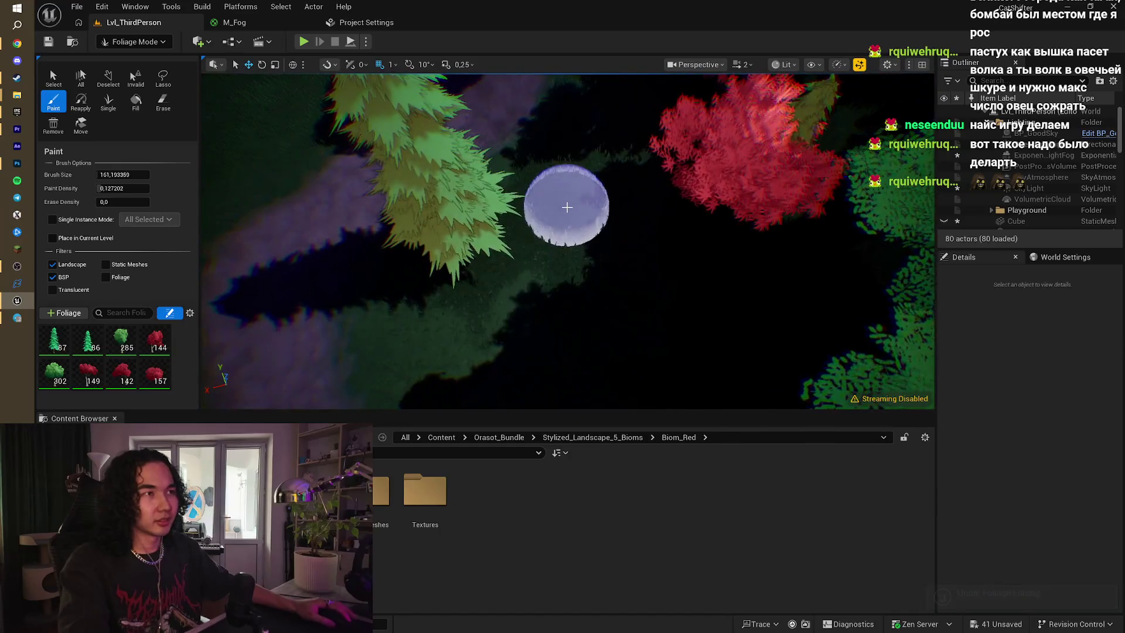
{"action": "left_click", "coordinate": [567, 206]}
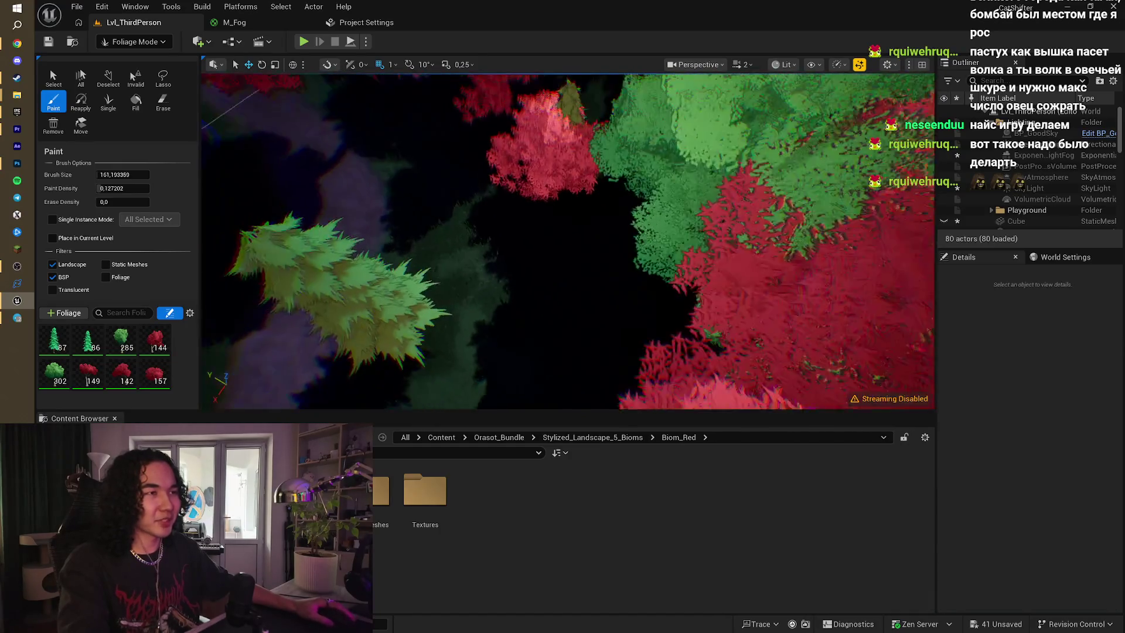
{"action": "scroll", "coordinate": [567, 241], "scroll_direction": "up", "scroll_amount": 10}
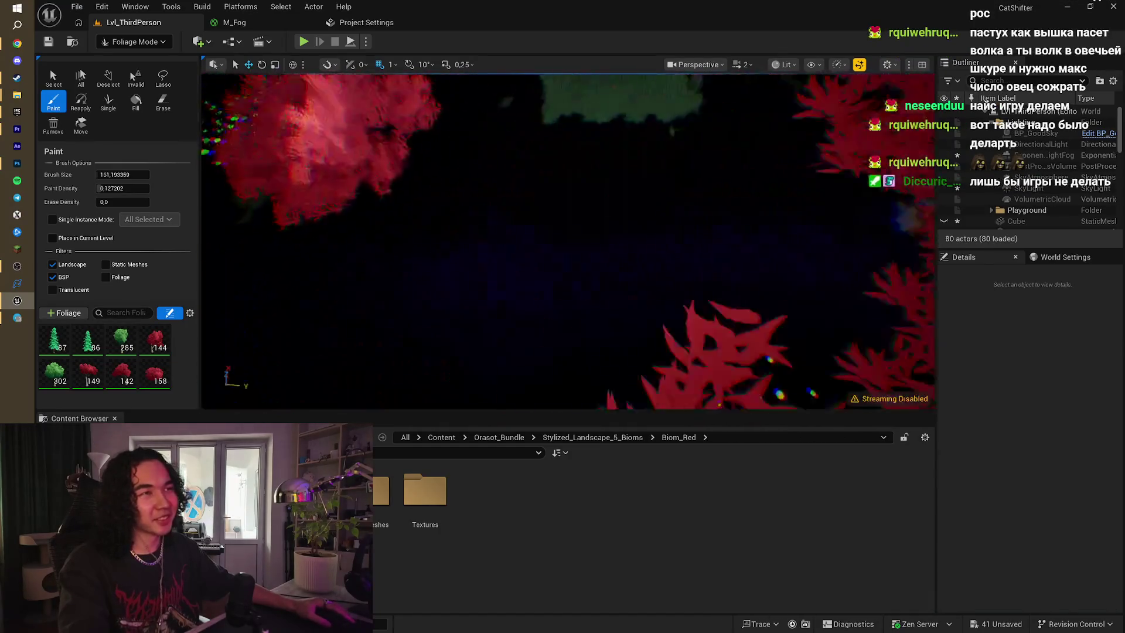
{"action": "scroll", "coordinate": [567, 241], "scroll_direction": "down", "scroll_amount": 10}
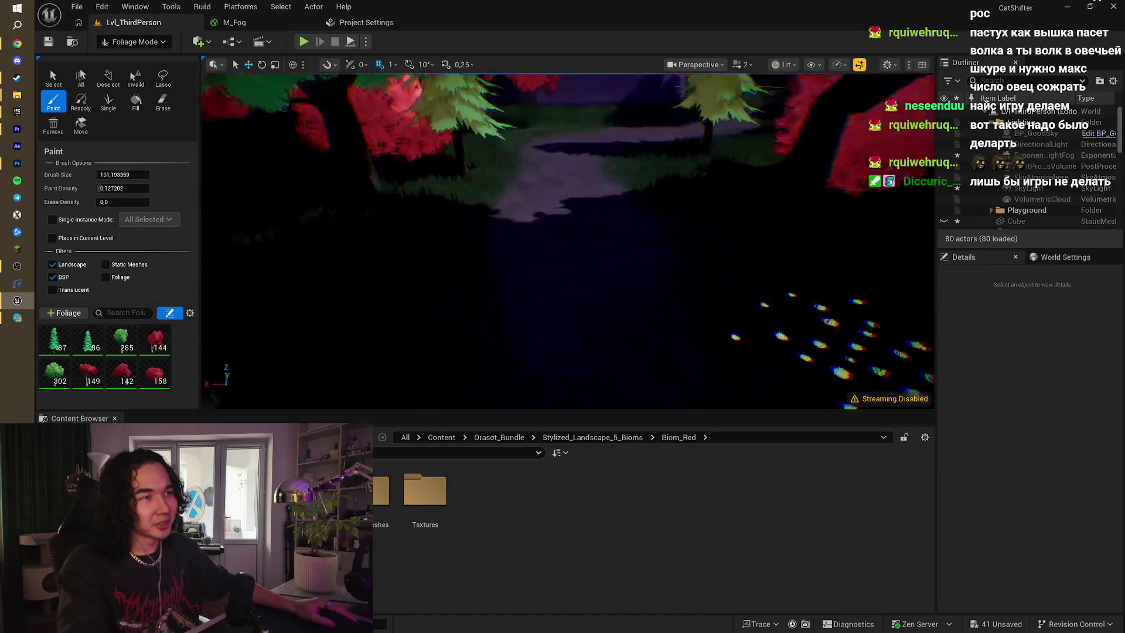
{"action": "scroll", "coordinate": [566, 240], "scroll_direction": "down", "scroll_amount": 5}
{"action": "scroll", "coordinate": [567, 240], "scroll_direction": "up", "scroll_amount": 3}
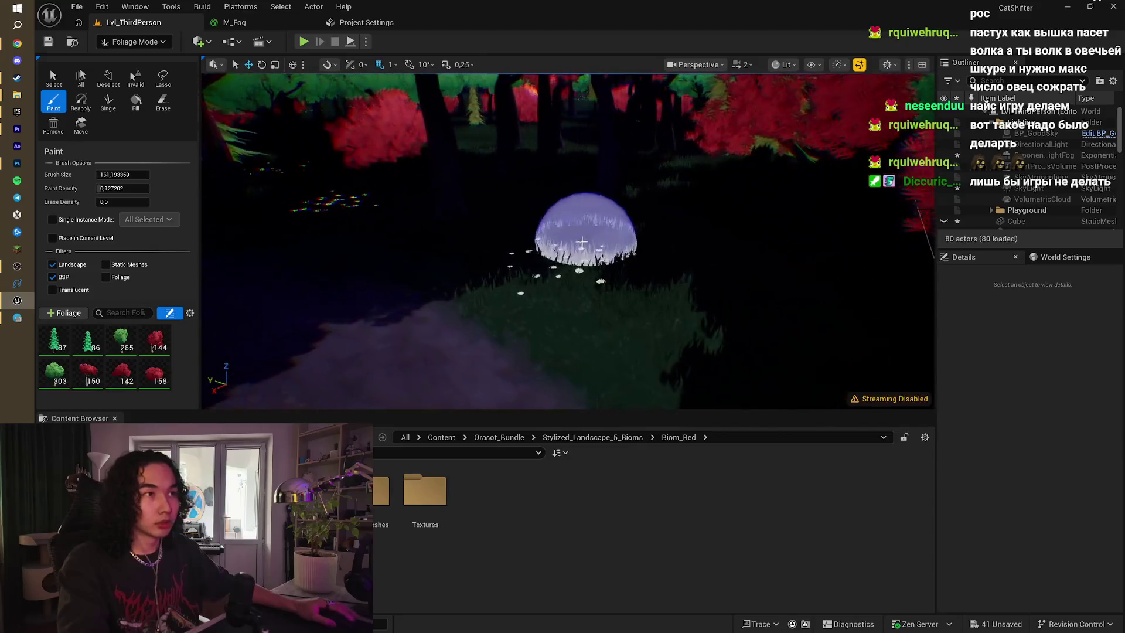
{"action": "left_click", "coordinate": [603, 275]}
- Fly along the forest path adding red trees, removing a misplaced green-and-red pair
{"action": "left_click_drag", "start_coordinate": [696, 319], "coordinate": [696, 319]}
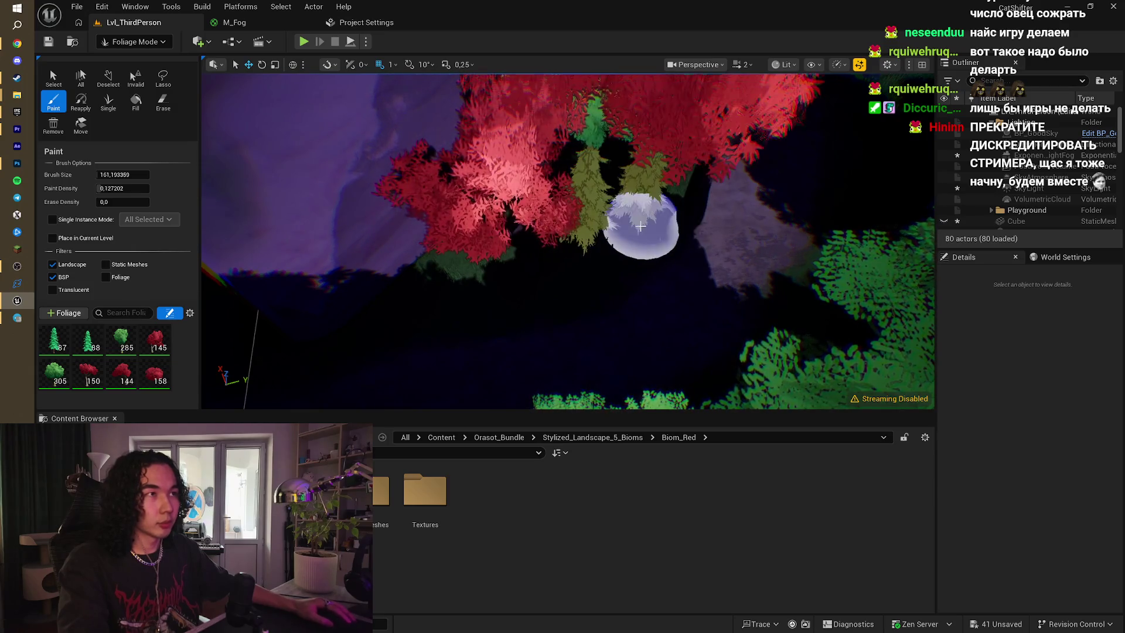
{"action": "left_click_drag", "start_coordinate": [584, 220], "coordinate": [584, 220]}
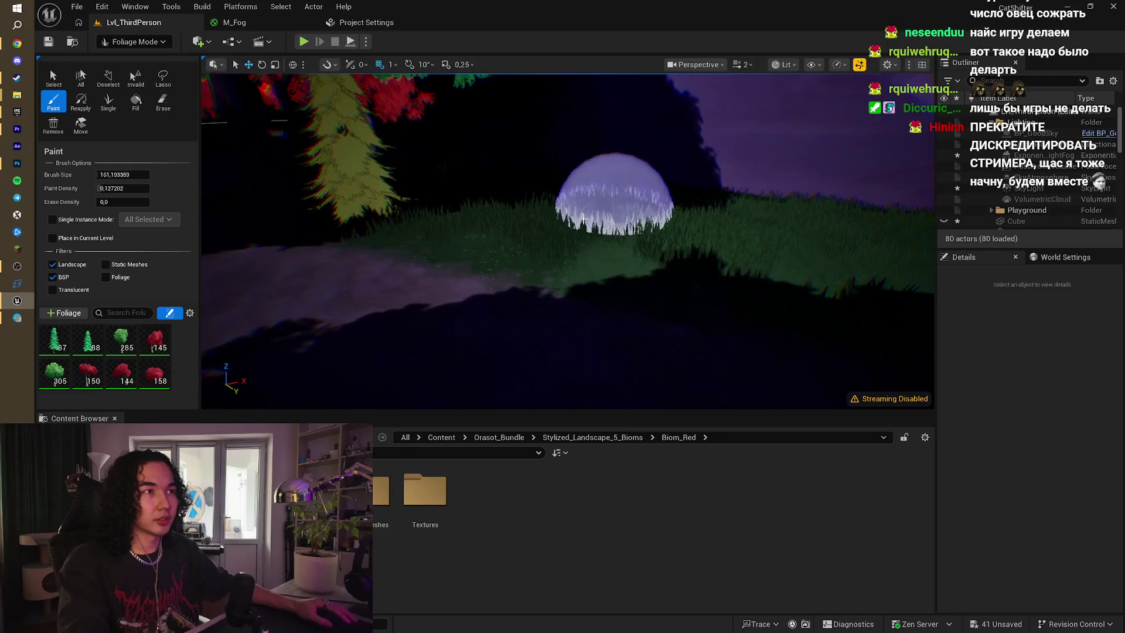
{"action": "left_click_drag", "start_coordinate": [766, 252], "coordinate": [768, 274]}
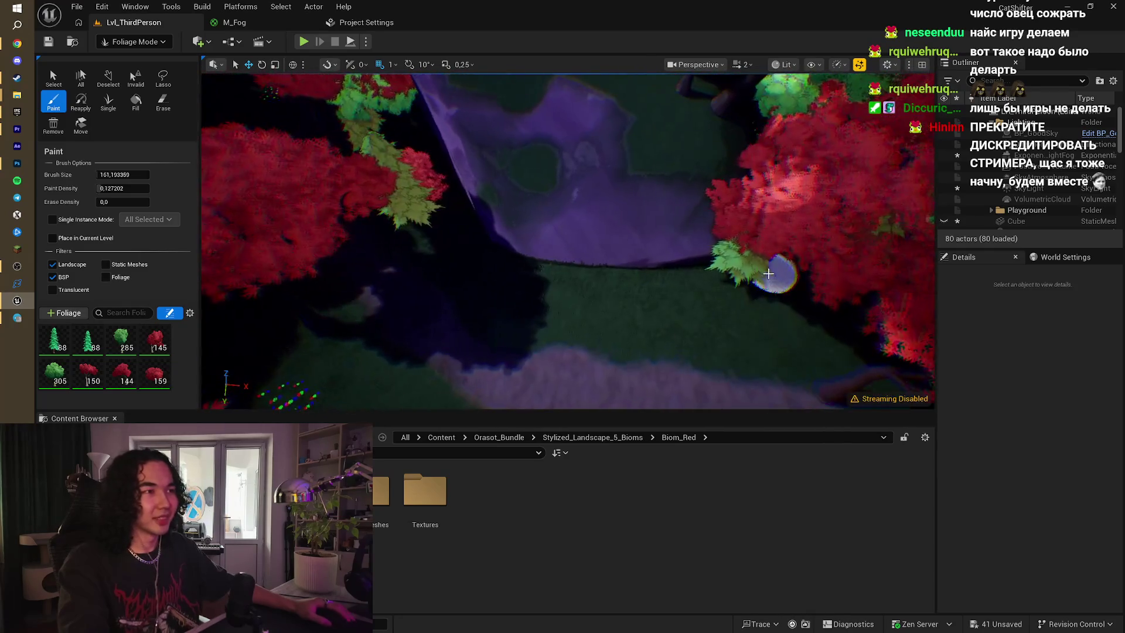
{"action": "left_click", "coordinate": [618, 295]}
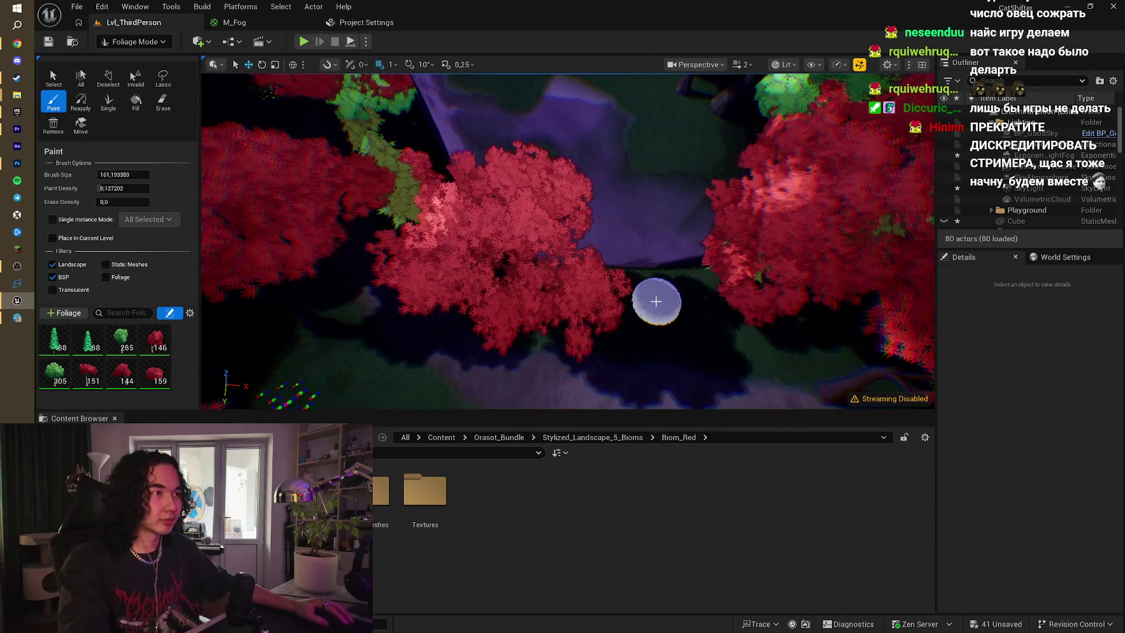
{"action": "left_click_drag", "start_coordinate": [760, 330], "coordinate": [626, 300]}
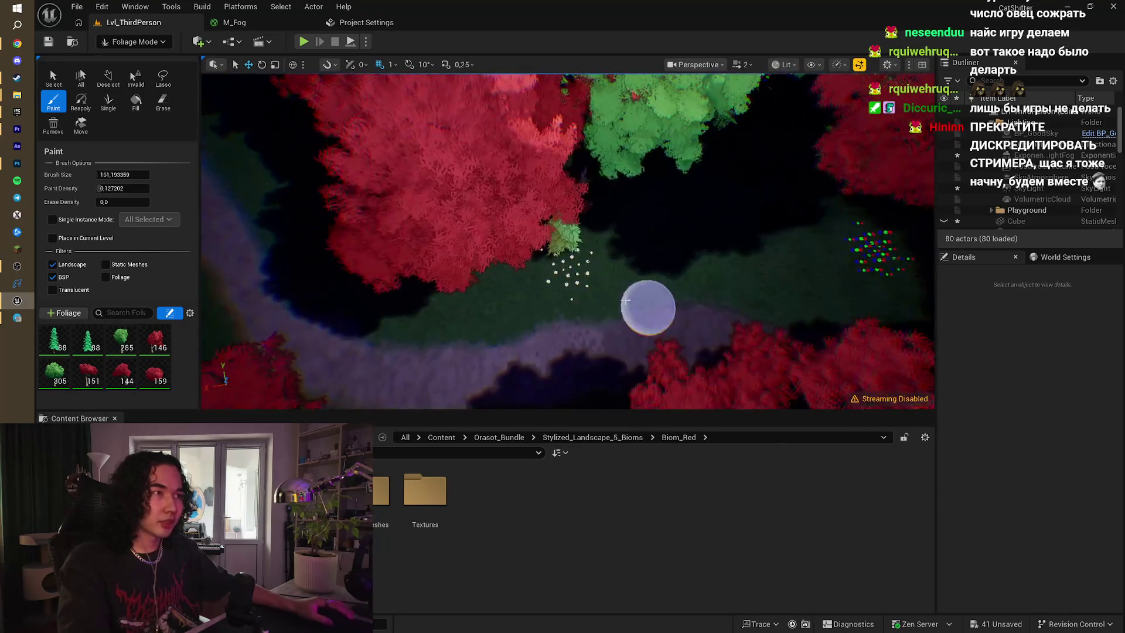
{"action": "mouse_move", "coordinate": [739, 187]}
{"action": "left_mouse_down"}
{"action": "mouse_move", "coordinate": [603, 181]}
{"action": "mouse_move", "coordinate": [538, 241]}
{"action": "mouse_move", "coordinate": [523, 277]}
{"action": "left_mouse_up"}
{"action": "left_click", "coordinate": [570, 214]}
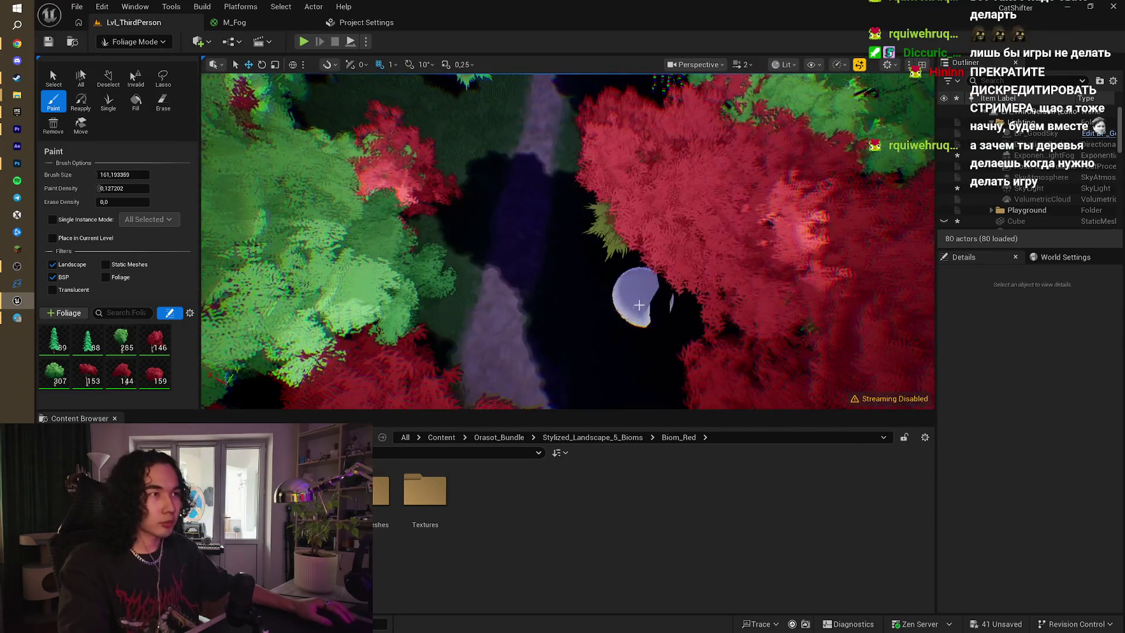
{"action": "left_click", "coordinate": [635, 294]}
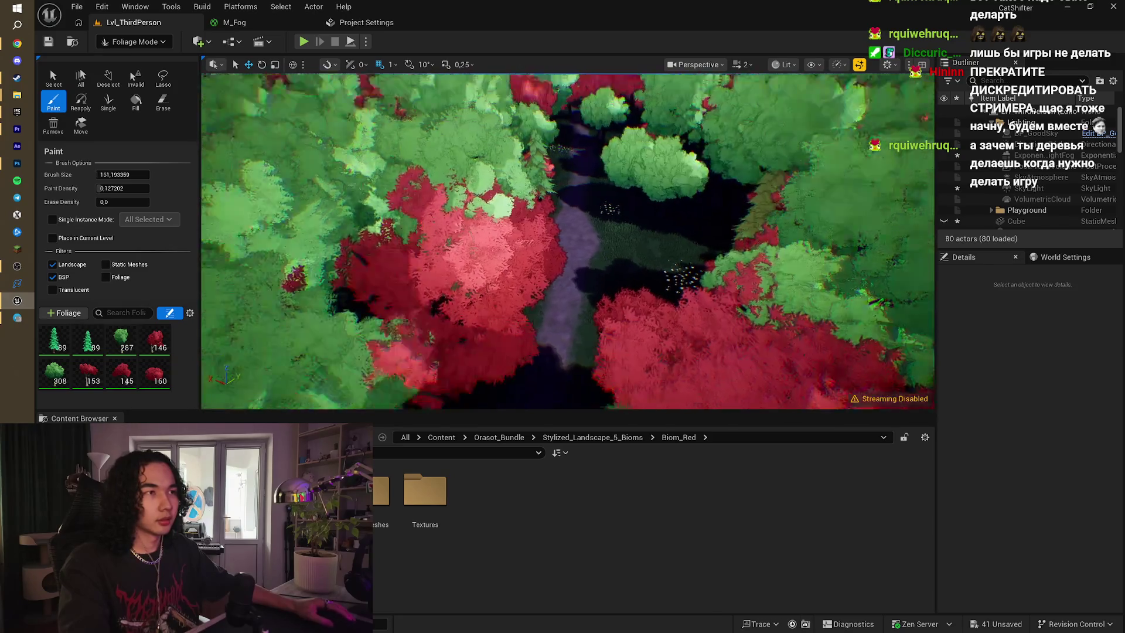
{"action": "key", "text": "ctrl+z"}
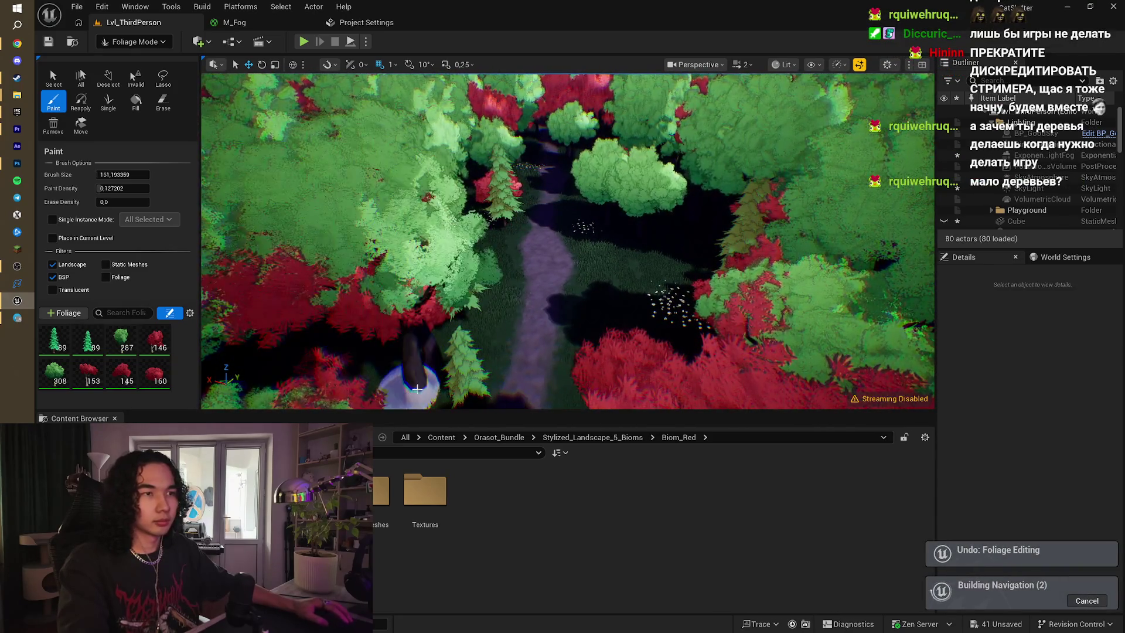
{"action": "key", "text": "ctrl+z"}
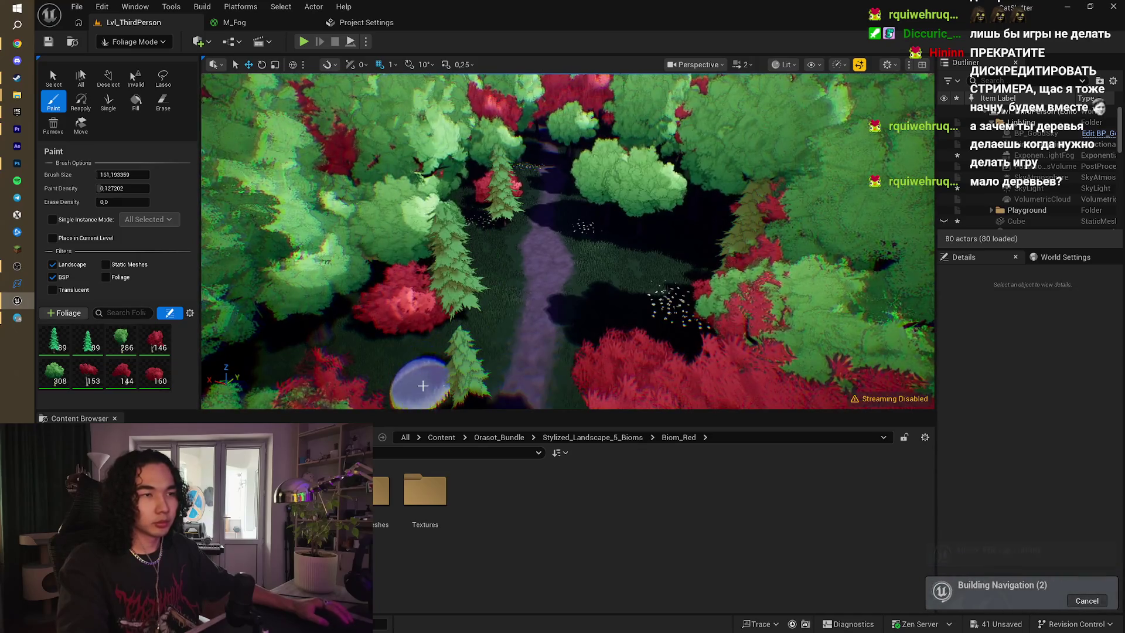
{"action": "left_click", "coordinate": [422, 386]}
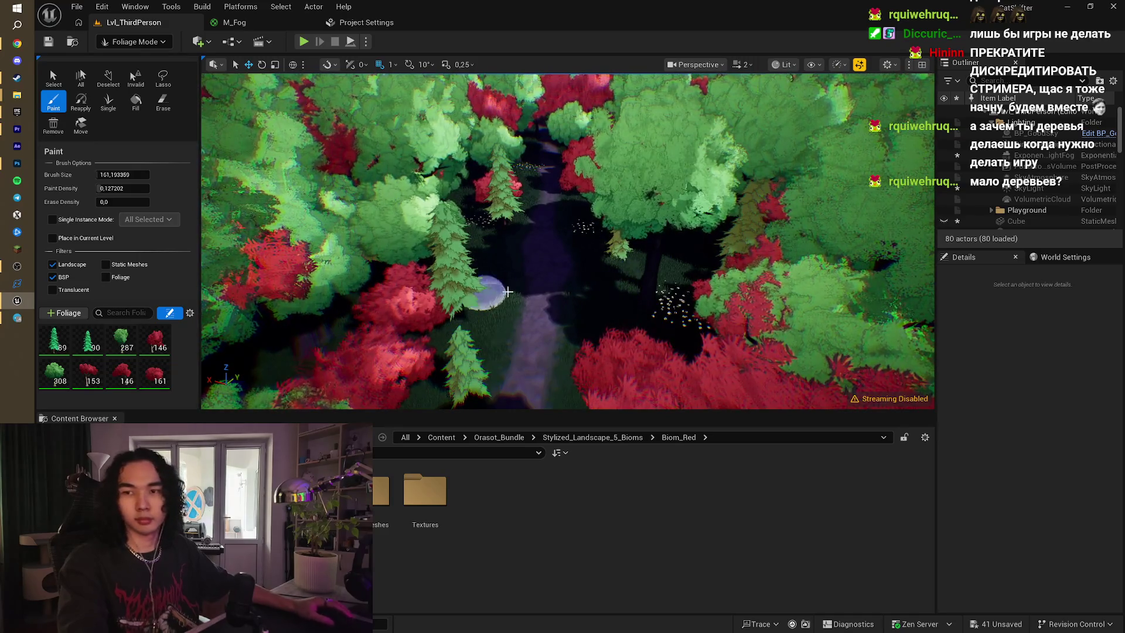
- Paint more trees among the trunks and beside the path, then start Play In Editor
{"action": "scroll", "coordinate": [508, 291], "scroll_direction": "up", "scroll_amount": 10}
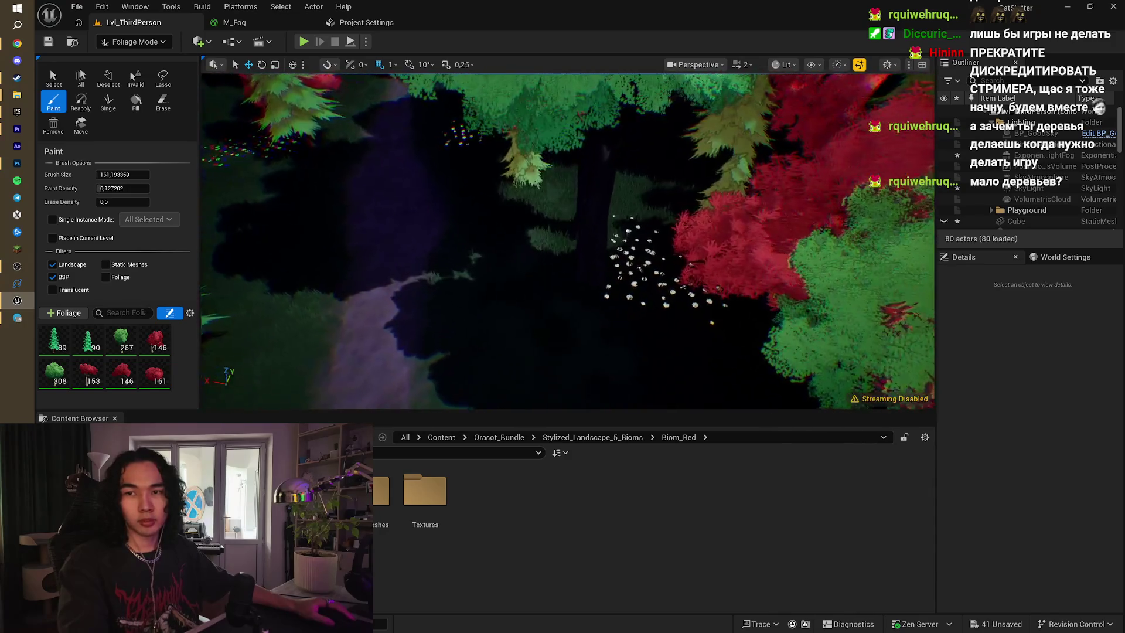
{"action": "scroll", "coordinate": [567, 241], "scroll_direction": "up", "scroll_amount": 10}
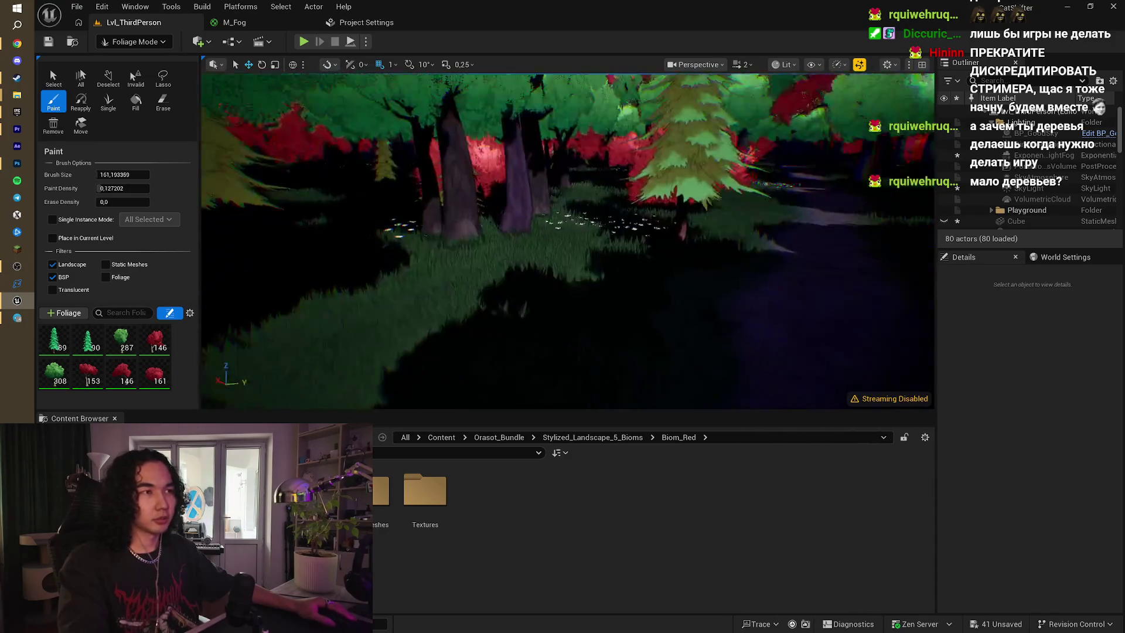
{"action": "scroll", "coordinate": [524, 205], "scroll_direction": "up", "scroll_amount": 5}
{"action": "left_click", "coordinate": [719, 159]}
{"action": "scroll", "coordinate": [719, 159], "scroll_direction": "up", "scroll_amount": 10}
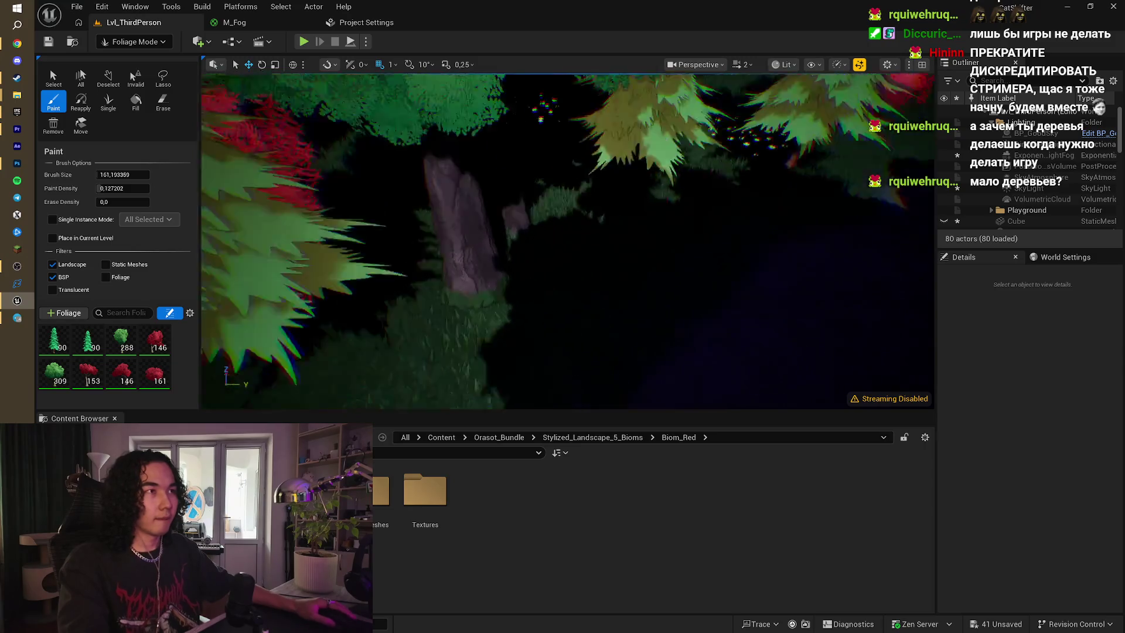
{"action": "scroll", "coordinate": [568, 240], "scroll_direction": "down", "scroll_amount": 10}
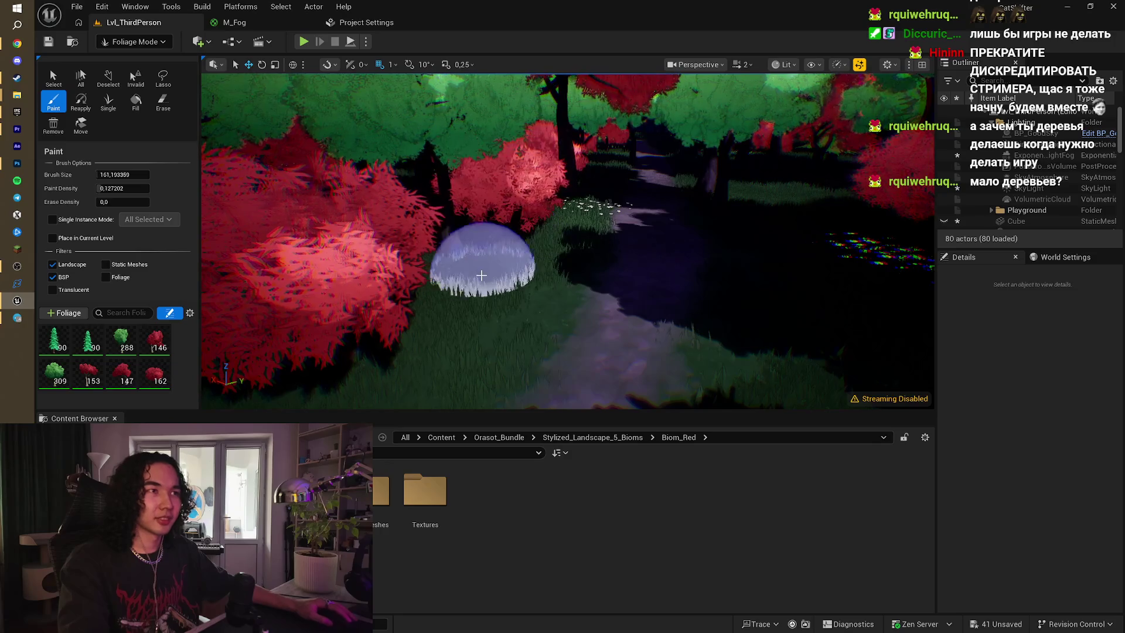
{"action": "left_click", "coordinate": [557, 317]}
{"action": "left_click", "coordinate": [610, 347]}
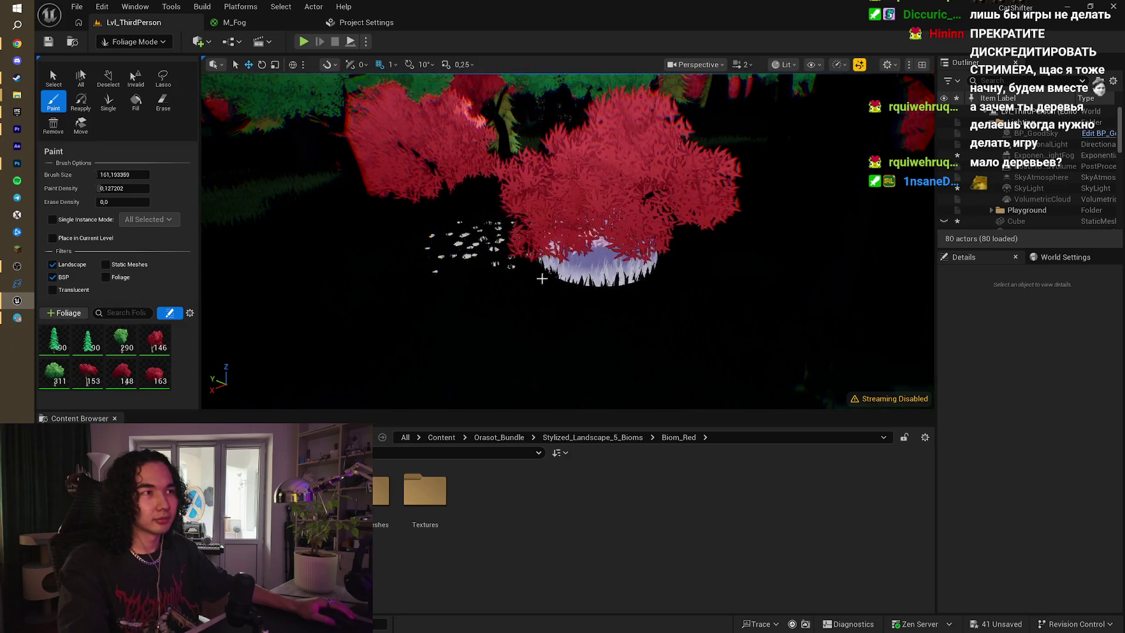
{"action": "scroll", "coordinate": [541, 279], "scroll_direction": "down", "scroll_amount": 8}
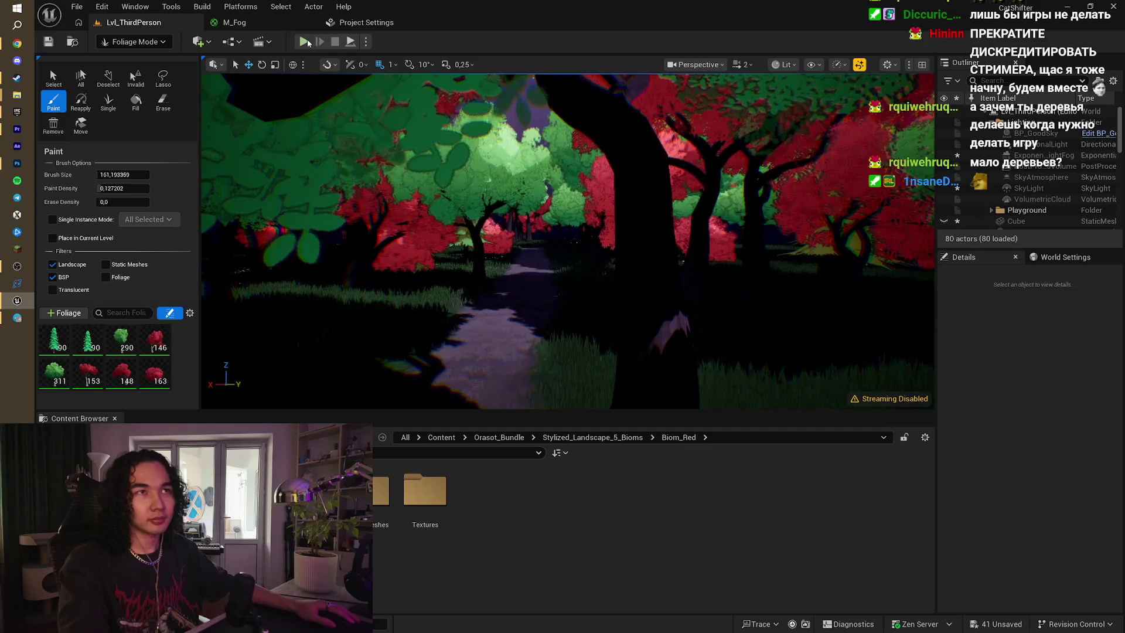
{"action": "left_click", "coordinate": [305, 41]}
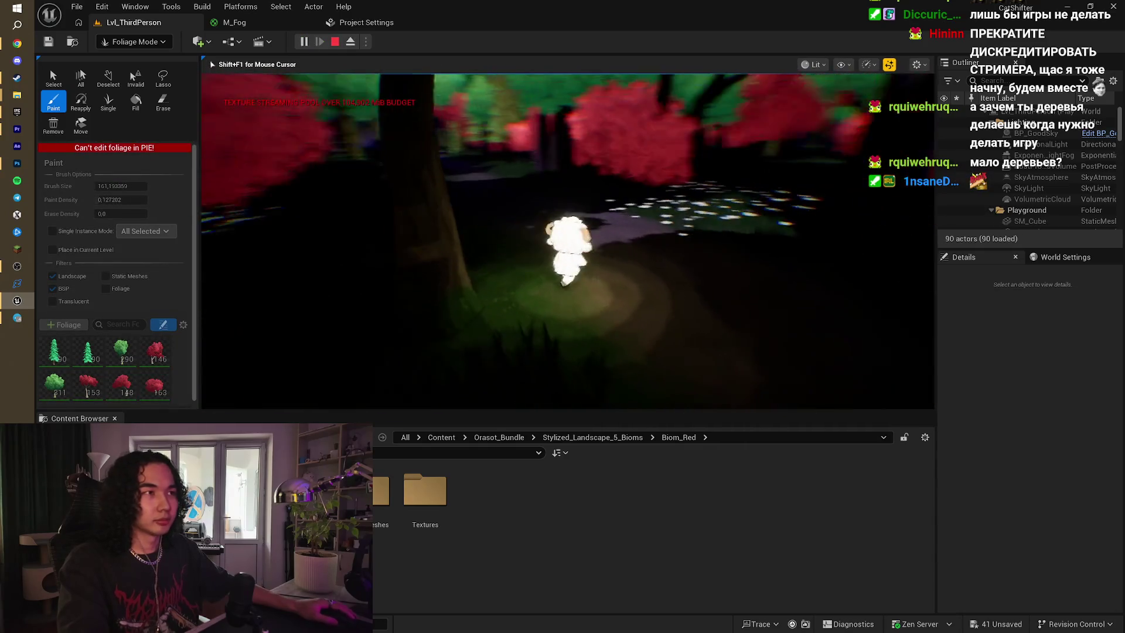
- End the first sheep run and fly the viewport into the red and green forest
{"action": "key", "text": "w"}
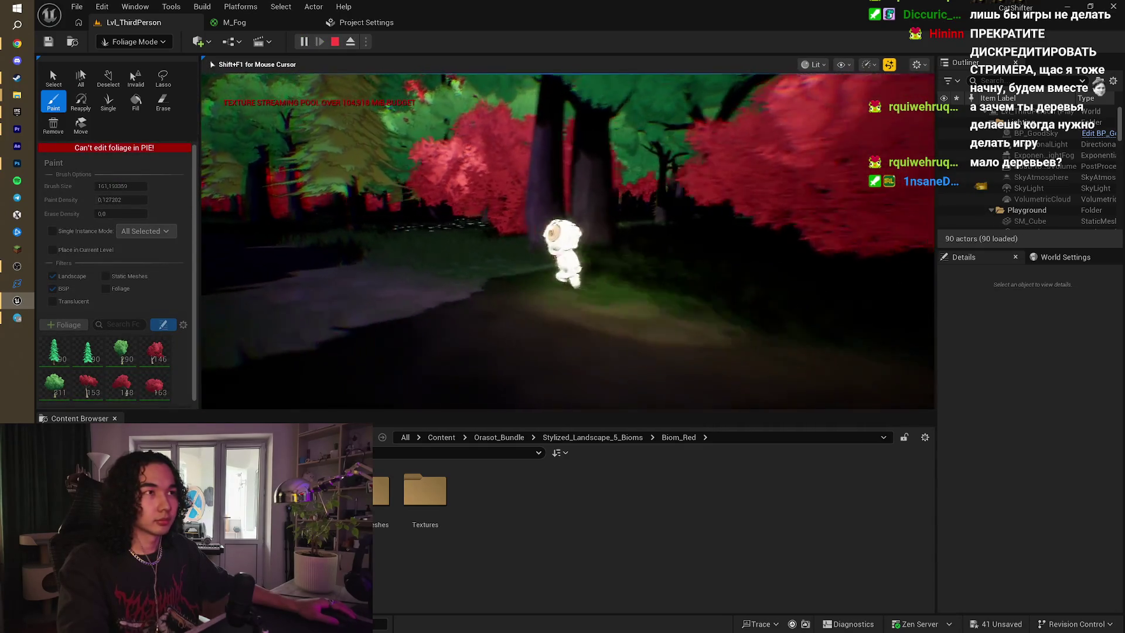
{"action": "key", "text": "Escape"}
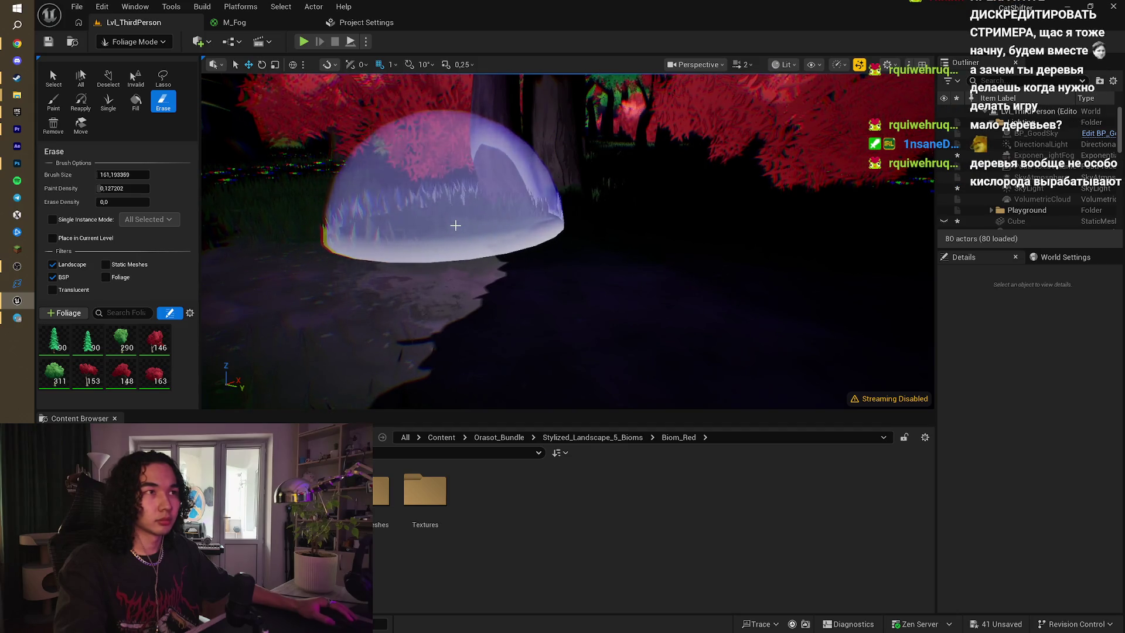
{"action": "left_click_drag", "start_coordinate": [465, 222], "coordinate": [264, 222]}
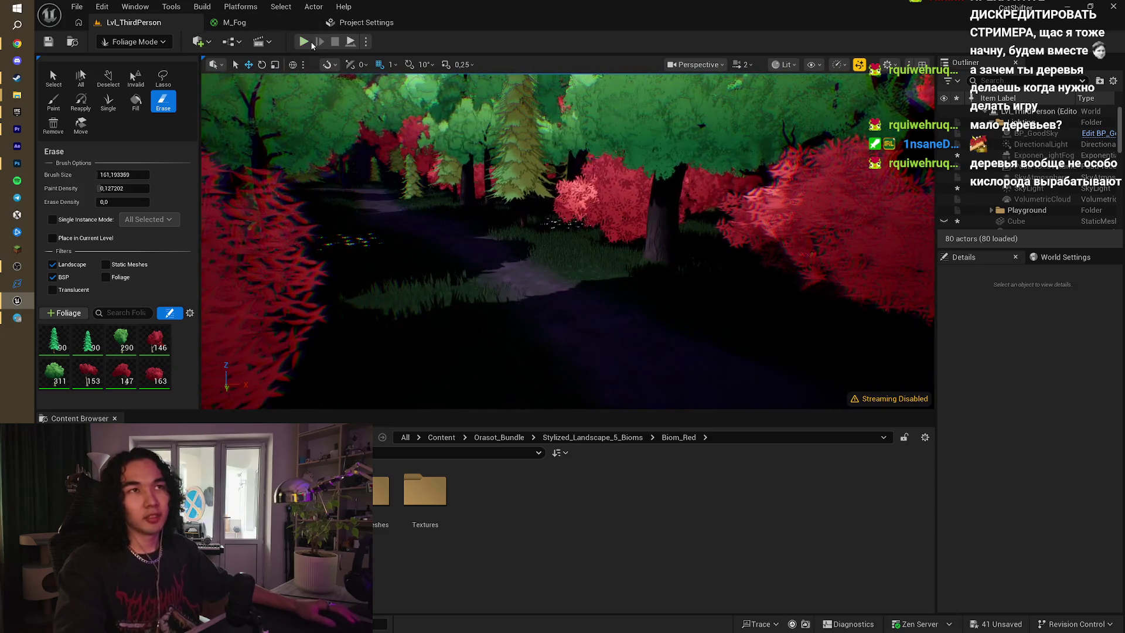
- Play-test again, running the sheep down the path through the red-green trees, then restart the play test
{"action": "key", "text": "alt+p"}
{"action": "key", "text": "w"}
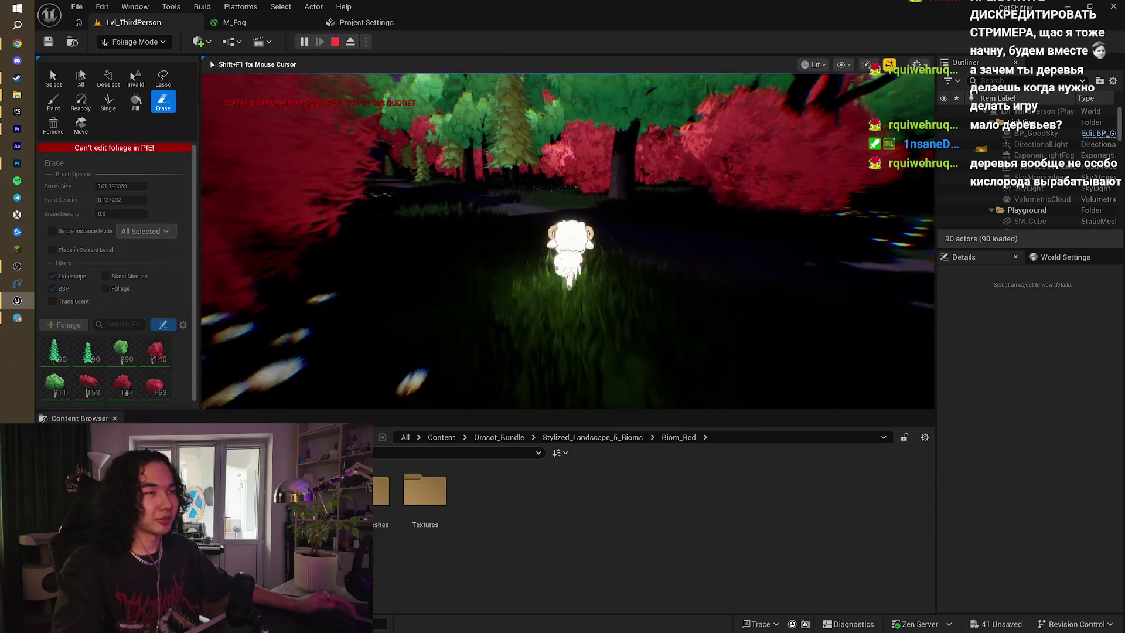
{"action": "key", "text": "w"}
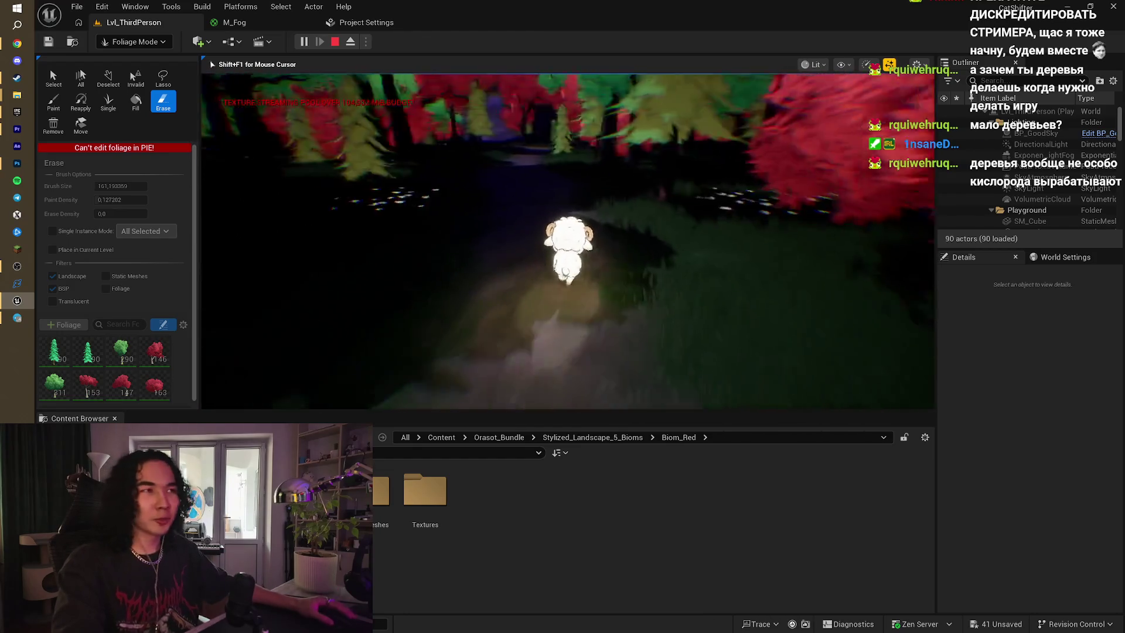
{"action": "key", "text": "w"}
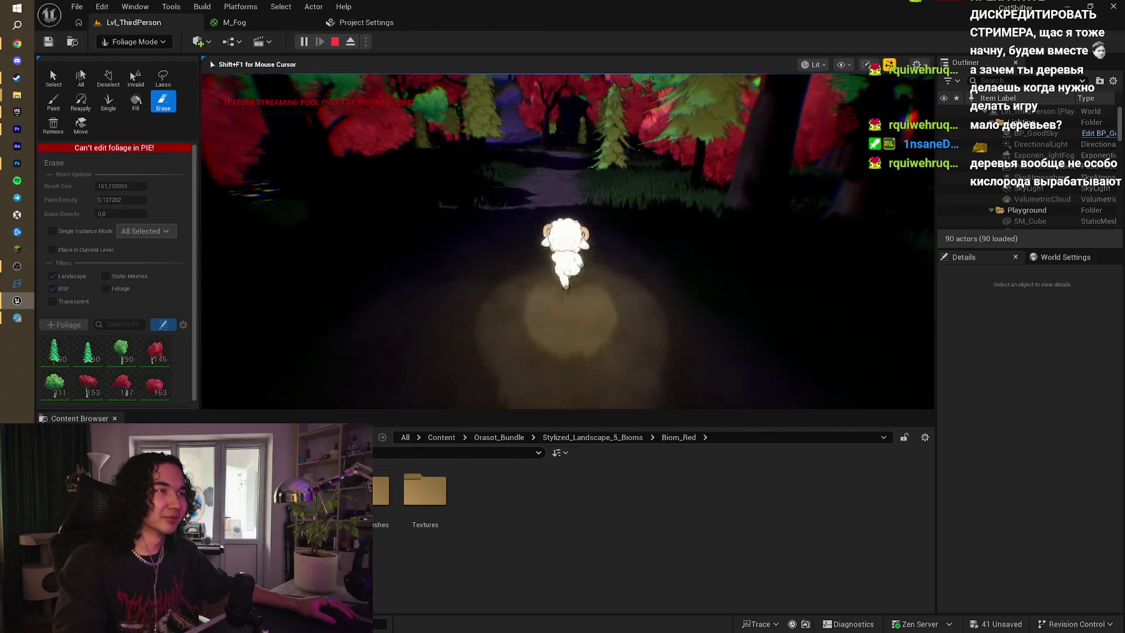
{"action": "key", "text": "w"}
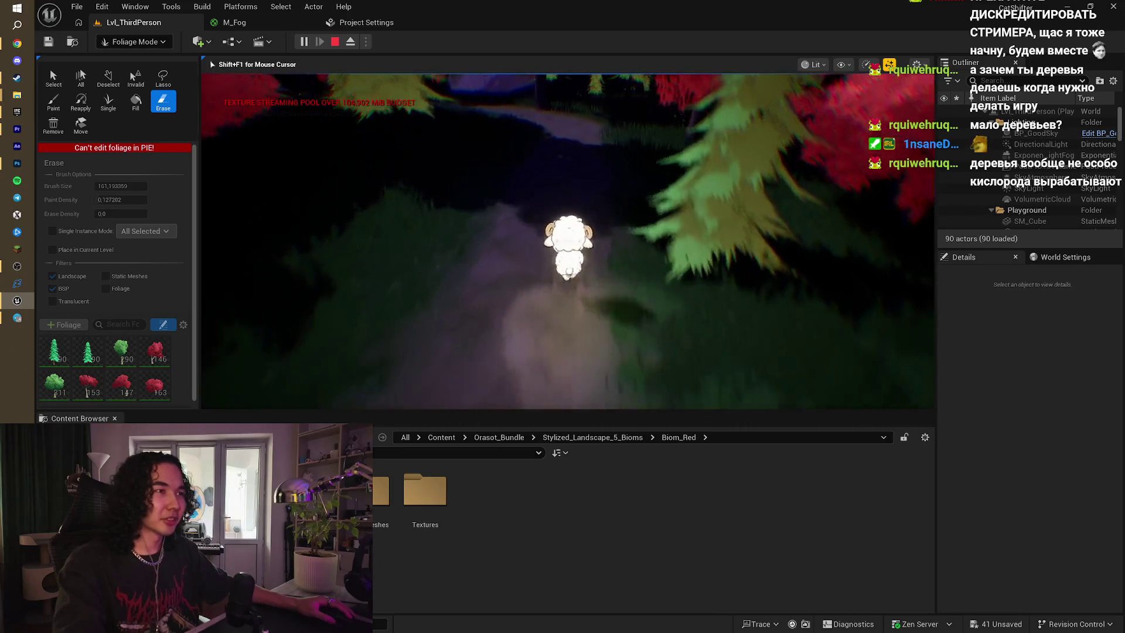
{"action": "key", "text": "w"}
{"action": "key", "text": "w"}
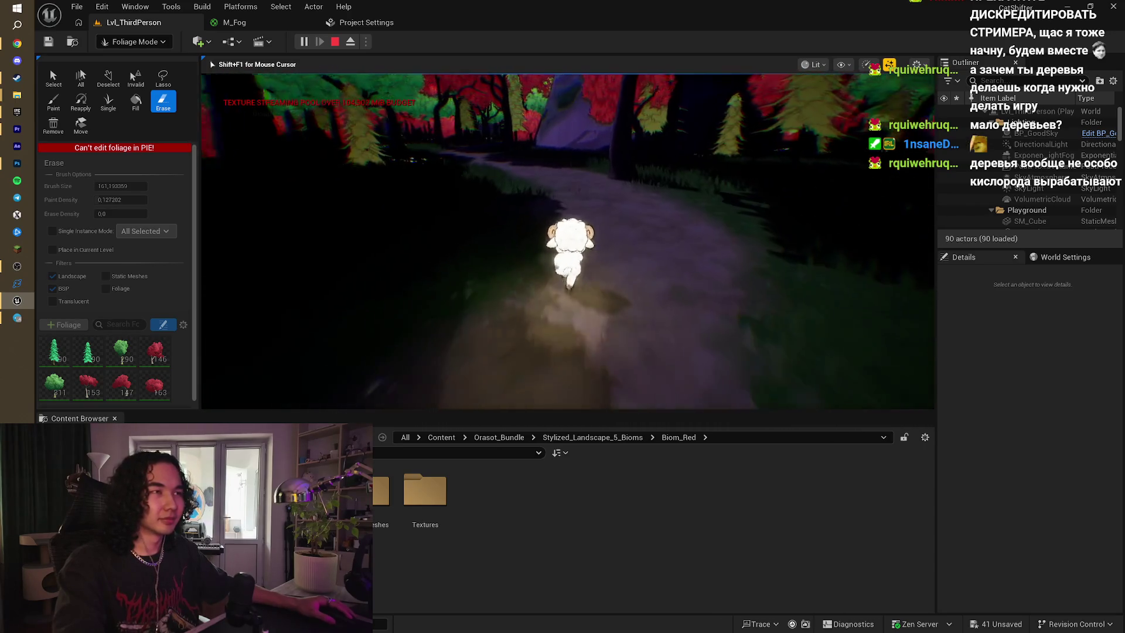
{"action": "key", "text": "w"}
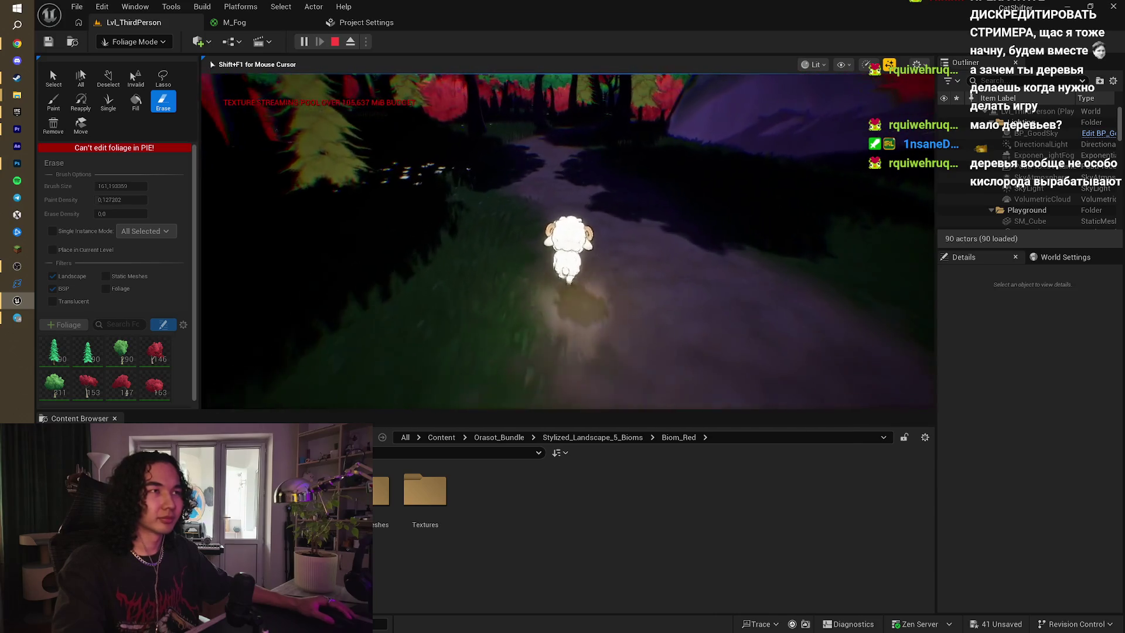
{"action": "key", "text": "w"}
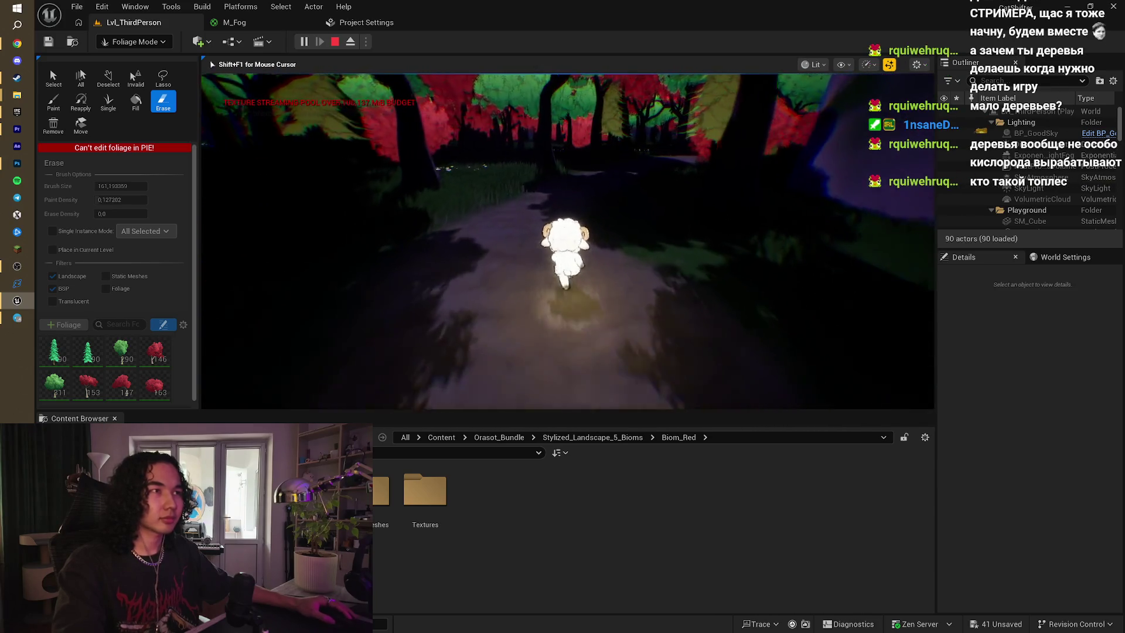
{"action": "key", "text": "w"}
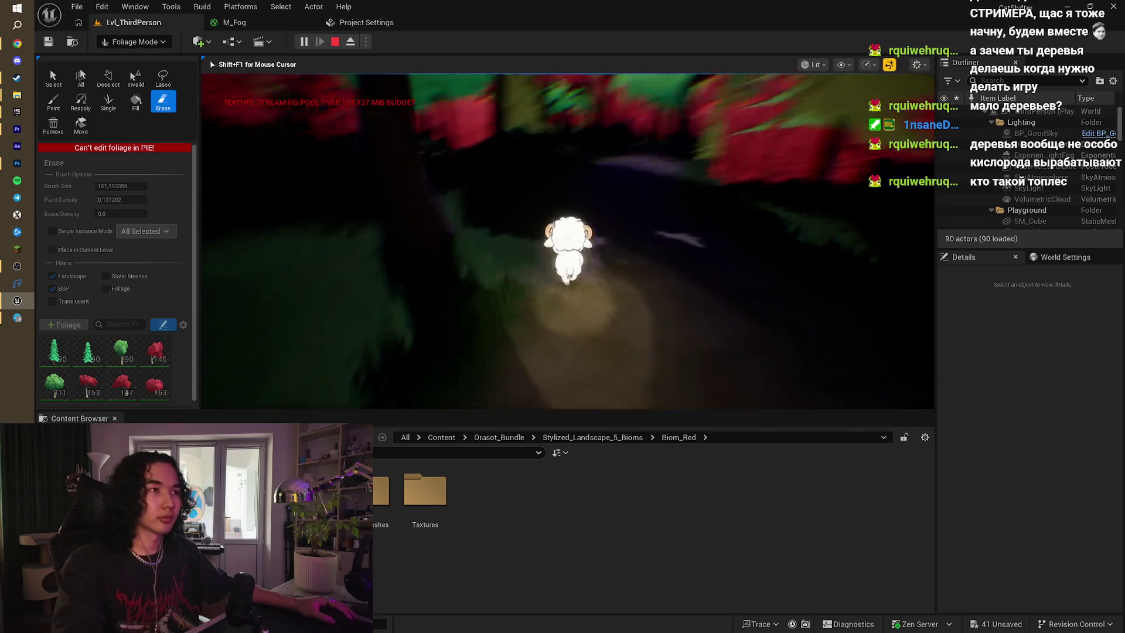
{"action": "key", "text": "w"}
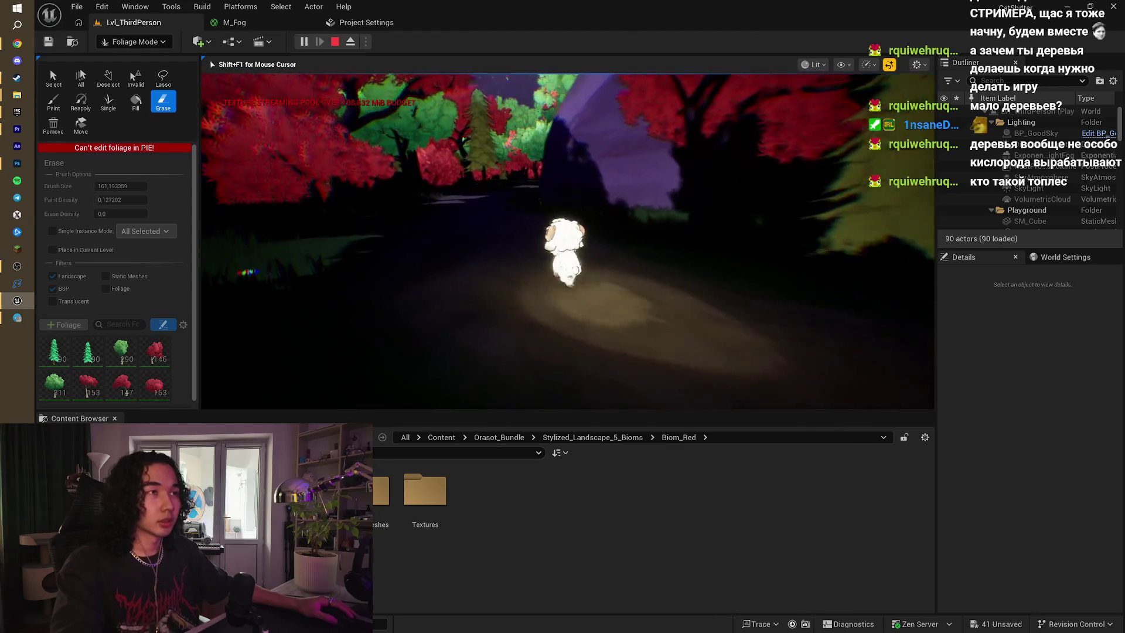
{"action": "key", "text": "Escape"}
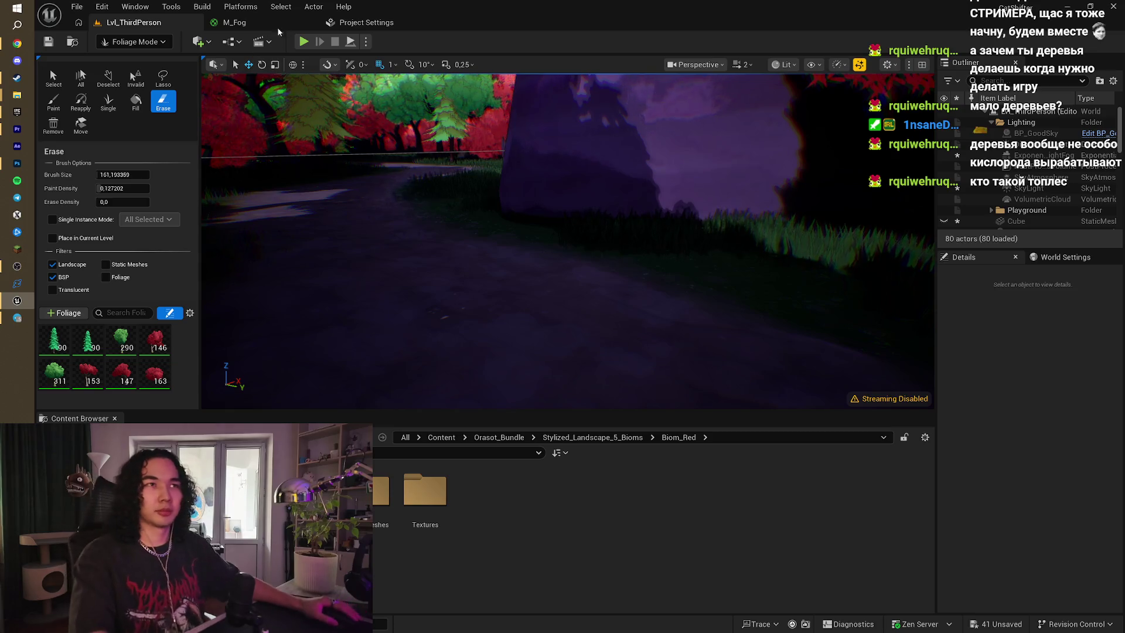
{"action": "left_click", "coordinate": [308, 44]}
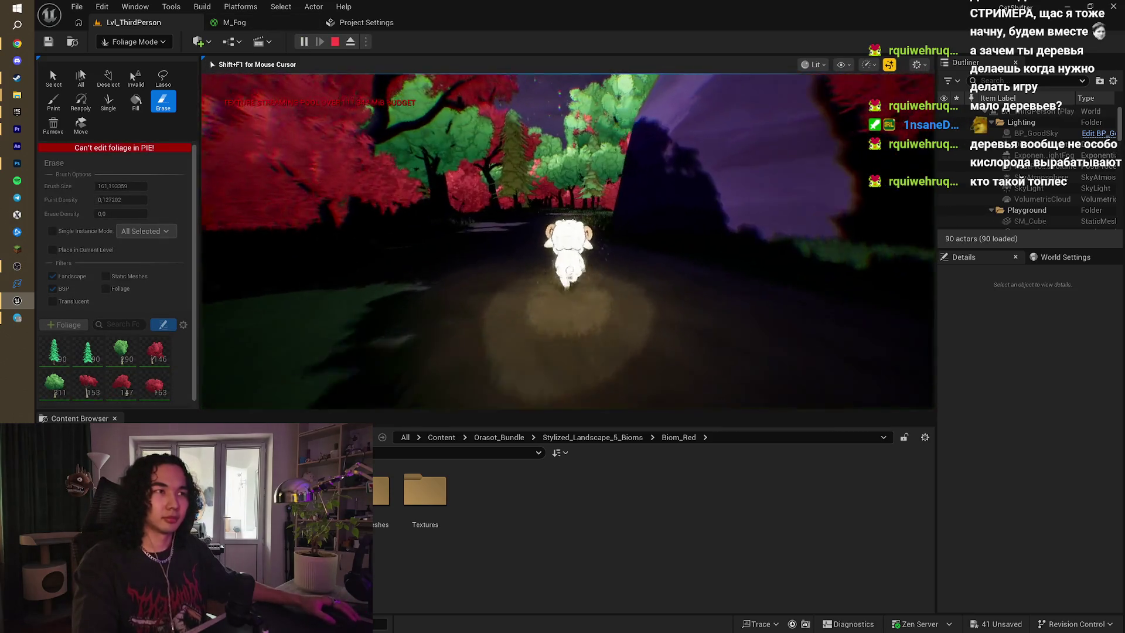
- Run the sheep past the red trees, lit clearing and rock wall to the dark hill, then stop
{"action": "key", "text": "w"}
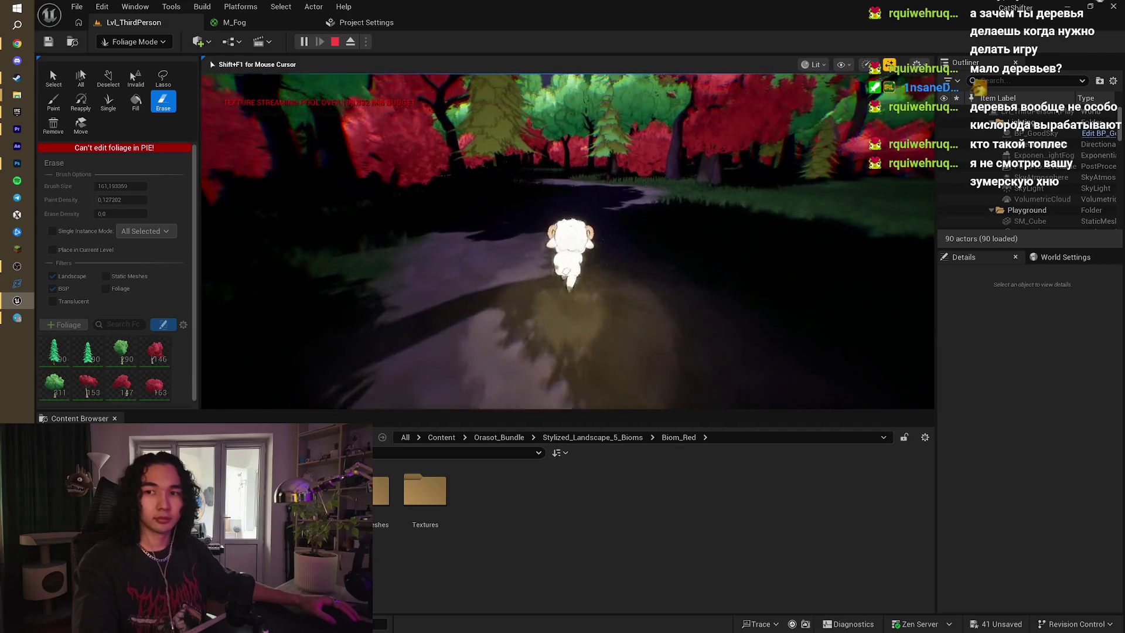
{"action": "key", "text": "w"}
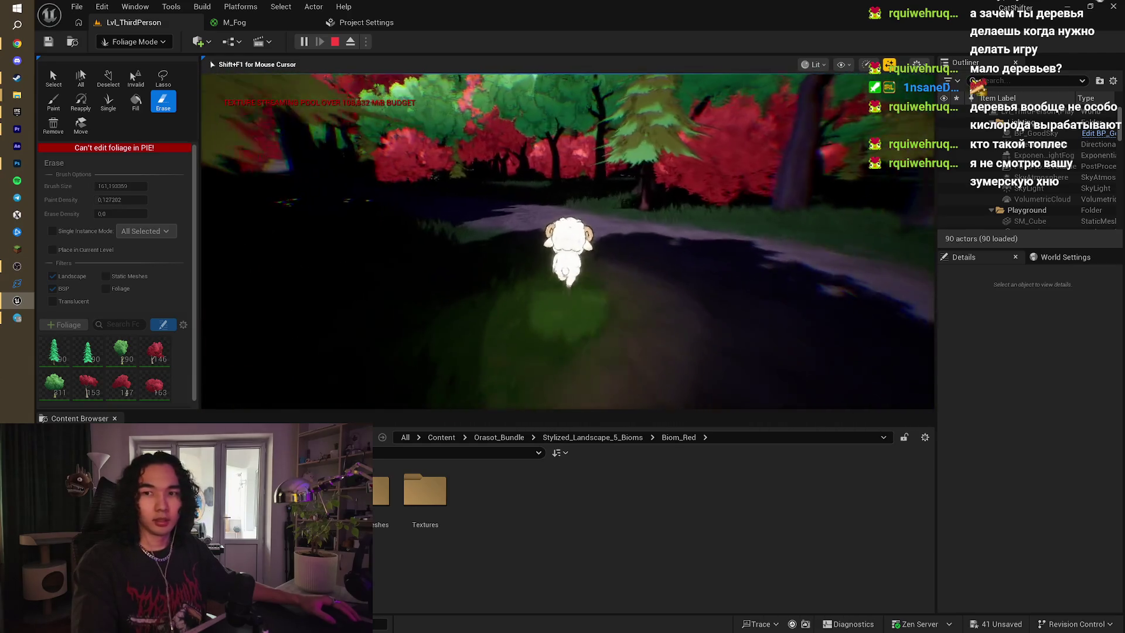
{"action": "key", "text": "w"}
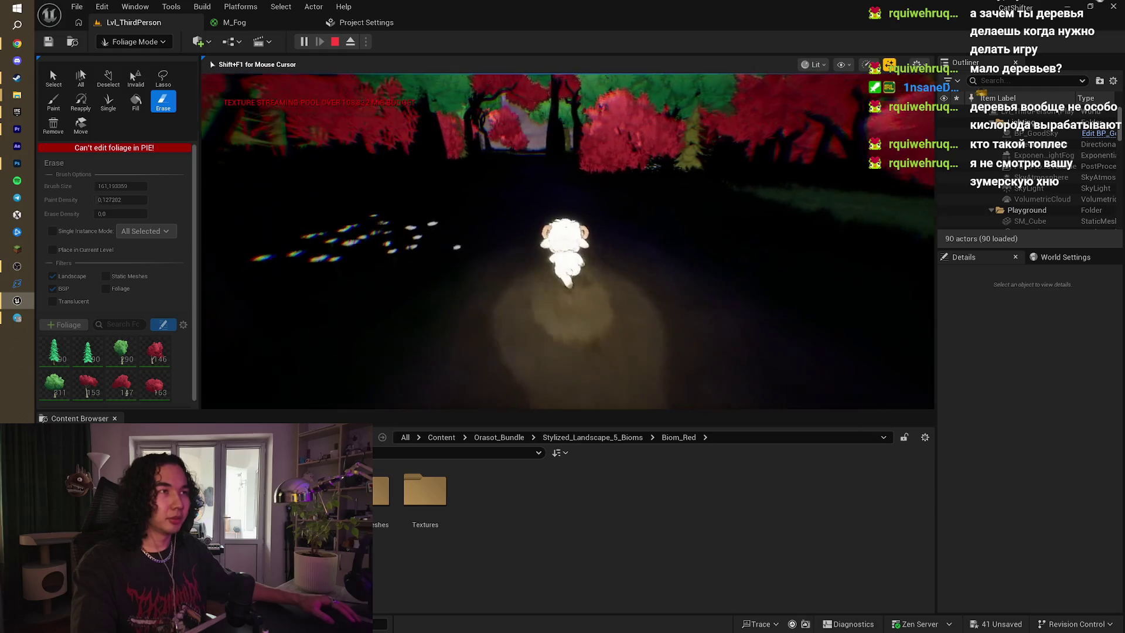
{"action": "key", "text": "w"}
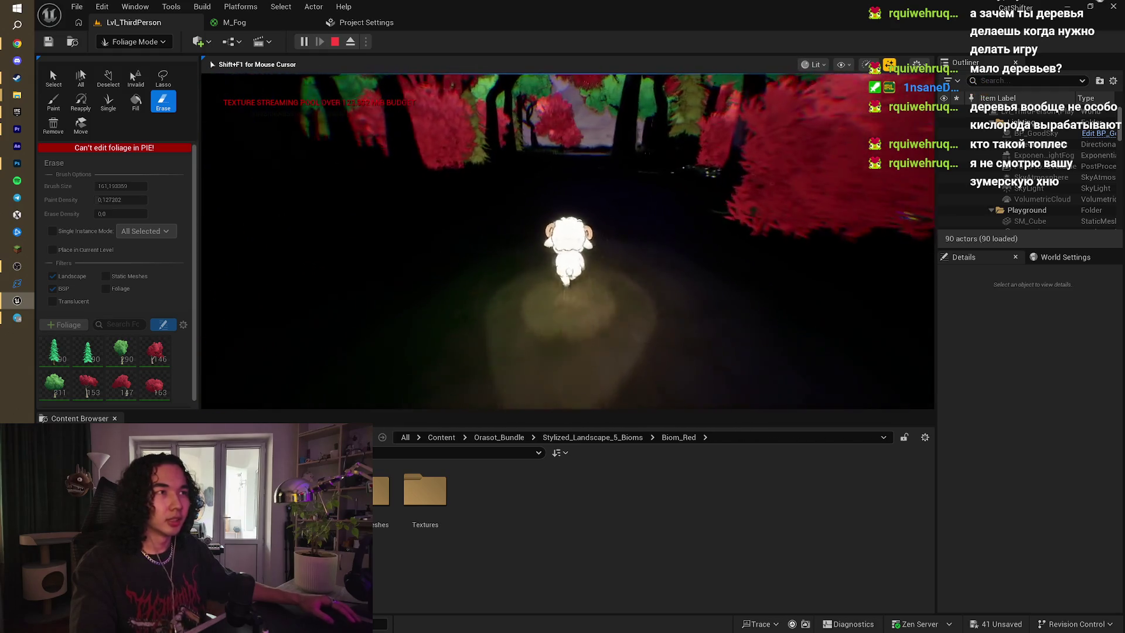
{"action": "key", "text": "w"}
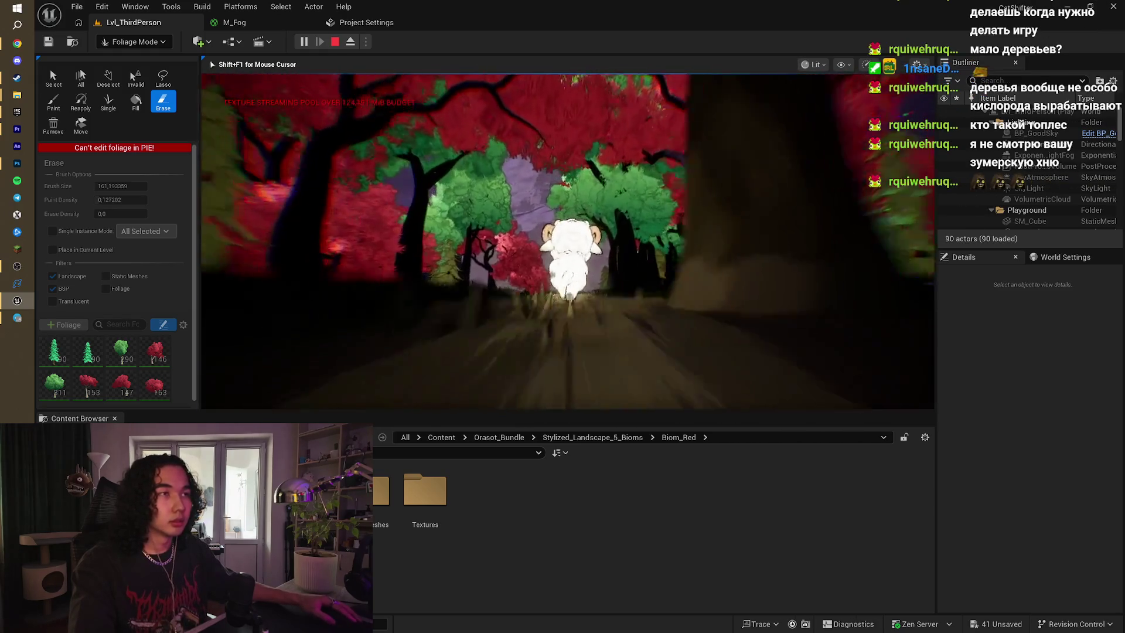
{"action": "key", "text": "w"}
{"action": "key", "text": "w"}
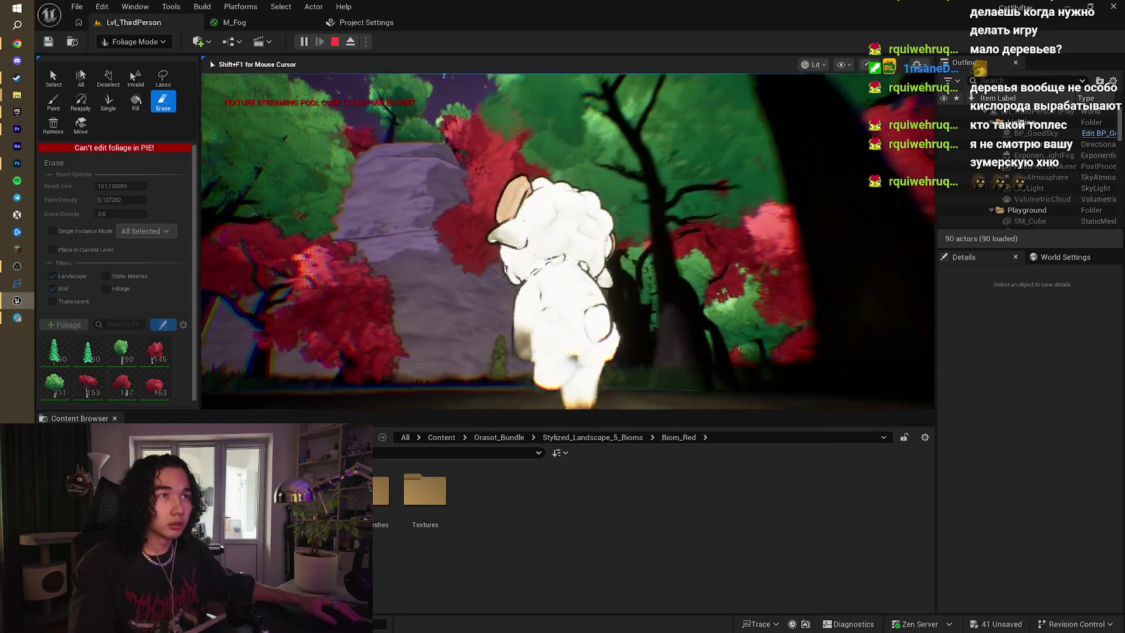
{"action": "key", "text": "w"}
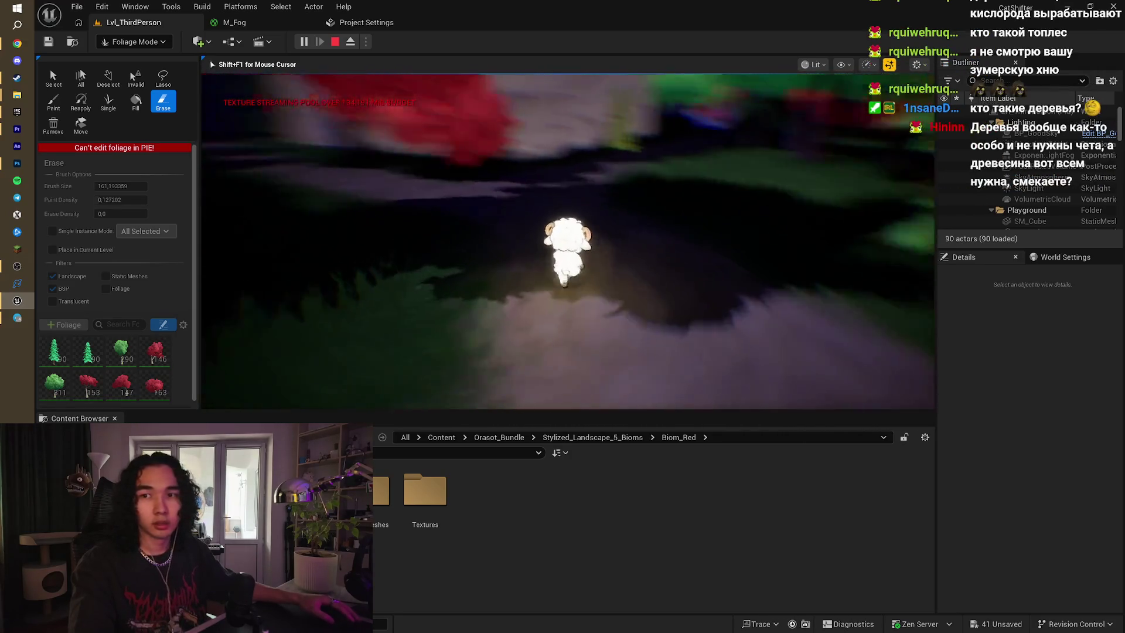
{"action": "key", "text": "w"}
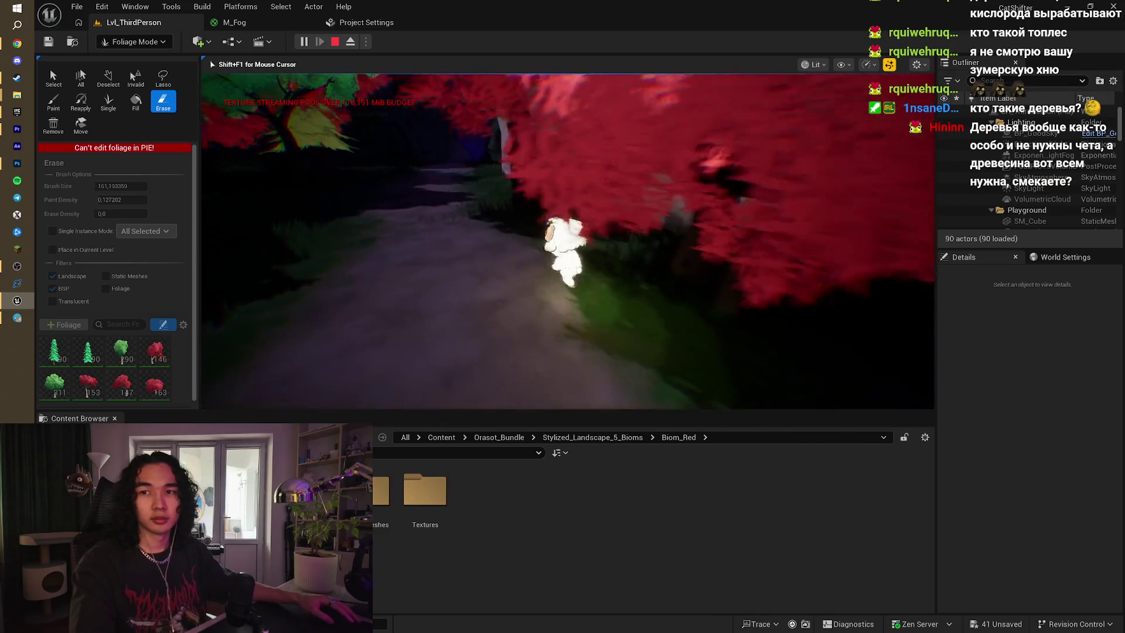
{"action": "key", "text": "w"}
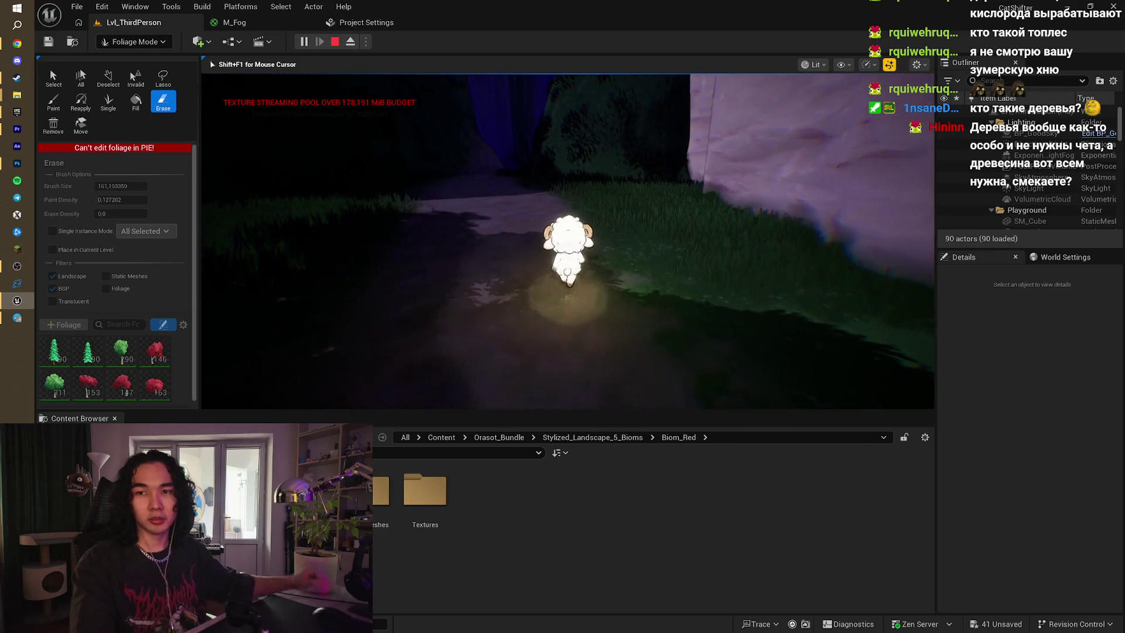
{"action": "key", "text": "w"}
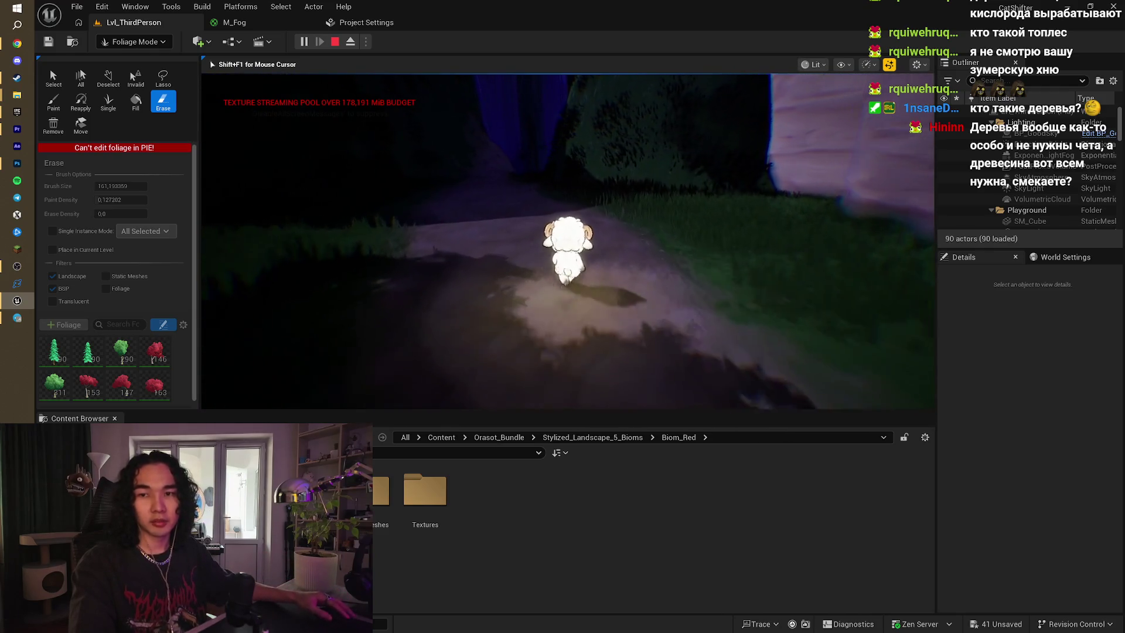
{"action": "key", "text": "w"}
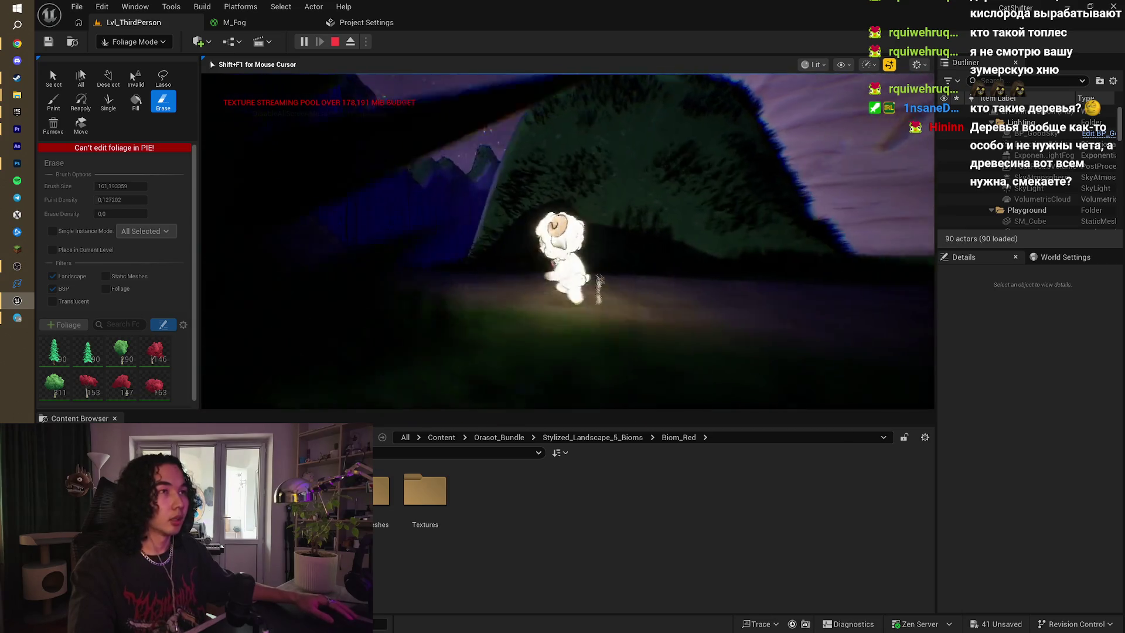
{"action": "key", "text": "w"}
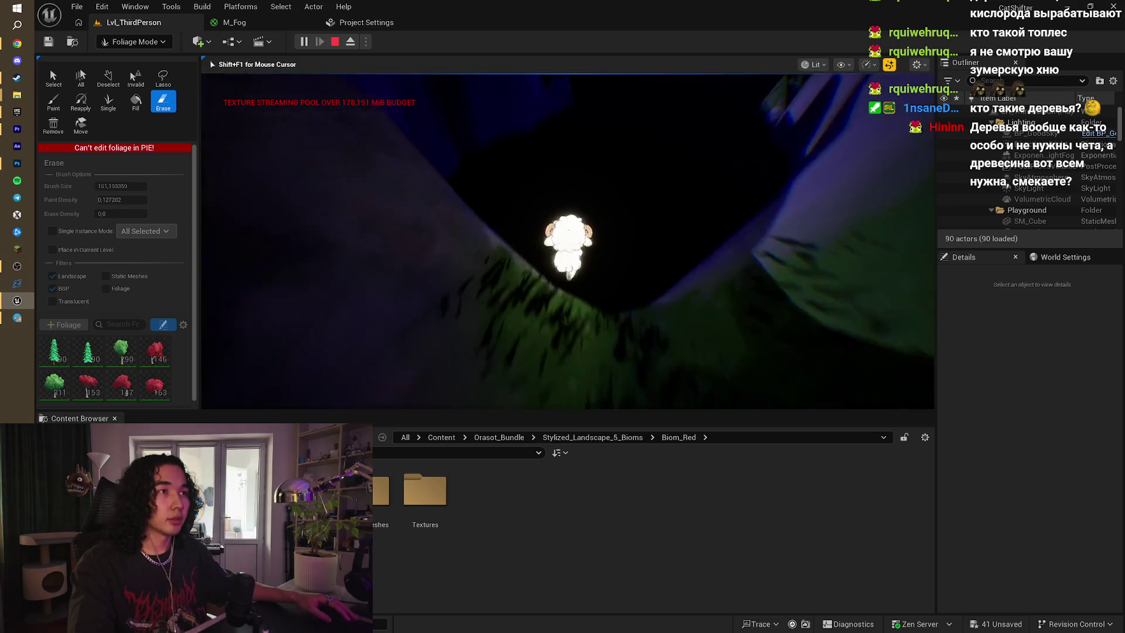
{"action": "key", "text": "w"}
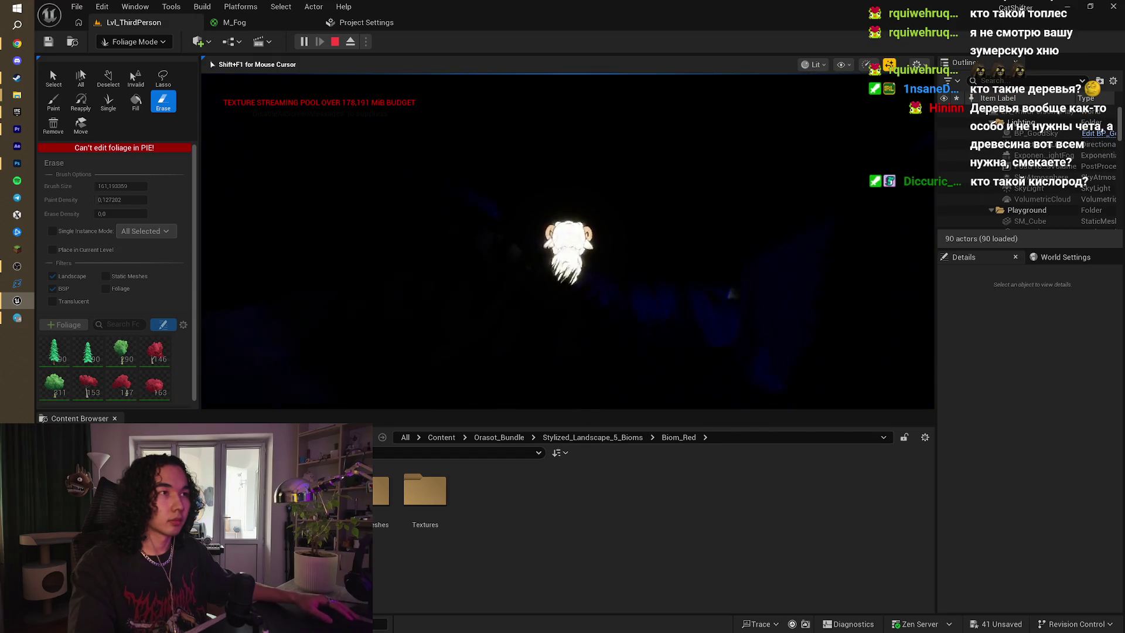
{"action": "key", "text": "s"}
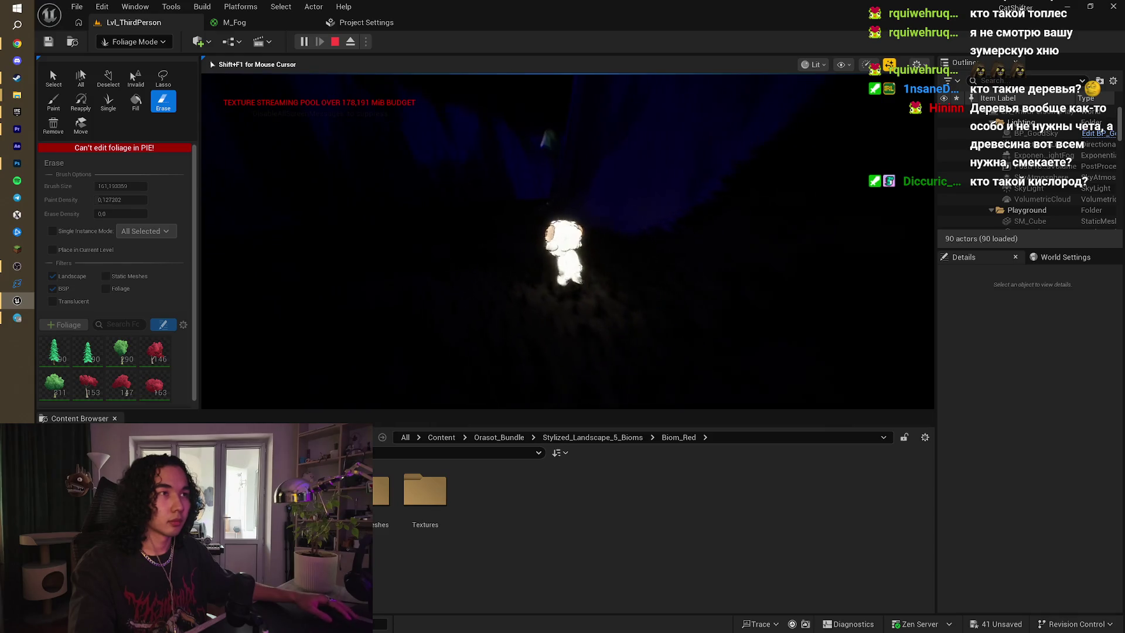
{"action": "key", "text": "Escape"}
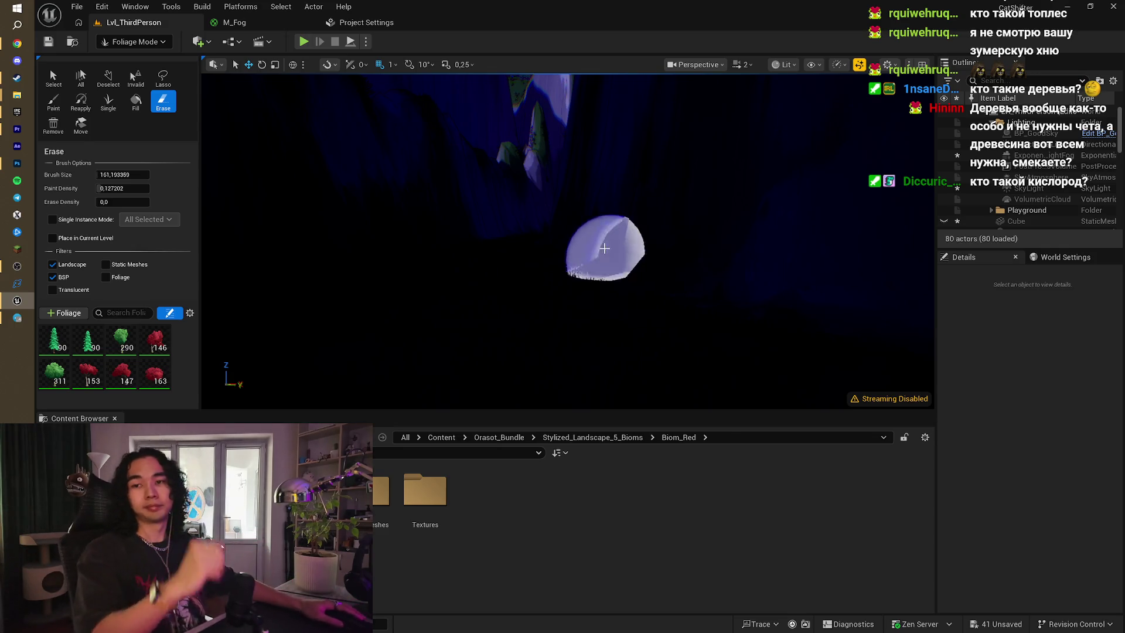
{"action": "right_click", "coordinate": [602, 246]}
{"action": "mouse_move", "coordinate": [602, 246]}
{"action": "left_mouse_down"}
{"action": "mouse_move", "coordinate": [568, 257]}
{"action": "mouse_move", "coordinate": [548, 226]}
{"action": "mouse_move", "coordinate": [548, 272]}
{"action": "left_mouse_up"}
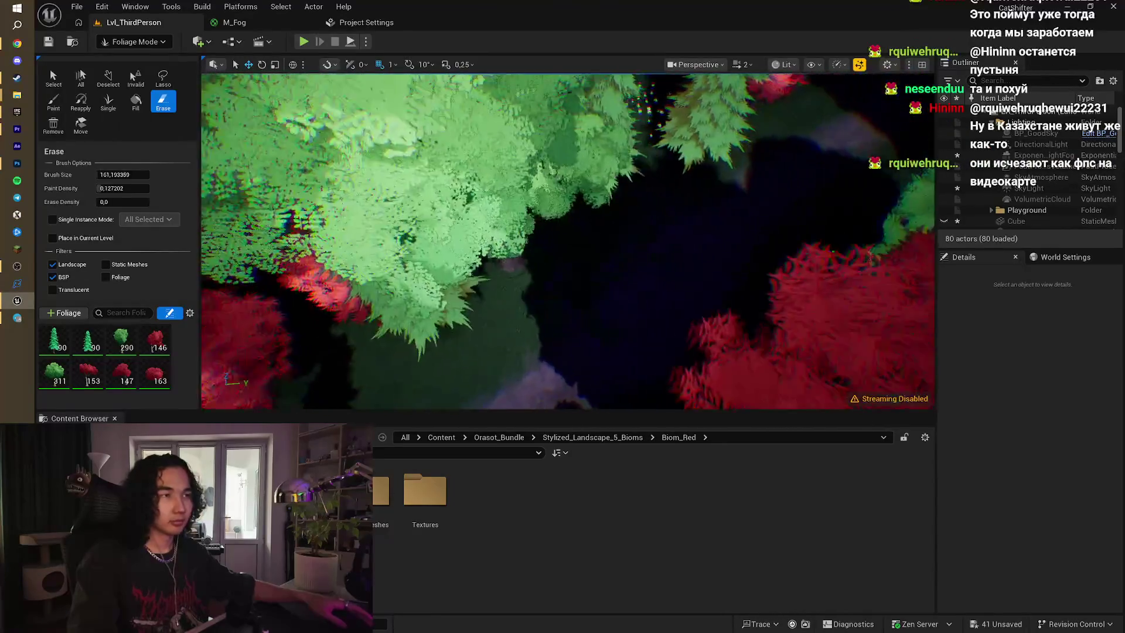
{"action": "key", "text": "alt+p"}
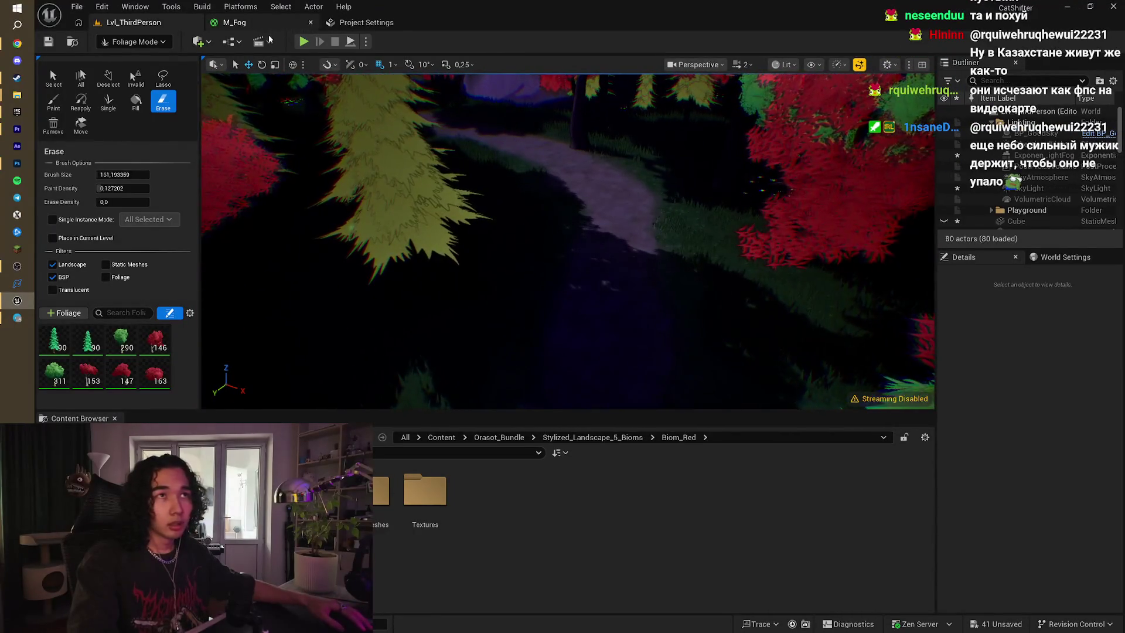
- Run the sheep down the forest path, end the play test, and pull the view back over the trees
{"action": "key", "text": "w"}
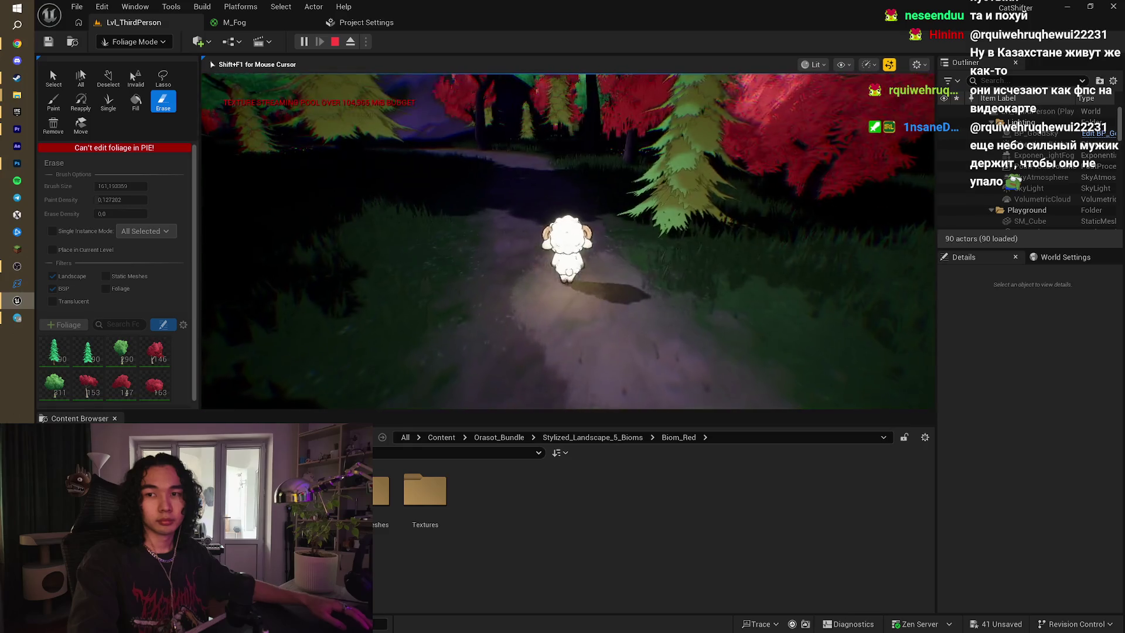
{"action": "key", "text": "w"}
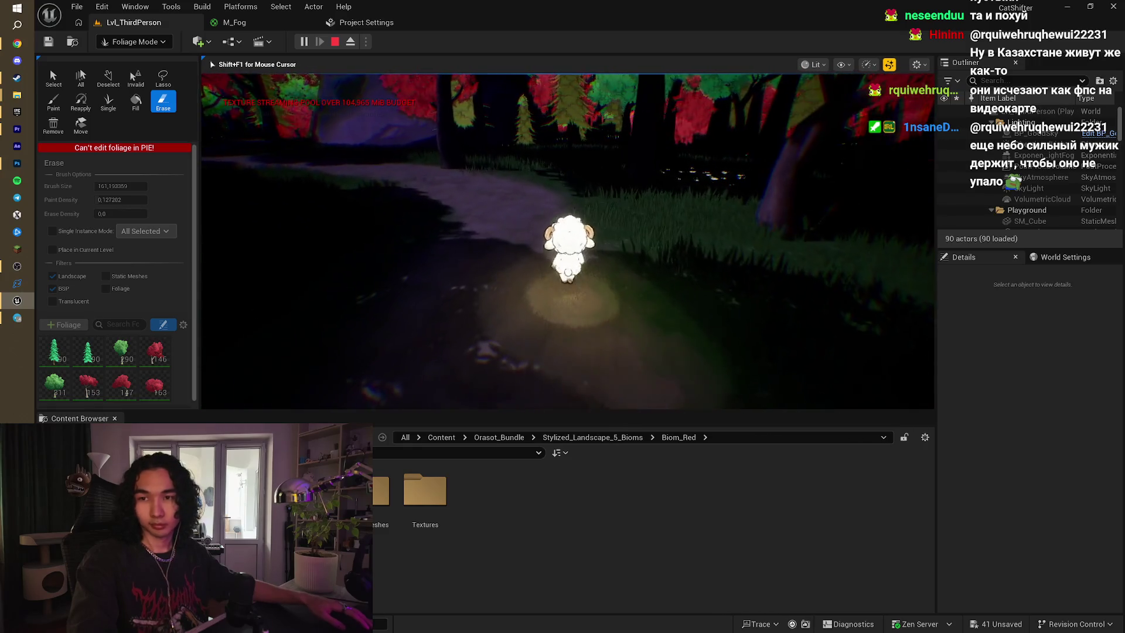
{"action": "key", "text": "w"}
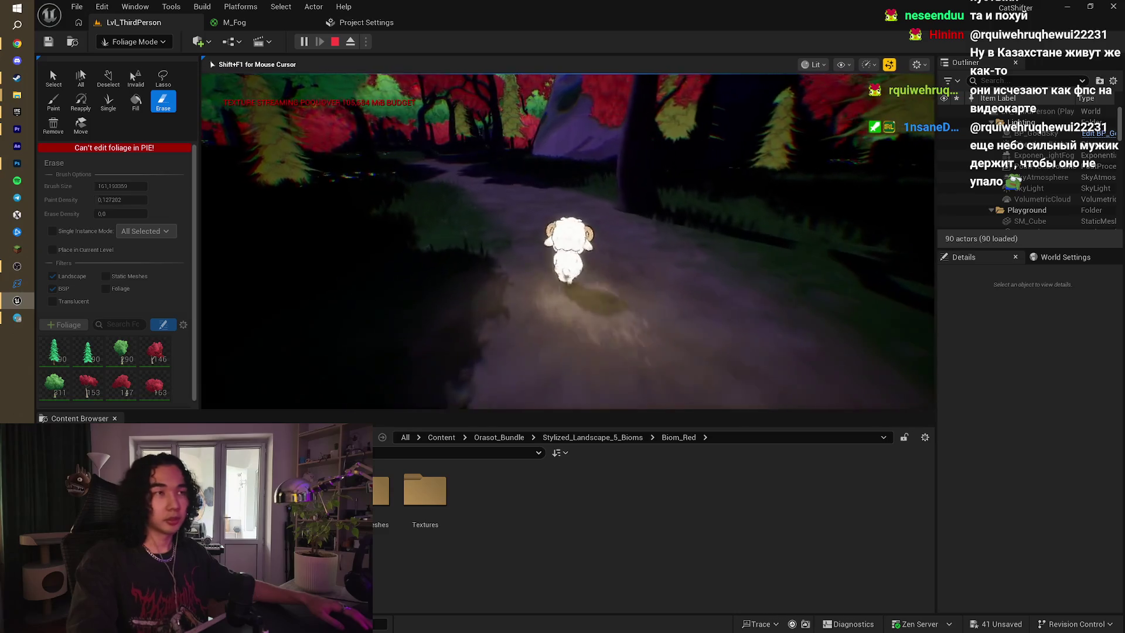
{"action": "key", "text": "w"}
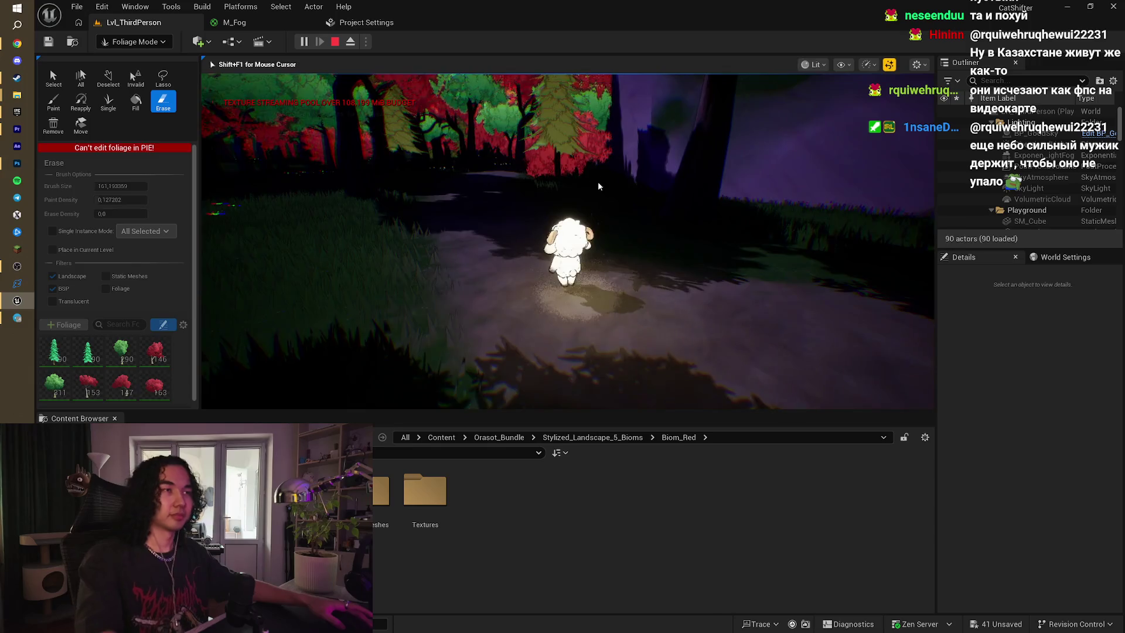
{"action": "key", "text": "Escape"}
{"action": "mouse_move", "coordinate": [622, 167]}
{"action": "left_mouse_down"}
{"action": "mouse_move", "coordinate": [354, 276]}
{"action": "mouse_move", "coordinate": [463, 276]}
{"action": "mouse_move", "coordinate": [463, 322]}
{"action": "mouse_move", "coordinate": [537, 189]}
{"action": "left_mouse_up"}
{"action": "scroll", "coordinate": [355, 273], "scroll_direction": "down", "scroll_amount": 10}
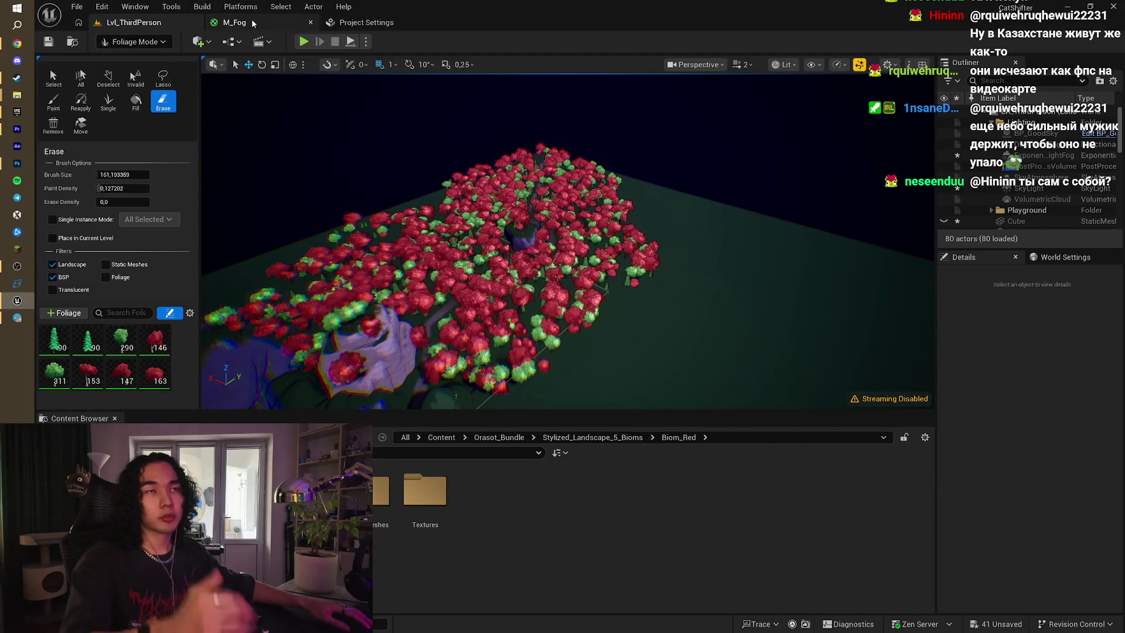
- Turn the view toward the forest and purple rock and bring up the editor-mode list
{"action": "mouse_move", "coordinate": [453, 189]}
{"action": "left_mouse_down"}
{"action": "mouse_move", "coordinate": [399, 189]}
{"action": "mouse_move", "coordinate": [398, 126]}
{"action": "mouse_move", "coordinate": [459, 194]}
{"action": "left_mouse_up"}
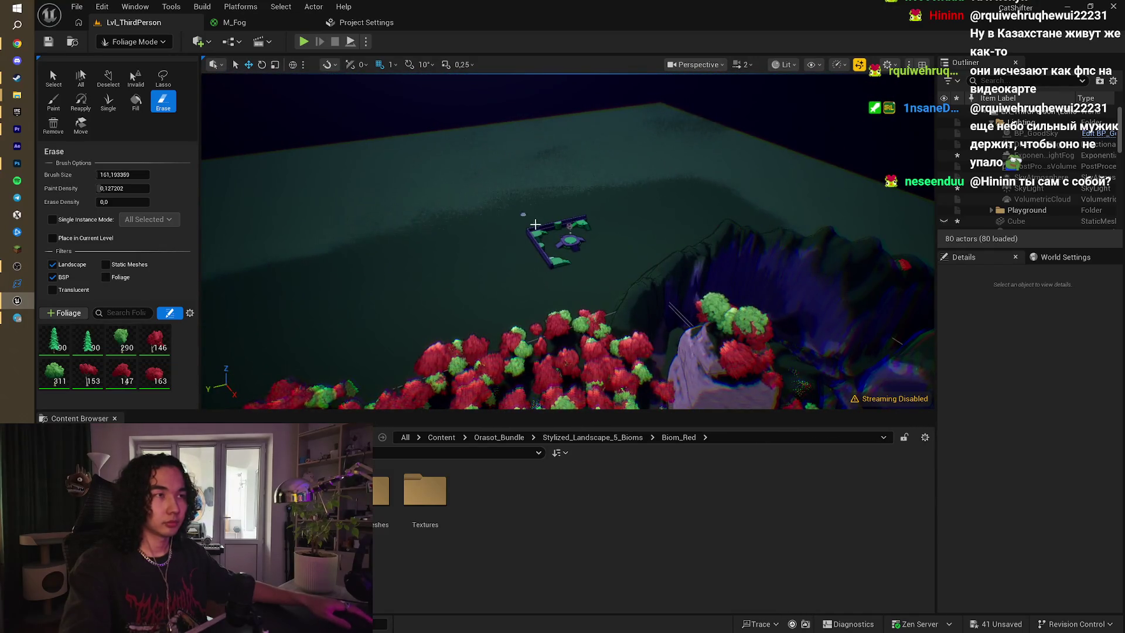
{"action": "left_click", "coordinate": [135, 41]}
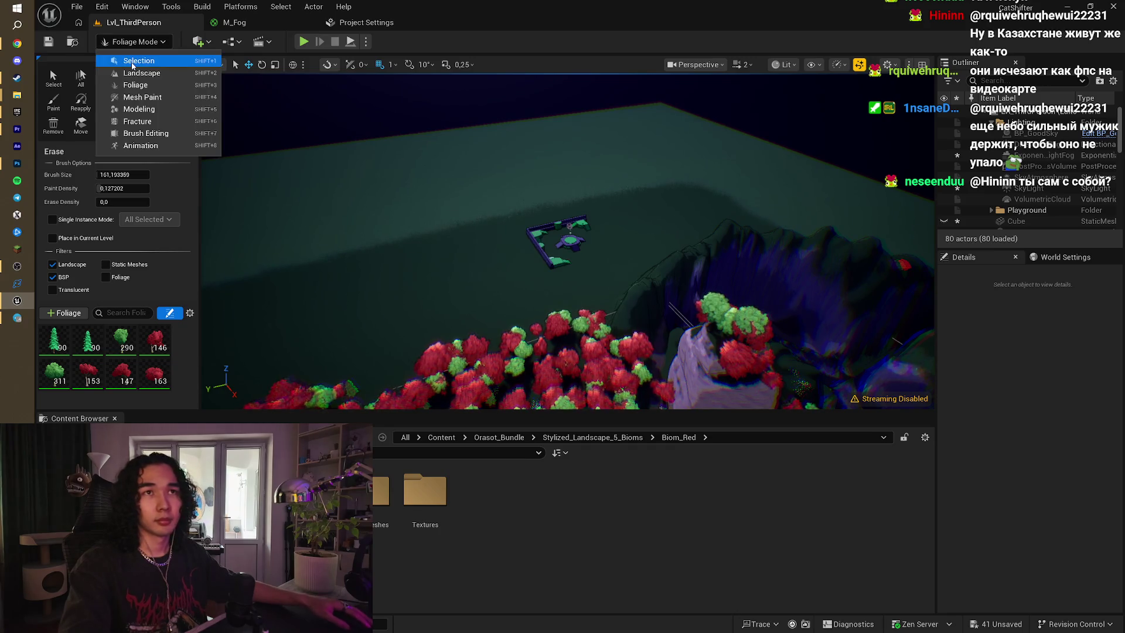
- In Selection mode, delete the Playground actors SM_Cube through SM_Ramp12 from the Outliner
{"action": "left_click", "coordinate": [133, 62]}
{"action": "scroll", "coordinate": [455, 303], "scroll_direction": "up", "scroll_amount": 5}
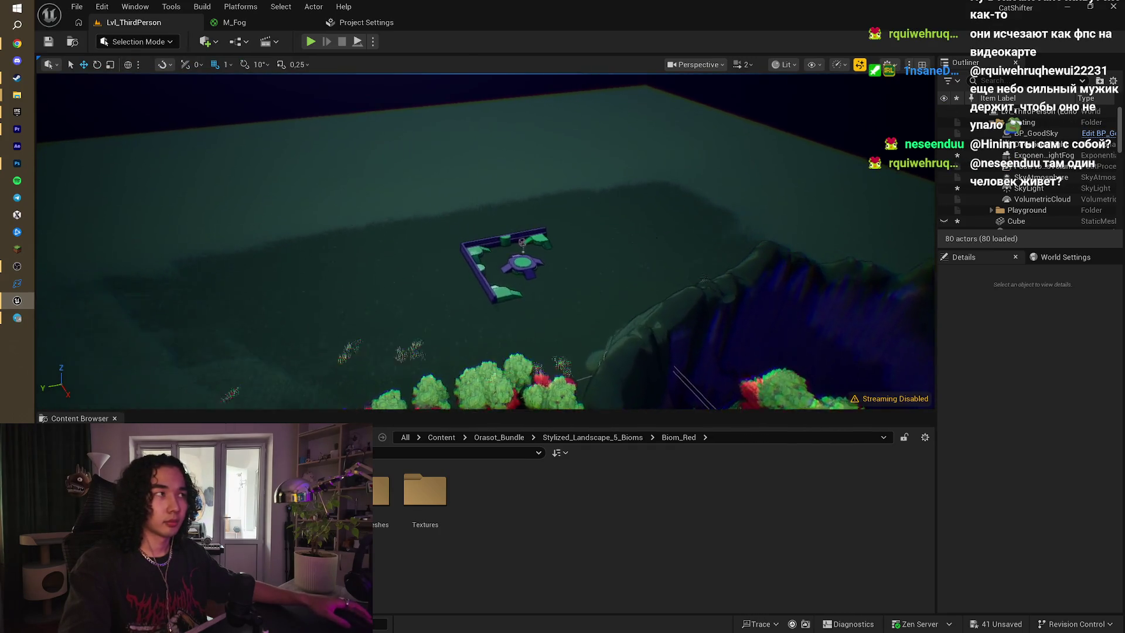
{"action": "left_click", "coordinate": [526, 271]}
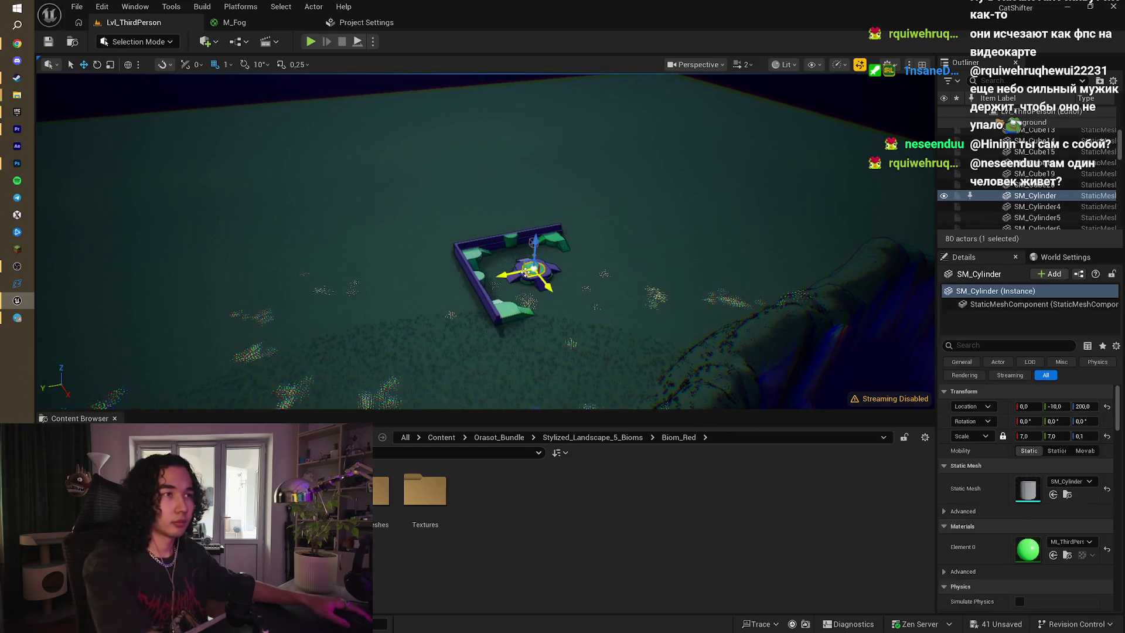
{"action": "scroll", "coordinate": [1067, 194], "scroll_direction": "up", "scroll_amount": 5}
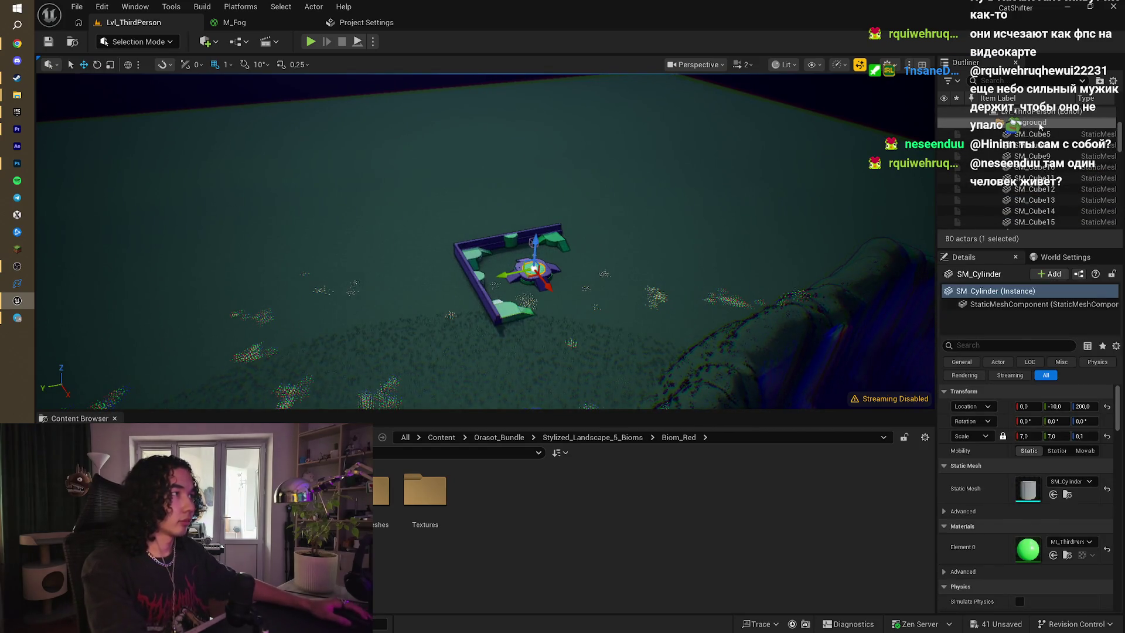
{"action": "left_click", "coordinate": [1035, 195]}
{"action": "scroll", "coordinate": [1035, 200], "scroll_direction": "down", "scroll_amount": 5}
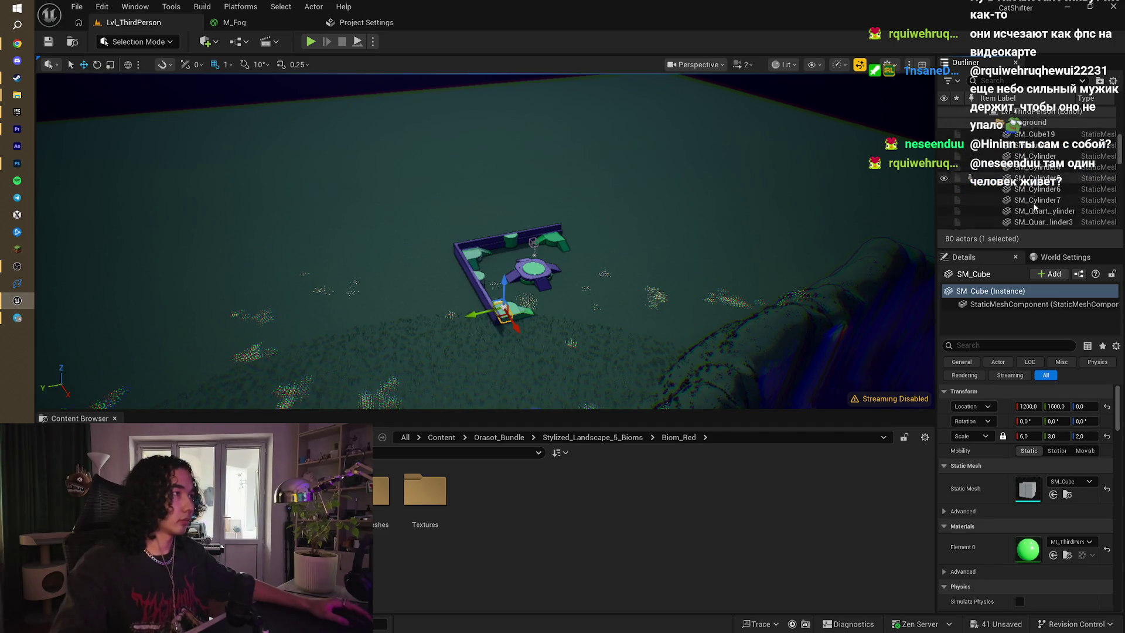
{"action": "scroll", "coordinate": [1035, 209], "scroll_direction": "down", "scroll_amount": 3}
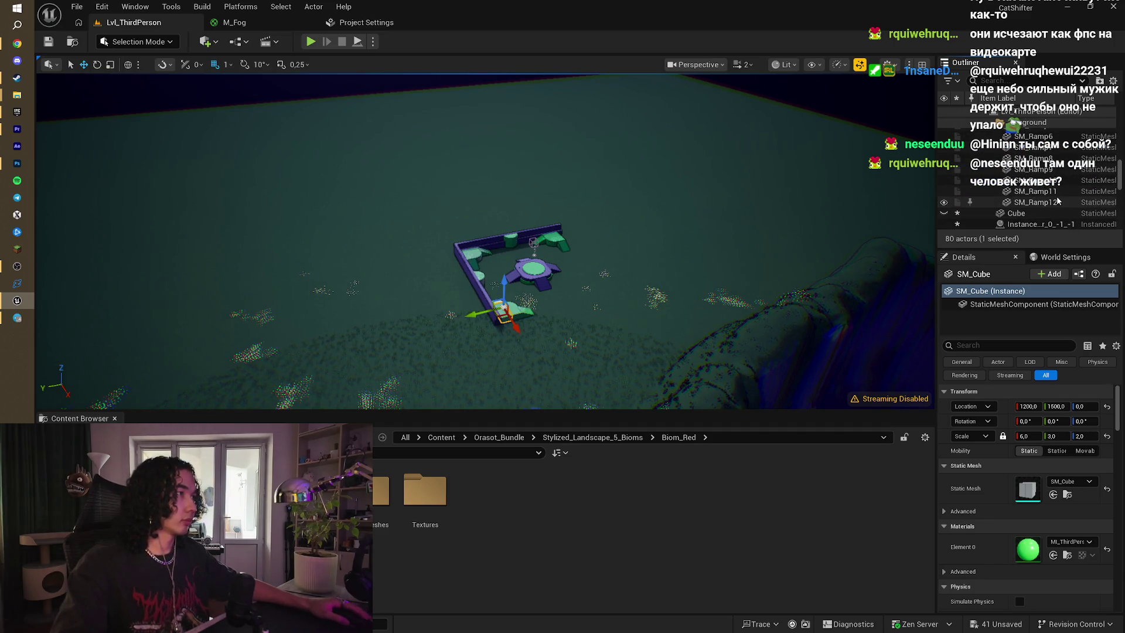
{"action": "left_click", "coordinate": [1035, 202], "text": "shift"}
{"action": "key", "text": "Delete"}
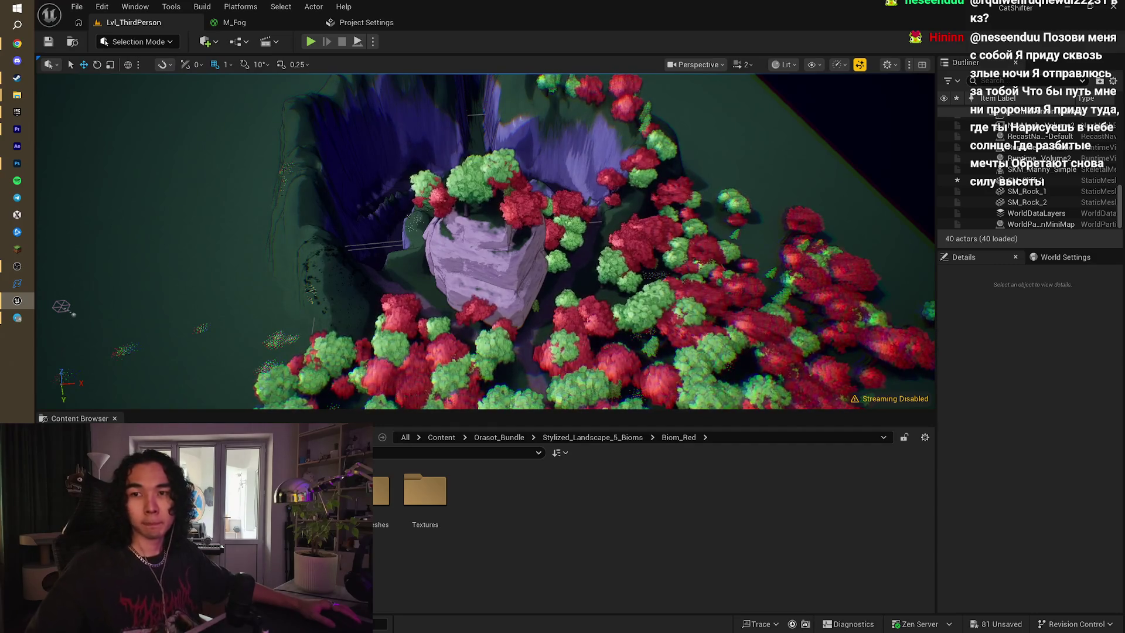
- Fly low through the tree canopy and switch back to Foliage mode
{"action": "mouse_move", "coordinate": [339, 341]}
{"action": "left_mouse_down"}
{"action": "mouse_move", "coordinate": [339, 314]}
{"action": "mouse_move", "coordinate": [340, 360]}
{"action": "left_mouse_up"}
{"action": "left_click_drag", "start_coordinate": [580, 320], "coordinate": [580, 320]}
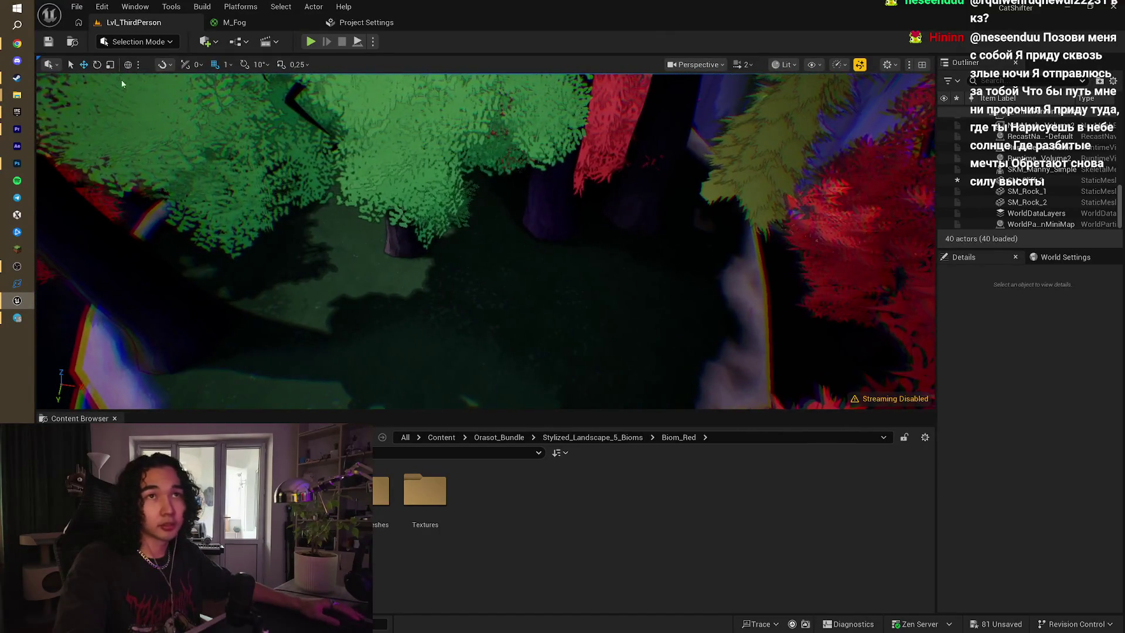
{"action": "left_click", "coordinate": [136, 42]}
{"action": "left_click", "coordinate": [124, 78]}
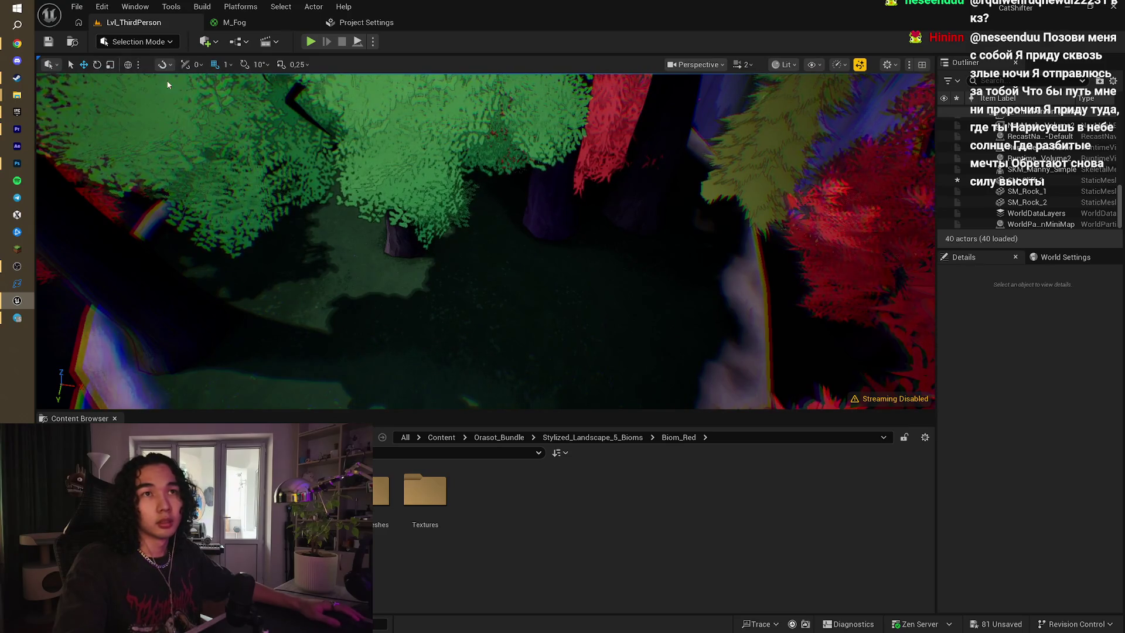
- Leave the Erase brush size unchanged, view the canopy from above, and return to Selection mode
{"action": "left_click_drag", "start_coordinate": [580, 320], "coordinate": [580, 321]}
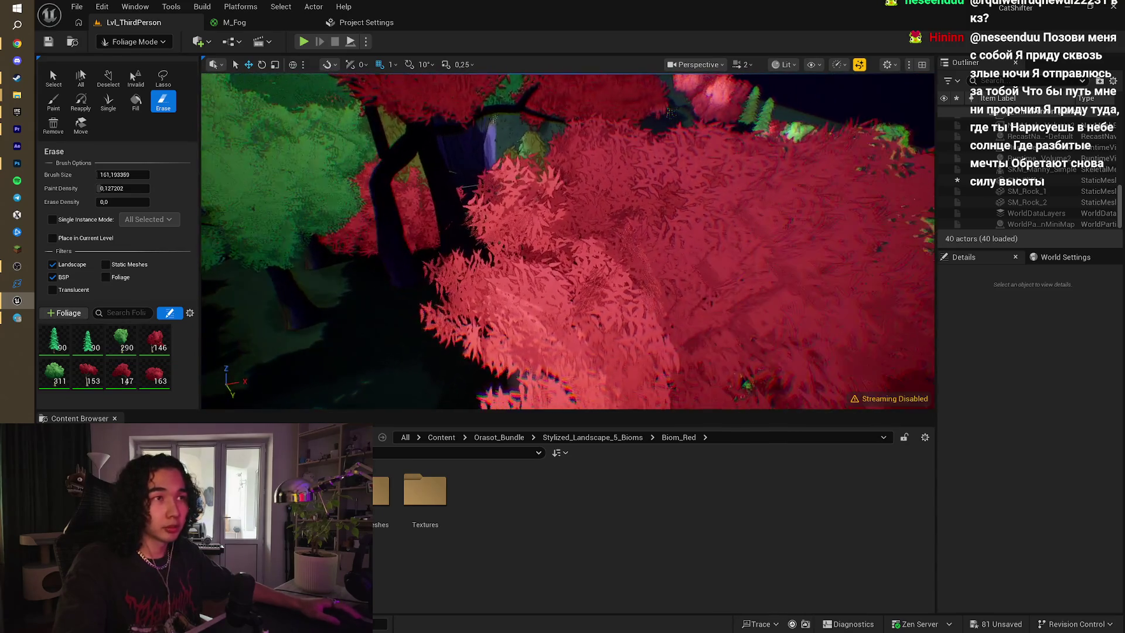
{"action": "left_click", "coordinate": [143, 173]}
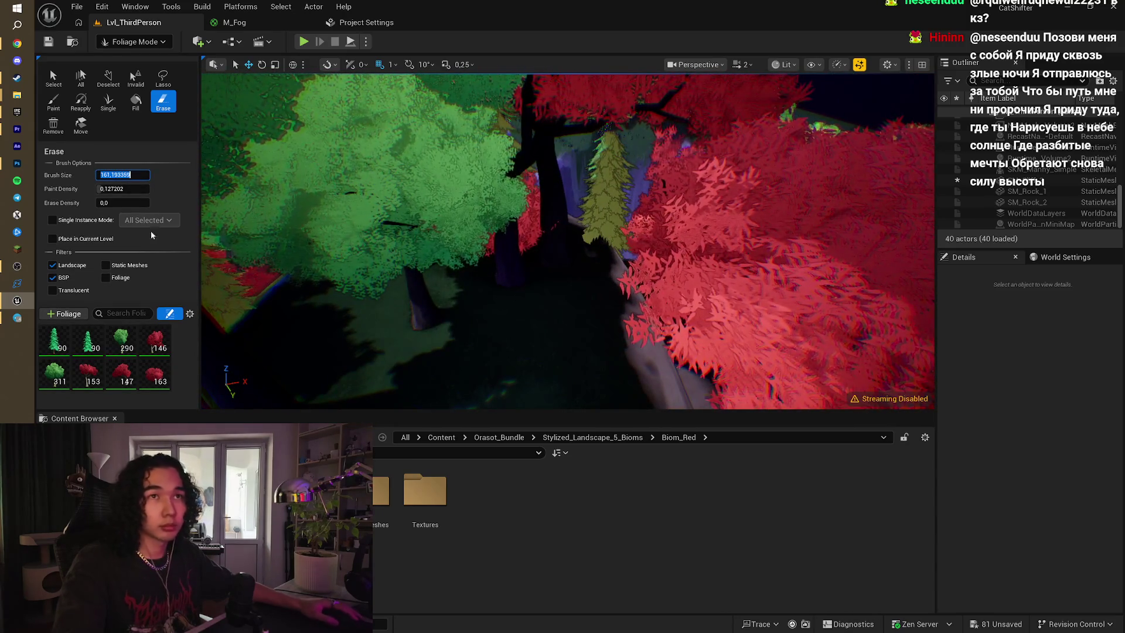
{"action": "left_click", "coordinate": [514, 280]}
{"action": "mouse_move", "coordinate": [517, 282]}
{"action": "left_mouse_down"}
{"action": "mouse_move", "coordinate": [428, 239]}
{"action": "mouse_move", "coordinate": [438, 274]}
{"action": "left_mouse_up"}
{"action": "mouse_move", "coordinate": [729, 129]}
{"action": "left_mouse_down"}
{"action": "mouse_move", "coordinate": [593, 163]}
{"action": "mouse_move", "coordinate": [550, 159]}
{"action": "left_mouse_up"}
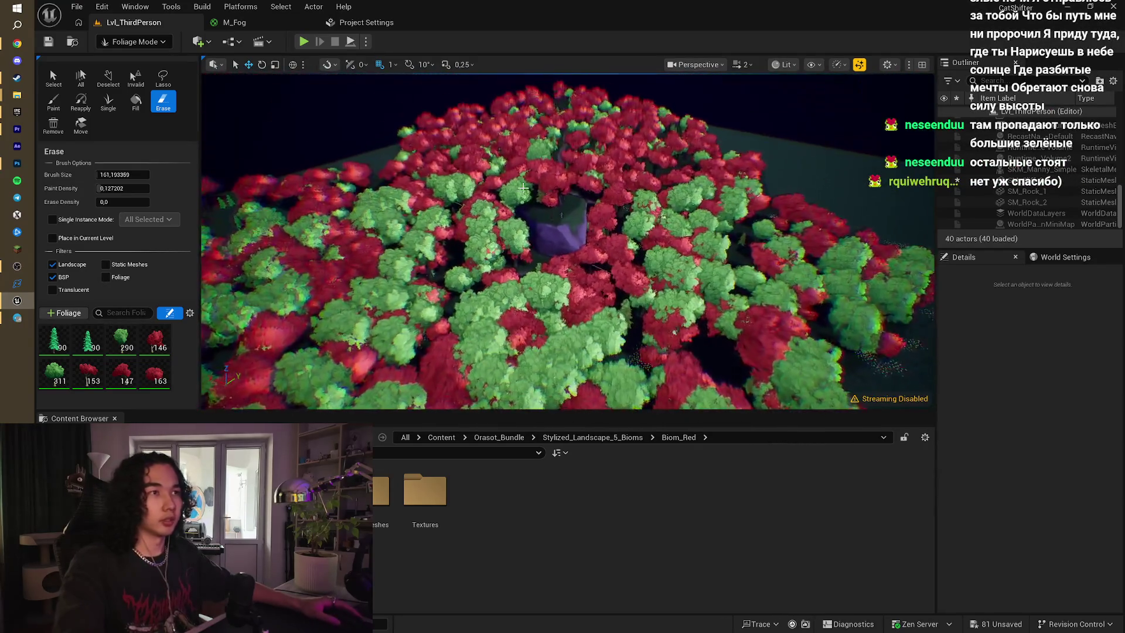
{"action": "left_click", "coordinate": [158, 42]}
{"action": "left_click", "coordinate": [158, 60]}
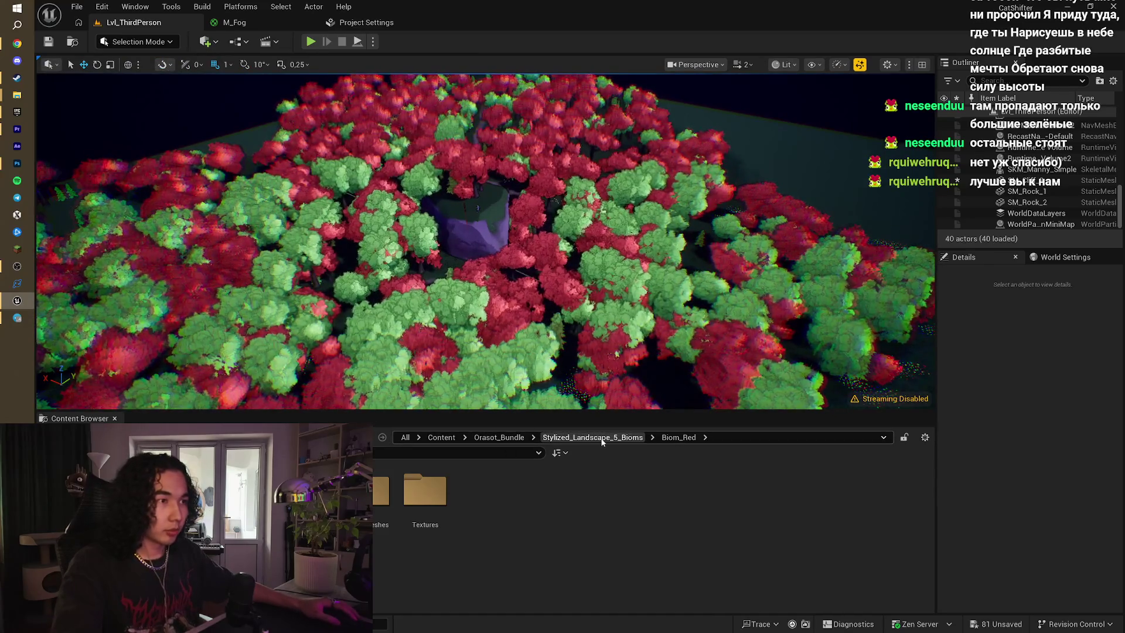
- Browse from Biom_Red to Biom_Green's StaticMeshes folder and open the SM_Tree_2 mesh
{"action": "double_click", "coordinate": [380, 498]}
{"action": "scroll", "coordinate": [683, 564], "scroll_direction": "down", "scroll_amount": 2}
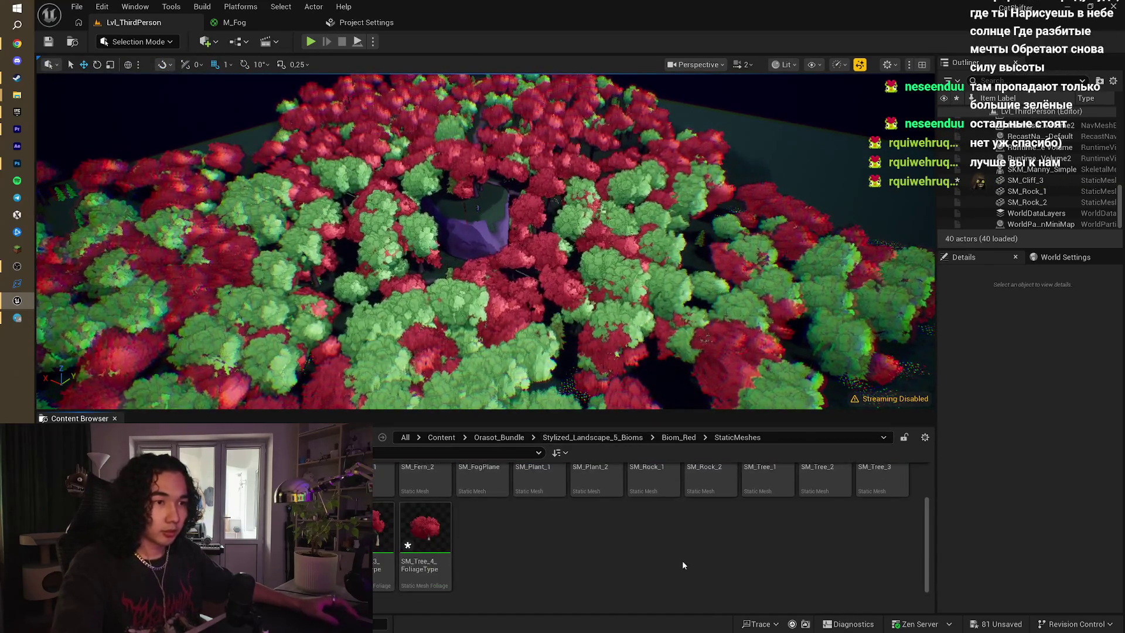
{"action": "left_click", "coordinate": [609, 439]}
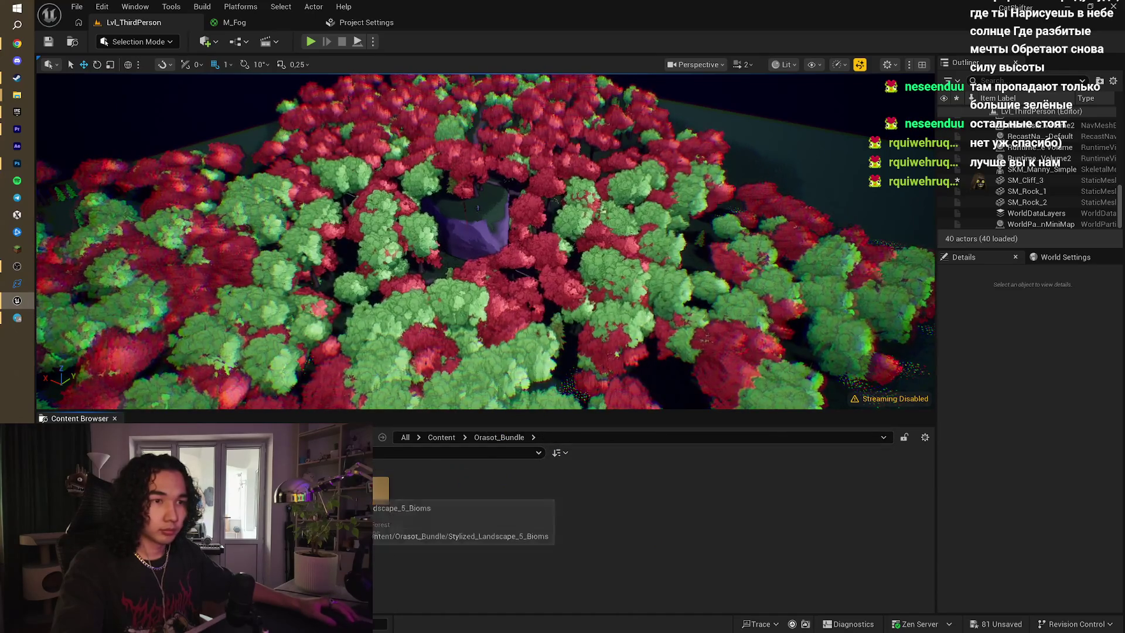
{"action": "double_click", "coordinate": [386, 505]}
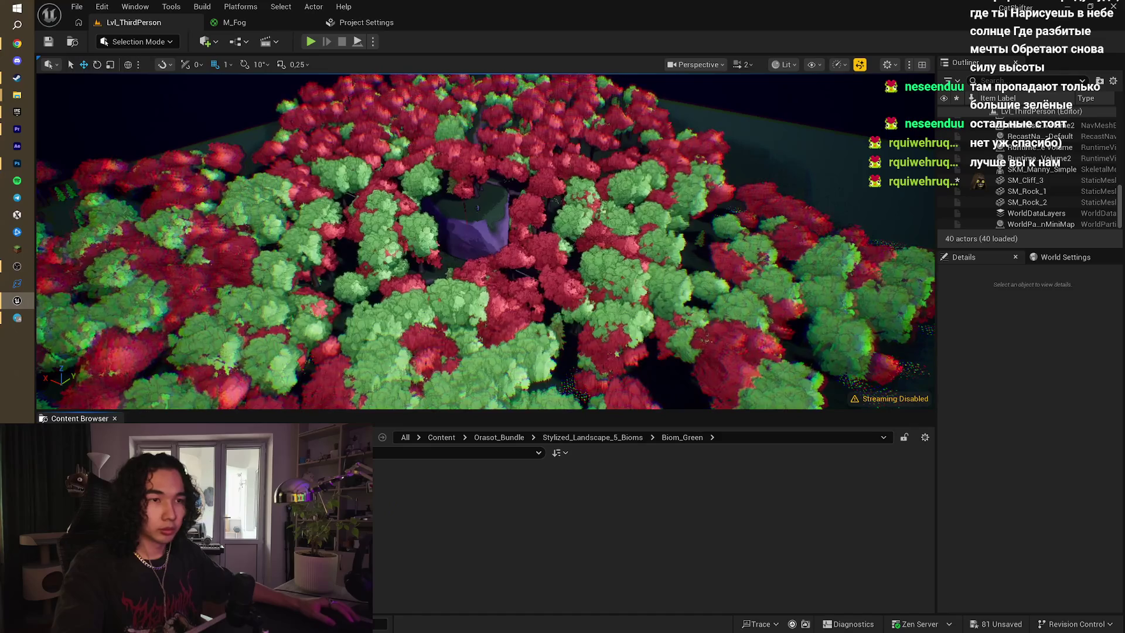
{"action": "double_click", "coordinate": [641, 531]}
{"action": "left_click", "coordinate": [641, 532]}
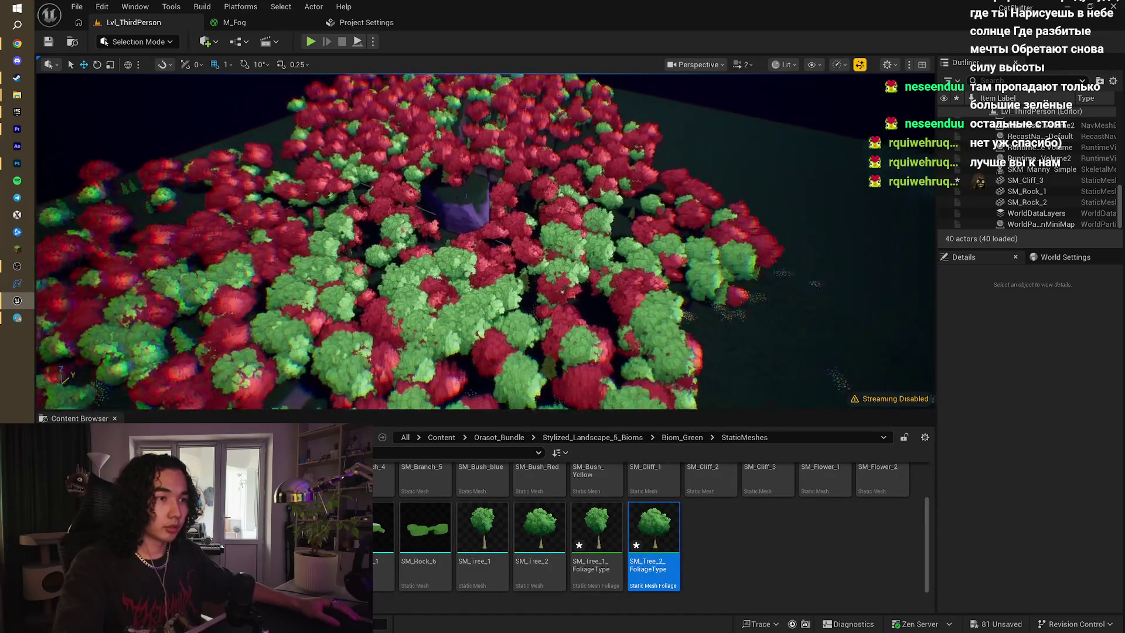
{"action": "double_click", "coordinate": [549, 525]}
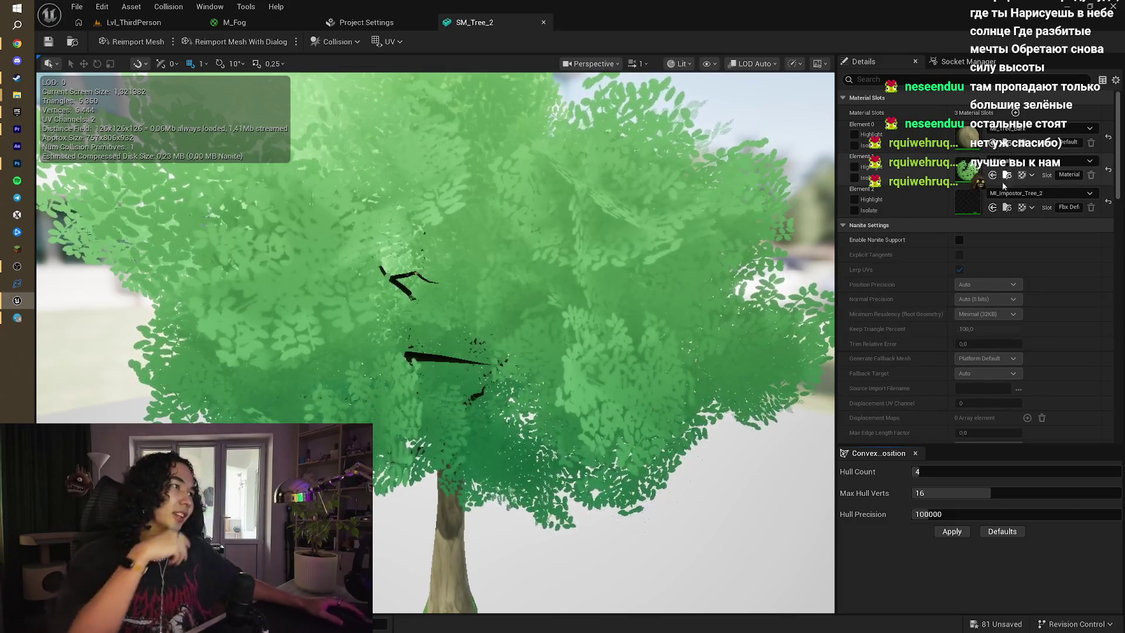
{"action": "scroll", "coordinate": [996, 270], "scroll_direction": "down", "scroll_amount": 5}
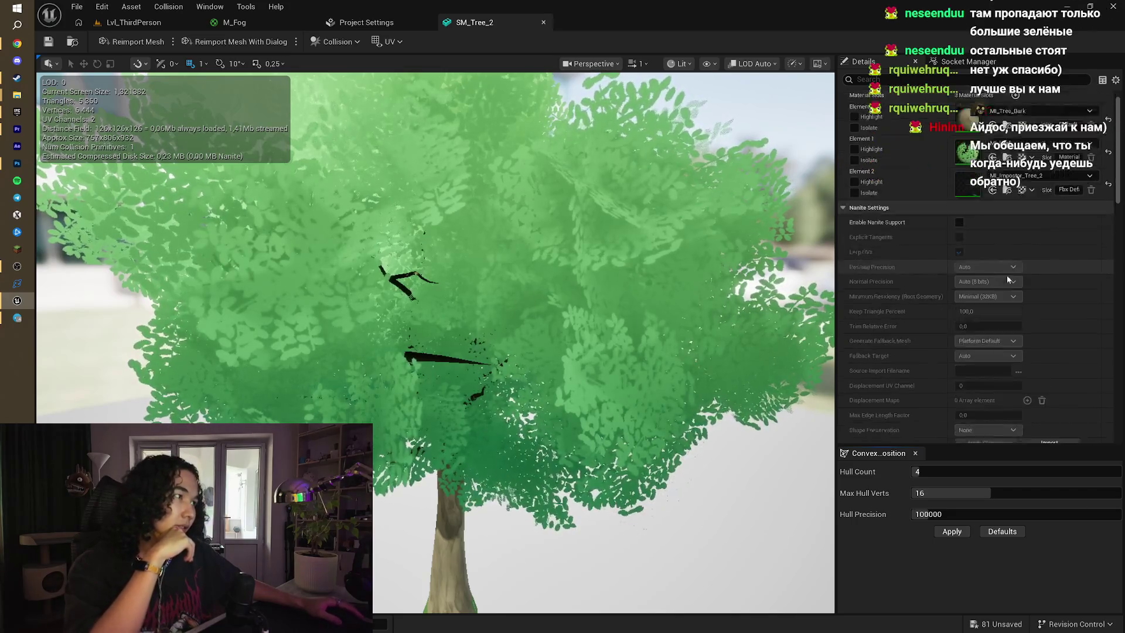
{"action": "left_click", "coordinate": [997, 316]}
{"action": "left_click", "coordinate": [998, 316]}
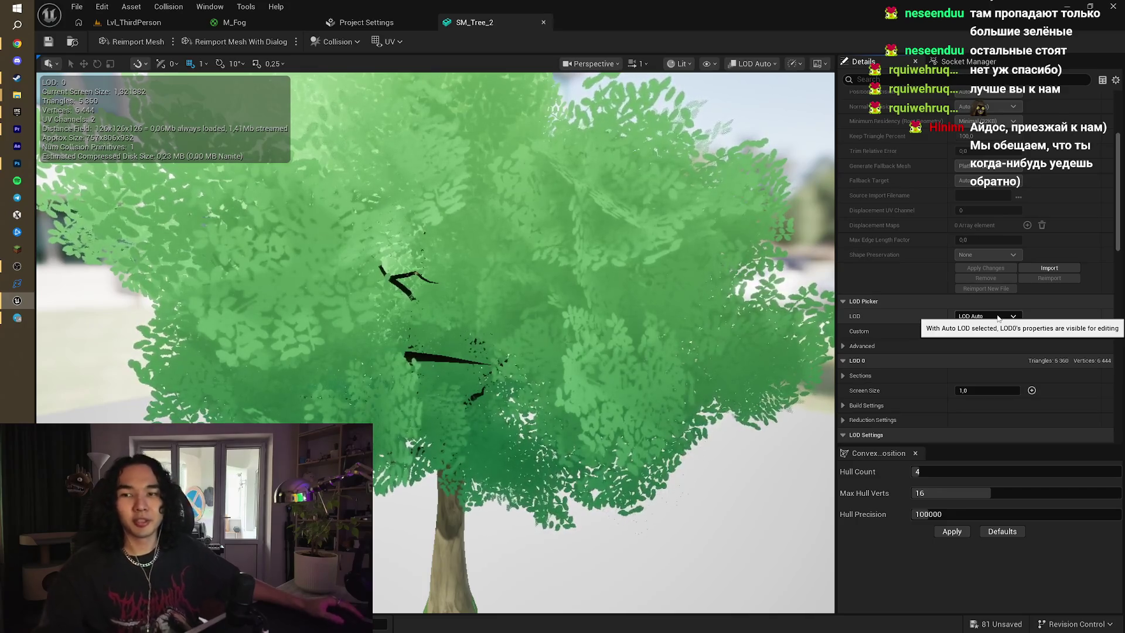
{"action": "scroll", "coordinate": [998, 316], "scroll_direction": "down", "scroll_amount": 5}
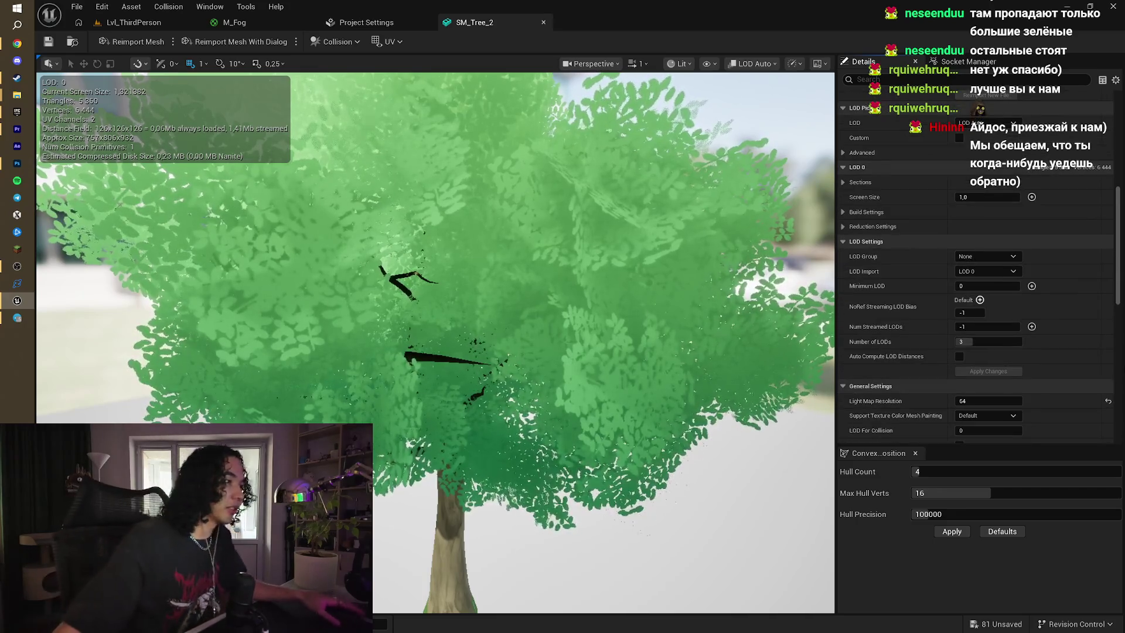
{"action": "scroll", "coordinate": [1099, 366], "scroll_direction": "down", "scroll_amount": 4}
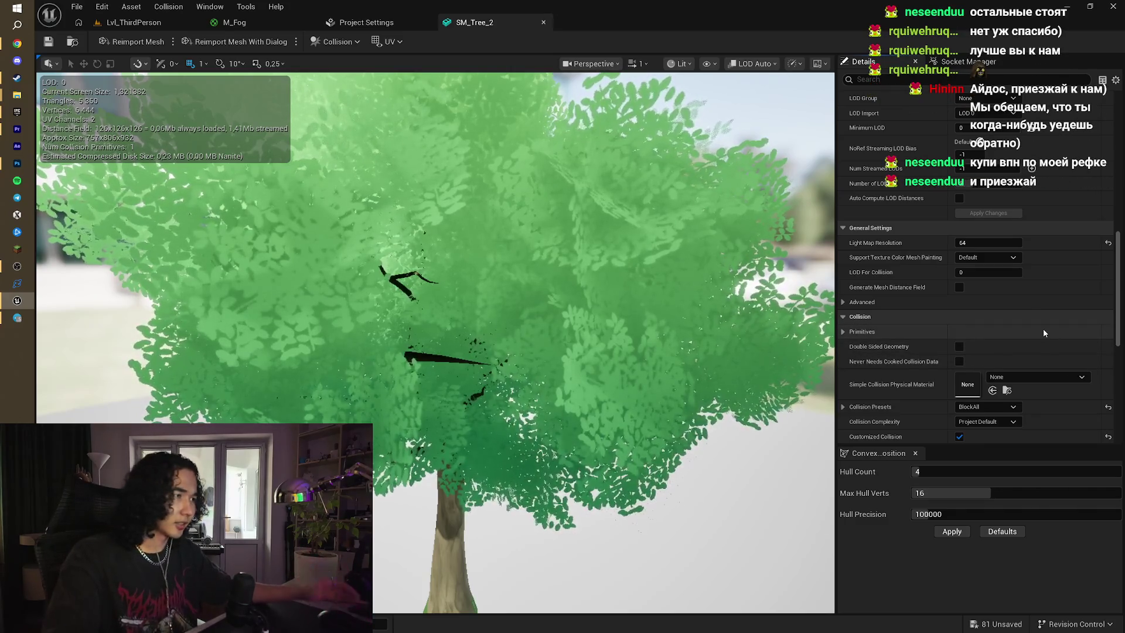
{"action": "scroll", "coordinate": [1034, 324], "scroll_direction": "down", "scroll_amount": 1}
{"action": "scroll", "coordinate": [1034, 329], "scroll_direction": "down", "scroll_amount": 1}
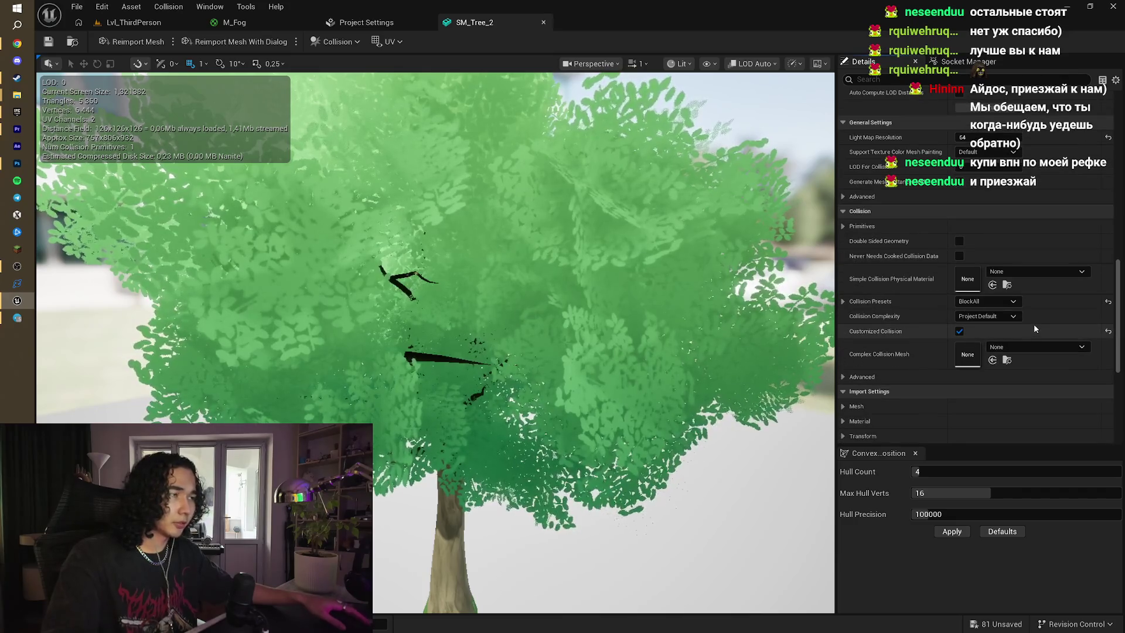
{"action": "scroll", "coordinate": [1032, 314], "scroll_direction": "down", "scroll_amount": 2}
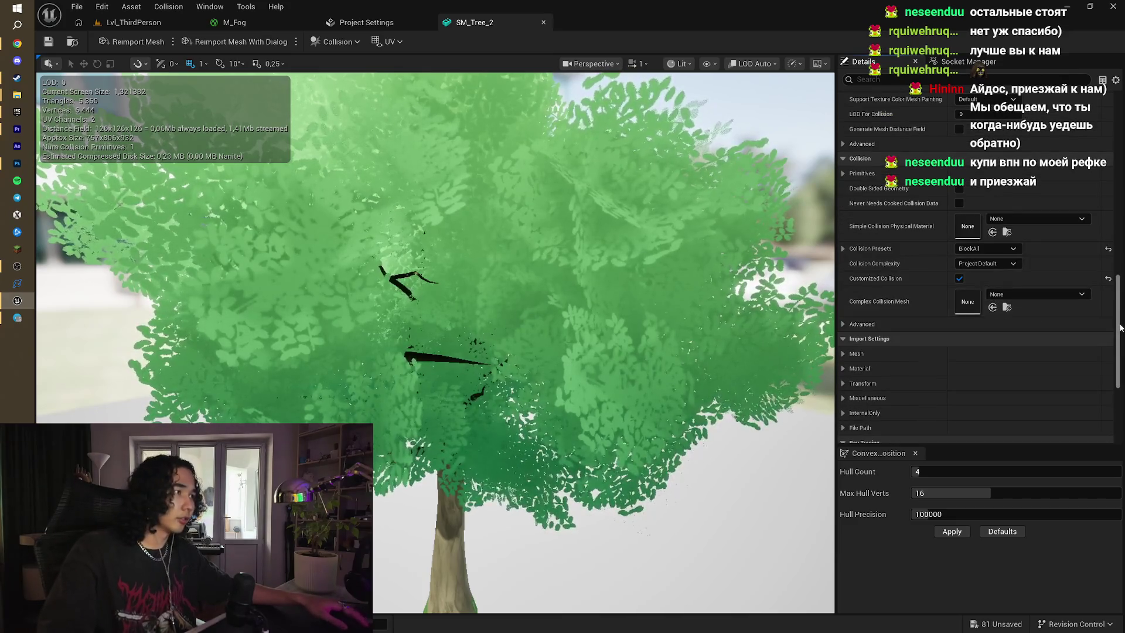
{"action": "left_click_drag", "start_coordinate": [1123, 351], "coordinate": [1122, 361]}
{"action": "scroll", "coordinate": [1122, 361], "scroll_direction": "down", "scroll_amount": 2}
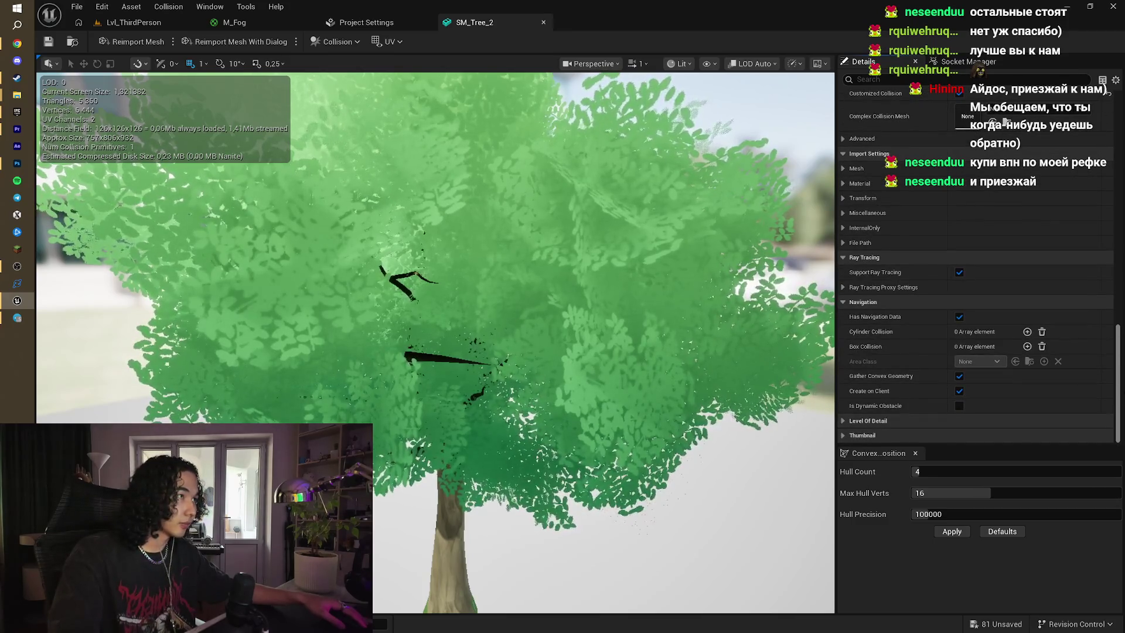
{"action": "scroll", "coordinate": [1118, 358], "scroll_direction": "up", "scroll_amount": 2}
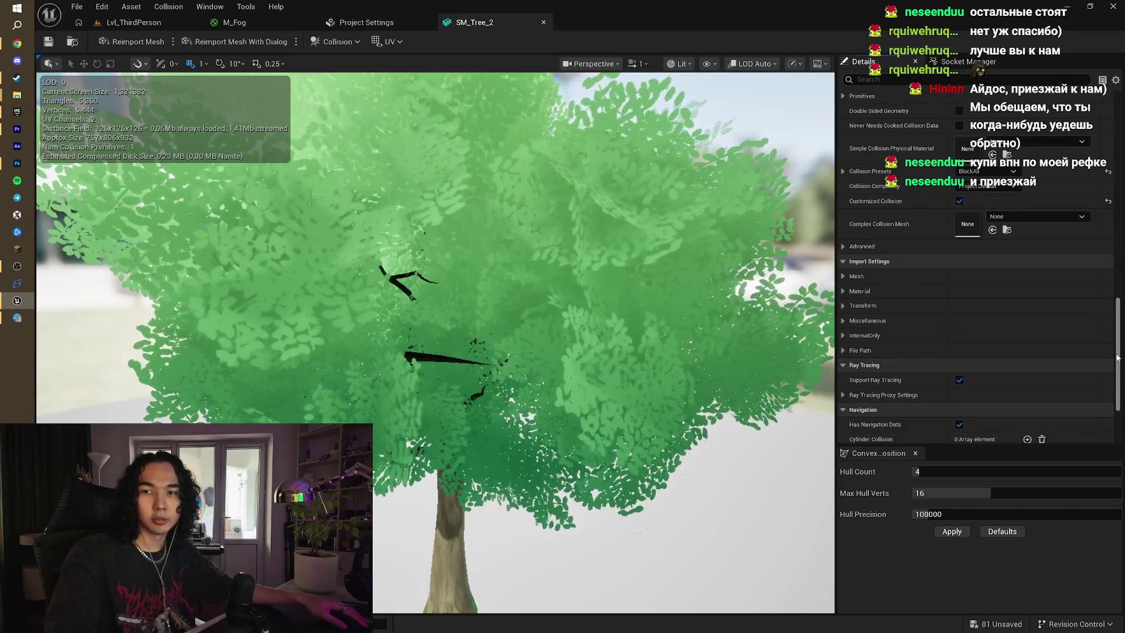
{"action": "left_click_drag", "start_coordinate": [1117, 357], "coordinate": [1122, 273]}
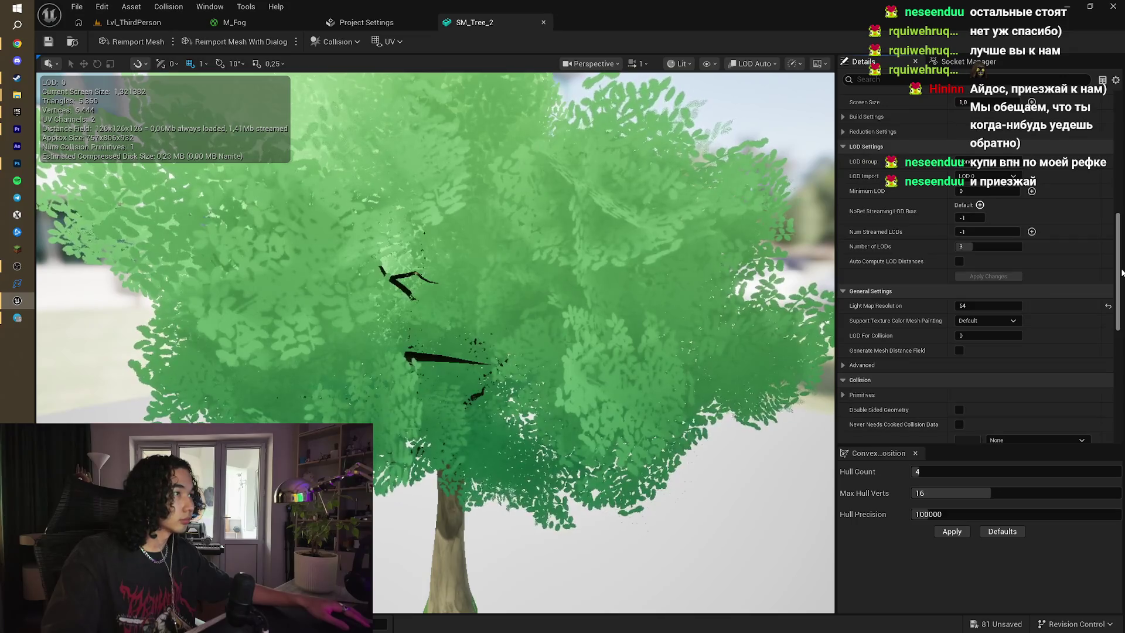
- Review the LOD Group and LOD Import options, keeping LOD 0, and toggle the advanced LOD Picker
{"action": "left_click", "coordinate": [996, 176]}
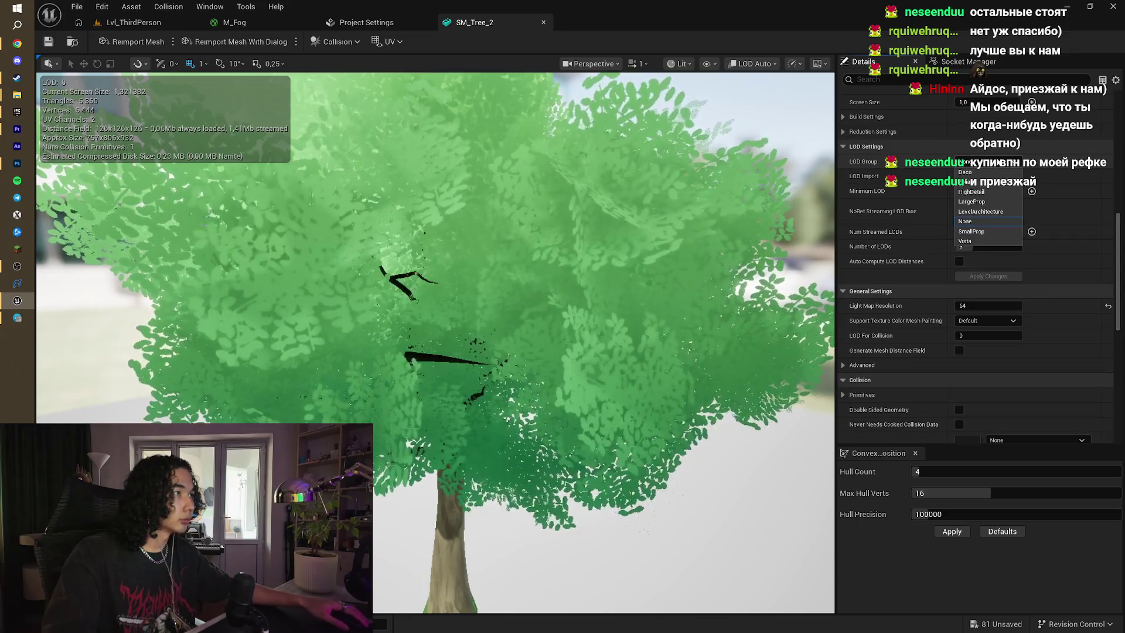
{"action": "left_click", "coordinate": [997, 176]}
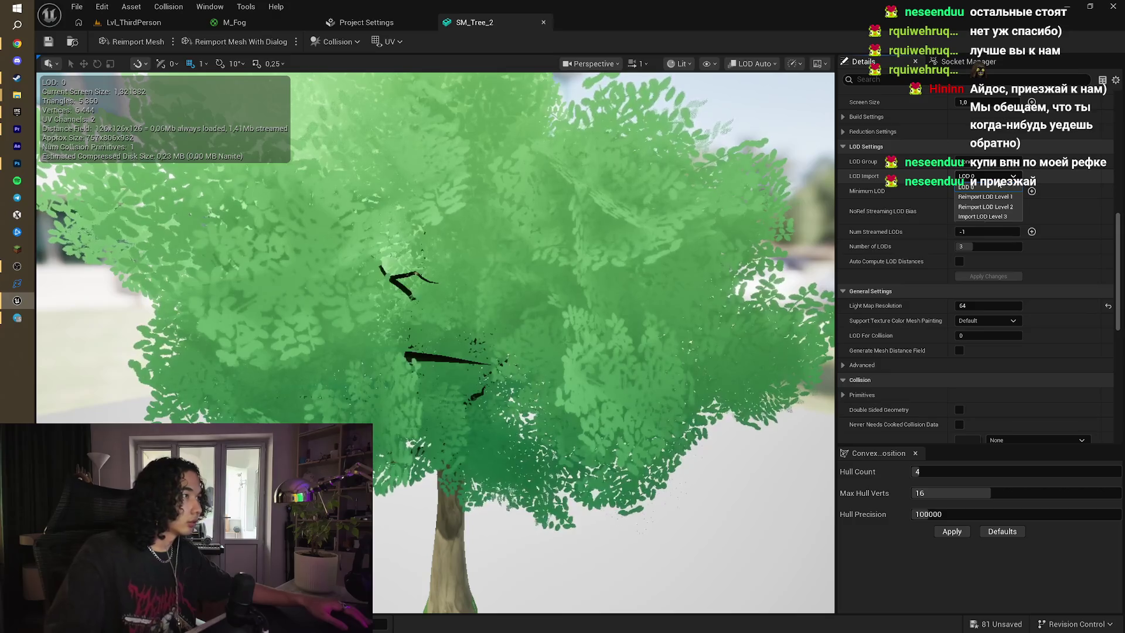
{"action": "left_click", "coordinate": [1000, 186]}
{"action": "scroll", "coordinate": [1021, 191], "scroll_direction": "up", "scroll_amount": 5}
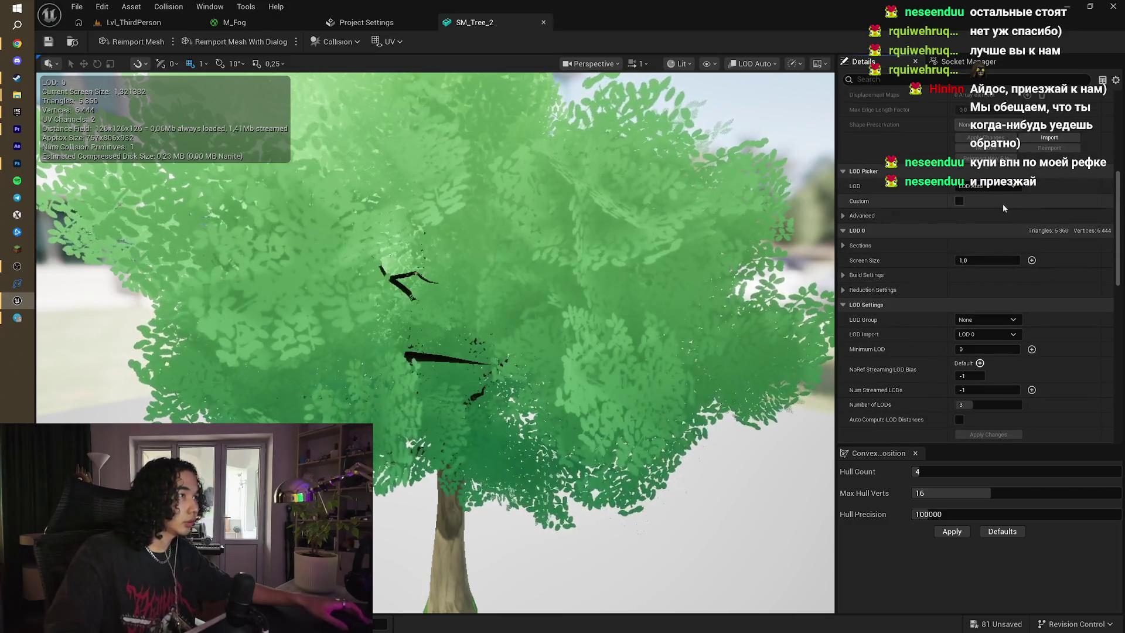
{"action": "left_click", "coordinate": [843, 215]}
{"action": "left_click", "coordinate": [843, 216]}
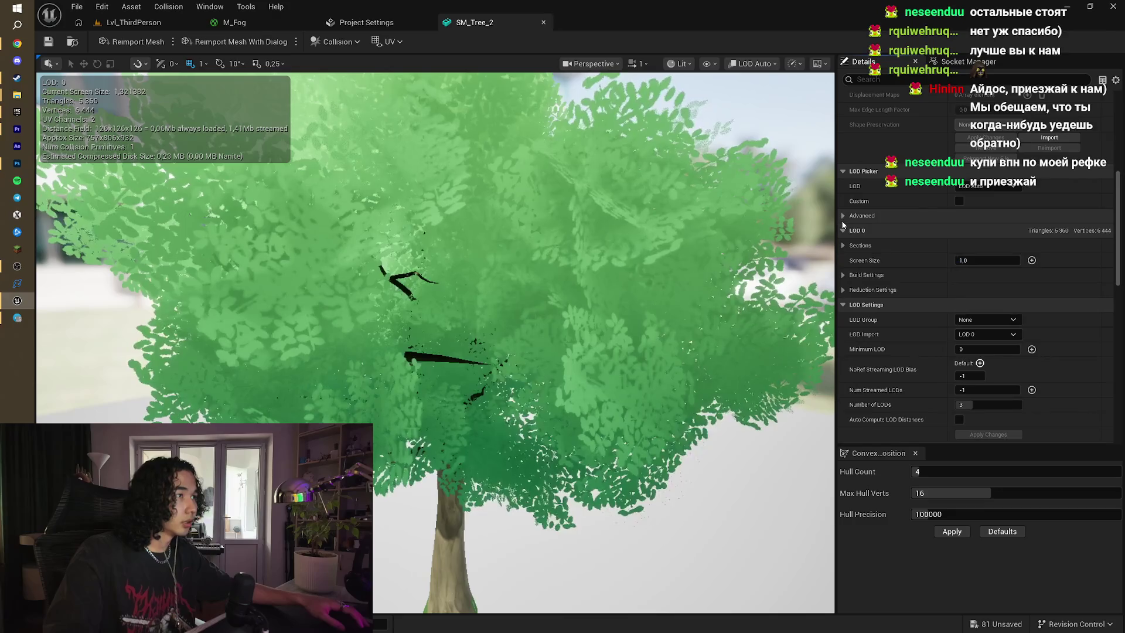
{"action": "scroll", "coordinate": [1043, 273], "scroll_direction": "up", "scroll_amount": 6}
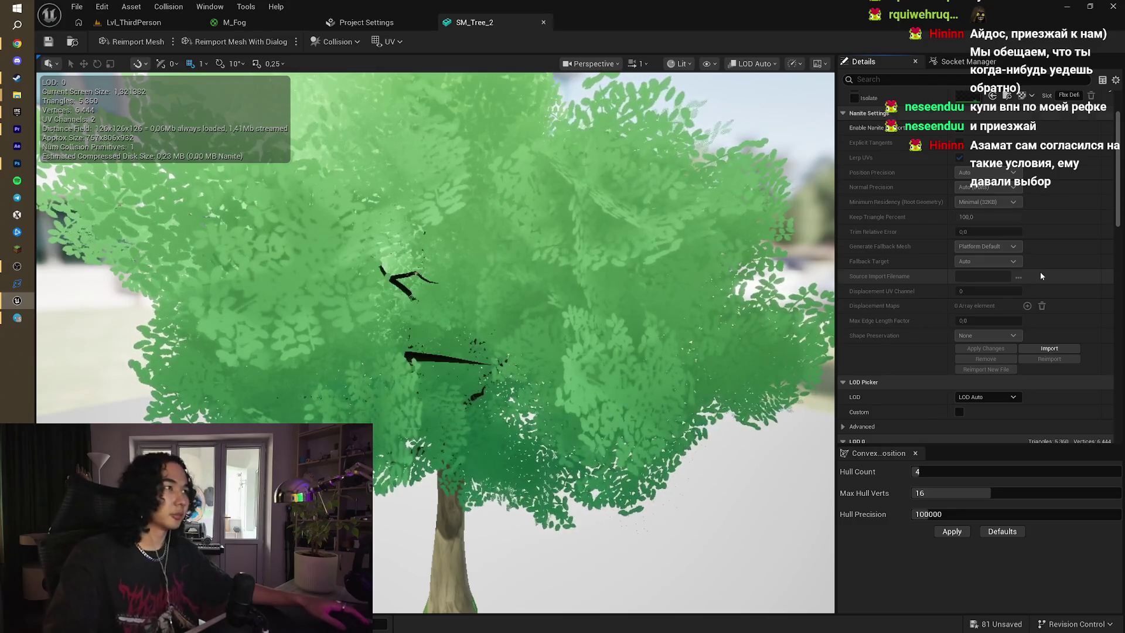
- Scroll through SM_Tree_2's details panel, then return to the Lvl_ThirdPerson level
{"action": "scroll", "coordinate": [1041, 275], "scroll_direction": "down", "scroll_amount": 10}
{"action": "scroll", "coordinate": [1040, 276], "scroll_direction": "down", "scroll_amount": 10}
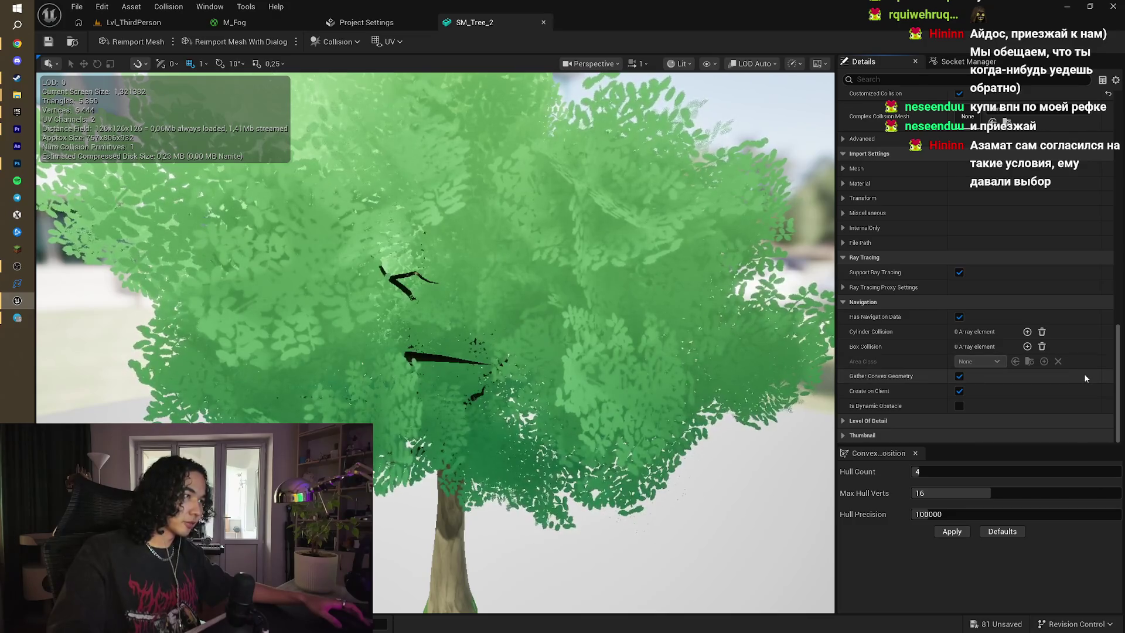
{"action": "scroll", "coordinate": [1066, 296], "scroll_direction": "up", "scroll_amount": 3}
{"action": "scroll", "coordinate": [1041, 314], "scroll_direction": "up", "scroll_amount": 10}
{"action": "scroll", "coordinate": [1040, 313], "scroll_direction": "up", "scroll_amount": 8}
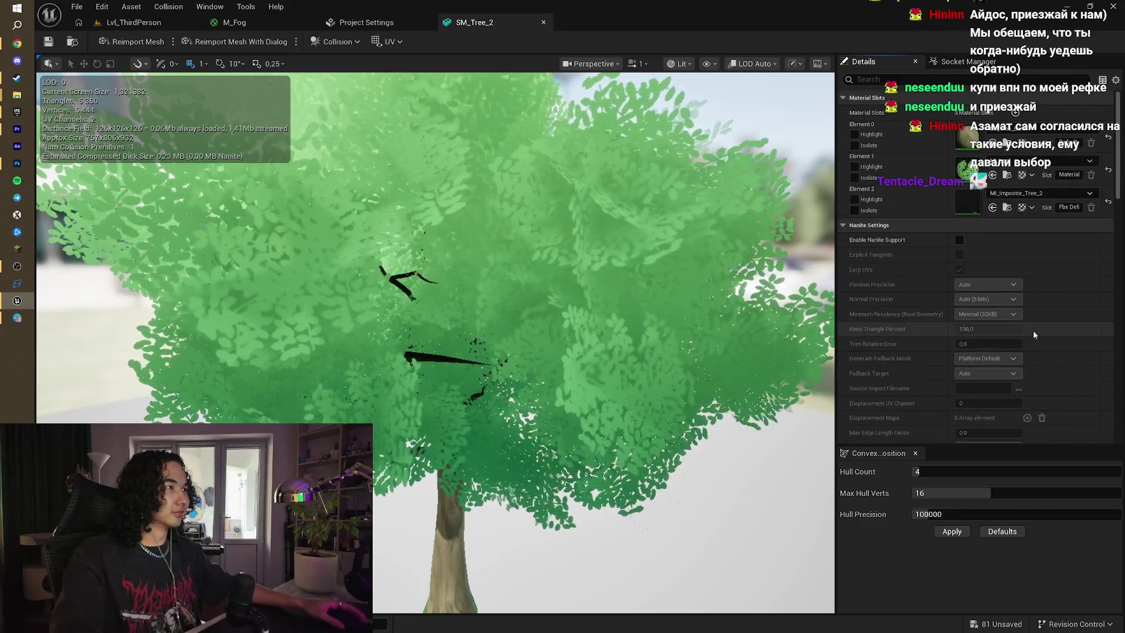
{"action": "scroll", "coordinate": [1036, 343], "scroll_direction": "down", "scroll_amount": 5}
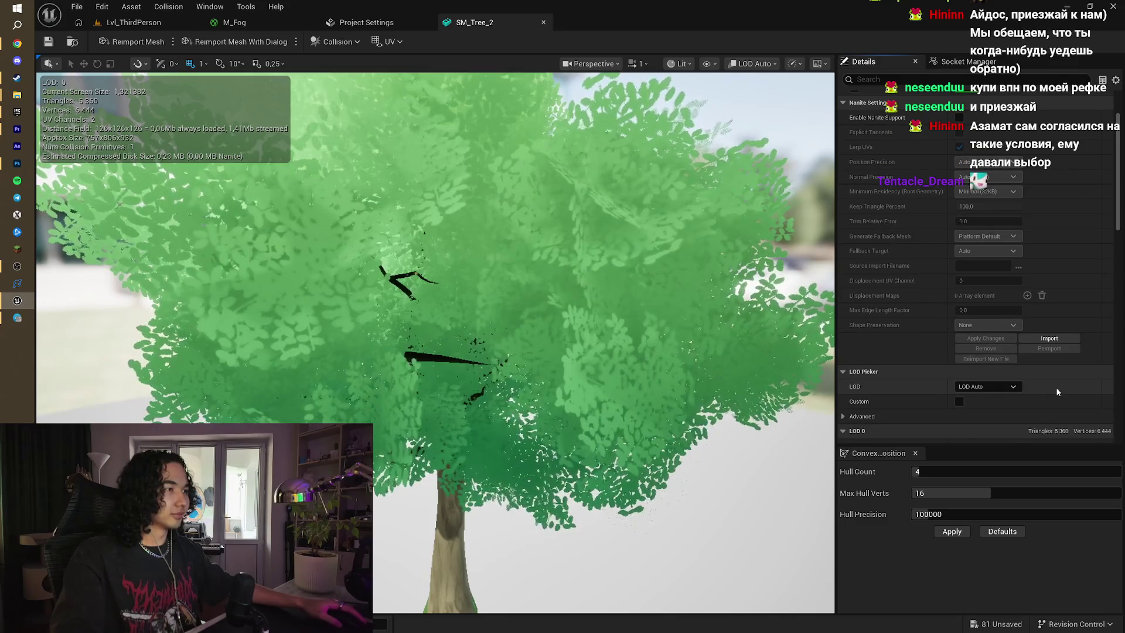
{"action": "scroll", "coordinate": [1058, 392], "scroll_direction": "down", "scroll_amount": 2}
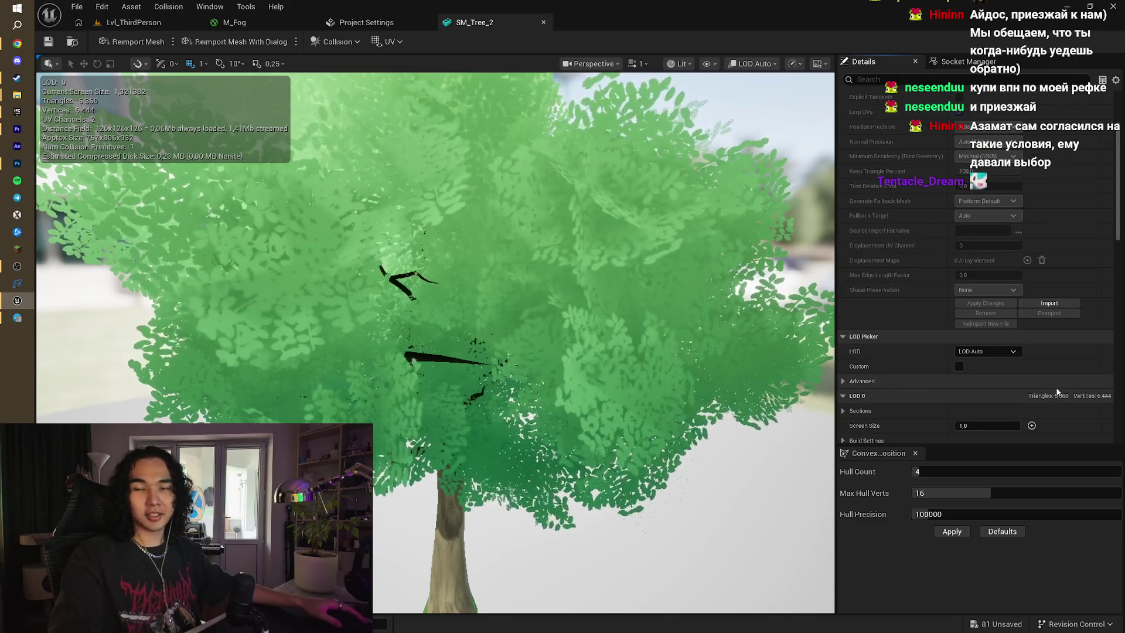
{"action": "scroll", "coordinate": [1060, 358], "scroll_direction": "down", "scroll_amount": 12}
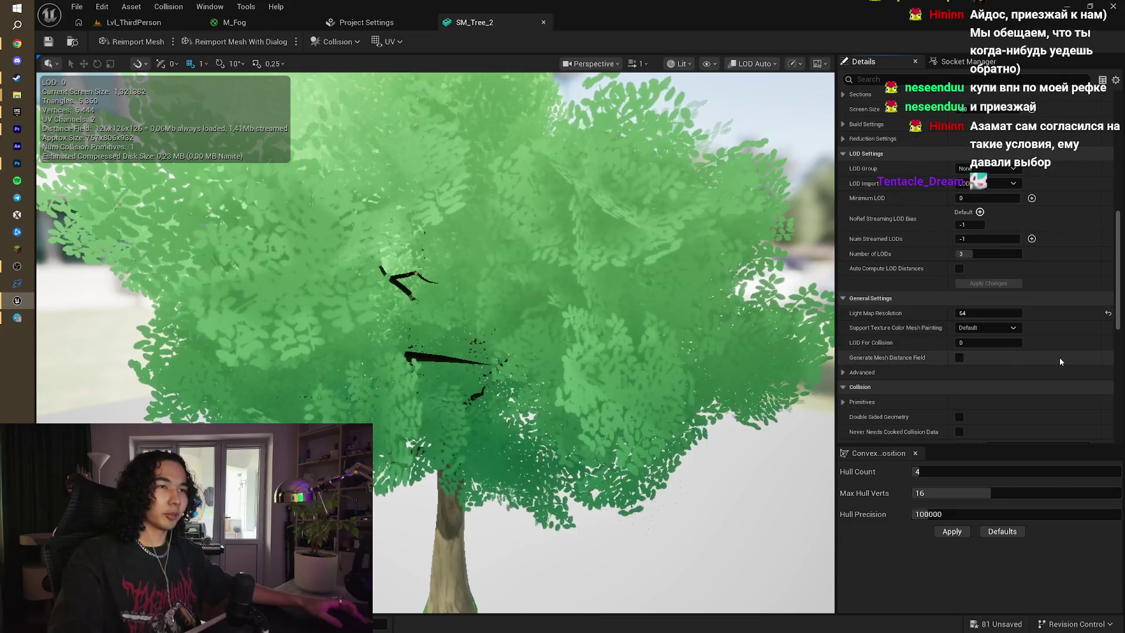
{"action": "left_click", "coordinate": [158, 23]}
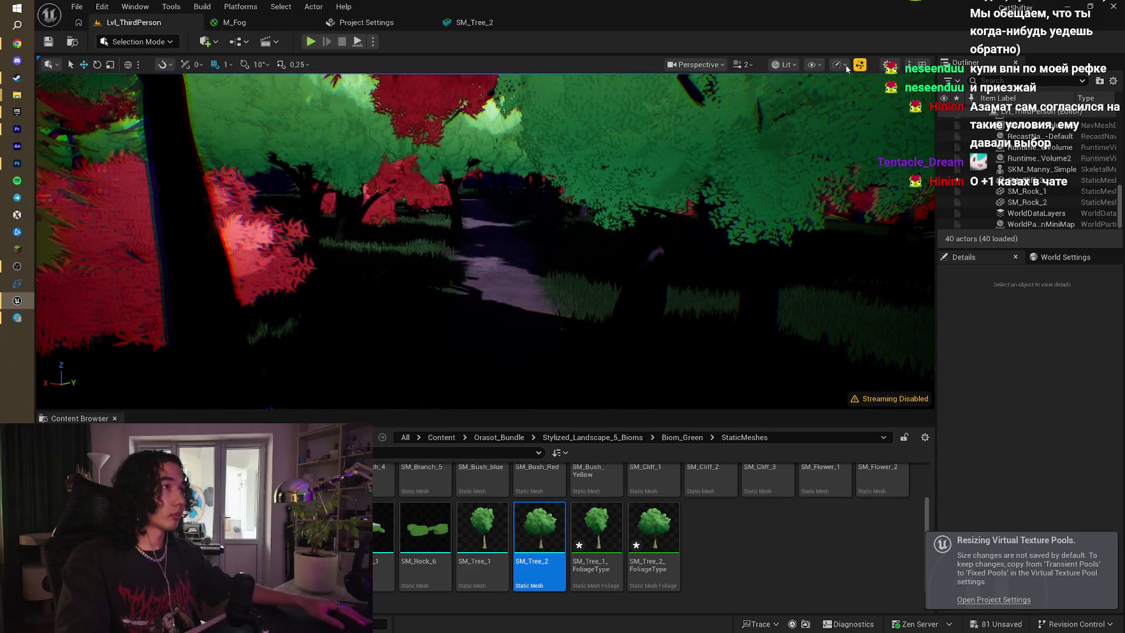
- Aim the camera down the forest path and start Play-in-Editor with the sheep
{"action": "mouse_move", "coordinate": [866, 130]}
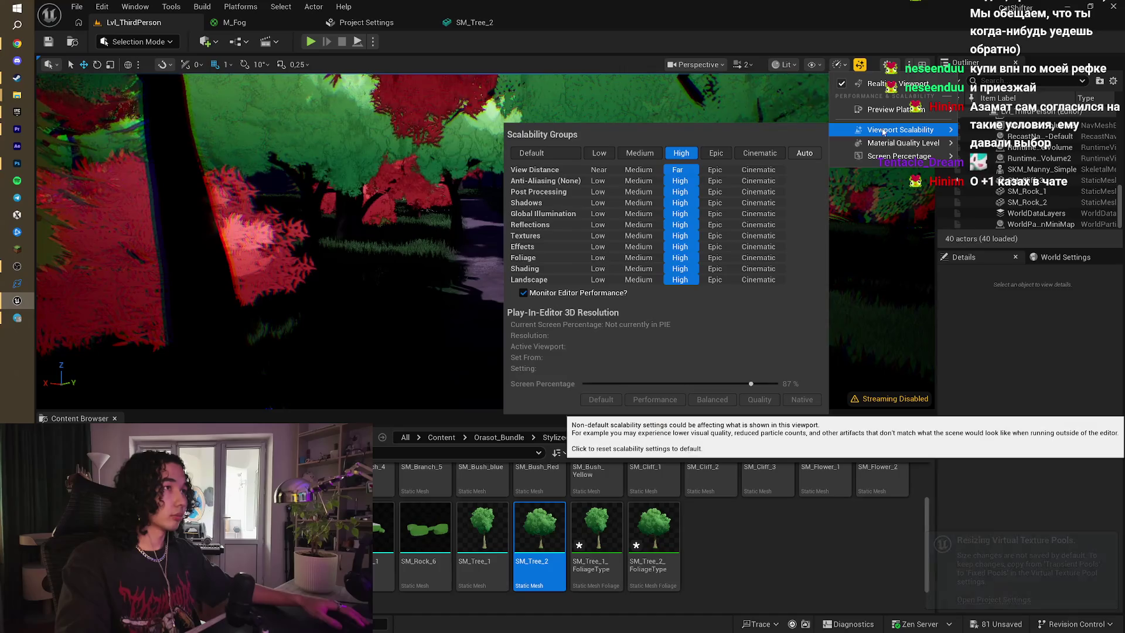
{"action": "mouse_move", "coordinate": [644, 235]}
{"action": "left_mouse_down"}
{"action": "mouse_move", "coordinate": [598, 237]}
{"action": "mouse_move", "coordinate": [563, 220]}
{"action": "left_mouse_up"}
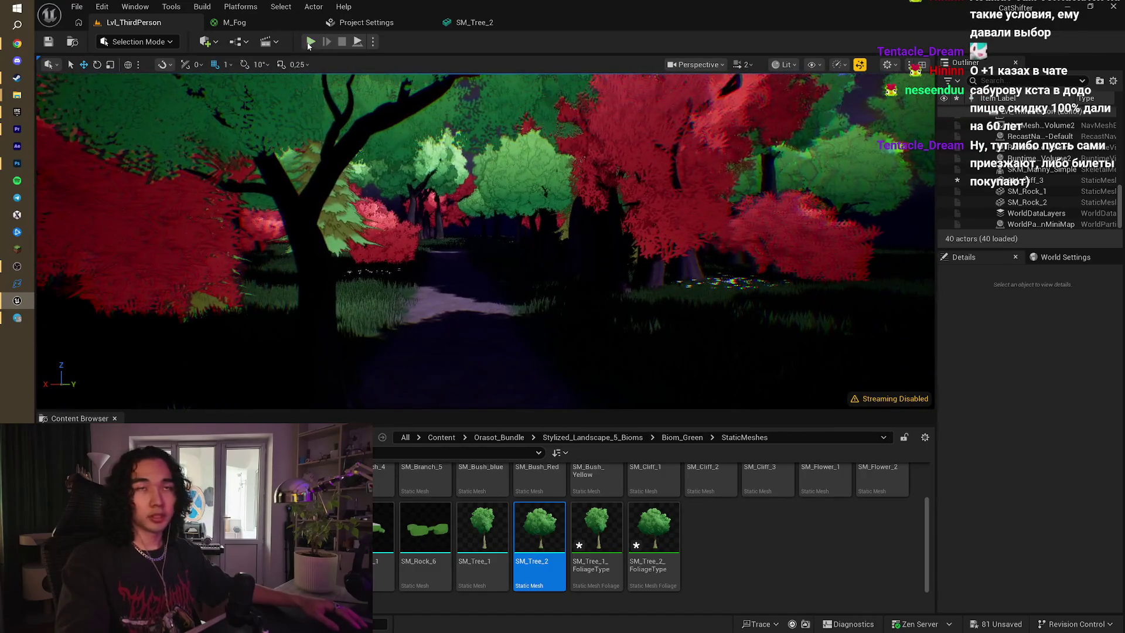
{"action": "left_click", "coordinate": [310, 41]}
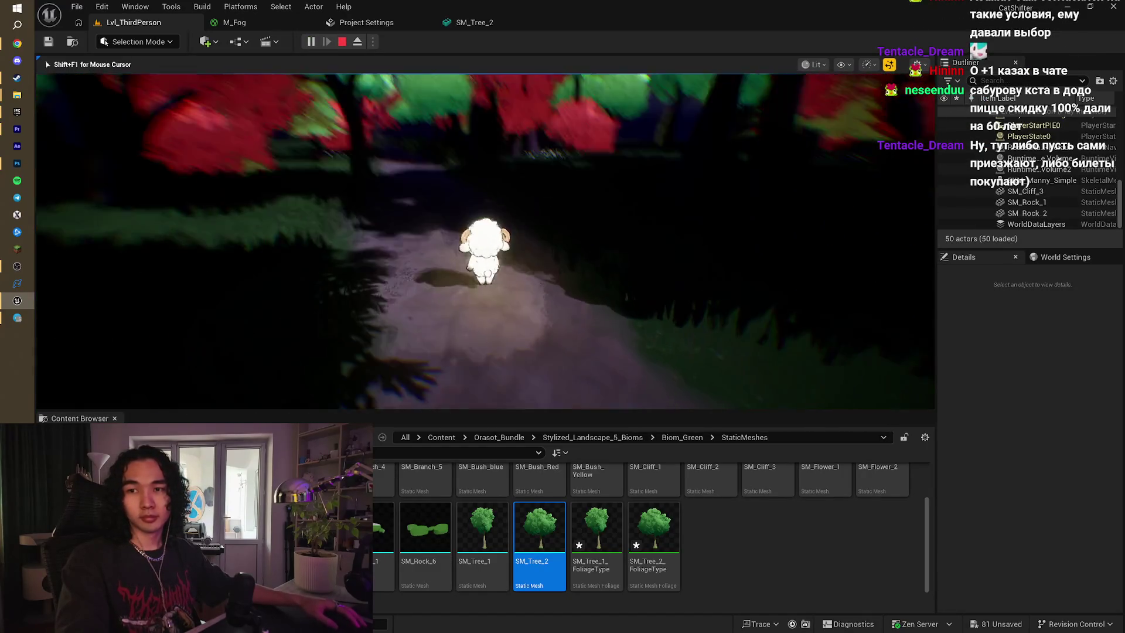
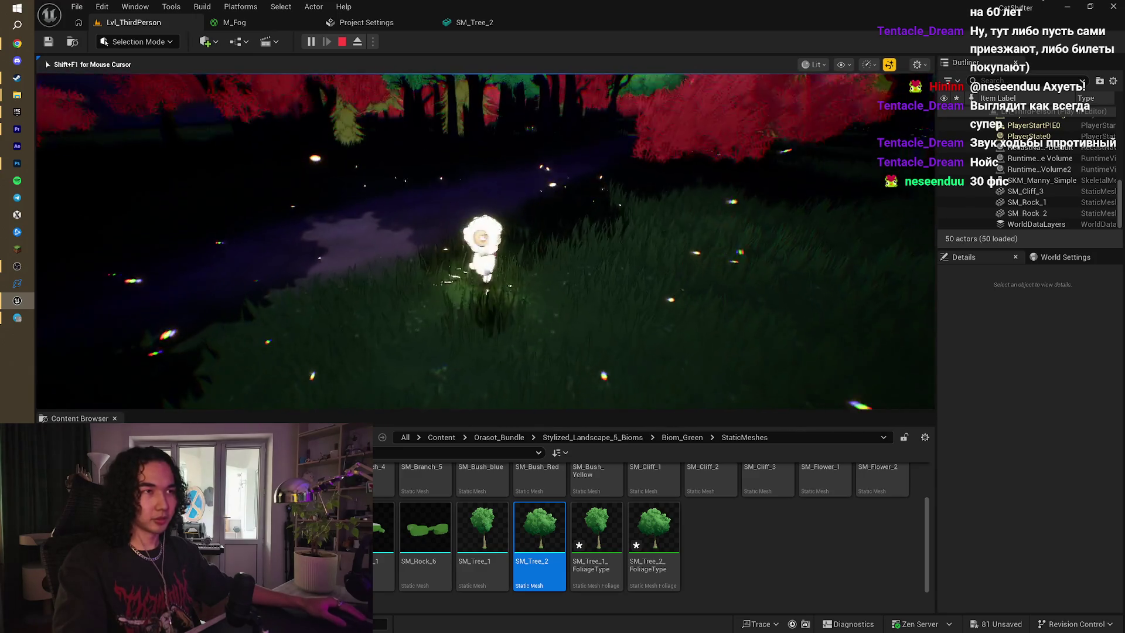
- Stop the play test, fly past the green bush toward the colored trees, and open Viewport Scalability
{"action": "key", "text": "Escape"}
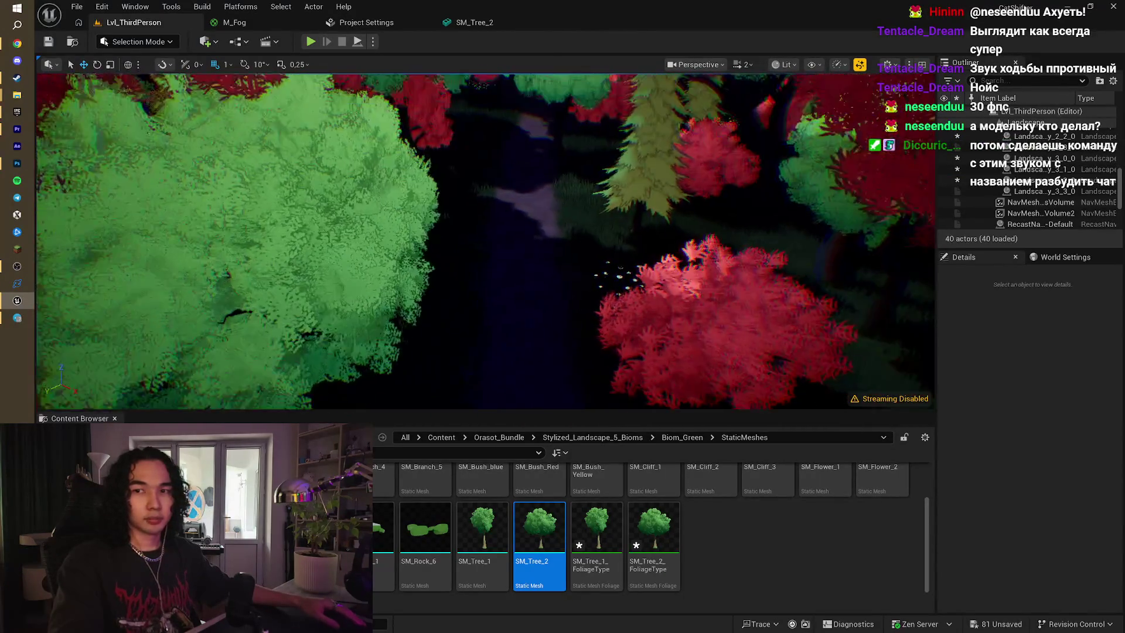
{"action": "left_click_drag", "start_coordinate": [676, 243], "coordinate": [676, 258]}
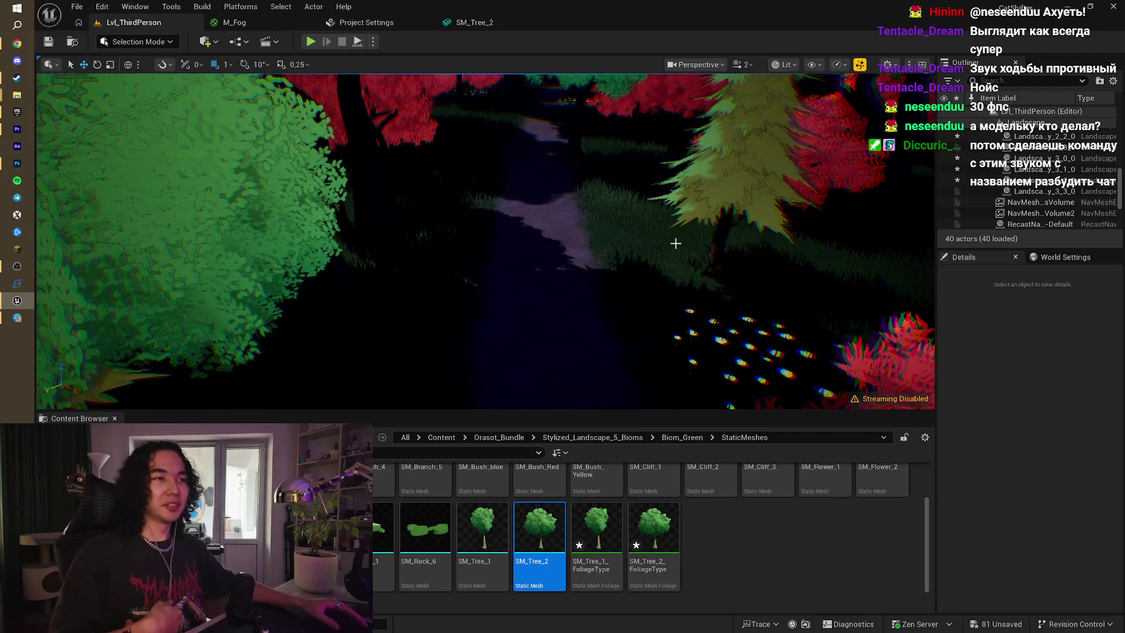
{"action": "left_click_drag", "start_coordinate": [676, 258], "coordinate": [640, 262]}
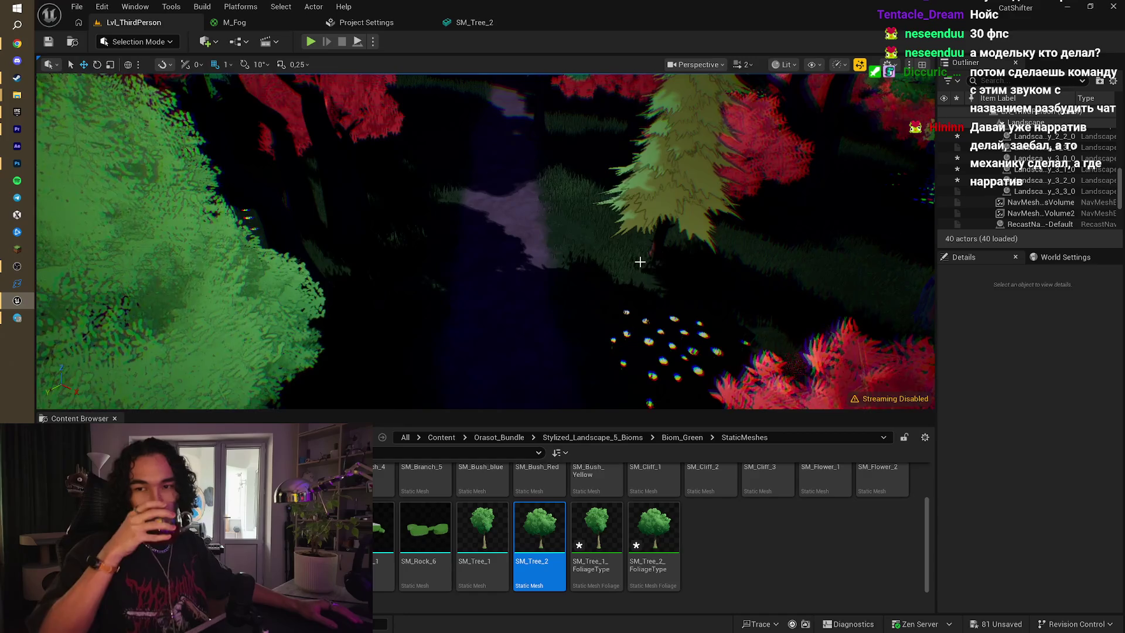
{"action": "left_click_drag", "start_coordinate": [640, 261], "coordinate": [639, 262]}
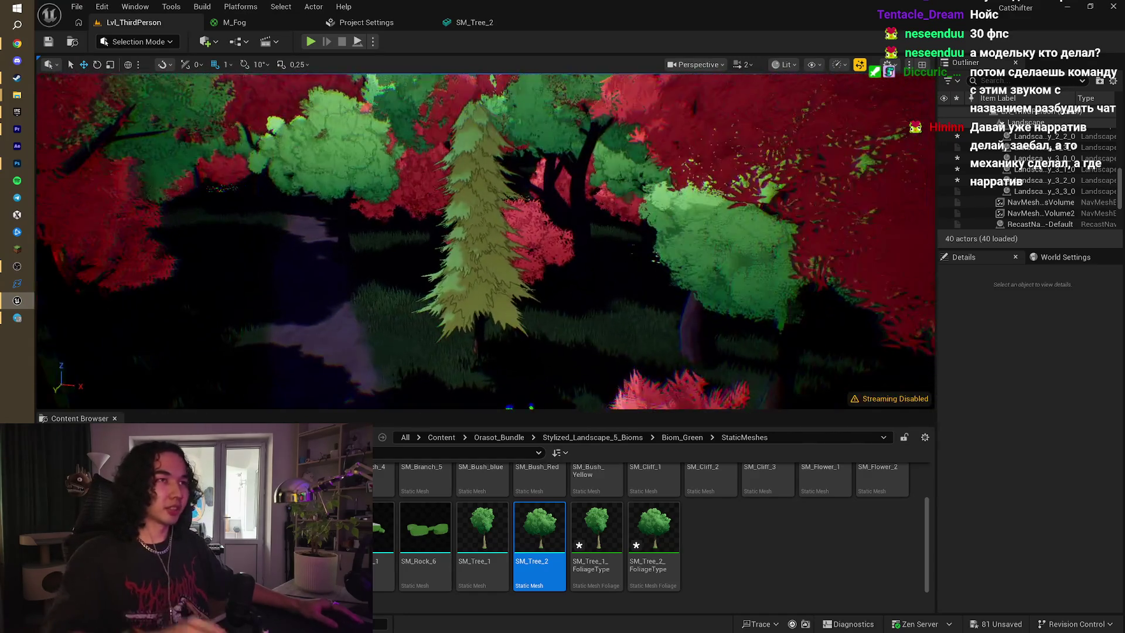
{"action": "left_click", "coordinate": [837, 64]}
{"action": "mouse_move", "coordinate": [893, 130]}
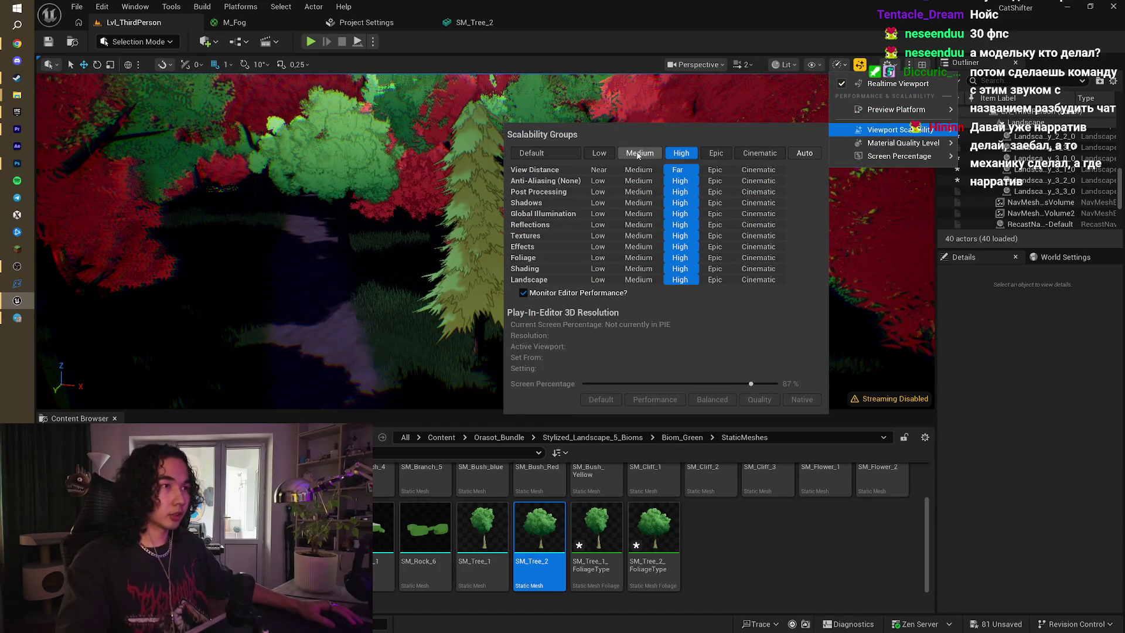
- Set the viewport scalability to Medium and fly back to an aerial view of the forest
{"action": "left_click", "coordinate": [638, 154]}
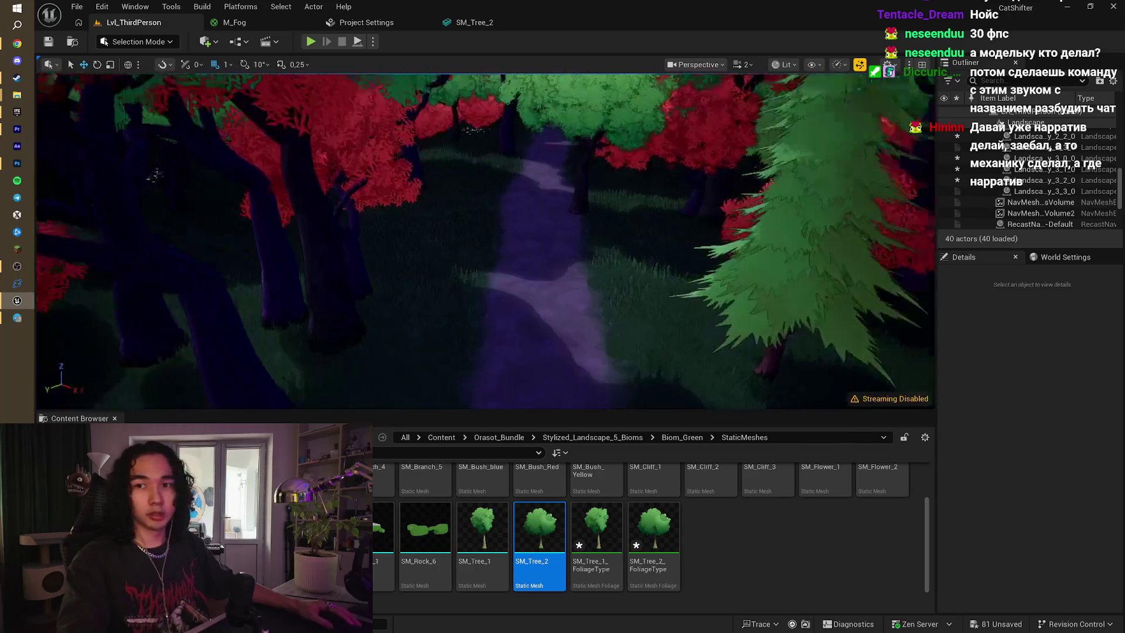
{"action": "key", "text": "e"}
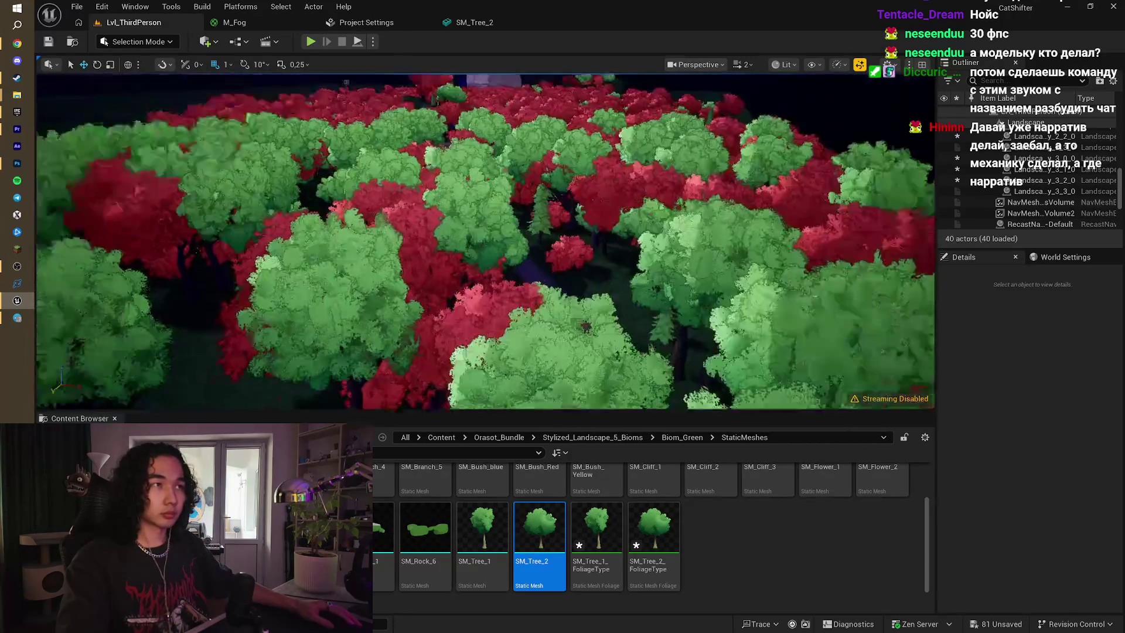
{"action": "key", "text": "s"}
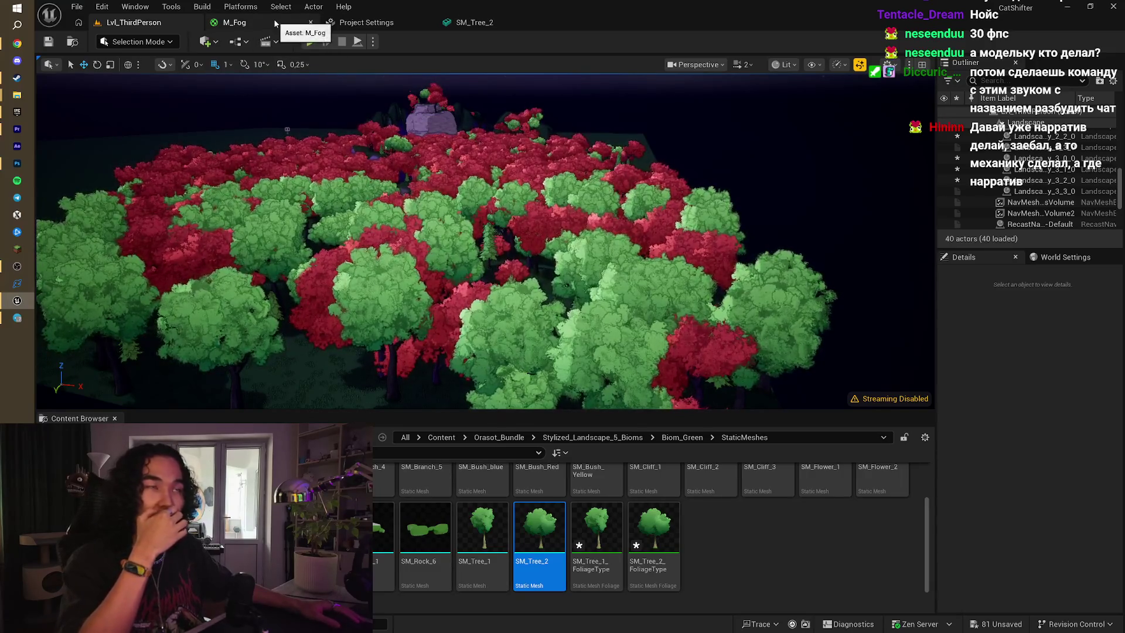
- Glance at the M_Fog and SM_Tree_2 tabs, then return to the Lvl_ThirdPerson level
{"action": "left_click", "coordinate": [264, 23]}
{"action": "left_click", "coordinate": [462, 25]}
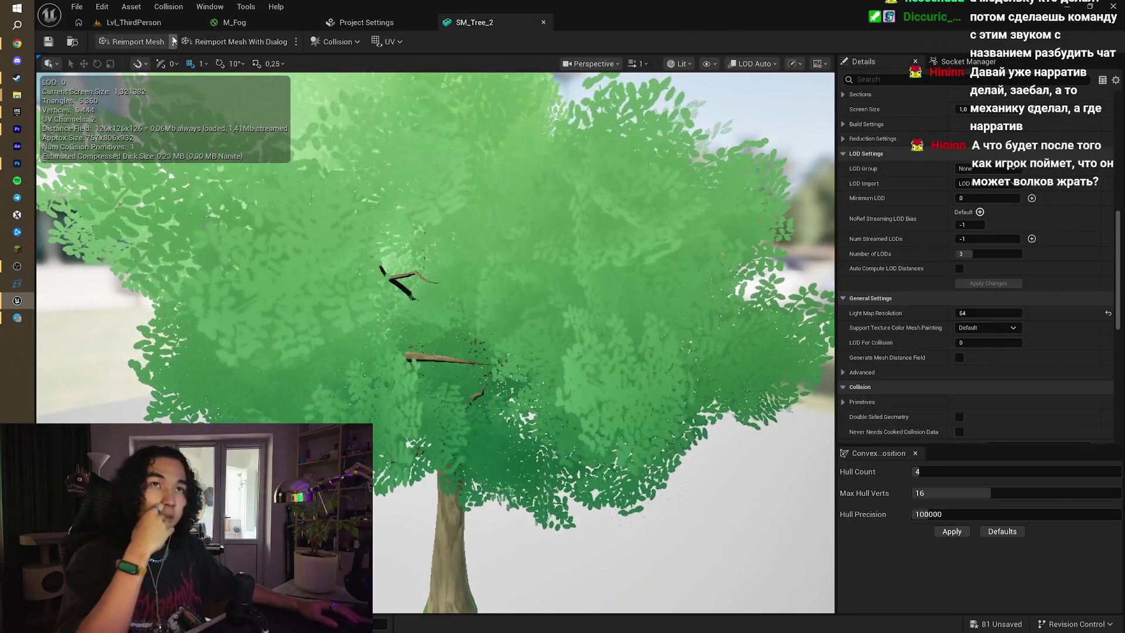
{"action": "left_click", "coordinate": [134, 23]}
{"action": "mouse_move", "coordinate": [525, 242]}
{"action": "left_mouse_down"}
{"action": "mouse_move", "coordinate": [525, 275]}
{"action": "mouse_move", "coordinate": [525, 211]}
{"action": "mouse_move", "coordinate": [526, 242]}
{"action": "left_mouse_up"}
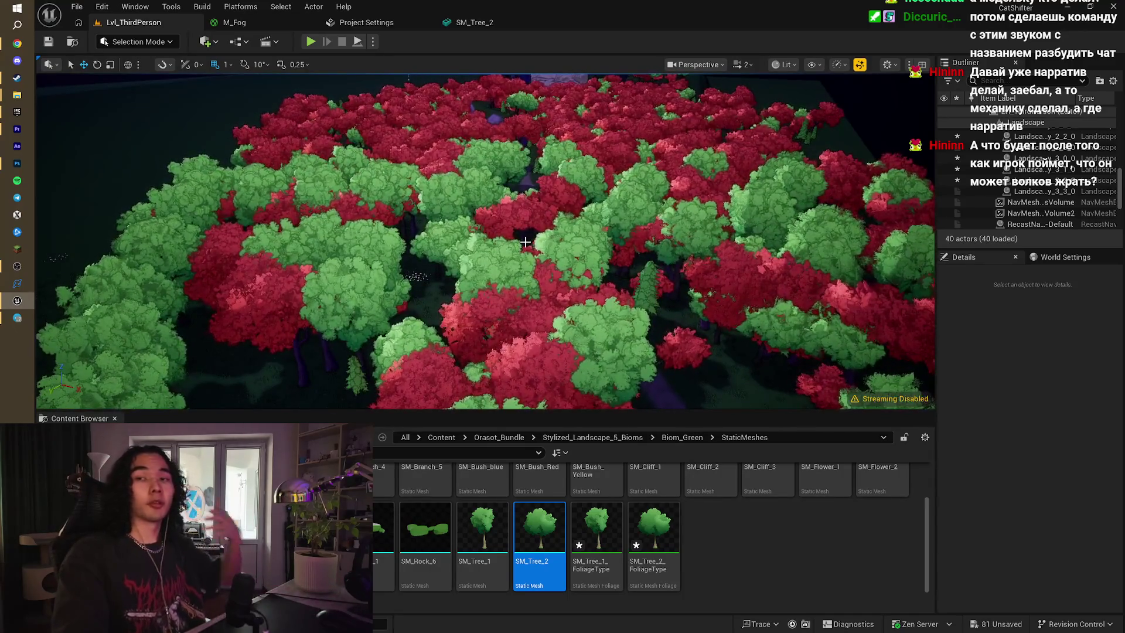
- Fly over the night-sky horizon, cliffs and grassy field, then right-click the landscape for its context menu
{"action": "mouse_move", "coordinate": [525, 242]}
{"action": "left_mouse_down"}
{"action": "mouse_move", "coordinate": [525, 205]}
{"action": "mouse_move", "coordinate": [551, 182]}
{"action": "mouse_move", "coordinate": [533, 178]}
{"action": "left_mouse_up"}
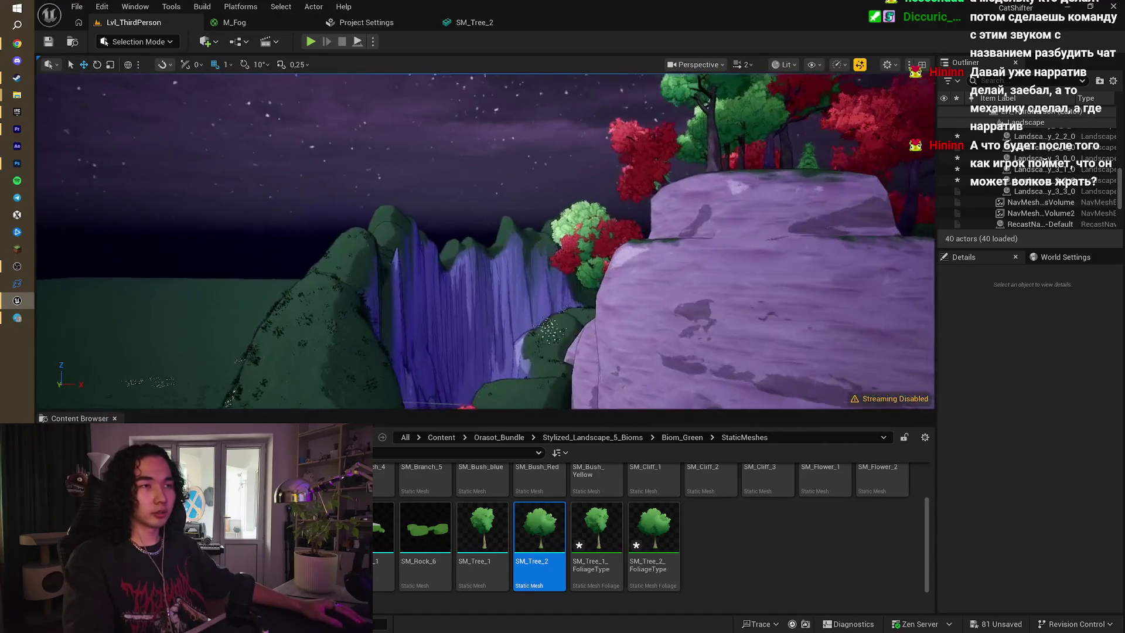
{"action": "left_click_drag", "start_coordinate": [533, 179], "coordinate": [533, 202]}
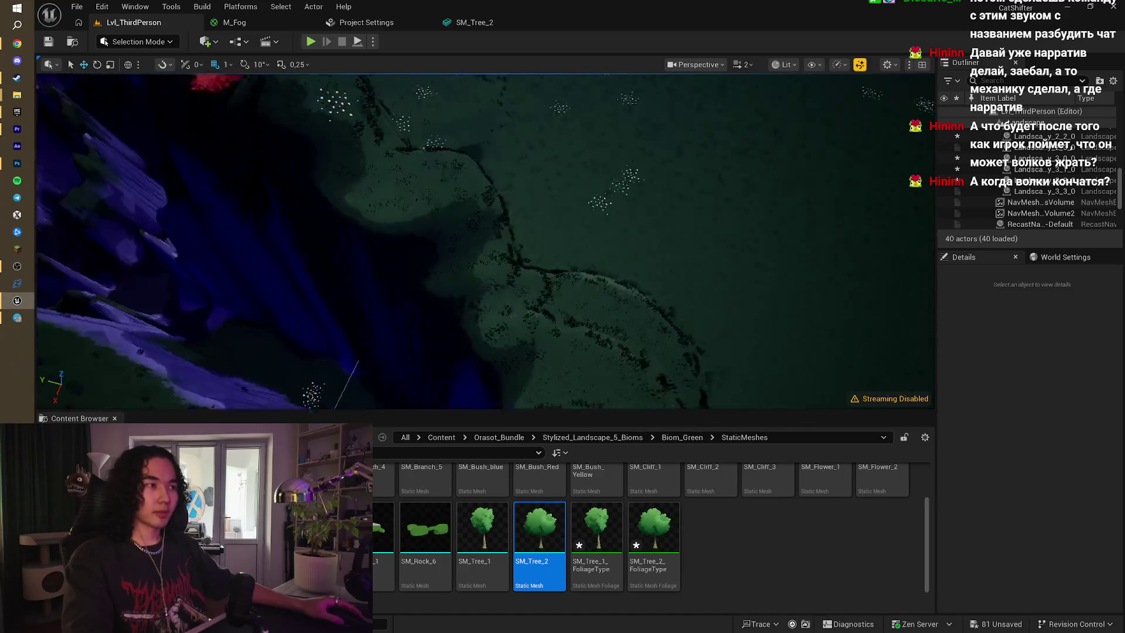
{"action": "left_click_drag", "start_coordinate": [554, 221], "coordinate": [554, 220]}
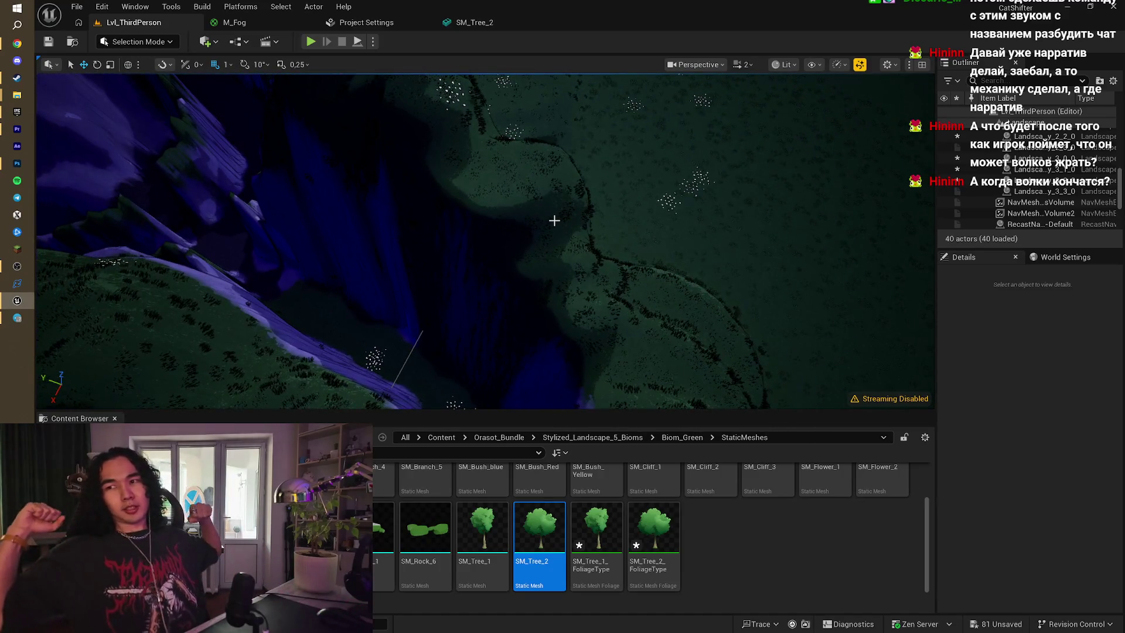
{"action": "left_click_drag", "start_coordinate": [554, 220], "coordinate": [554, 221]}
{"action": "left_click_drag", "start_coordinate": [466, 265], "coordinate": [466, 265]}
{"action": "right_click", "coordinate": [466, 265]}
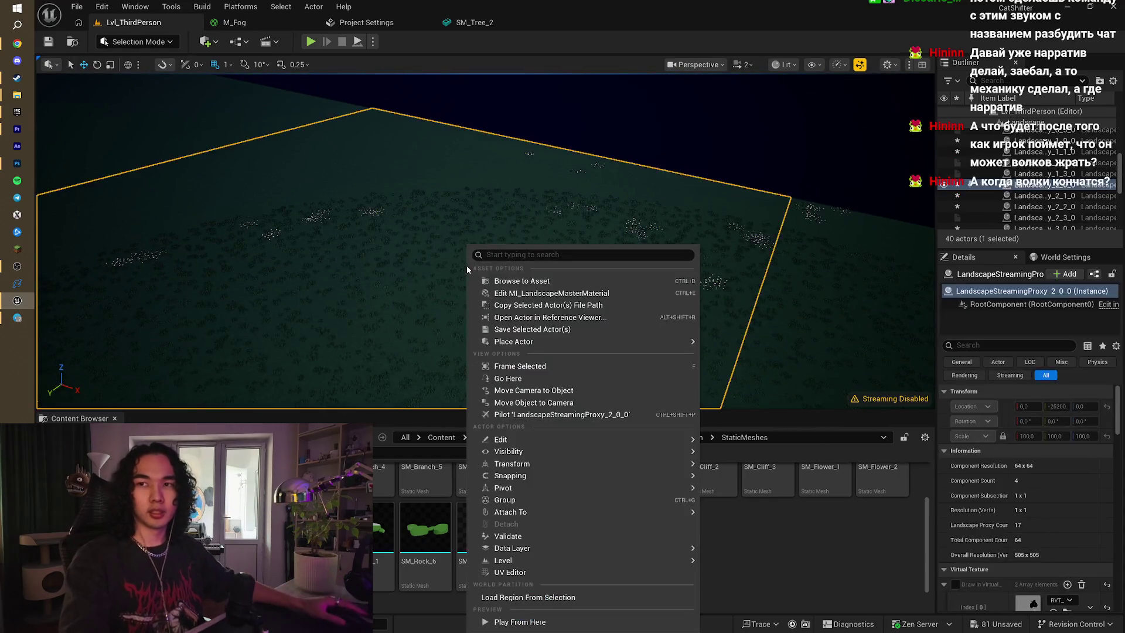
- Select the BP_GoodSky sky actor to show its Details and fly toward the forest path
{"action": "left_click", "coordinate": [466, 265]}
{"action": "left_click_drag", "start_coordinate": [467, 265], "coordinate": [467, 265]}
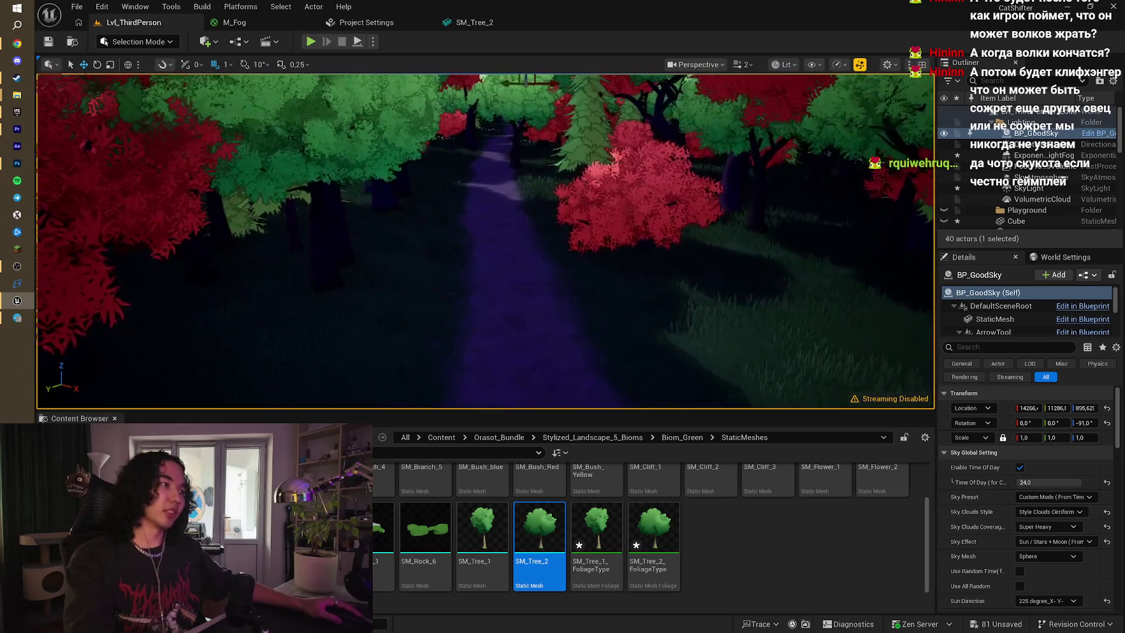
- Fly down the forest path and over the canopy, then switch the editor to Foliage mode
{"action": "key", "text": "w"}
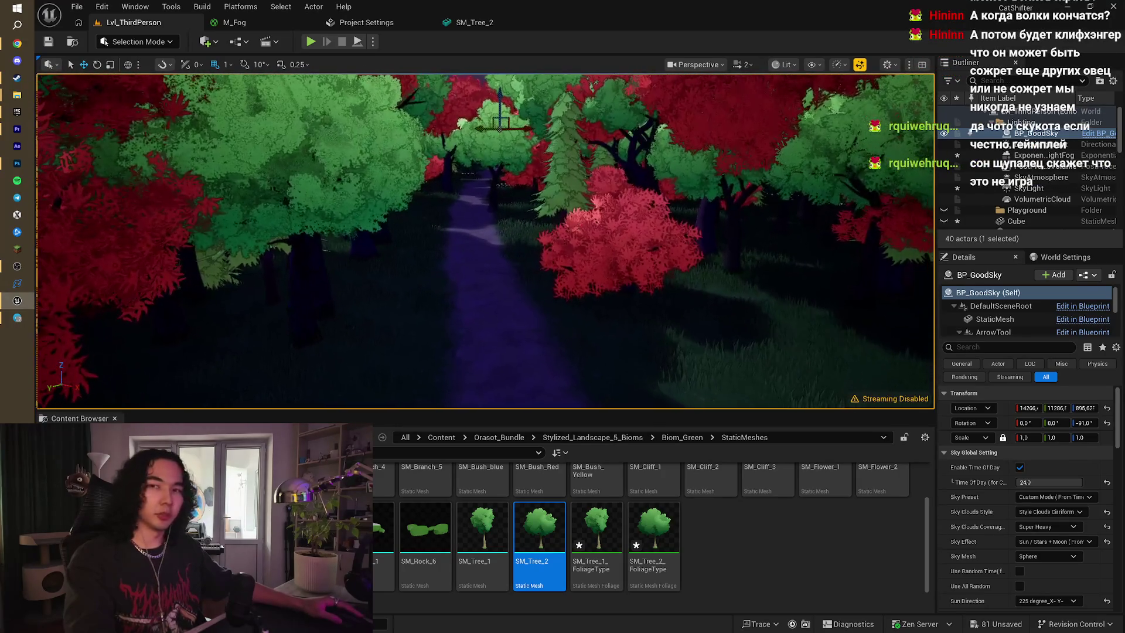
{"action": "key", "text": "w"}
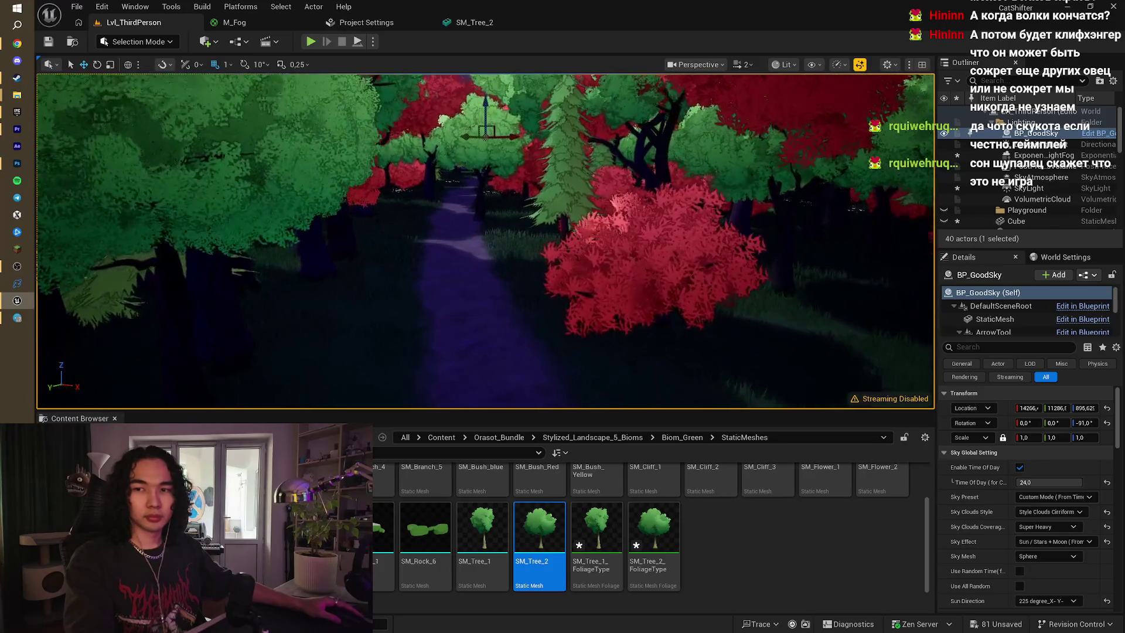
{"action": "key", "text": "w"}
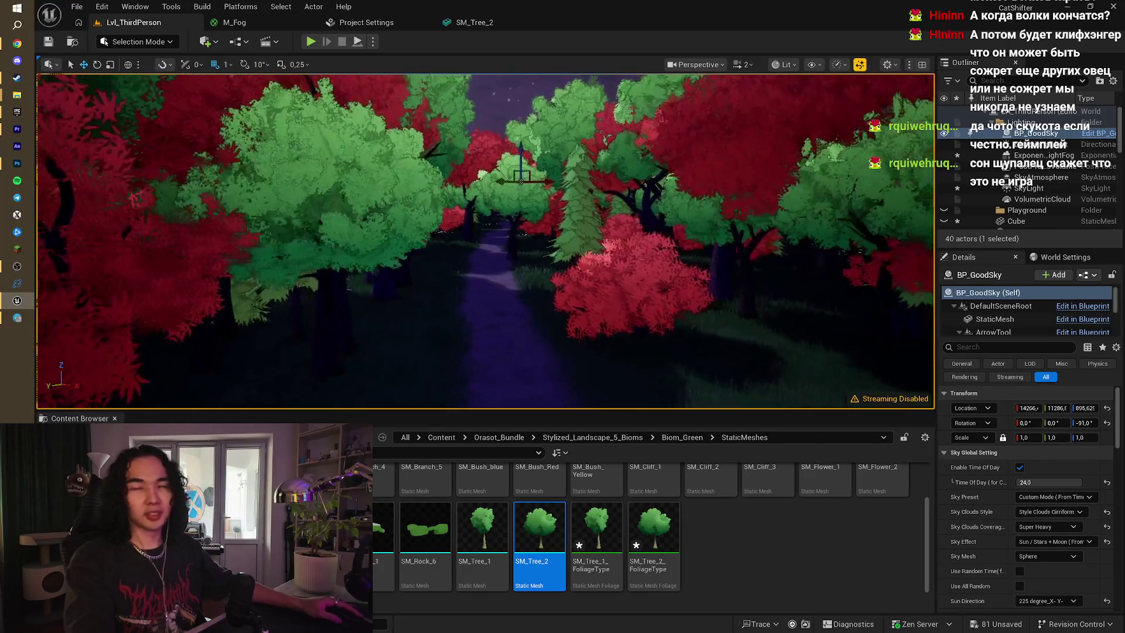
{"action": "key", "text": "w"}
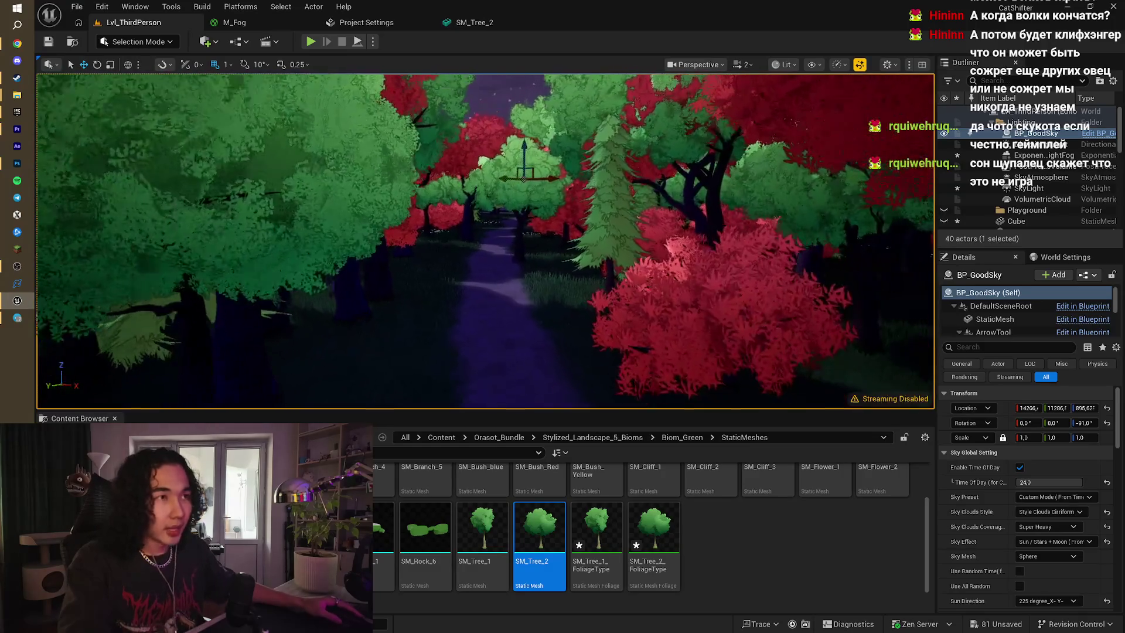
{"action": "key", "text": "e"}
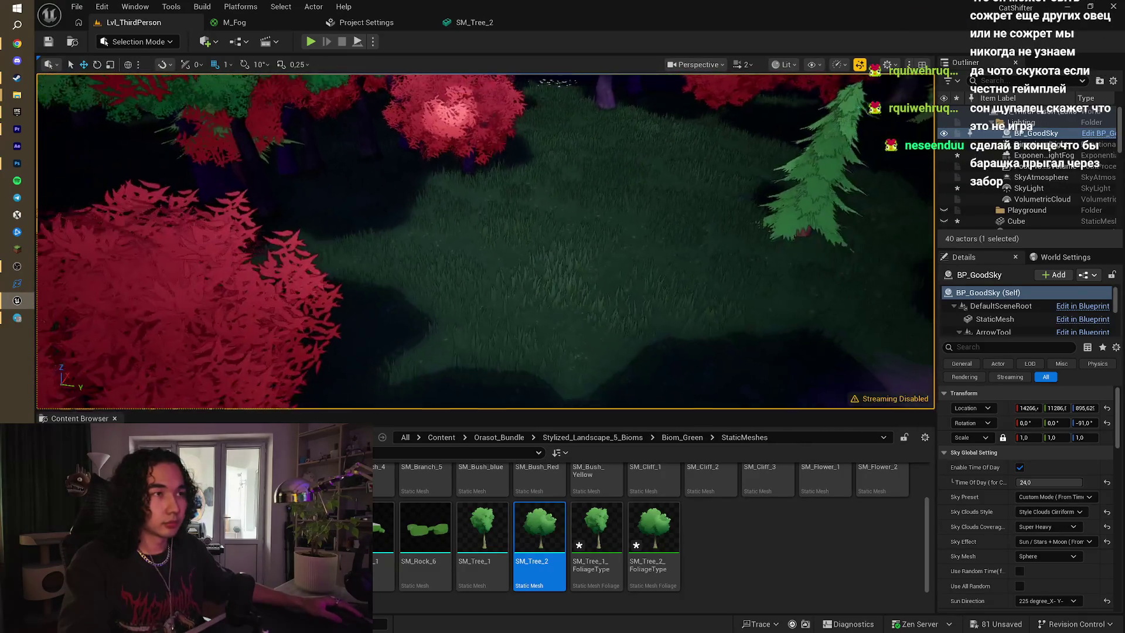
{"action": "key", "text": "w"}
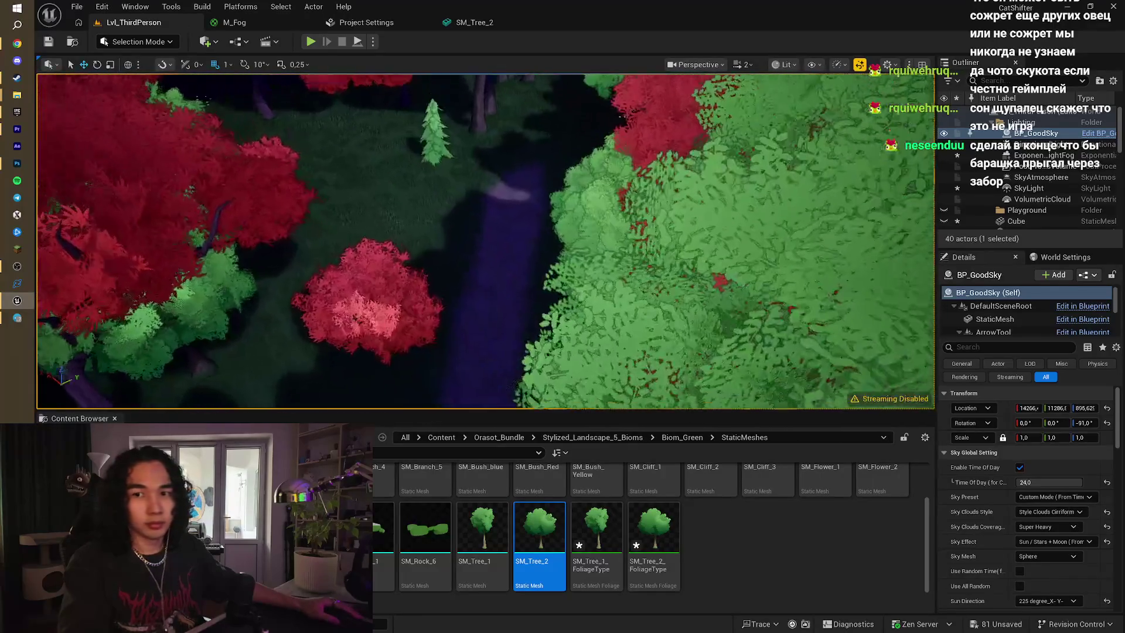
{"action": "key", "text": "e"}
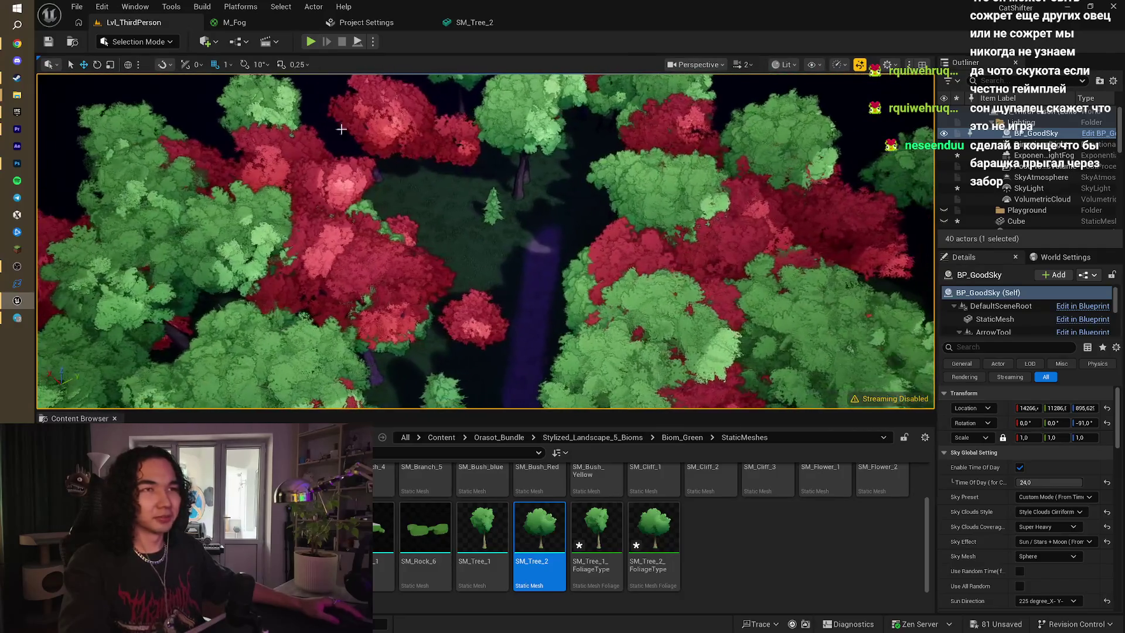
{"action": "left_click", "coordinate": [138, 41]}
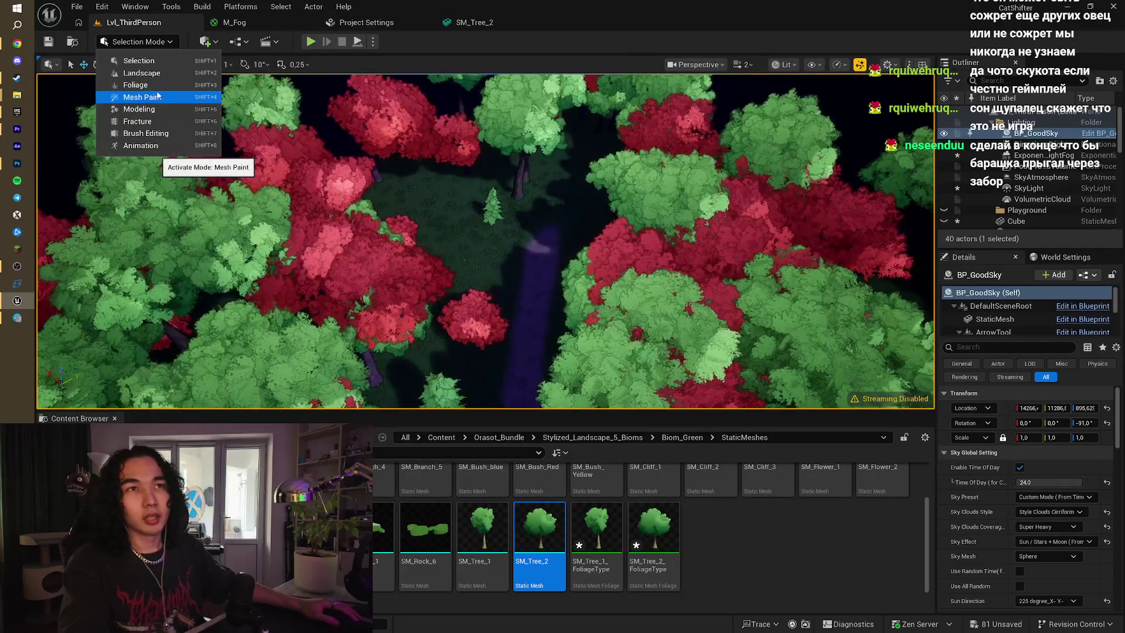
{"action": "left_click", "coordinate": [139, 85]}
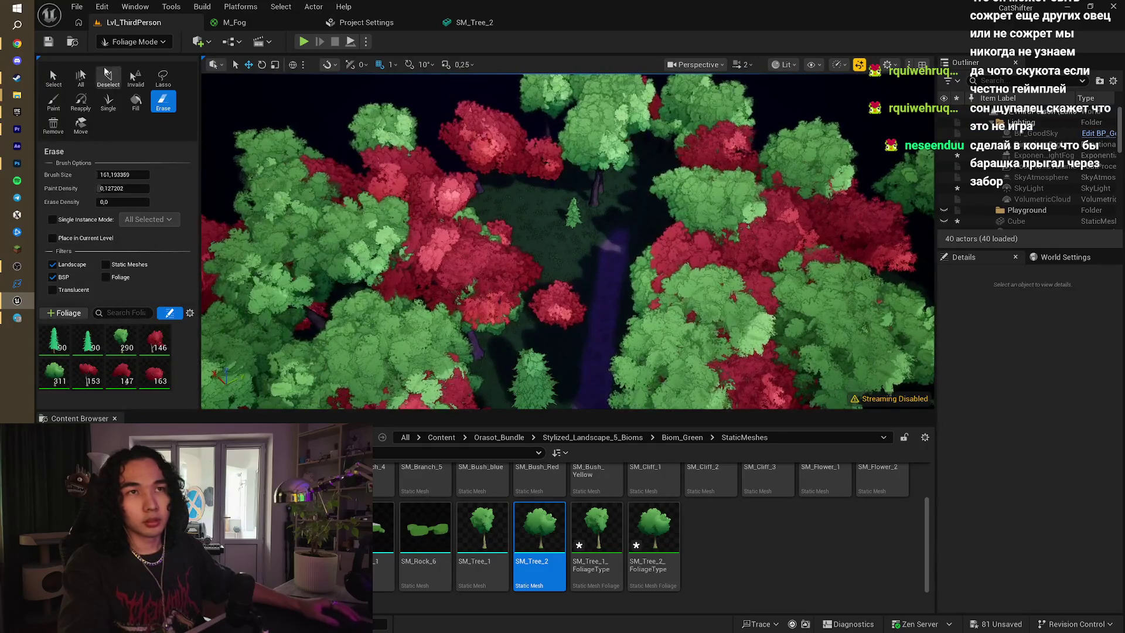
- Switch the foliage tool from erasing to painting and fly through and above the trees
{"action": "left_click", "coordinate": [53, 101]}
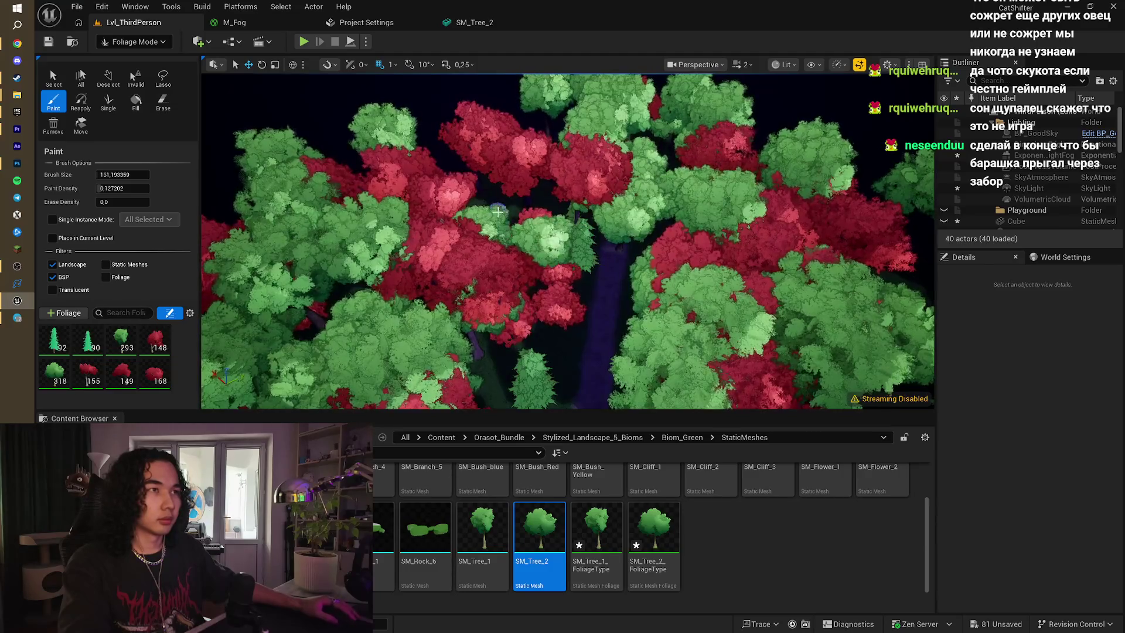
{"action": "key", "text": "w"}
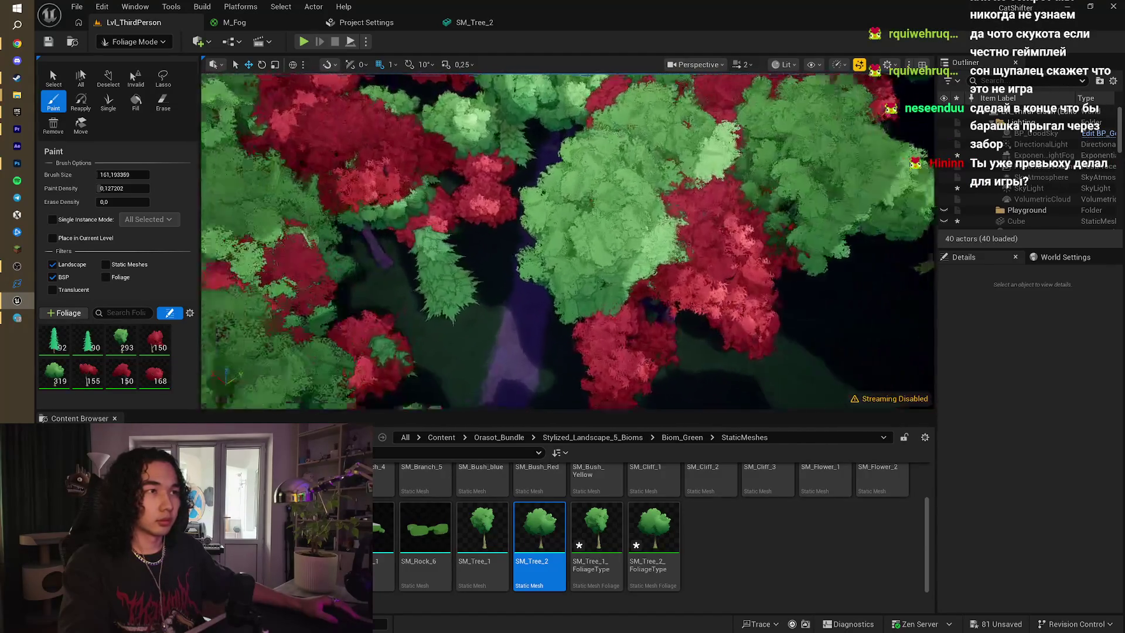
{"action": "key", "text": "s"}
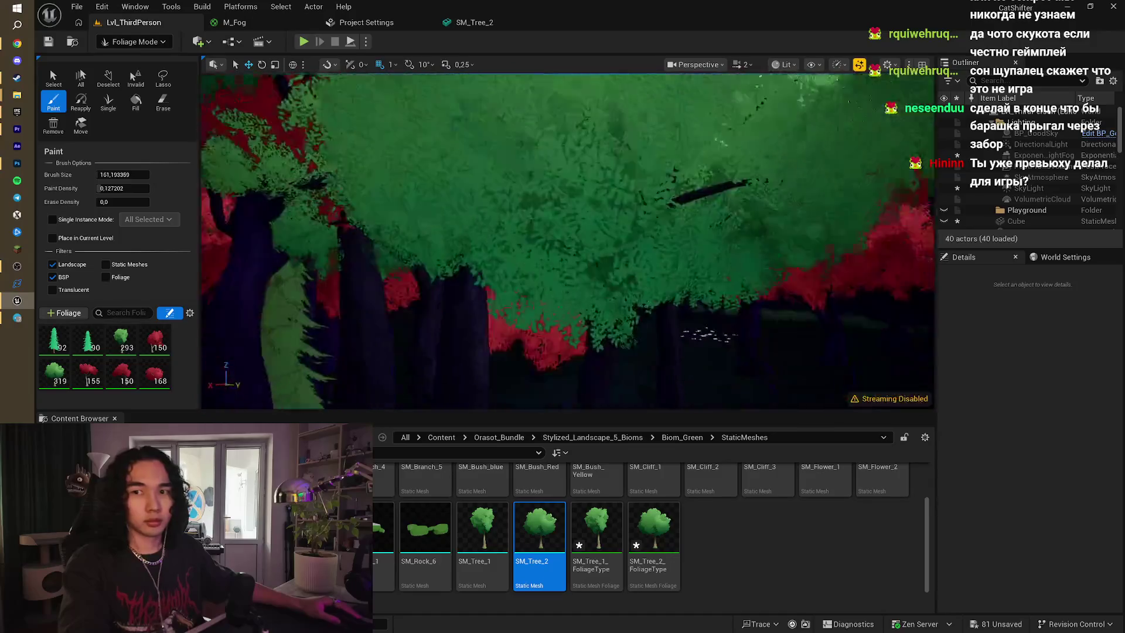
{"action": "key", "text": "e"}
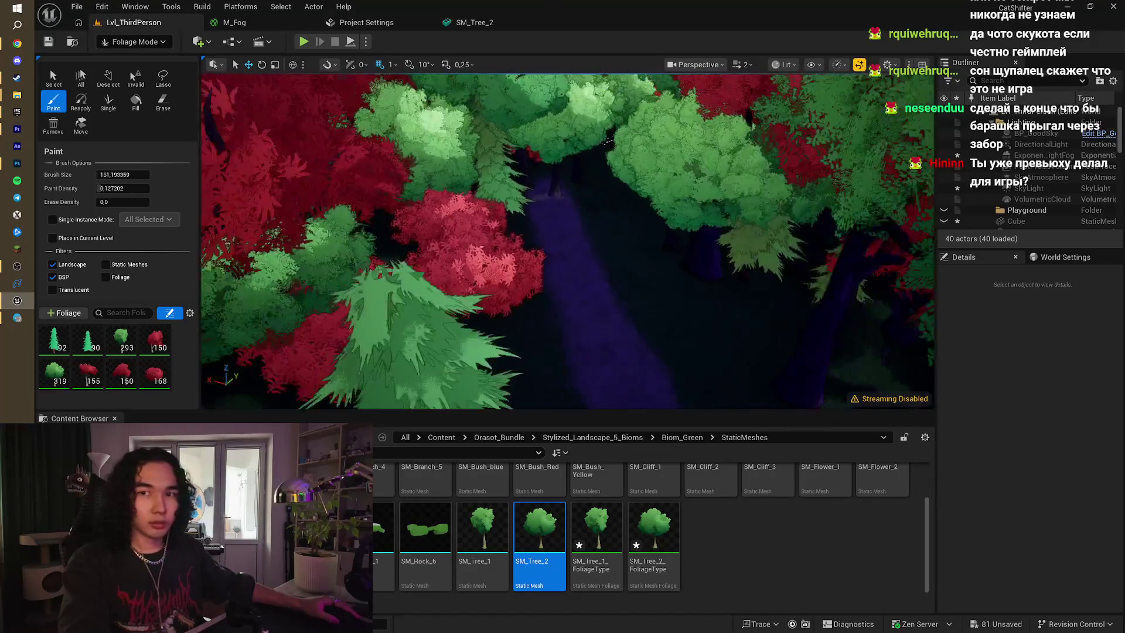
{"action": "key", "text": "q"}
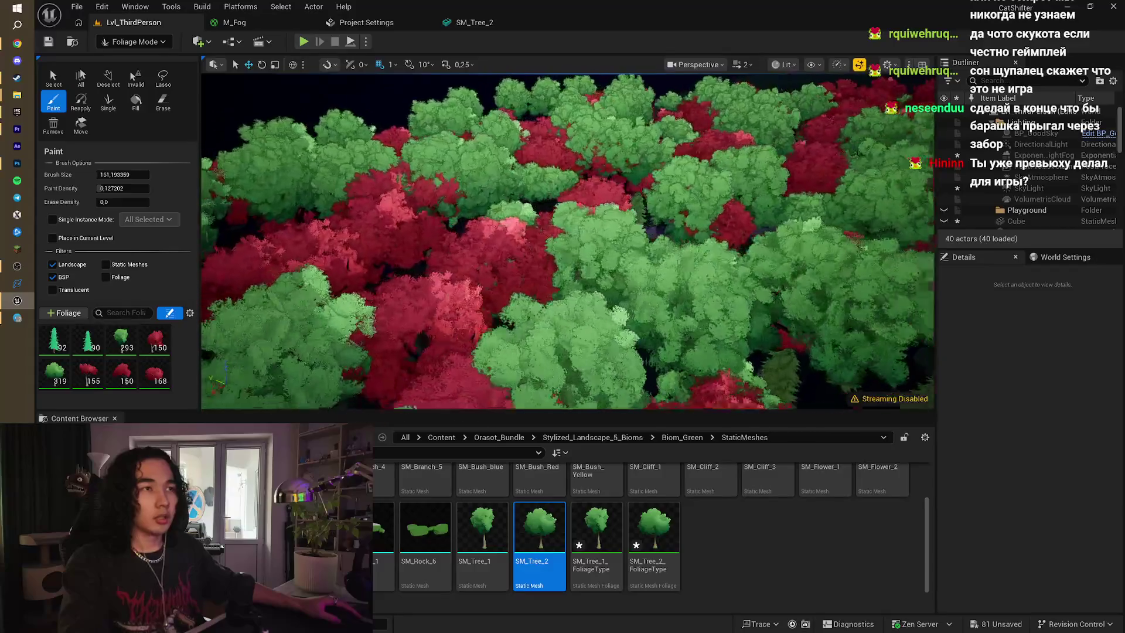
{"action": "key", "text": "q"}
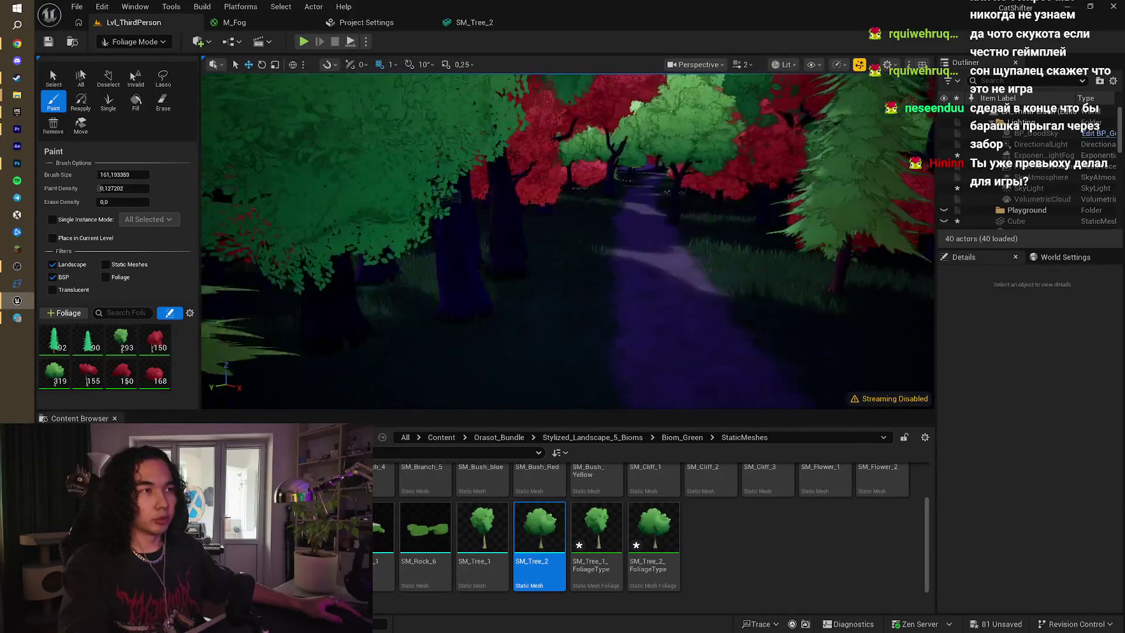
{"action": "key", "text": "a"}
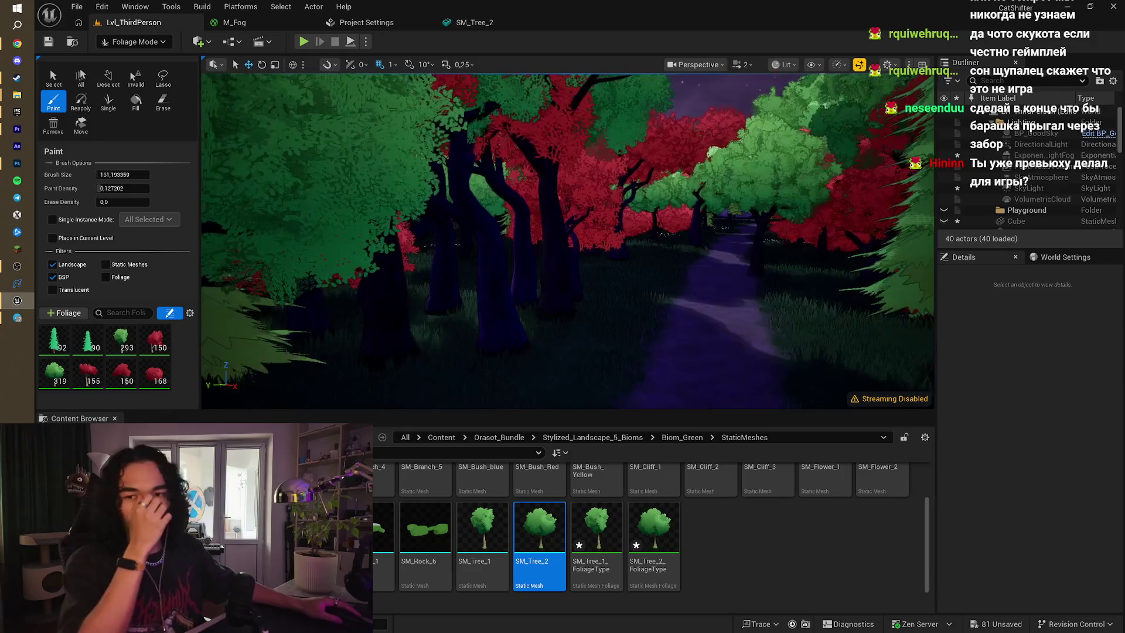
- Fly forward through the red bushes along the path and start Play-In-Editor
{"action": "left_click", "coordinate": [17, 44]}
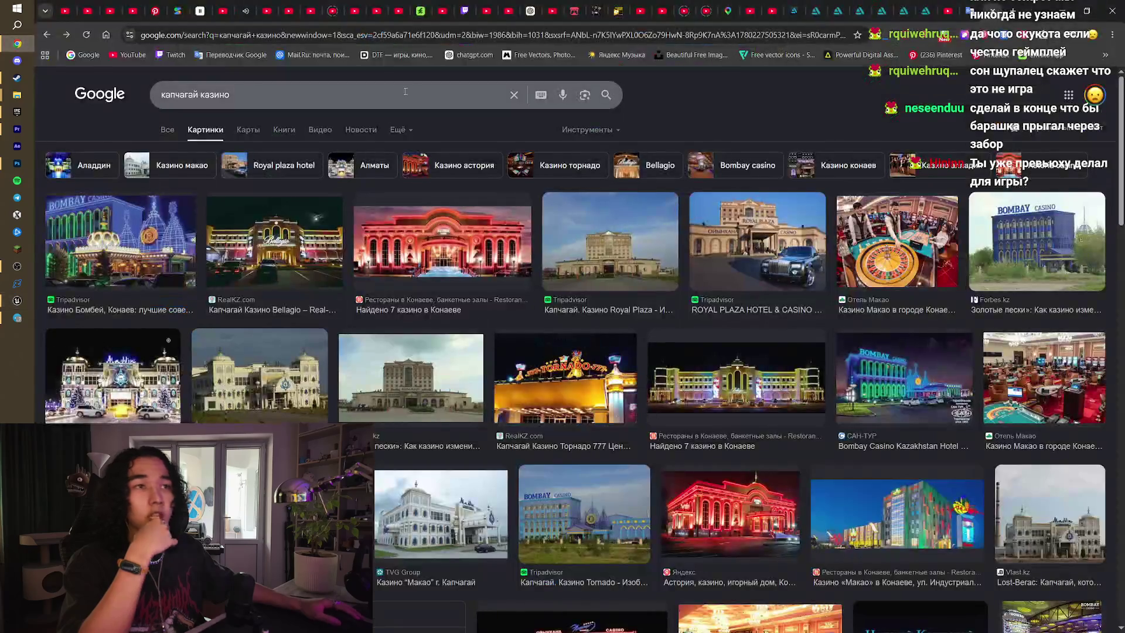
{"action": "left_click", "coordinate": [1062, 10]}
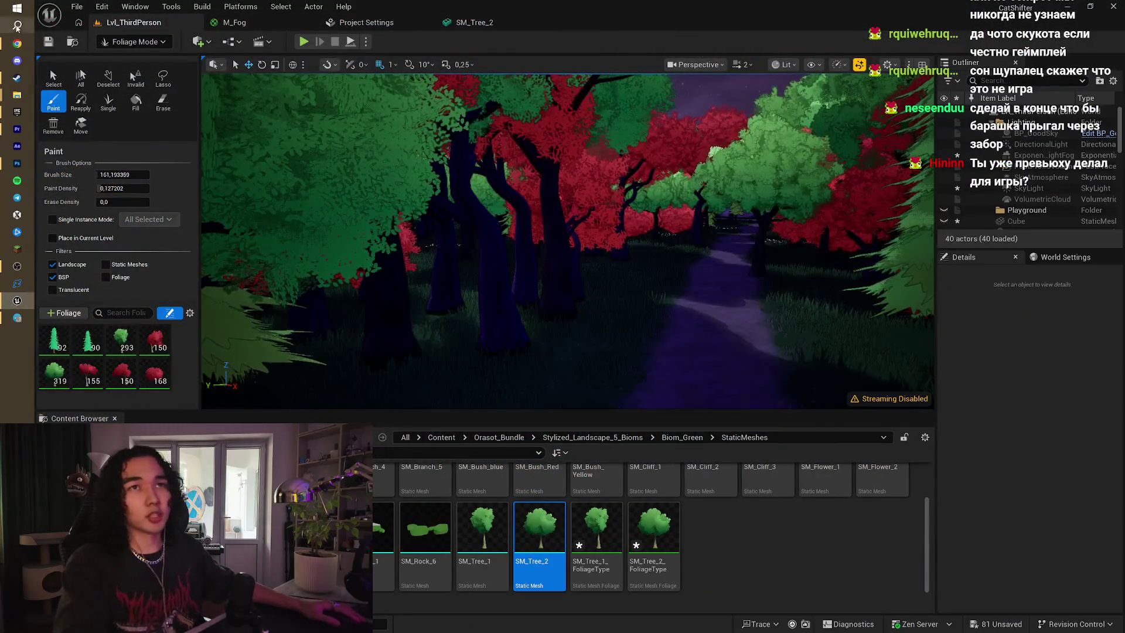
{"action": "key", "text": "w"}
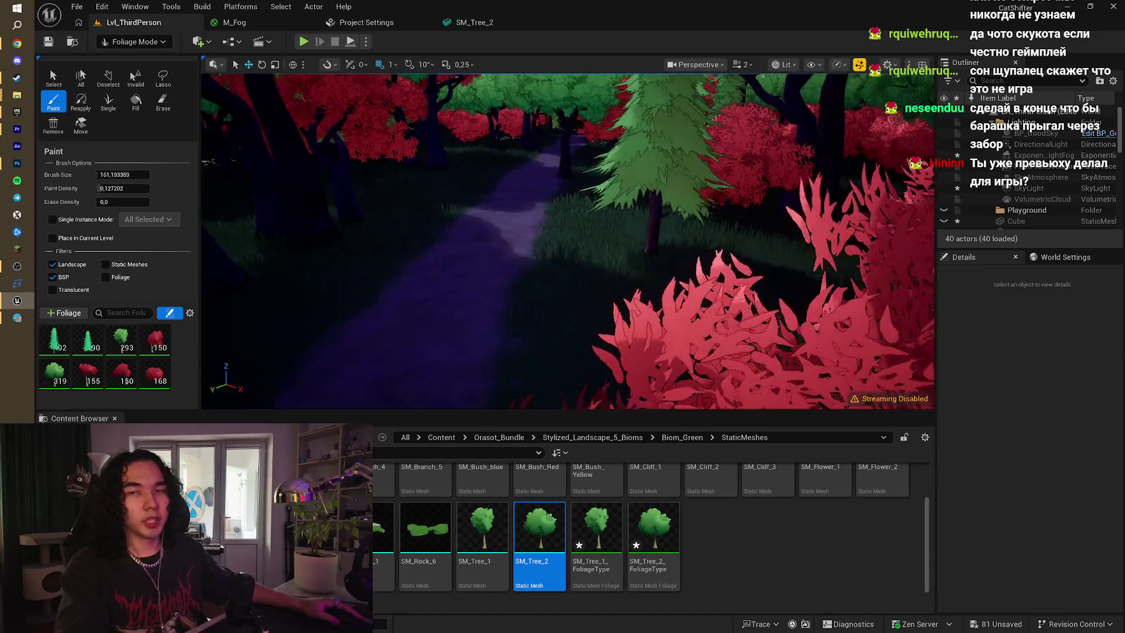
{"action": "key", "text": "w"}
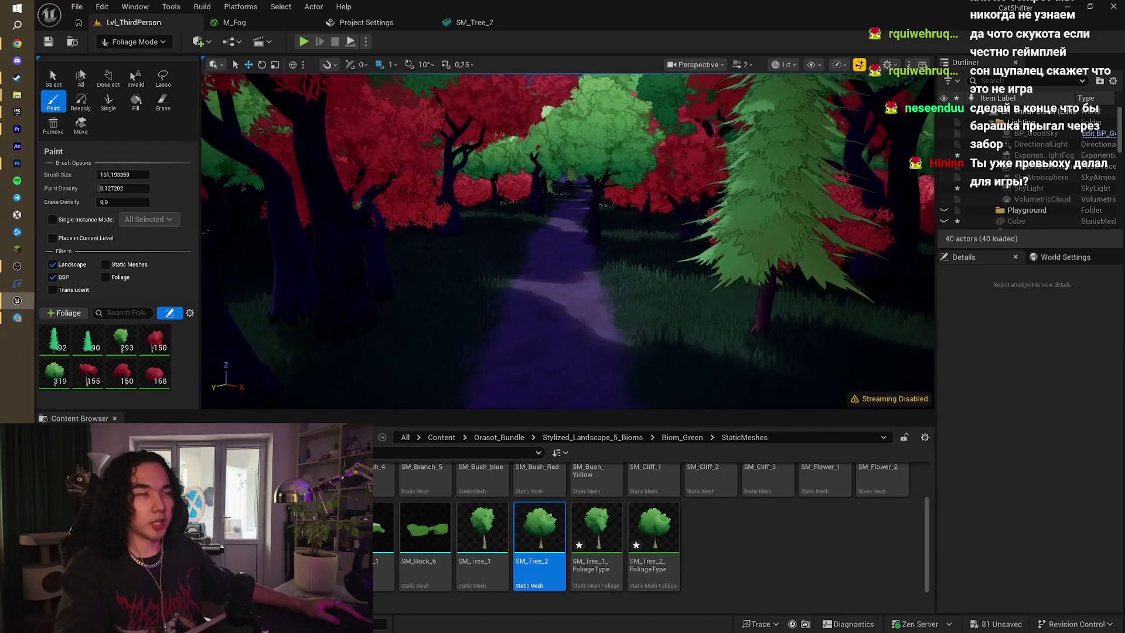
{"action": "left_click", "coordinate": [304, 41]}
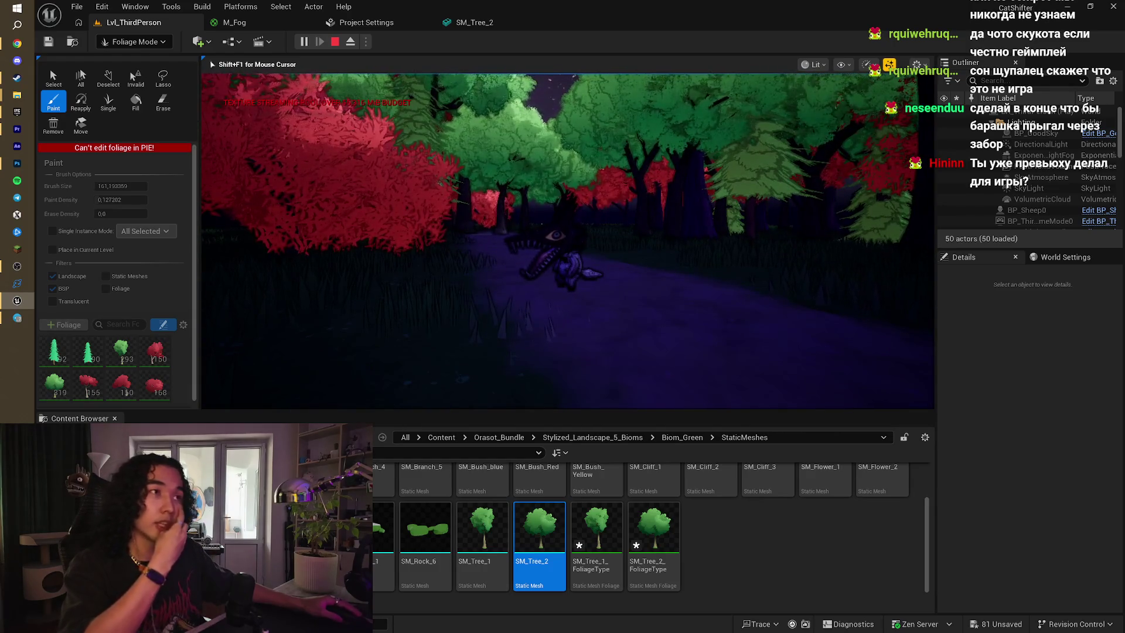
- Stop the play session, tilt the view over the forest path, and bring up Chrome
{"action": "key", "text": "Escape"}
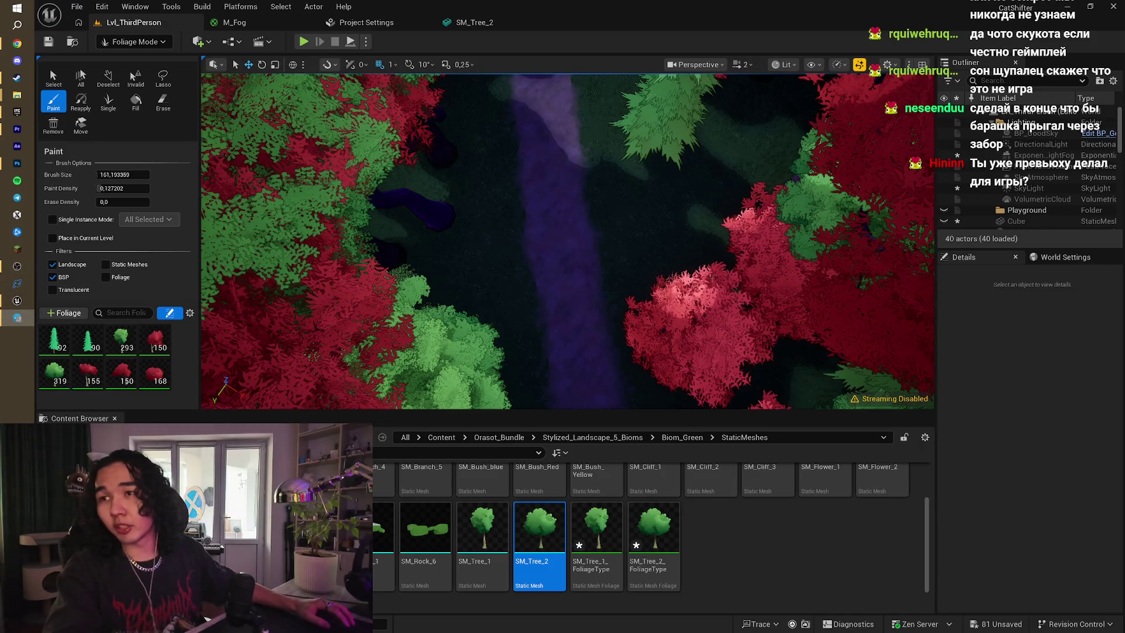
{"action": "left_click_drag", "start_coordinate": [525, 309], "coordinate": [531, 282]}
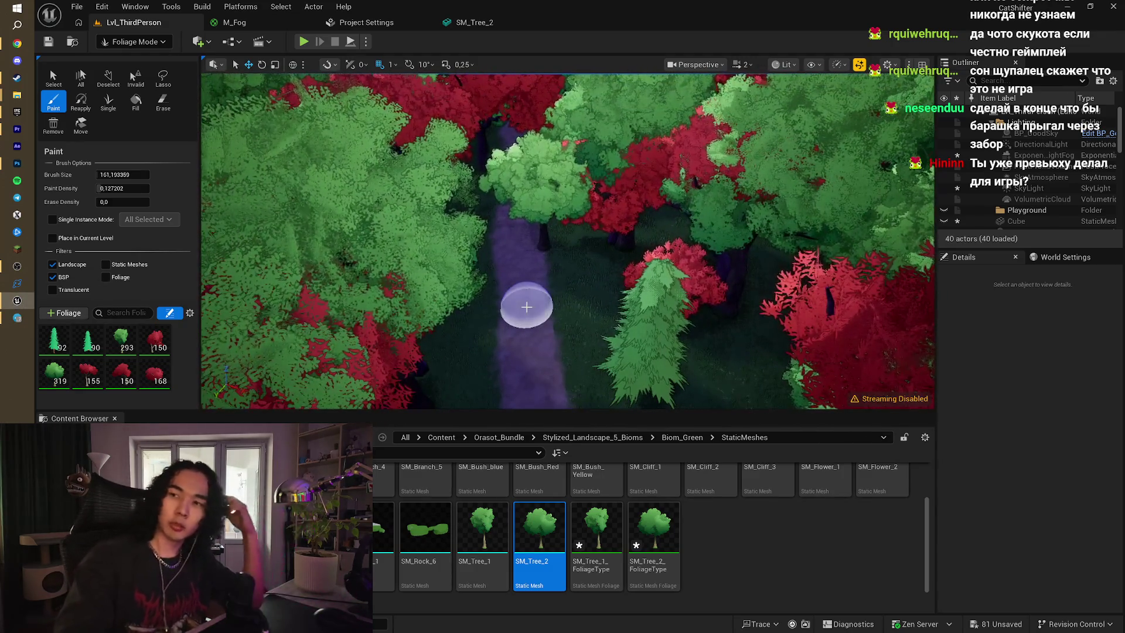
{"action": "left_click", "coordinate": [17, 44]}
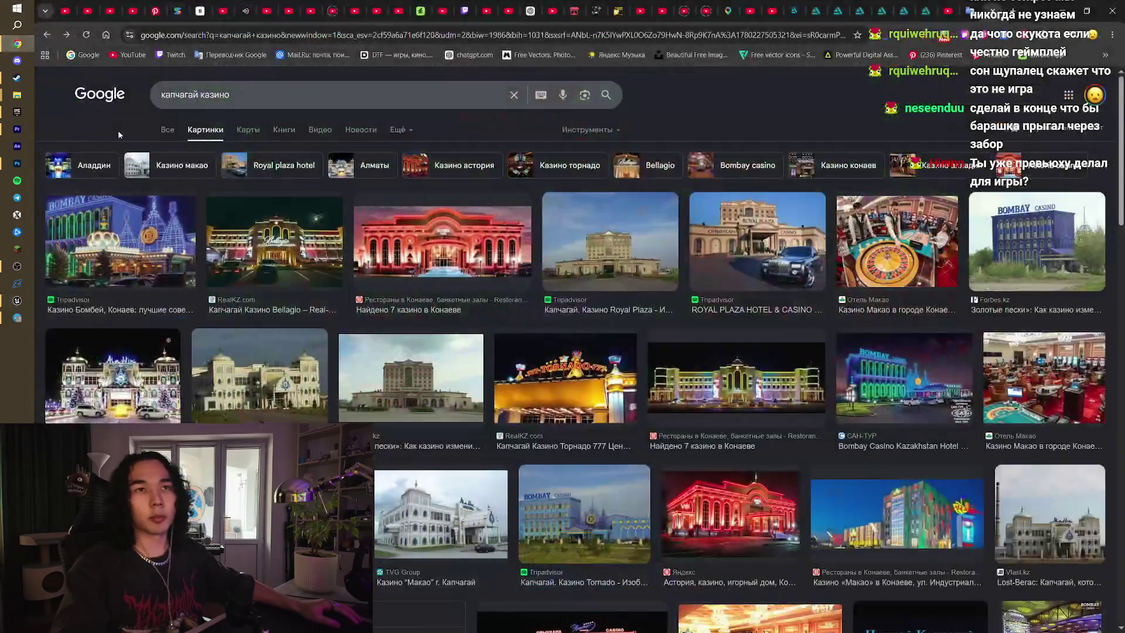
- Flip between the littlemina and Spark Game Jam 2026 tabs, then open littlemina's Edit game page
{"action": "left_click", "coordinate": [596, 11]}
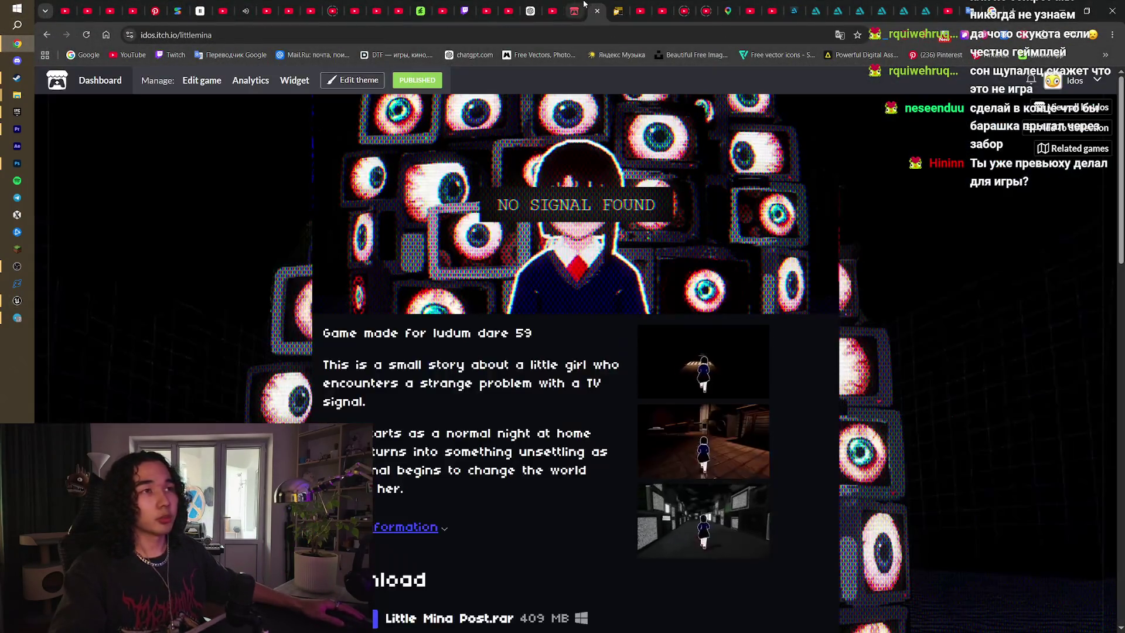
{"action": "left_click", "coordinate": [575, 10]}
{"action": "left_click", "coordinate": [596, 11]}
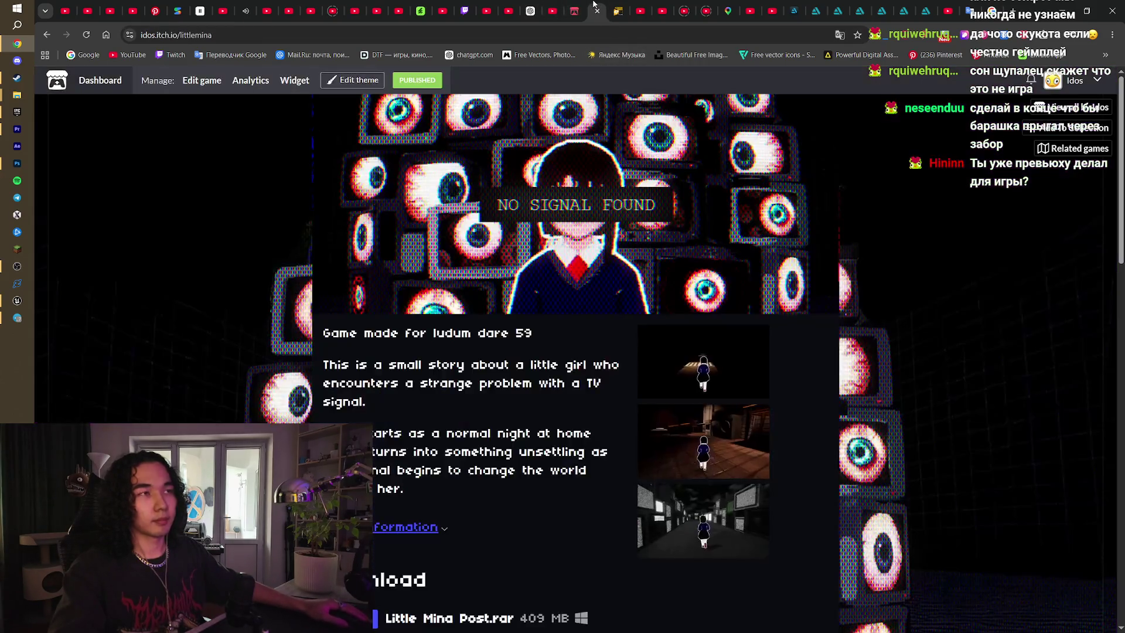
{"action": "key", "text": "ctrl+a"}
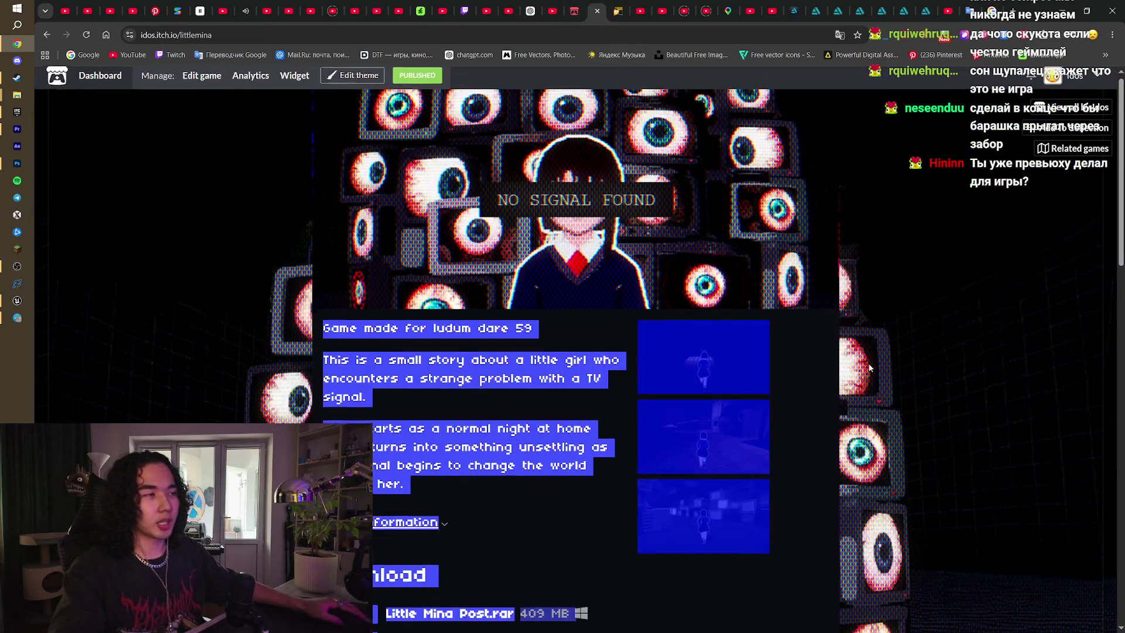
{"action": "scroll", "coordinate": [803, 309], "scroll_direction": "down", "scroll_amount": 15}
{"action": "left_click", "coordinate": [577, 6]}
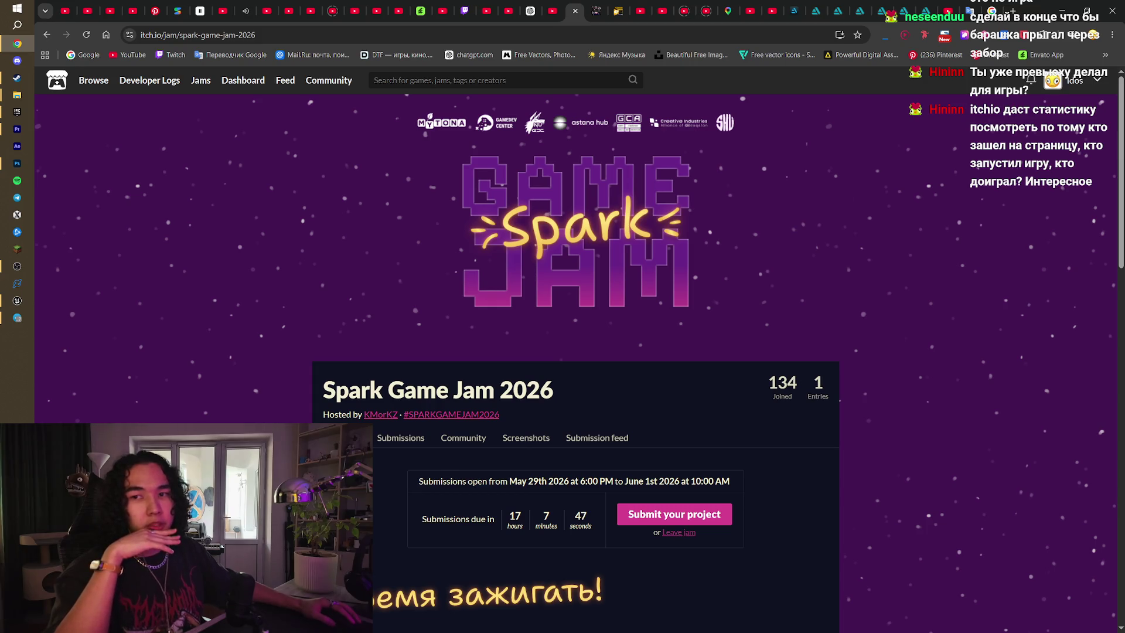
{"action": "left_click", "coordinate": [593, 9]}
{"action": "scroll", "coordinate": [436, 235], "scroll_direction": "up", "scroll_amount": 15}
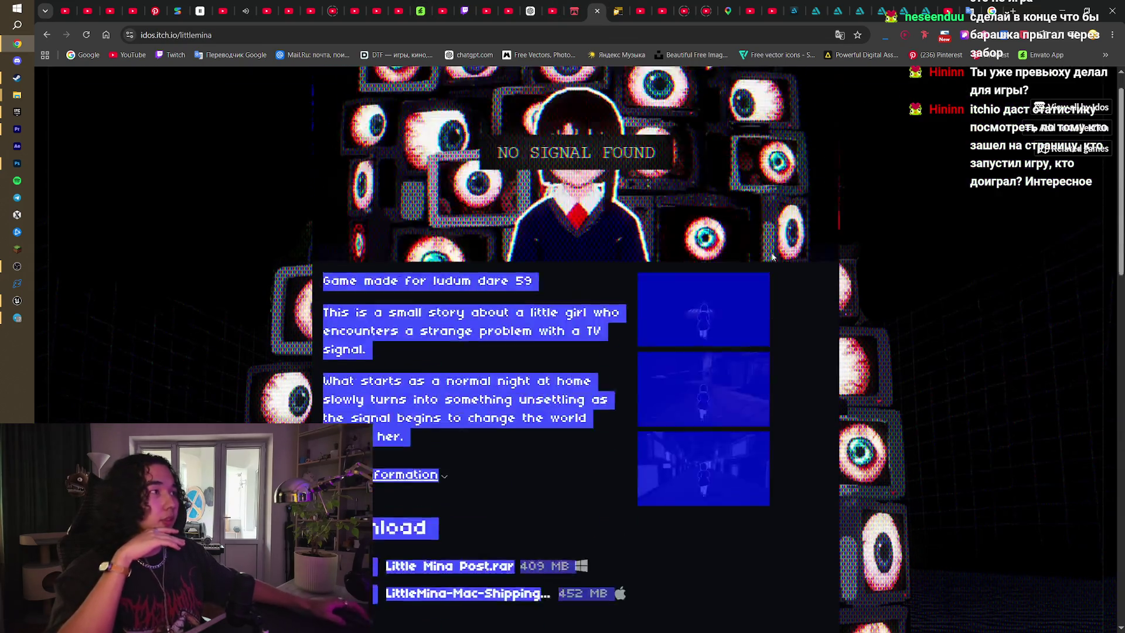
{"action": "left_click", "coordinate": [435, 82]}
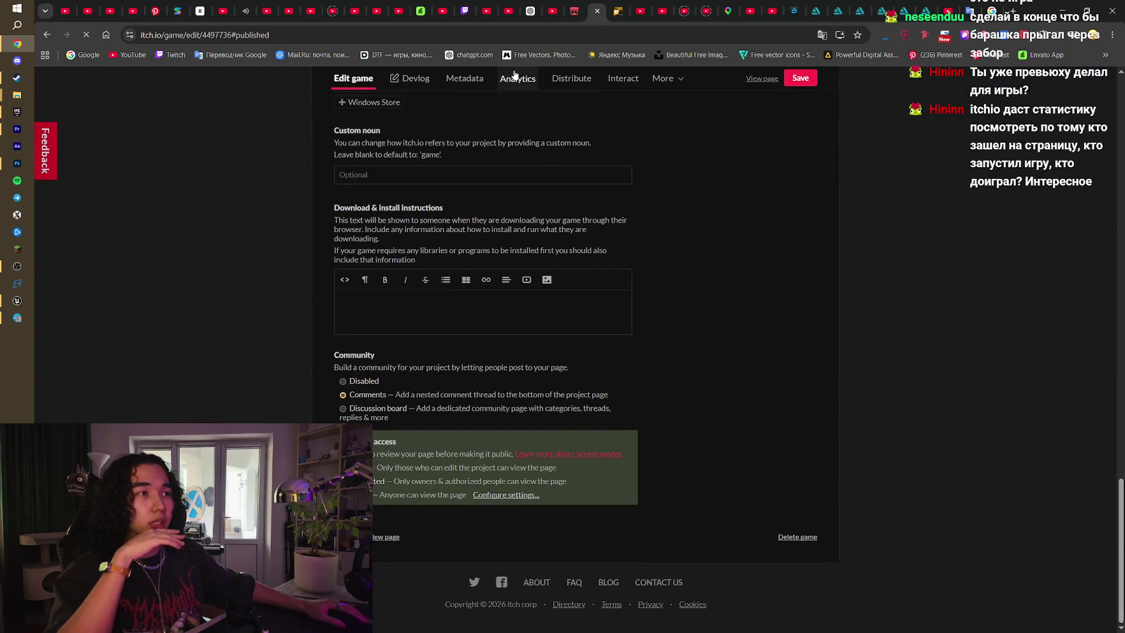
- Open the Analytics tab and review the views charts and By URL referrer table
{"action": "left_click", "coordinate": [515, 78]}
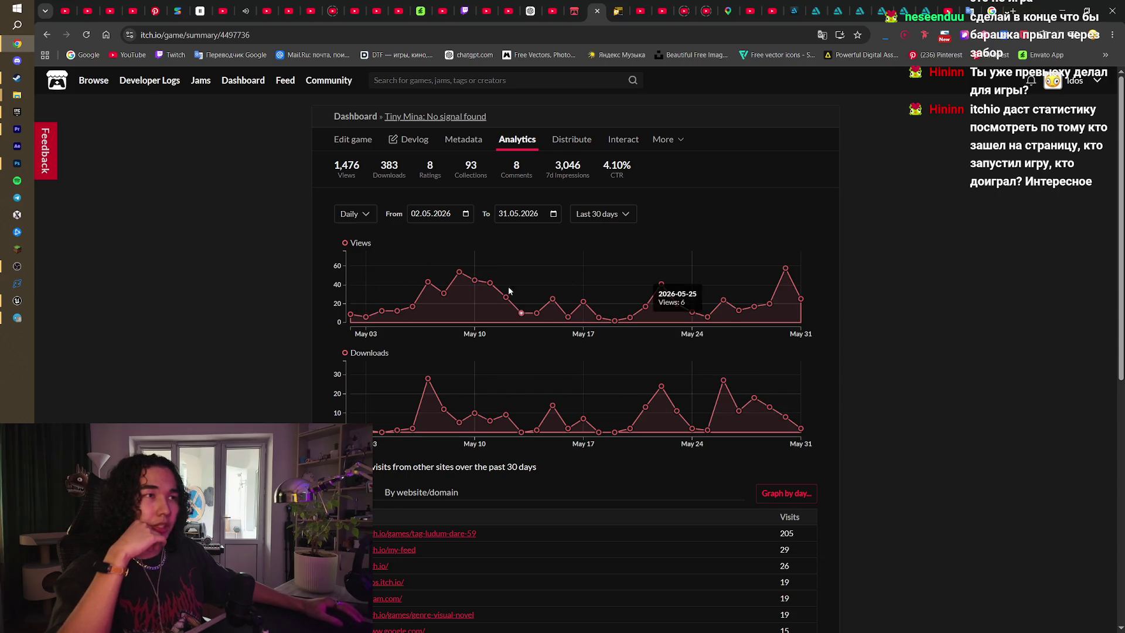
{"action": "scroll", "coordinate": [515, 296], "scroll_direction": "down", "scroll_amount": 4}
{"action": "scroll", "coordinate": [684, 331], "scroll_direction": "down", "scroll_amount": 3}
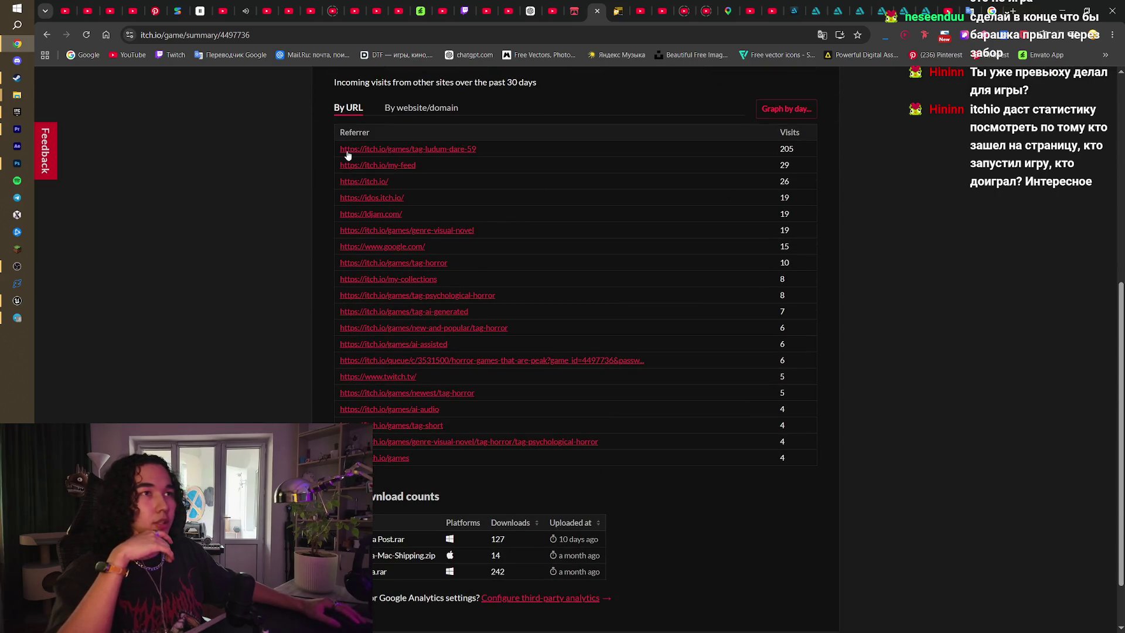
{"action": "mouse_move", "coordinate": [338, 149]}
{"action": "left_mouse_down"}
{"action": "mouse_move", "coordinate": [634, 307]}
{"action": "mouse_move", "coordinate": [743, 390]}
{"action": "left_mouse_up"}
{"action": "left_click", "coordinate": [568, 168]}
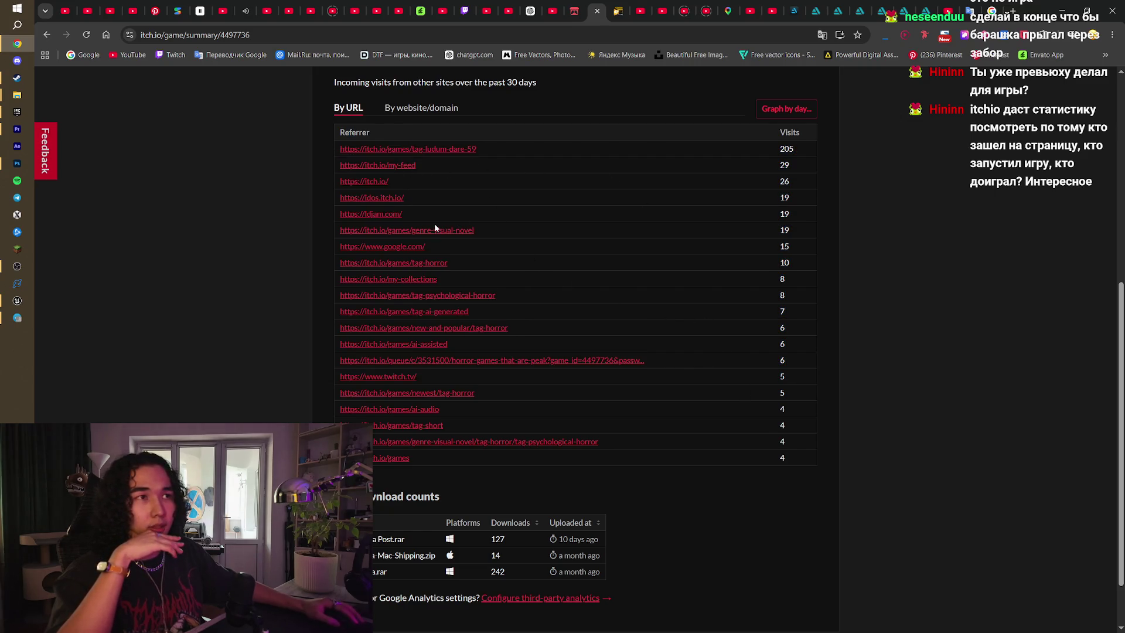
- Check the per-file Download counts, then go back to the Unreal editor
{"action": "scroll", "coordinate": [516, 445], "scroll_direction": "down", "scroll_amount": 1}
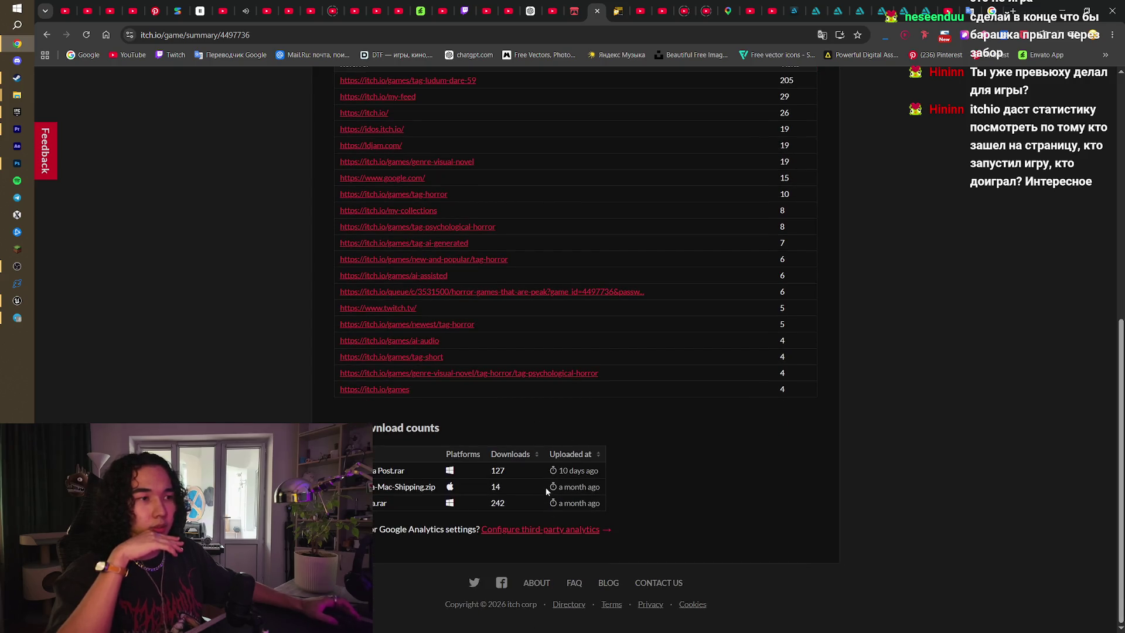
{"action": "left_click_drag", "start_coordinate": [546, 487], "coordinate": [576, 505]}
{"action": "scroll", "coordinate": [669, 466], "scroll_direction": "up", "scroll_amount": 4}
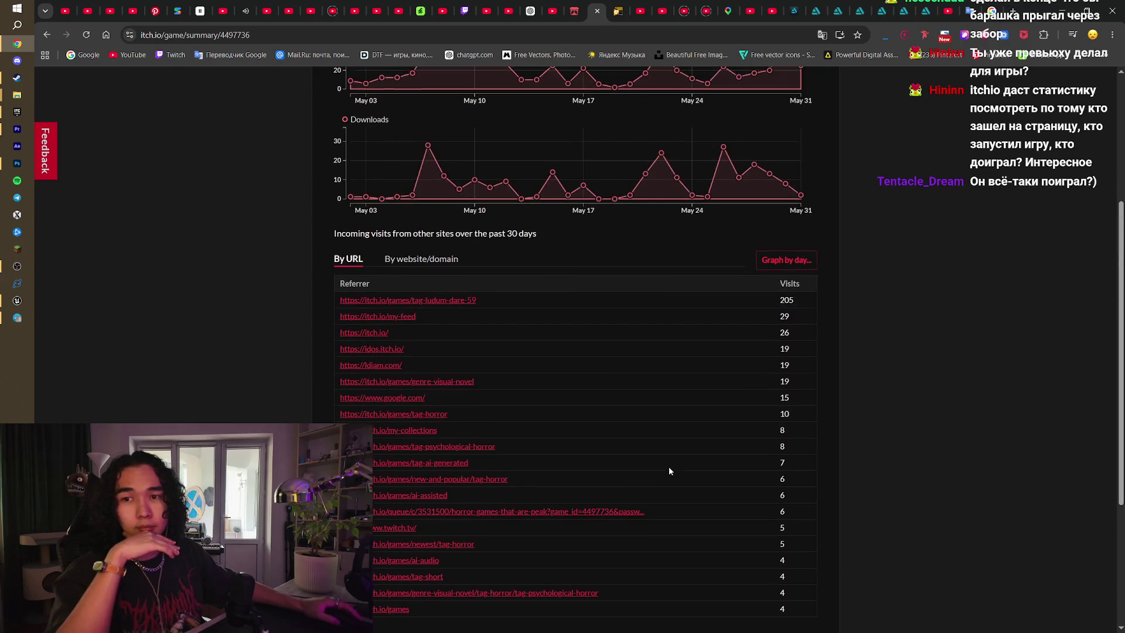
{"action": "scroll", "coordinate": [684, 452], "scroll_direction": "up", "scroll_amount": 2}
{"action": "scroll", "coordinate": [684, 453], "scroll_direction": "down", "scroll_amount": 4}
{"action": "scroll", "coordinate": [684, 453], "scroll_direction": "down", "scroll_amount": 3}
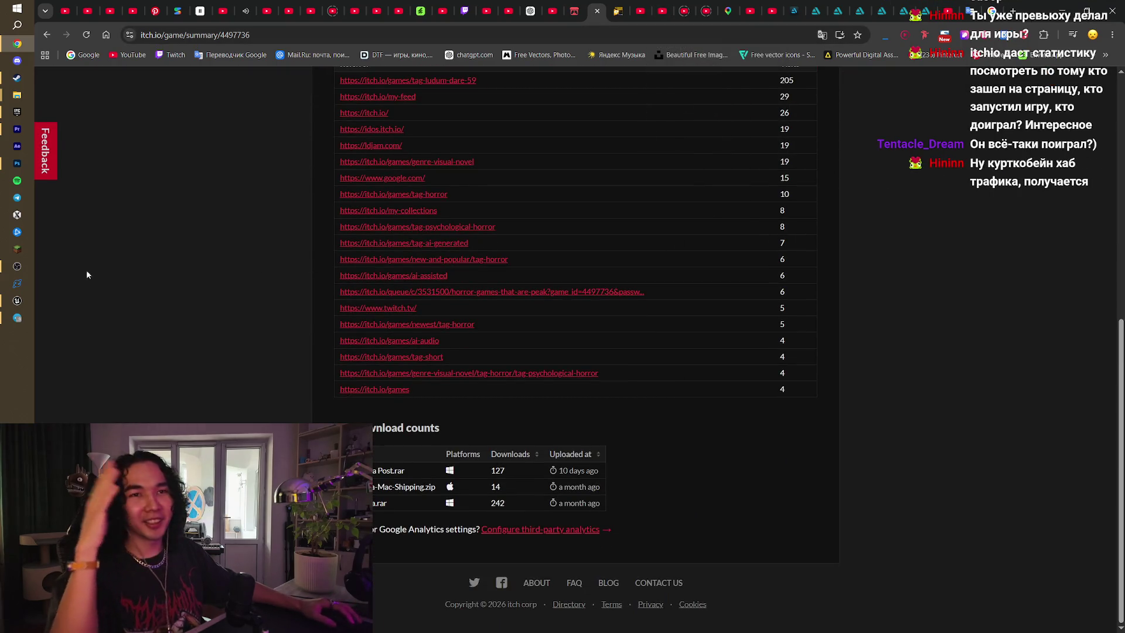
{"action": "left_click", "coordinate": [17, 300]}
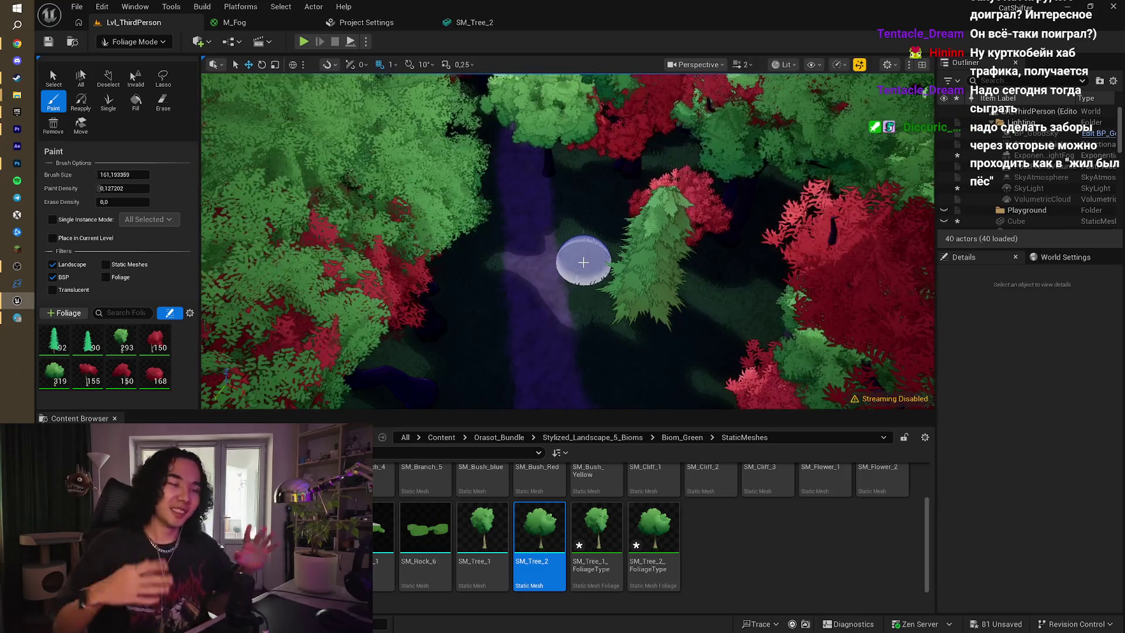
- Zoom around the tree canopy and switch the foliage brush to Erase
{"action": "scroll", "coordinate": [583, 262], "scroll_direction": "up", "scroll_amount": 5}
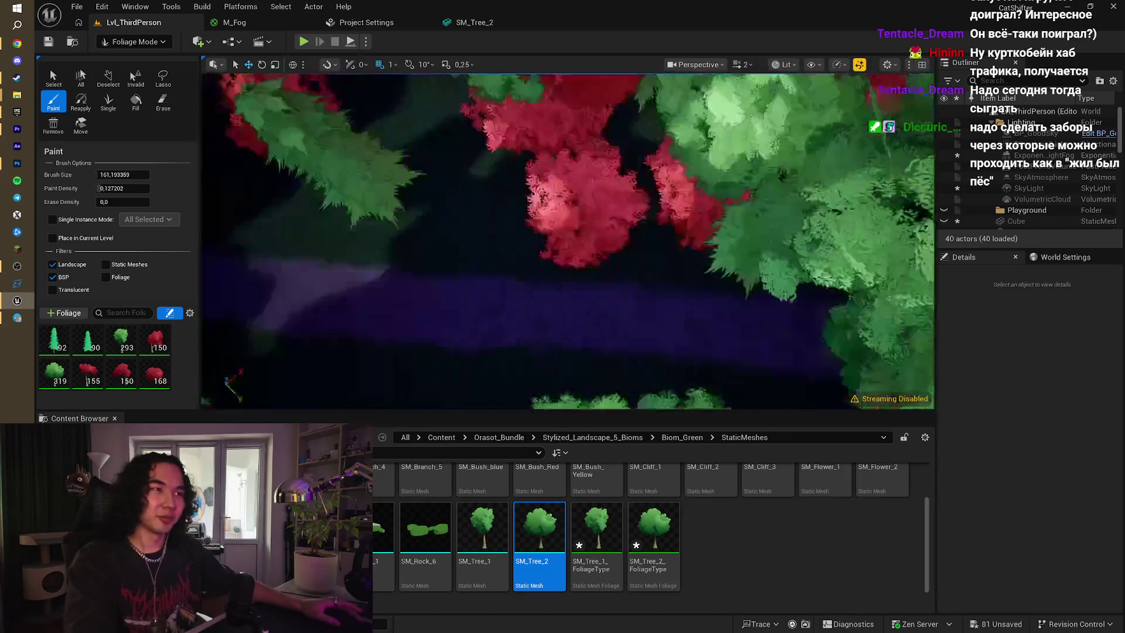
{"action": "scroll", "coordinate": [568, 240], "scroll_direction": "up", "scroll_amount": 5}
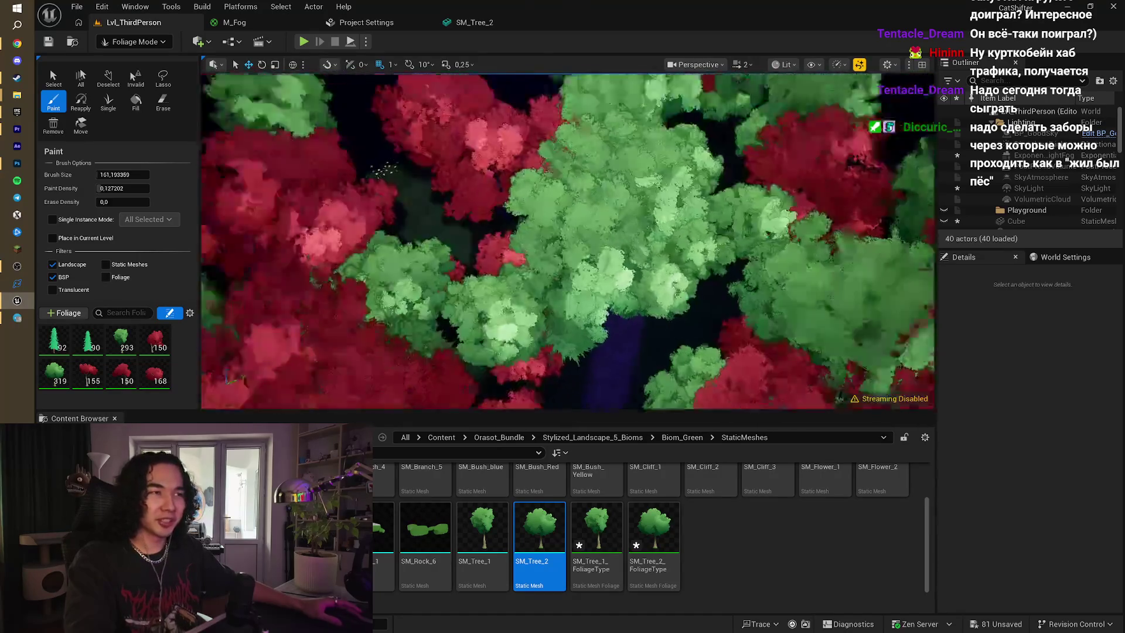
{"action": "scroll", "coordinate": [568, 240], "scroll_direction": "up", "scroll_amount": 5}
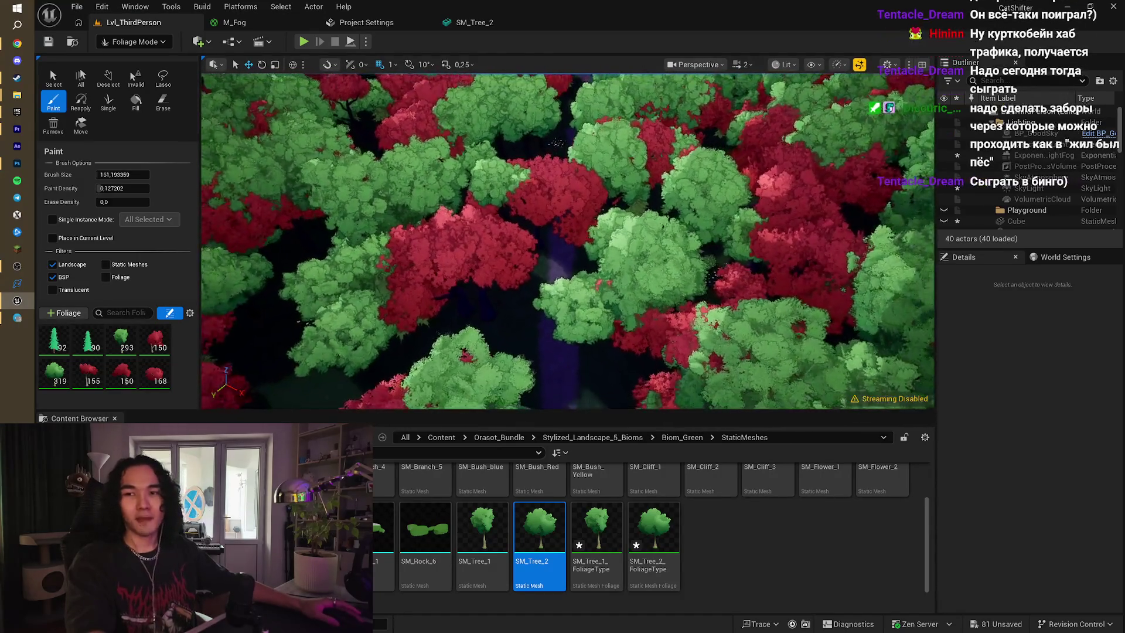
{"action": "scroll", "coordinate": [568, 240], "scroll_direction": "up", "scroll_amount": 6}
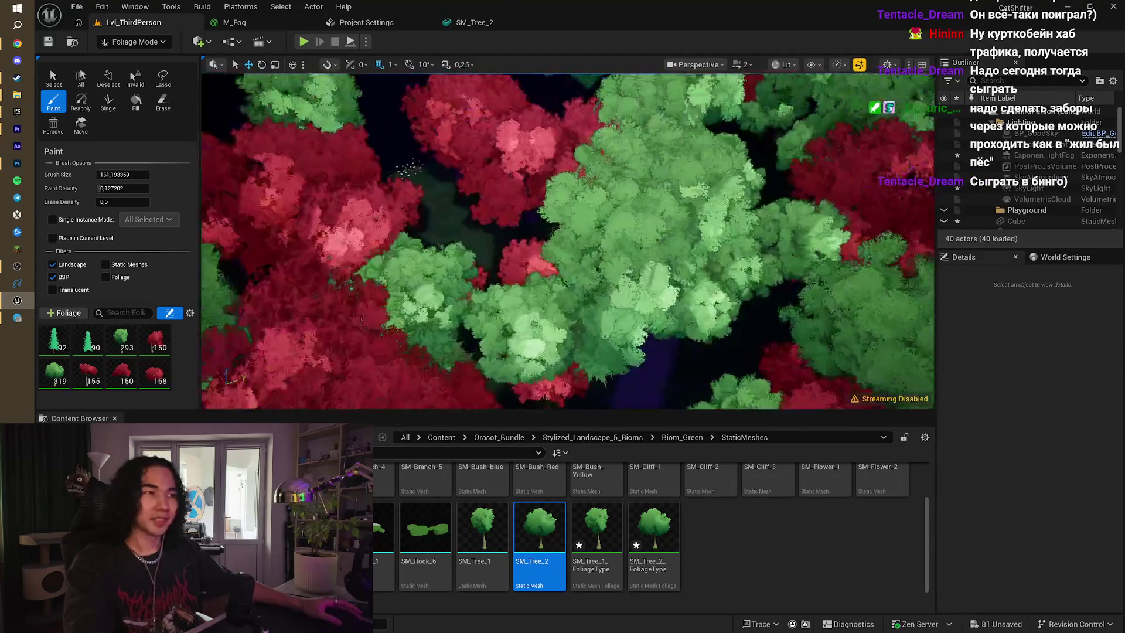
{"action": "scroll", "coordinate": [568, 240], "scroll_direction": "down", "scroll_amount": 6}
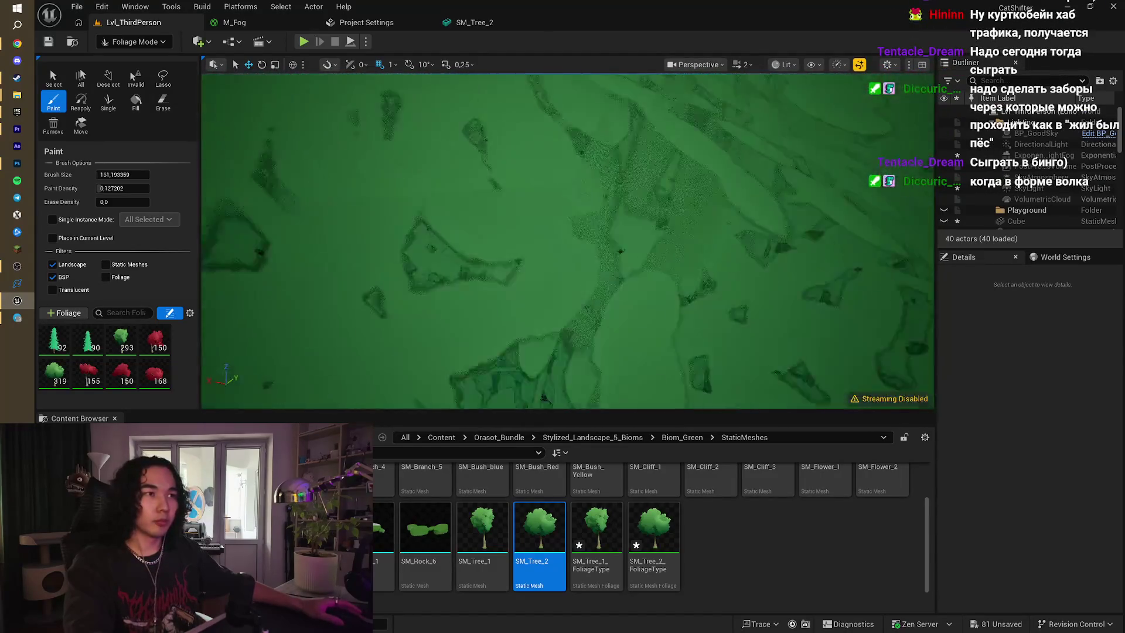
{"action": "scroll", "coordinate": [567, 240], "scroll_direction": "up", "scroll_amount": 3}
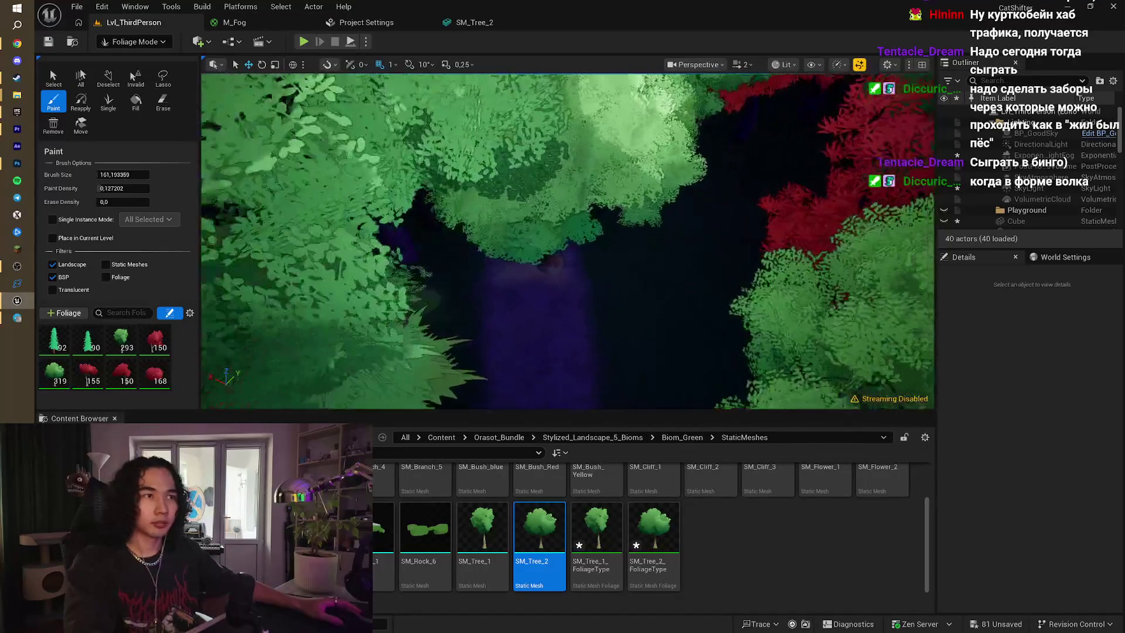
{"action": "left_click", "coordinate": [163, 101]}
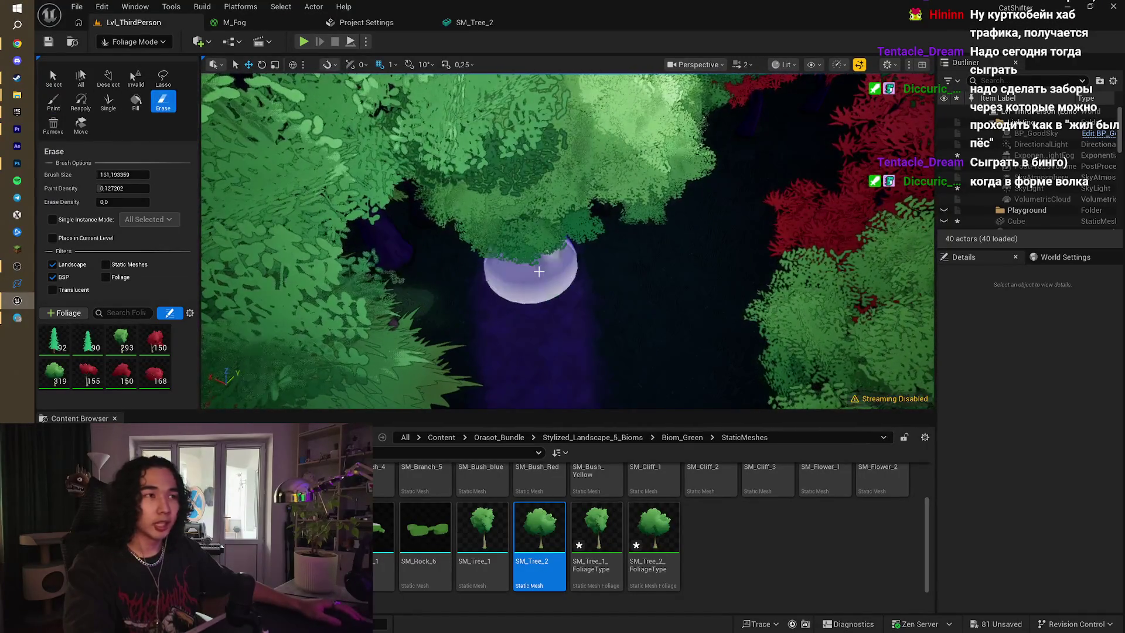
- Minimise the browser and fly the viewport down to the forest floor
{"action": "scroll", "coordinate": [540, 269], "scroll_direction": "up", "scroll_amount": 3}
{"action": "scroll", "coordinate": [568, 241], "scroll_direction": "down", "scroll_amount": 3}
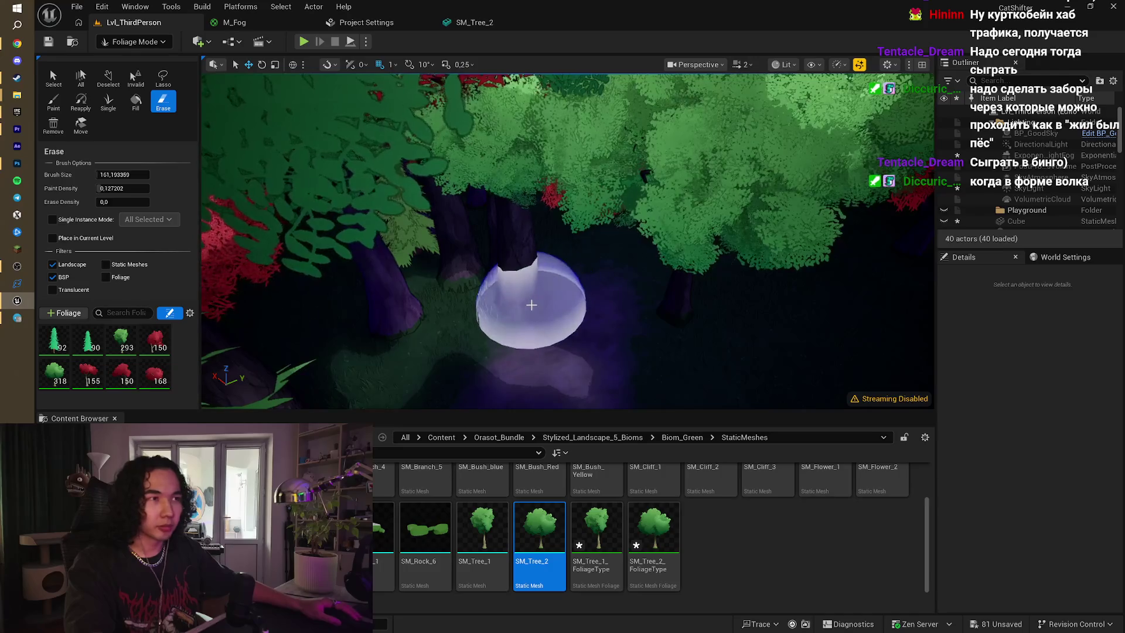
{"action": "scroll", "coordinate": [607, 342], "scroll_direction": "down", "scroll_amount": 5}
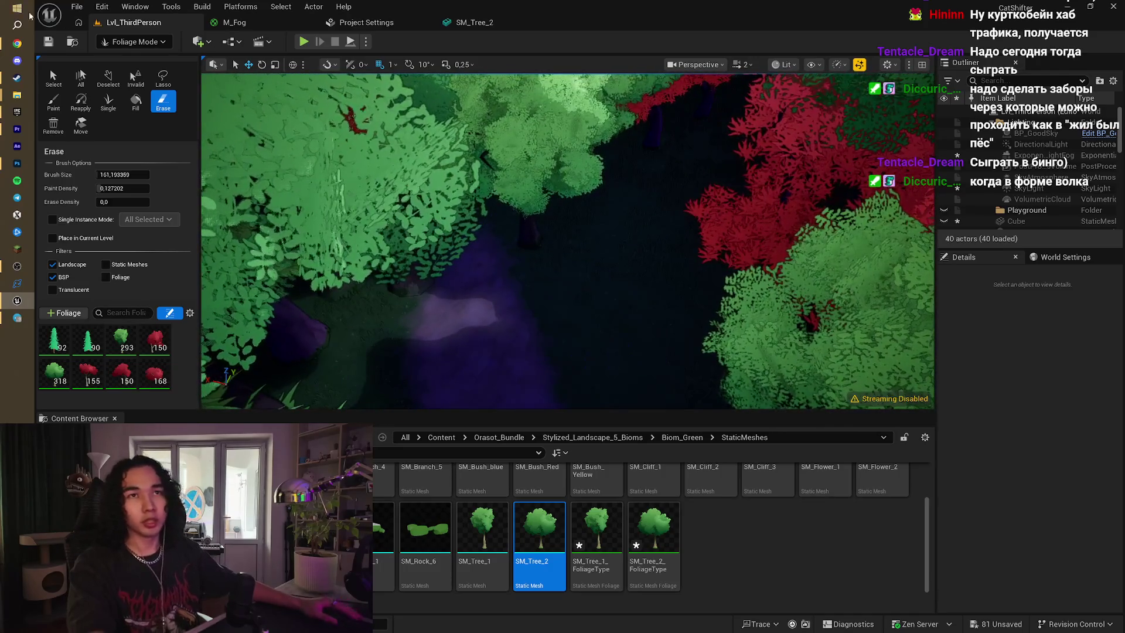
{"action": "left_click", "coordinate": [17, 43]}
{"action": "left_click", "coordinate": [1070, 3]}
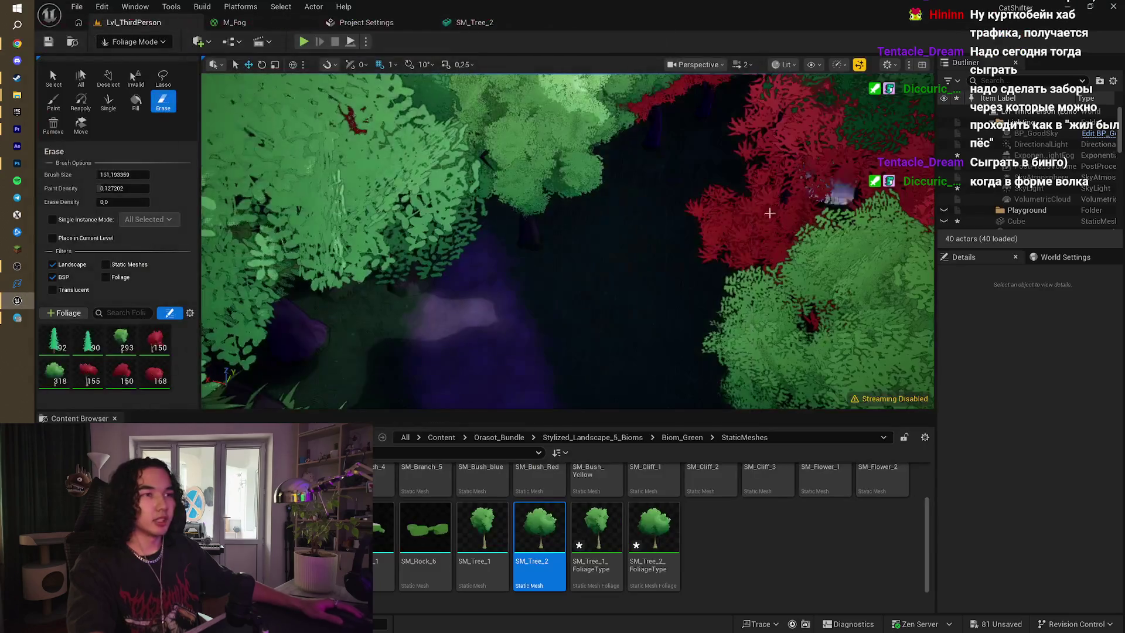
{"action": "key", "text": "w"}
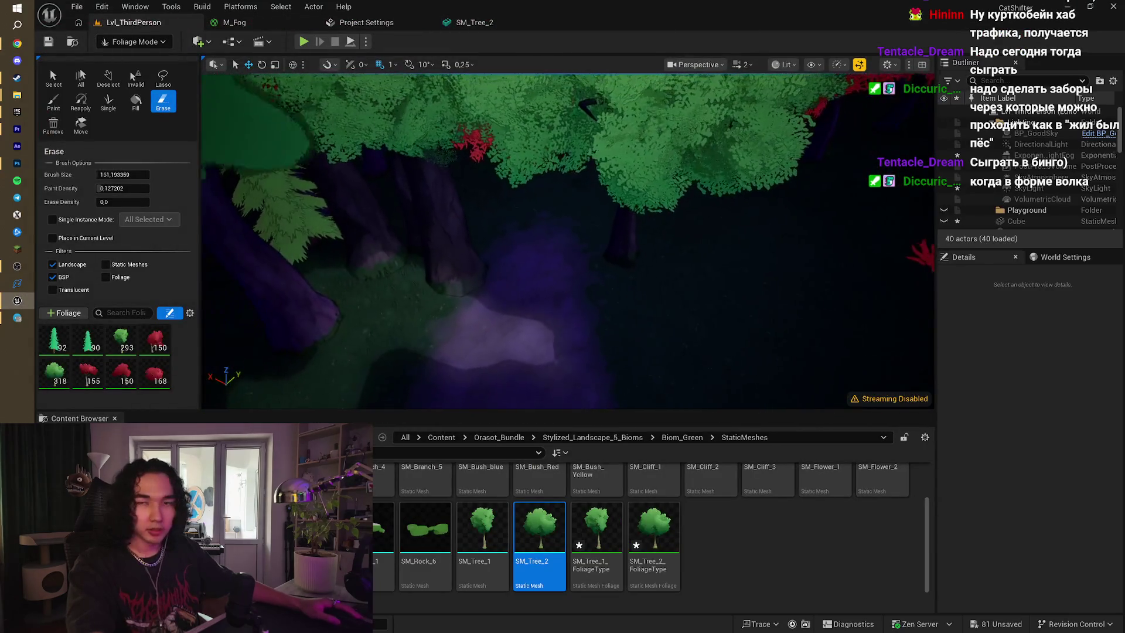
{"action": "scroll", "coordinate": [639, 260], "scroll_direction": "down", "scroll_amount": 2}
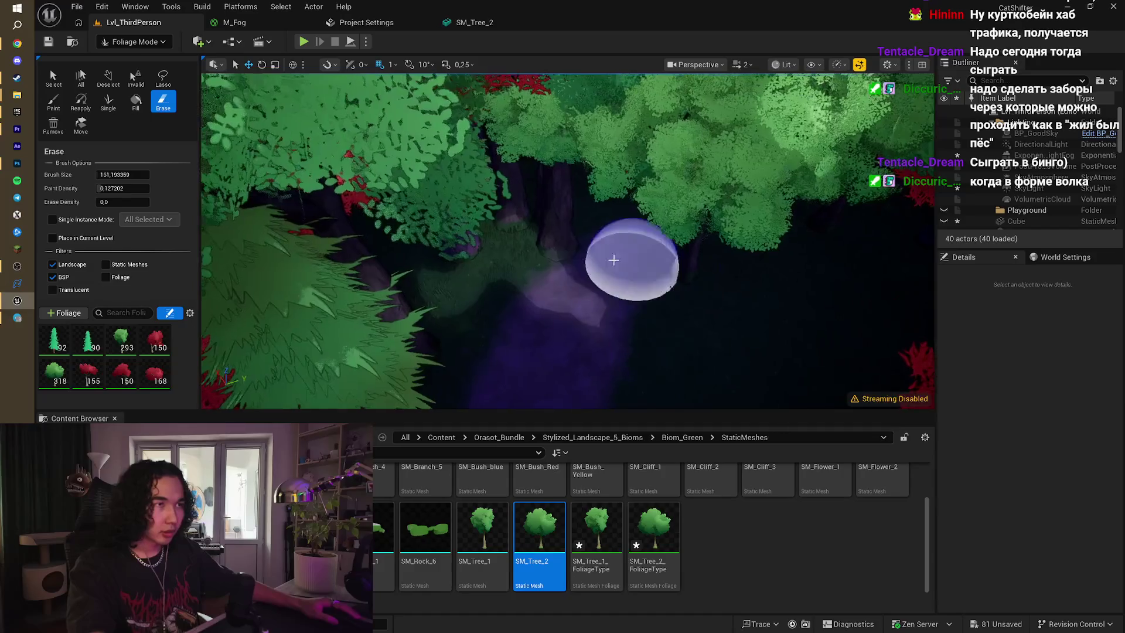
{"action": "key", "text": "w"}
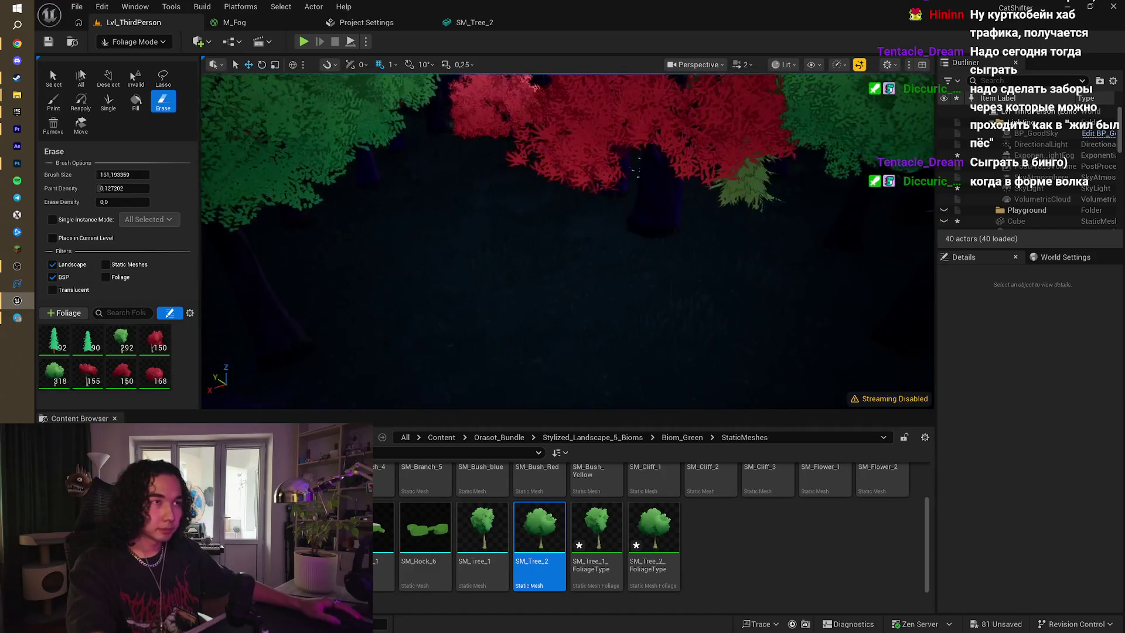
- Switch the foliage tool to Paint and add a red bush on the ground
{"action": "left_click", "coordinate": [53, 101]}
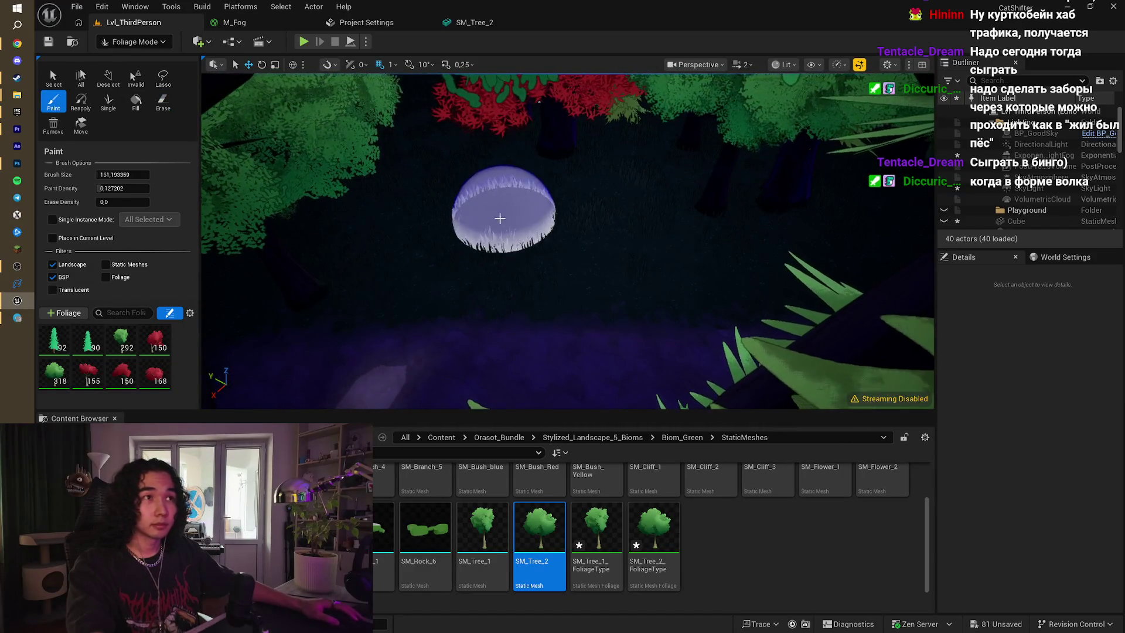
{"action": "left_click", "coordinate": [592, 234]}
{"action": "scroll", "coordinate": [586, 246], "scroll_direction": "down", "scroll_amount": 5}
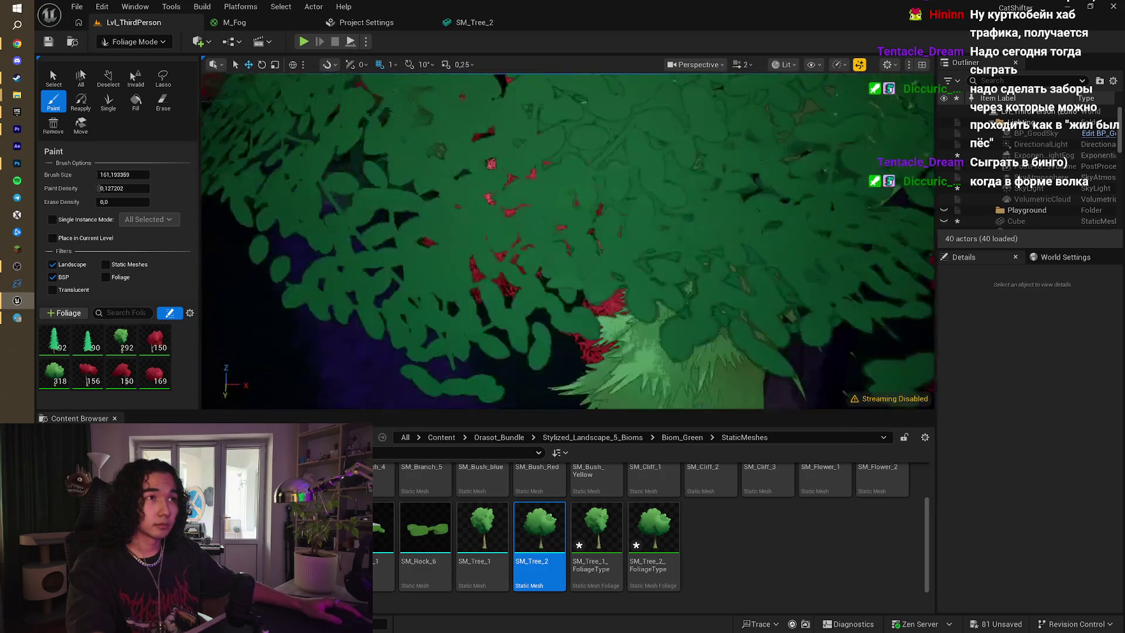
{"action": "key", "text": "w"}
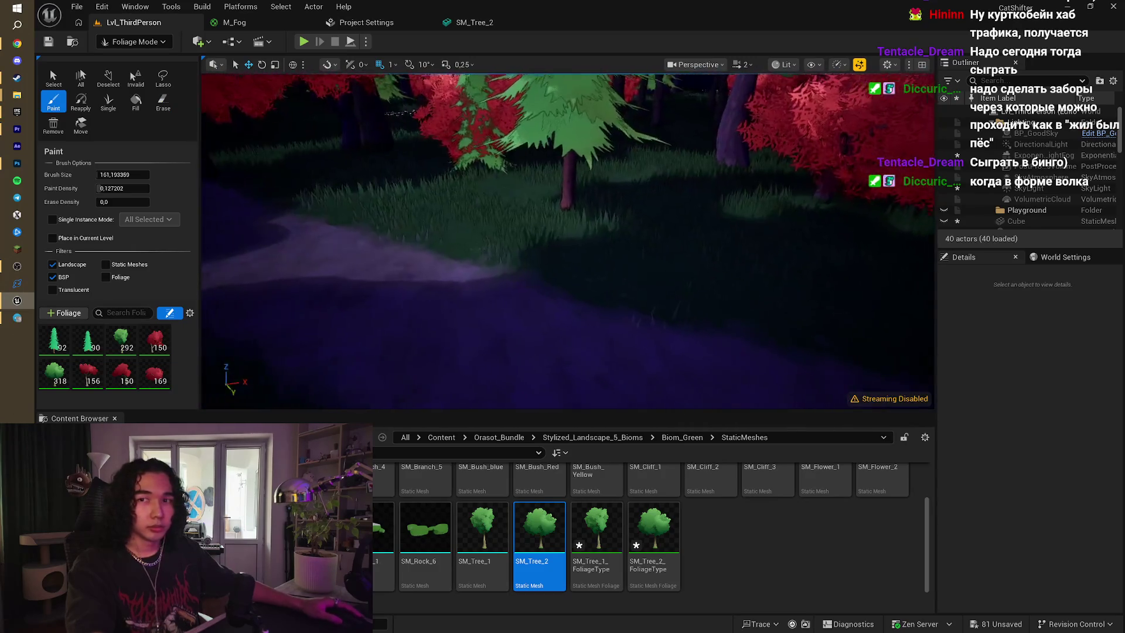
{"action": "key", "text": "s"}
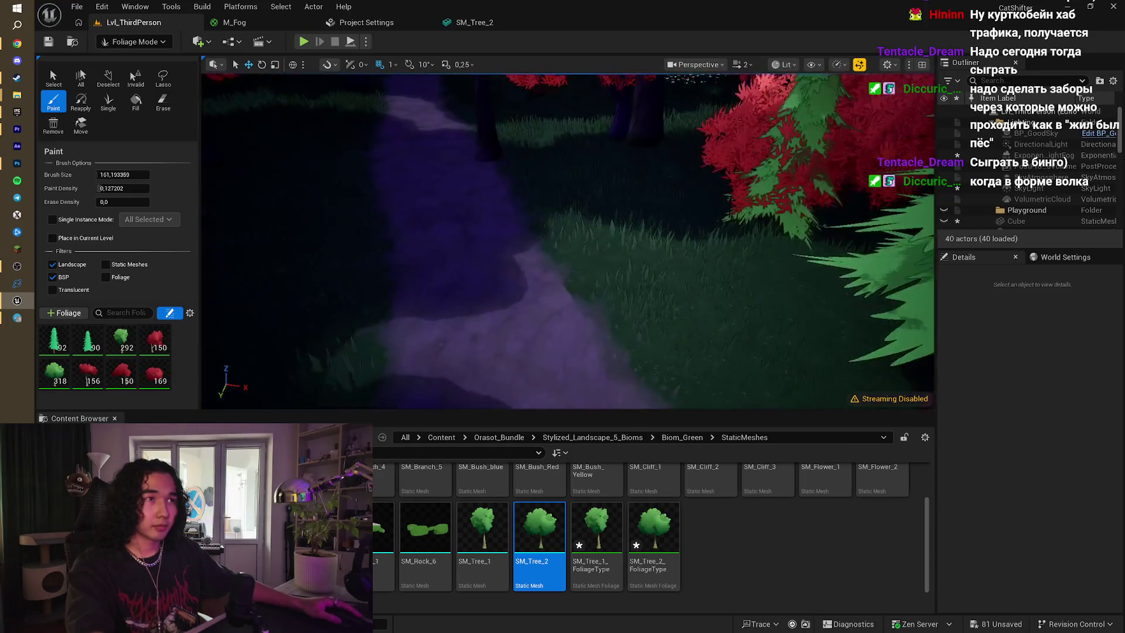
{"action": "key", "text": "s"}
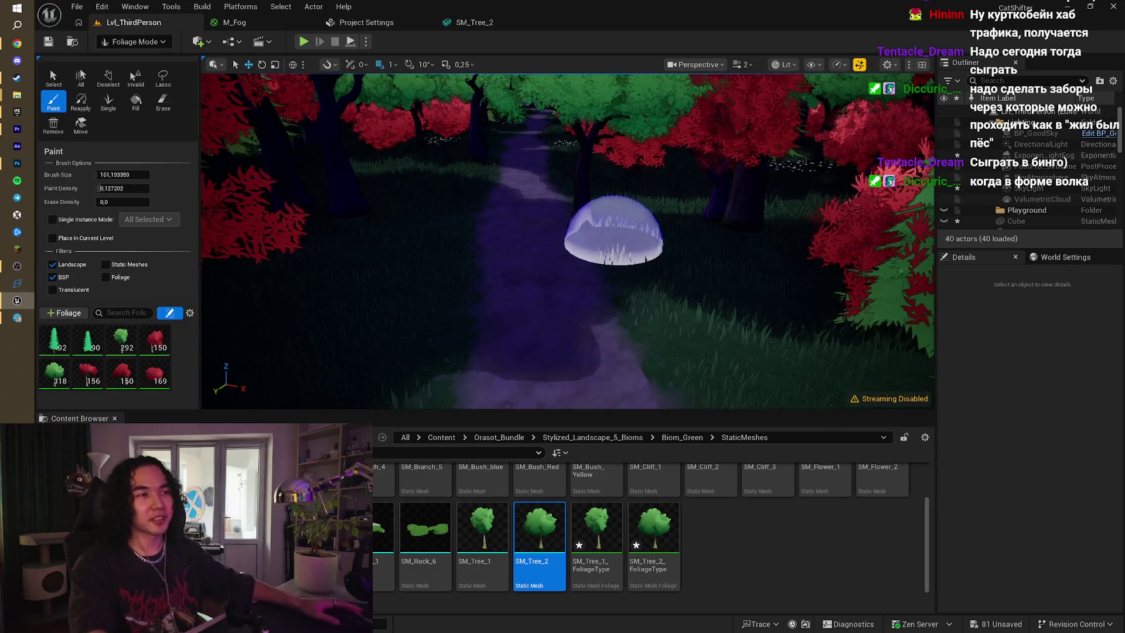
{"action": "key", "text": "w"}
{"action": "key", "text": "w"}
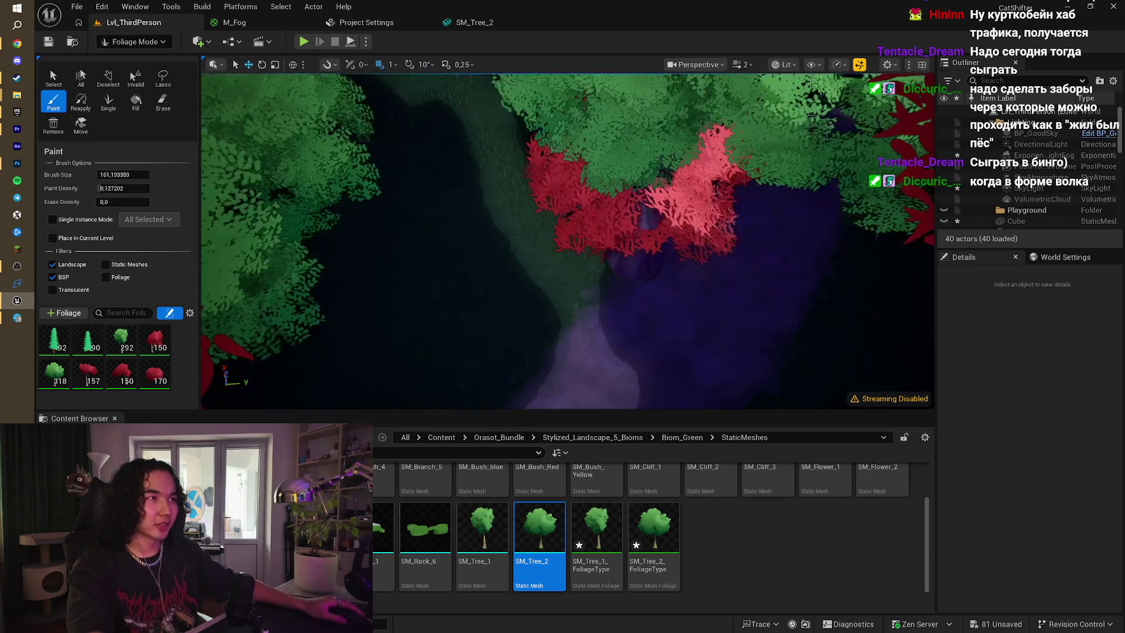
- Undo the last foliage stroke and erase a stray tree canopy, leaving 317 instances
{"action": "key", "text": "ctrl+z"}
{"action": "left_click", "coordinate": [162, 100]}
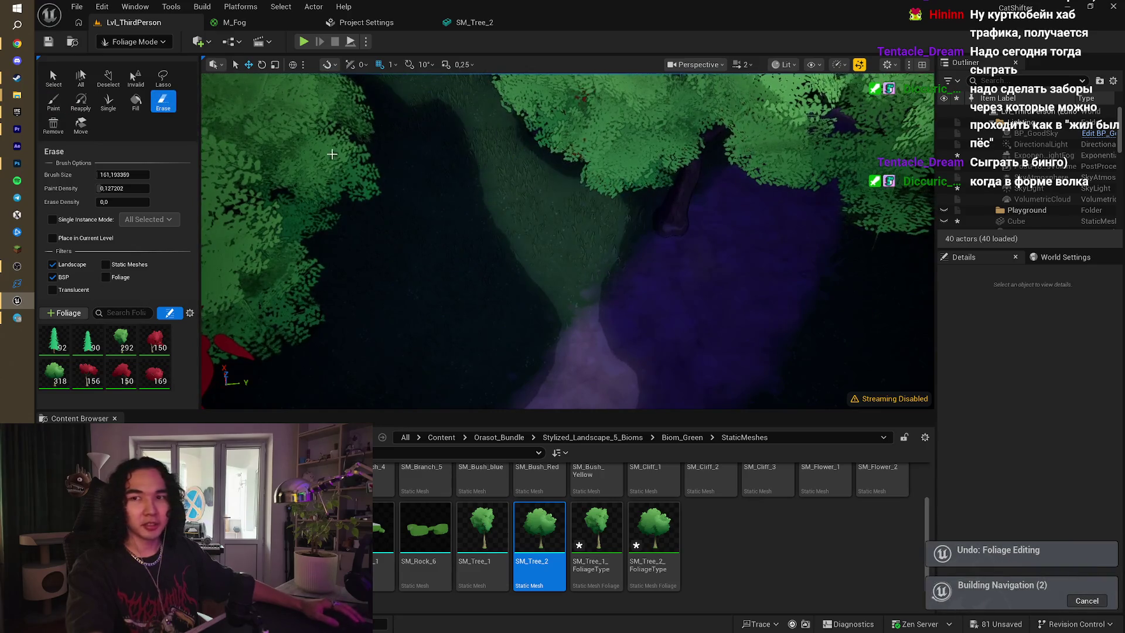
{"action": "left_click", "coordinate": [670, 257]}
{"action": "key", "text": "s"}
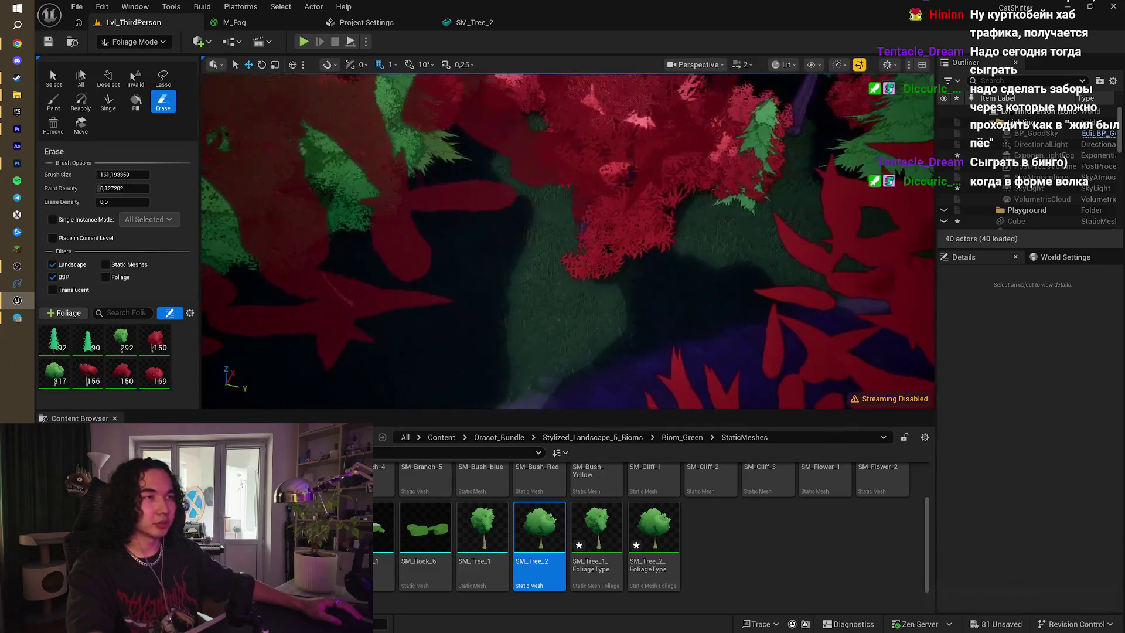
{"action": "key", "text": "w"}
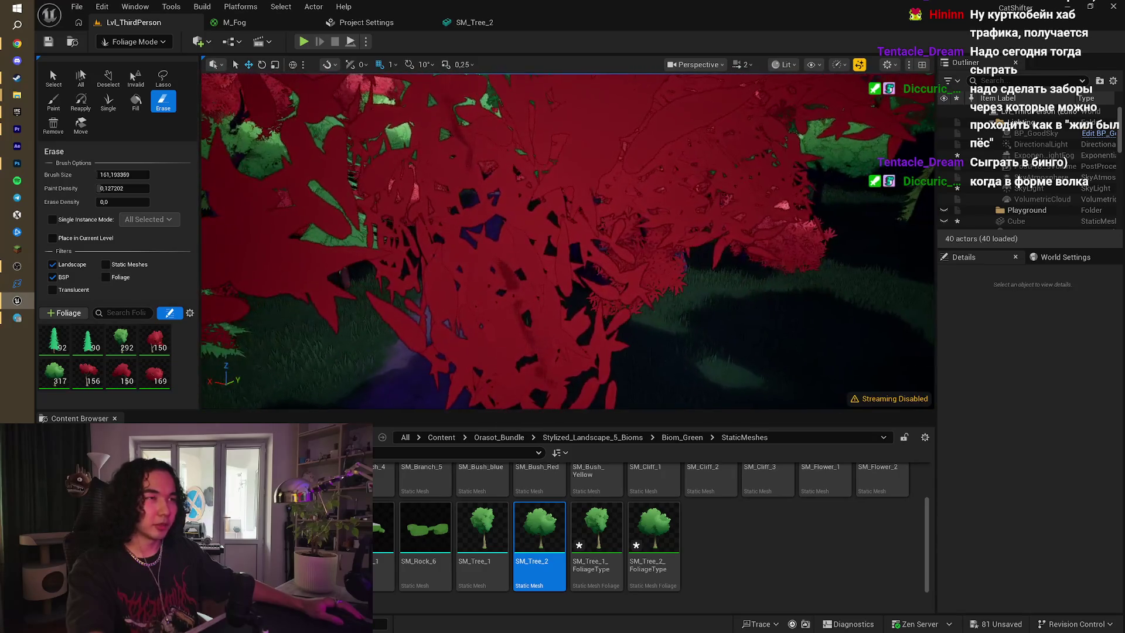
{"action": "key", "text": "s"}
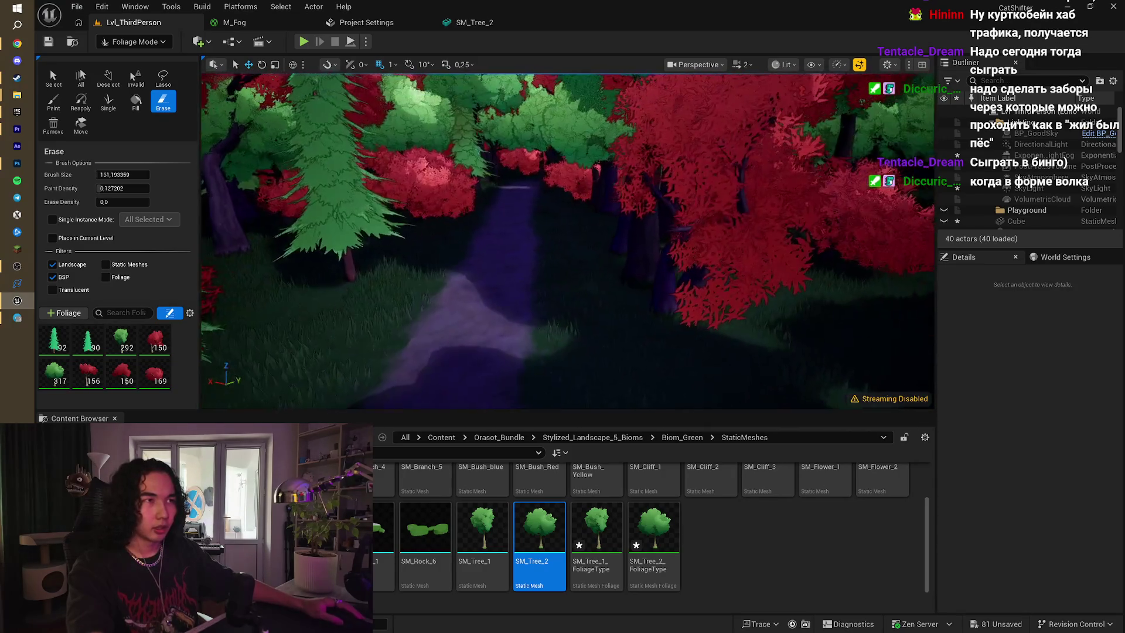
{"action": "key", "text": "w"}
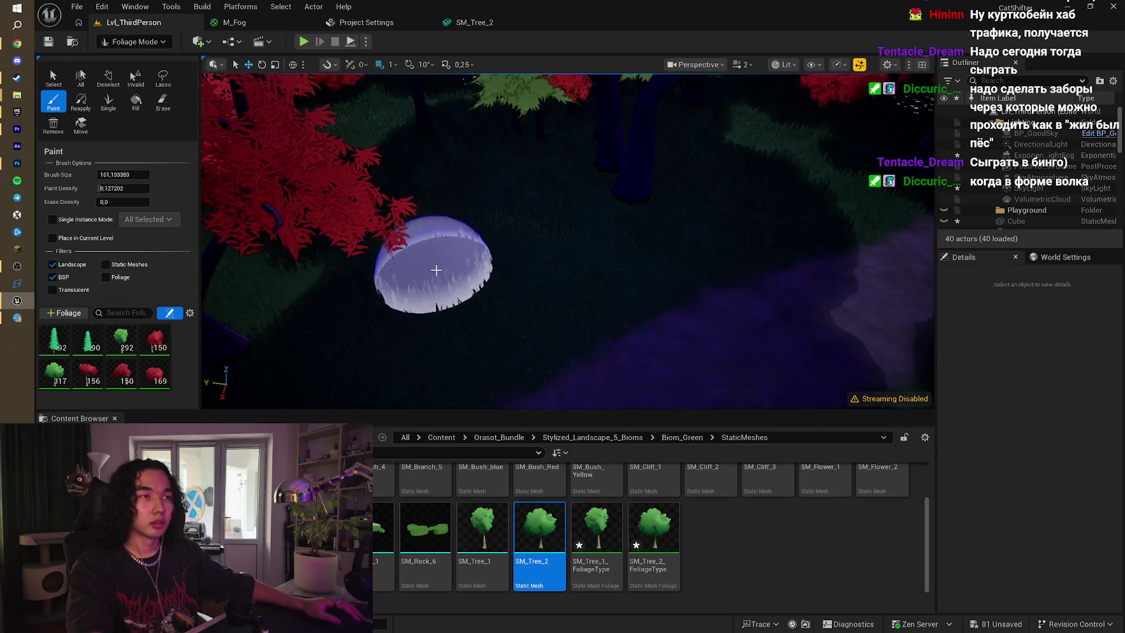
- Paint extra trees and red bushes on both sides of the forest path
{"action": "left_click_drag", "start_coordinate": [364, 147], "coordinate": [391, 202]}
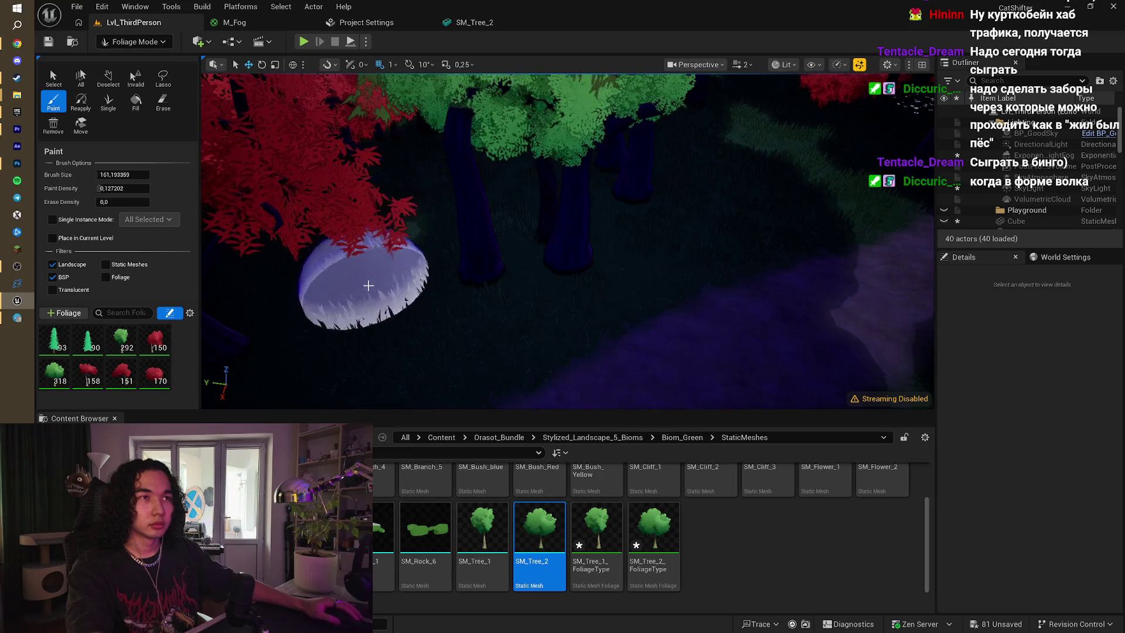
{"action": "key", "text": "s"}
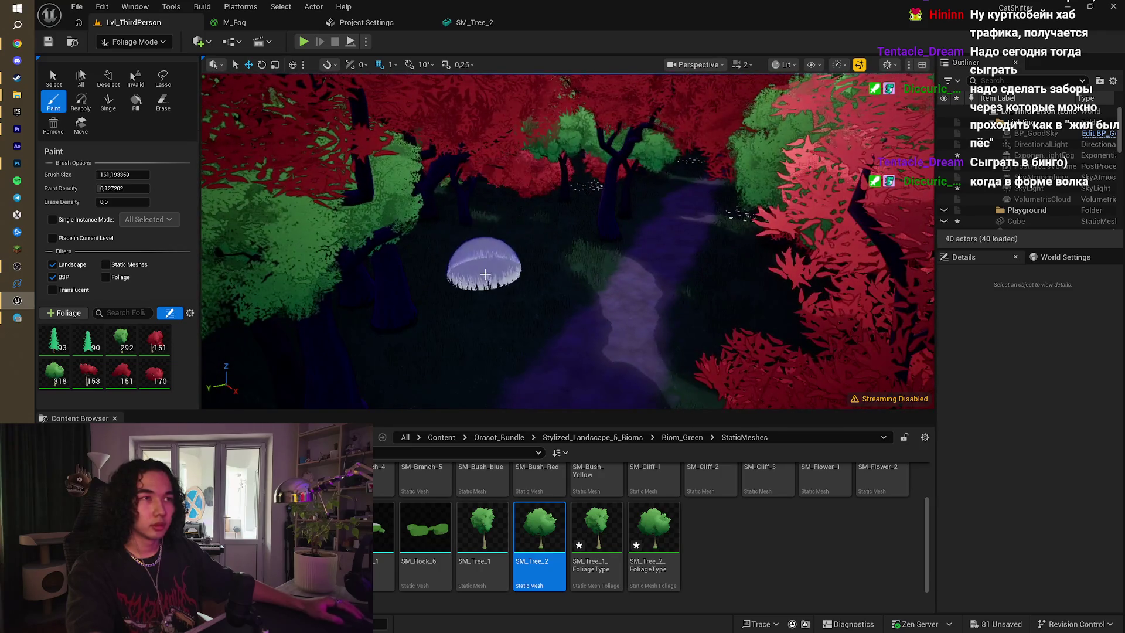
{"action": "left_click", "coordinate": [485, 274]}
{"action": "key", "text": "w"}
{"action": "key", "text": "w"}
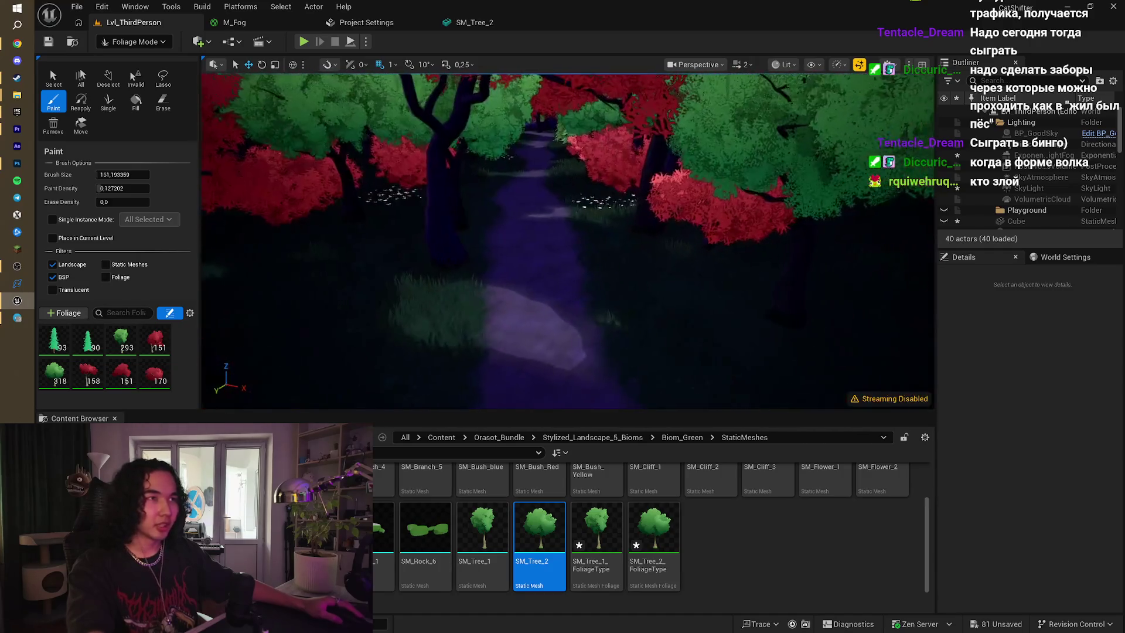
{"action": "key", "text": "w"}
{"action": "left_click", "coordinate": [386, 246]}
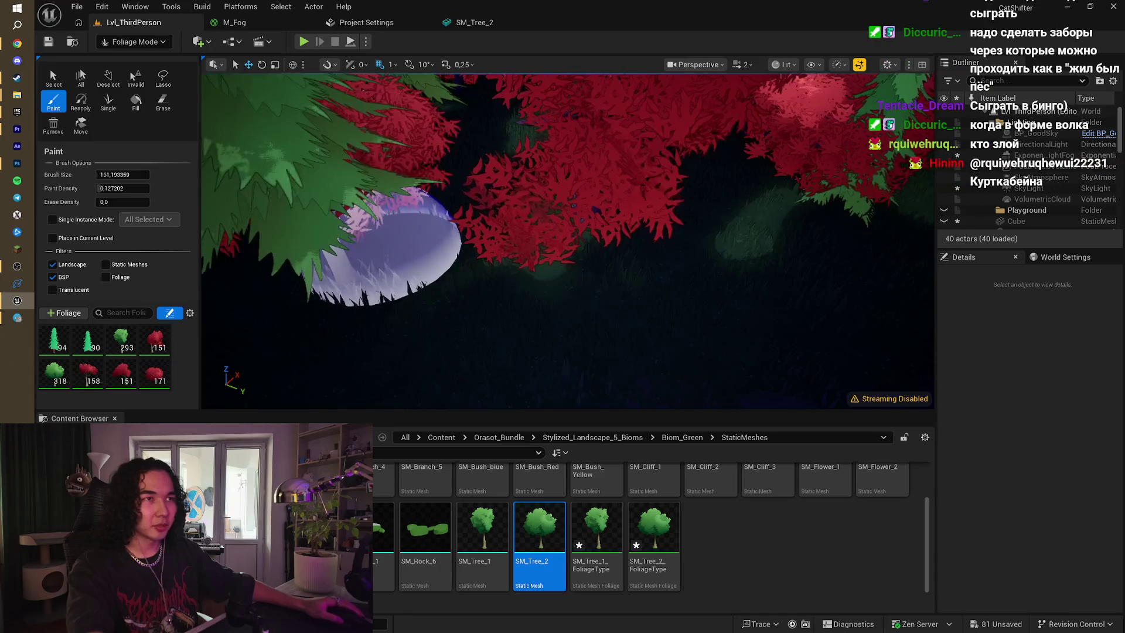
{"action": "left_click", "coordinate": [573, 282]}
- Save all 81 unsaved packages of the level with Ctrl+Shift+S
{"action": "key", "text": "w"}
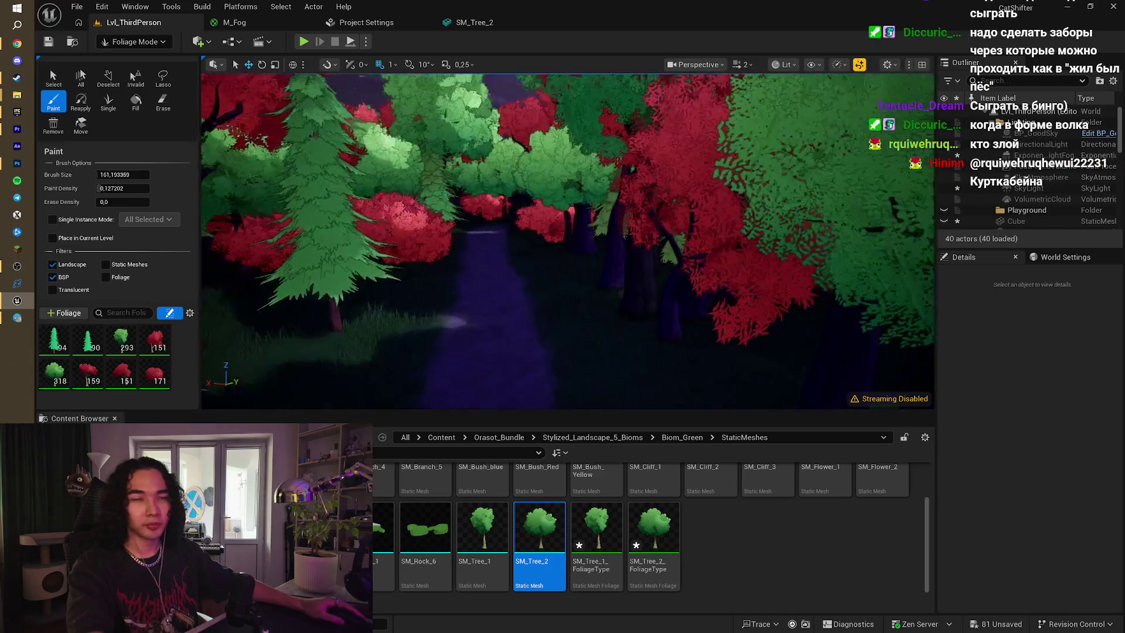
{"action": "key", "text": "w"}
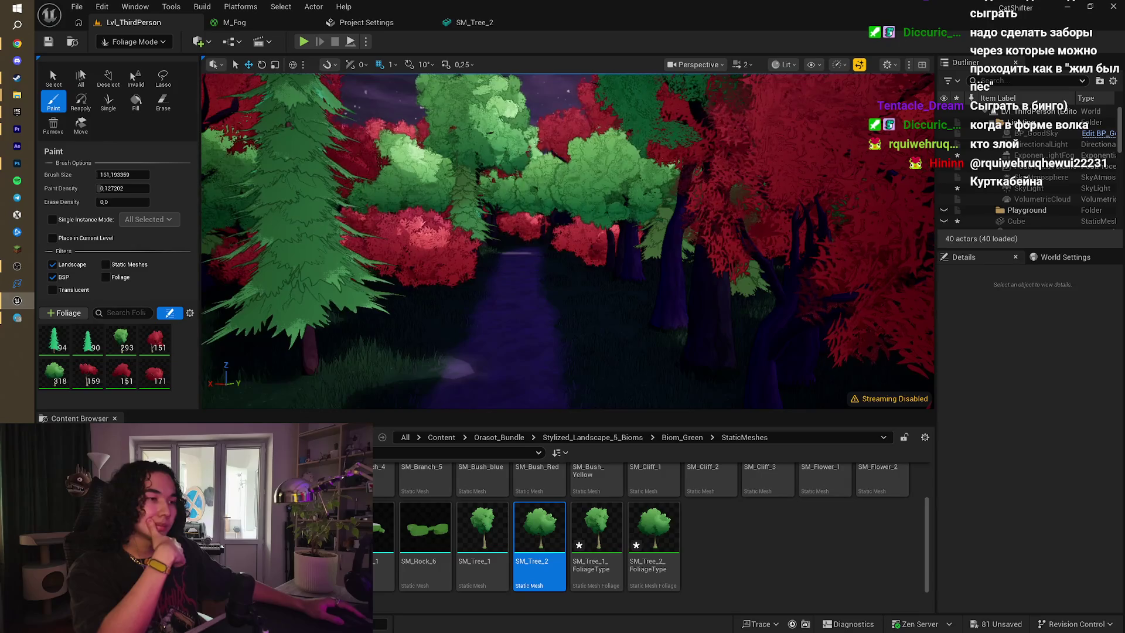
{"action": "key", "text": "ctrl+shift+s"}
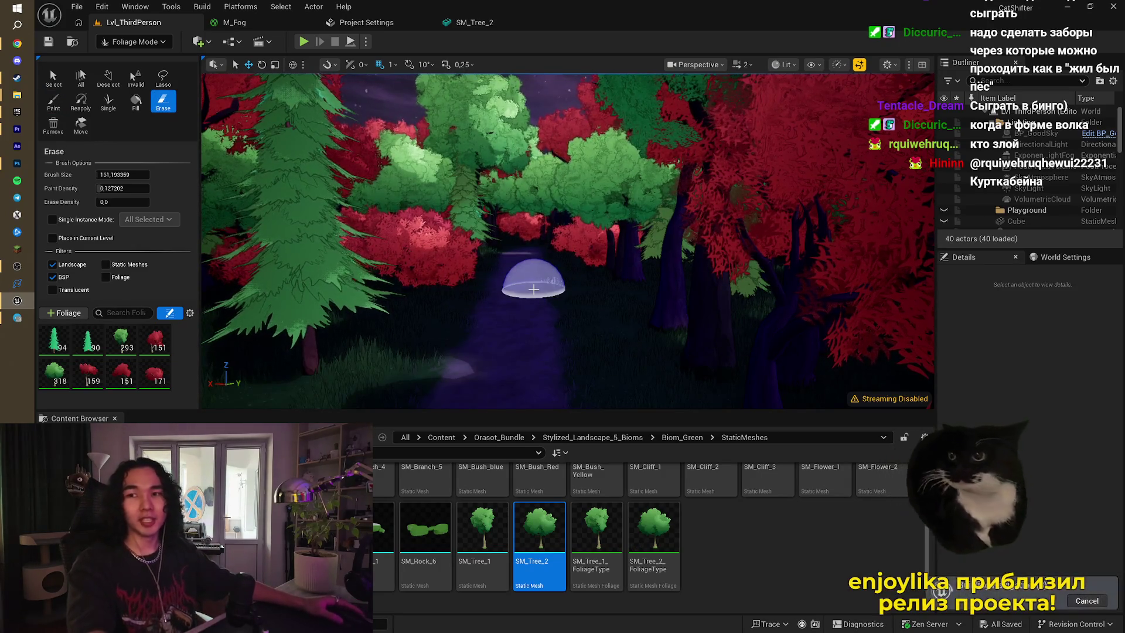
{"action": "key", "text": "w"}
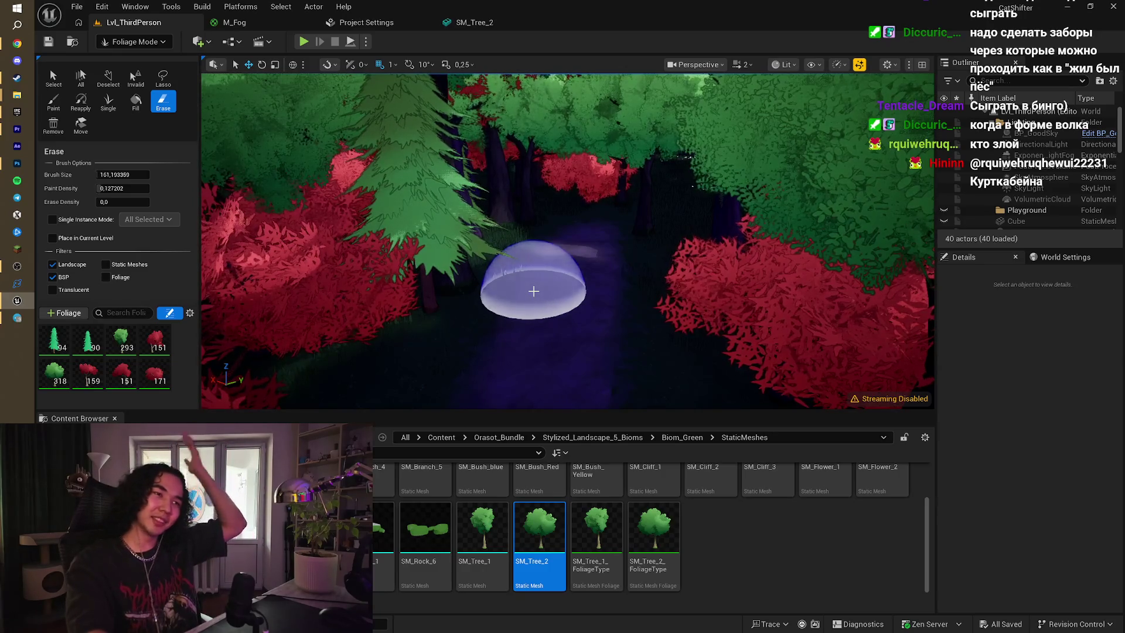
- Fly the camera past the pines toward the moonlit mountain and start a play test
{"action": "key", "text": "w"}
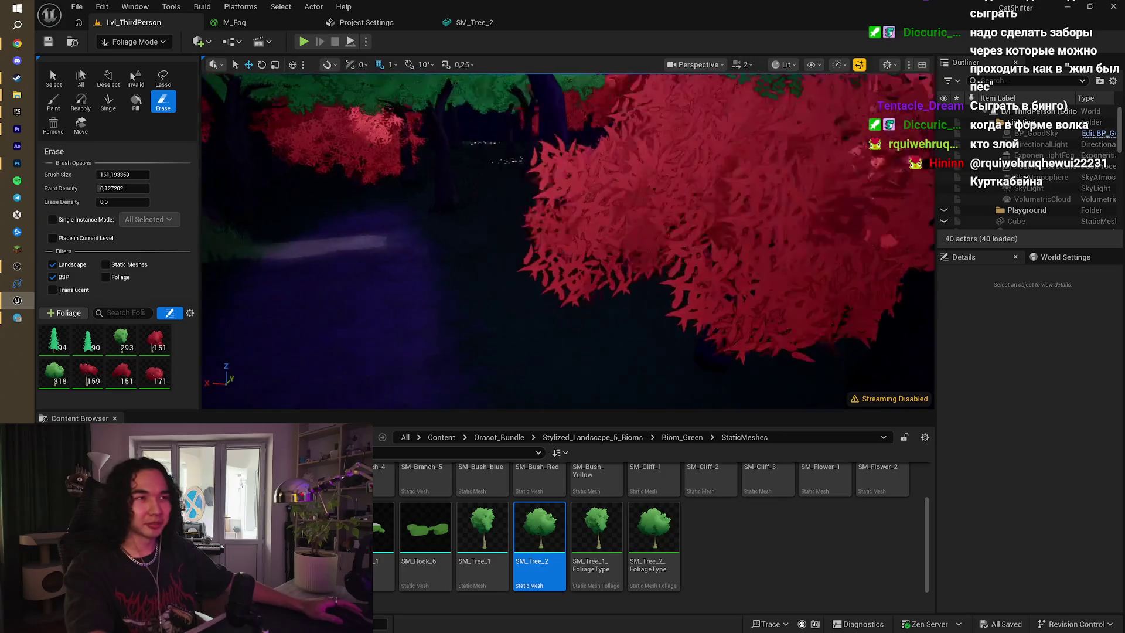
{"action": "key", "text": "s"}
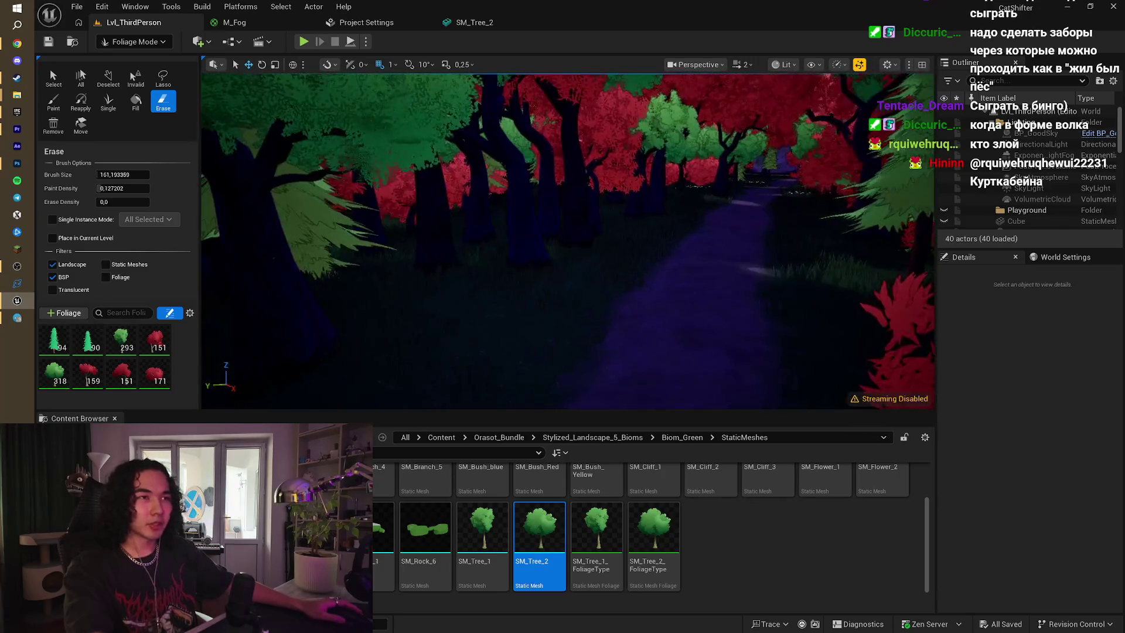
{"action": "key", "text": "w"}
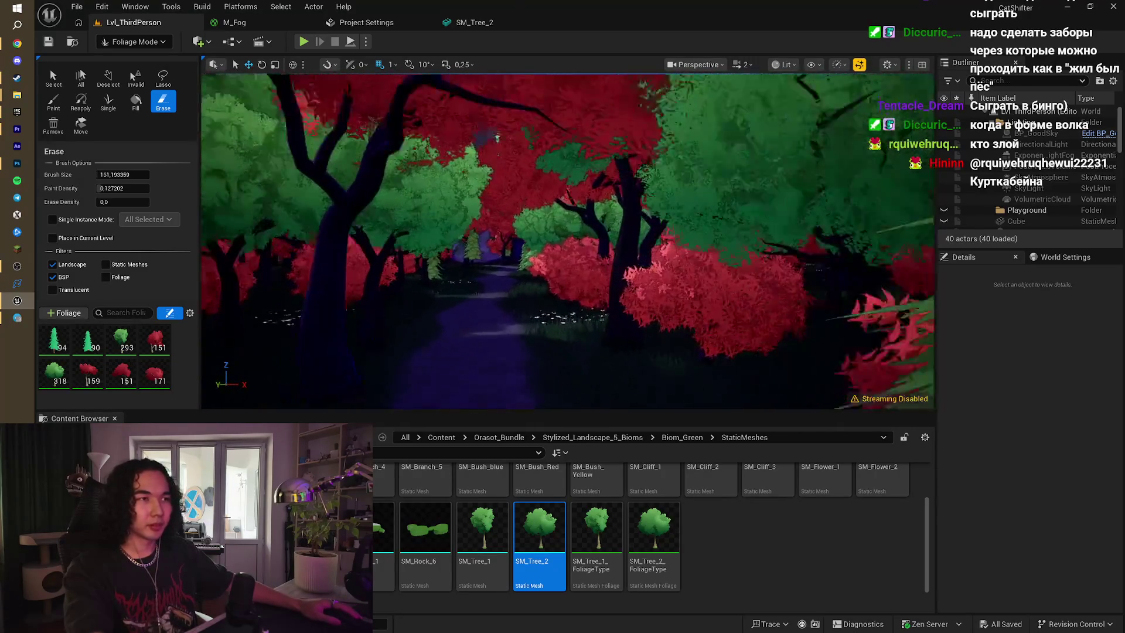
{"action": "key", "text": "w"}
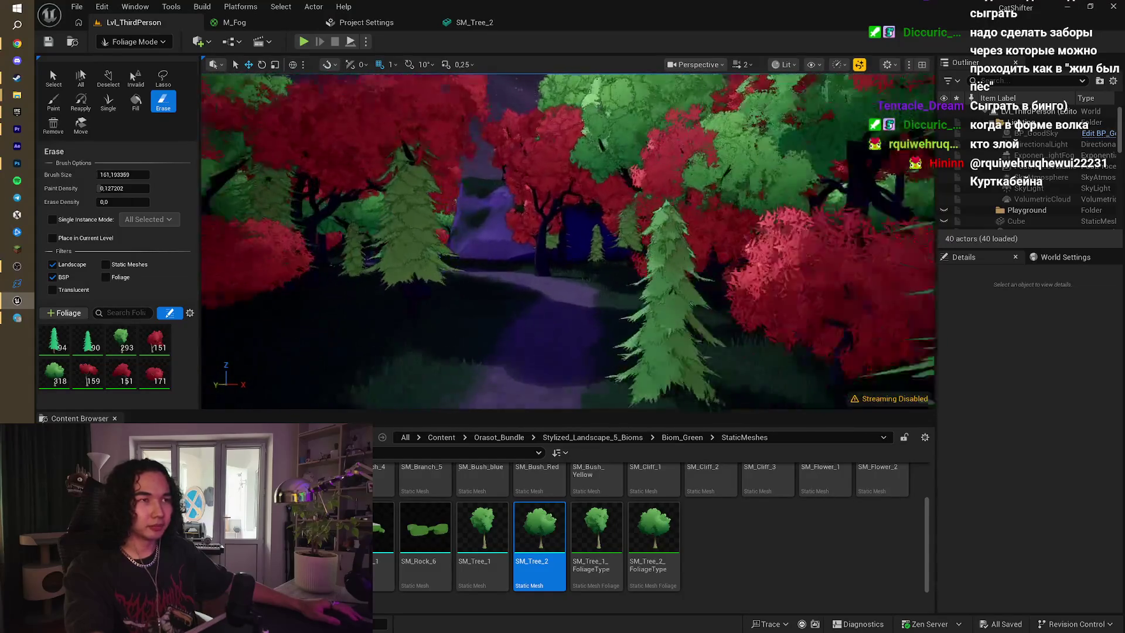
{"action": "key", "text": "w"}
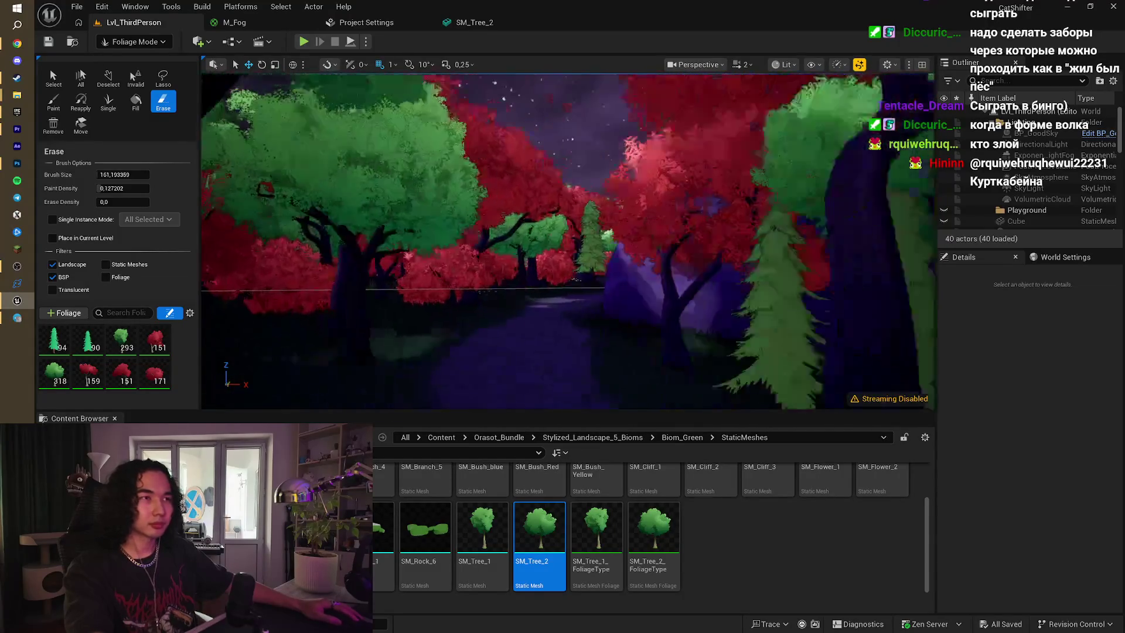
{"action": "key", "text": "w"}
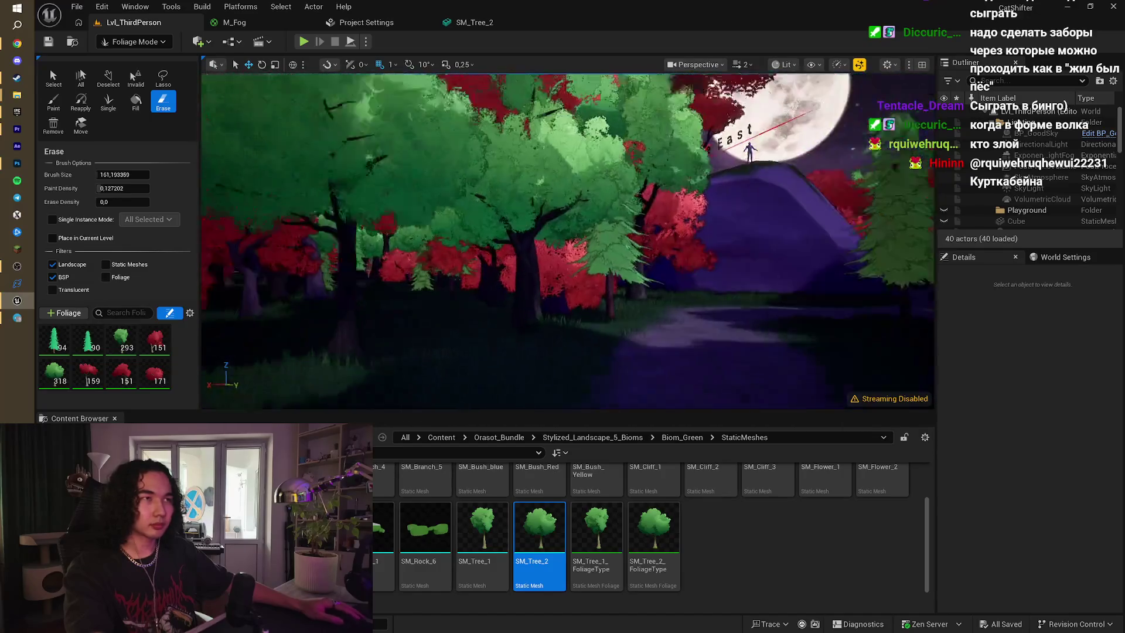
{"action": "key", "text": "w"}
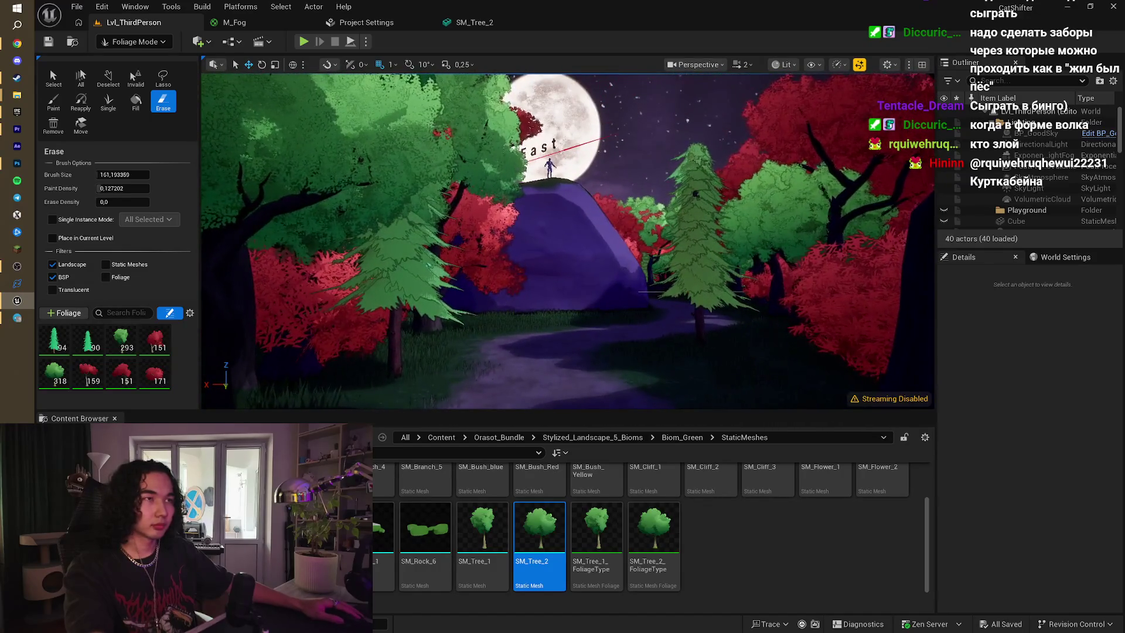
{"action": "key", "text": "w"}
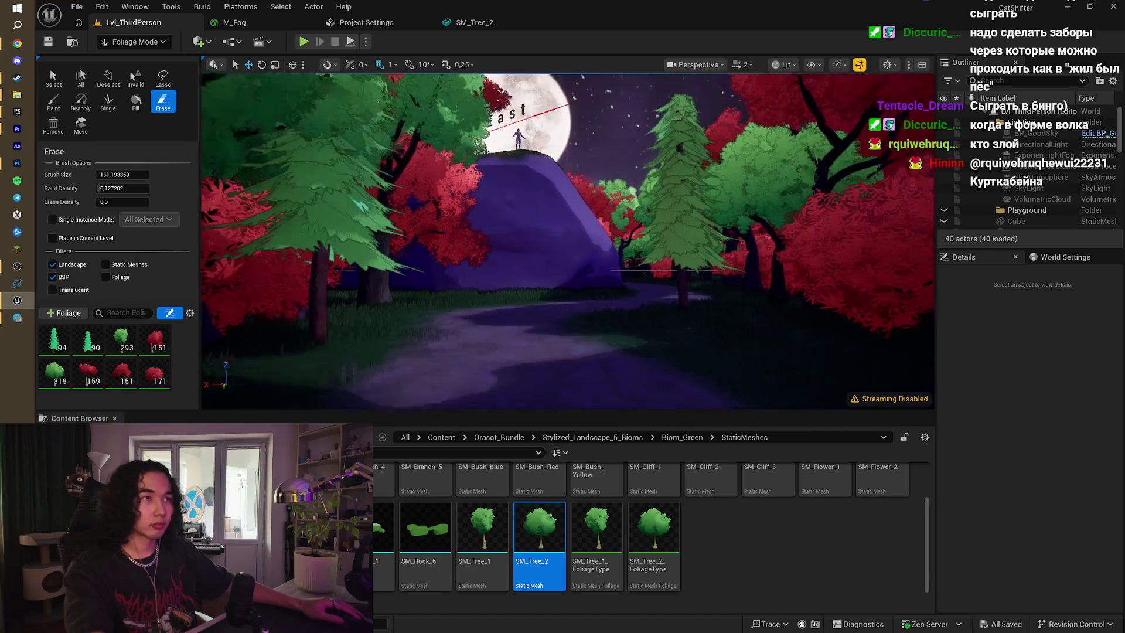
{"action": "key", "text": "w"}
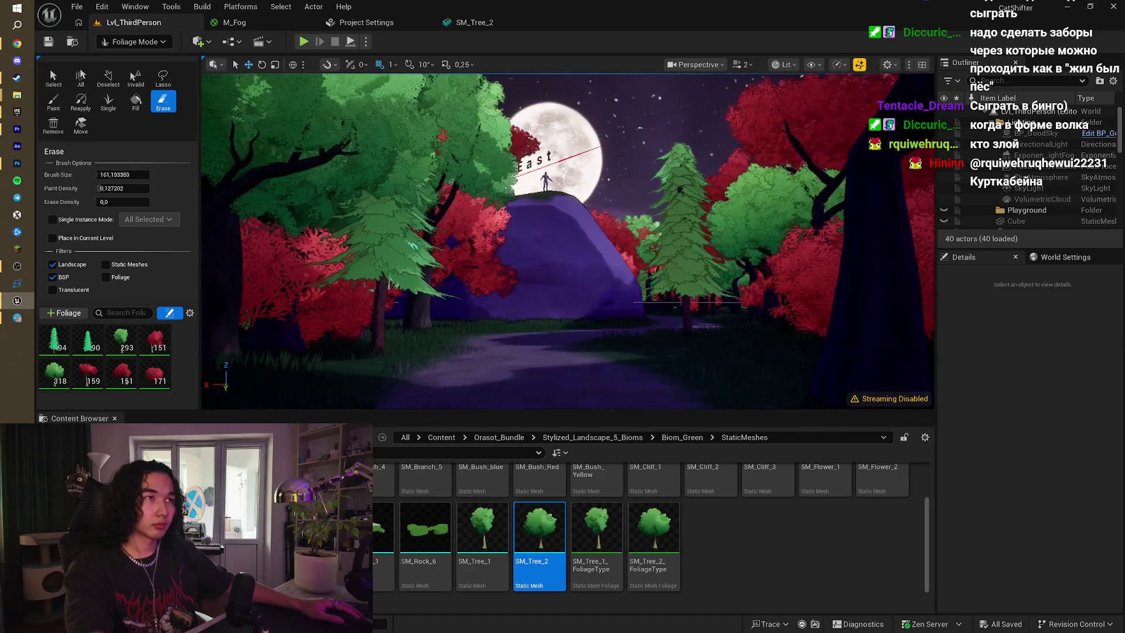
{"action": "key", "text": "w"}
{"action": "left_click", "coordinate": [302, 43]}
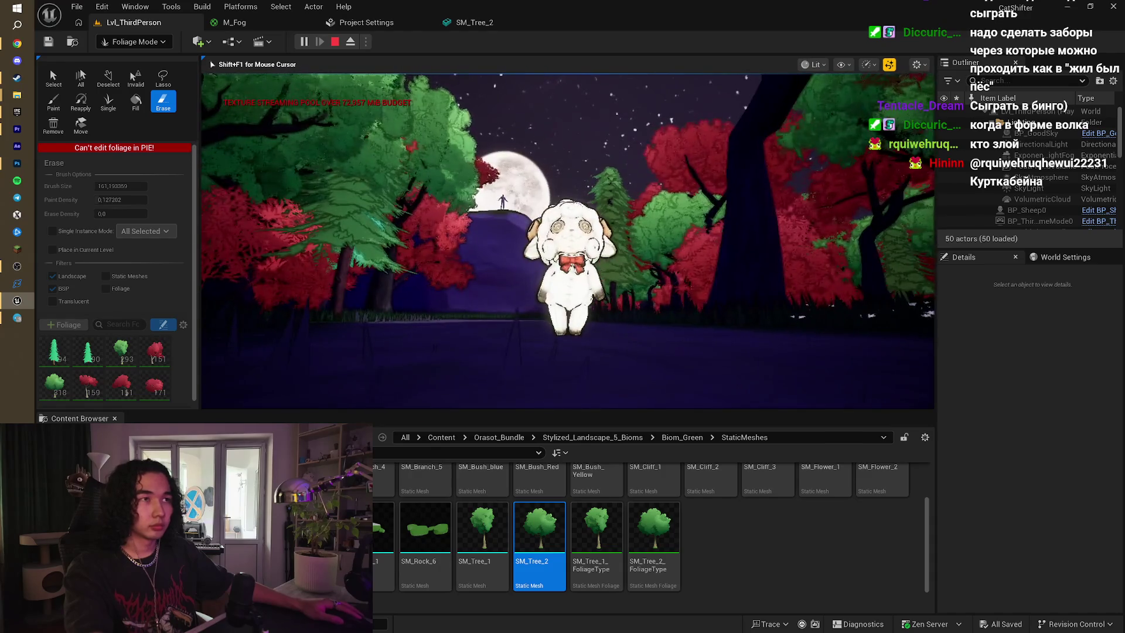
- Stop the sheep play test and switch over to the Epic Games Launcher library
{"action": "key", "text": "Escape"}
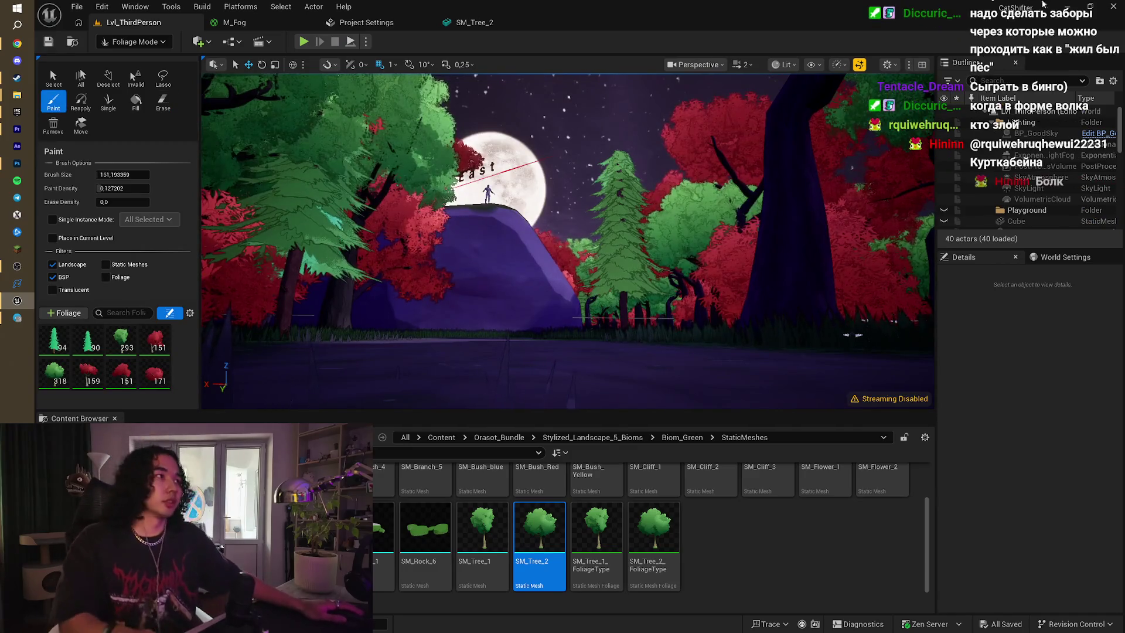
{"action": "key", "text": "alt+Tab"}
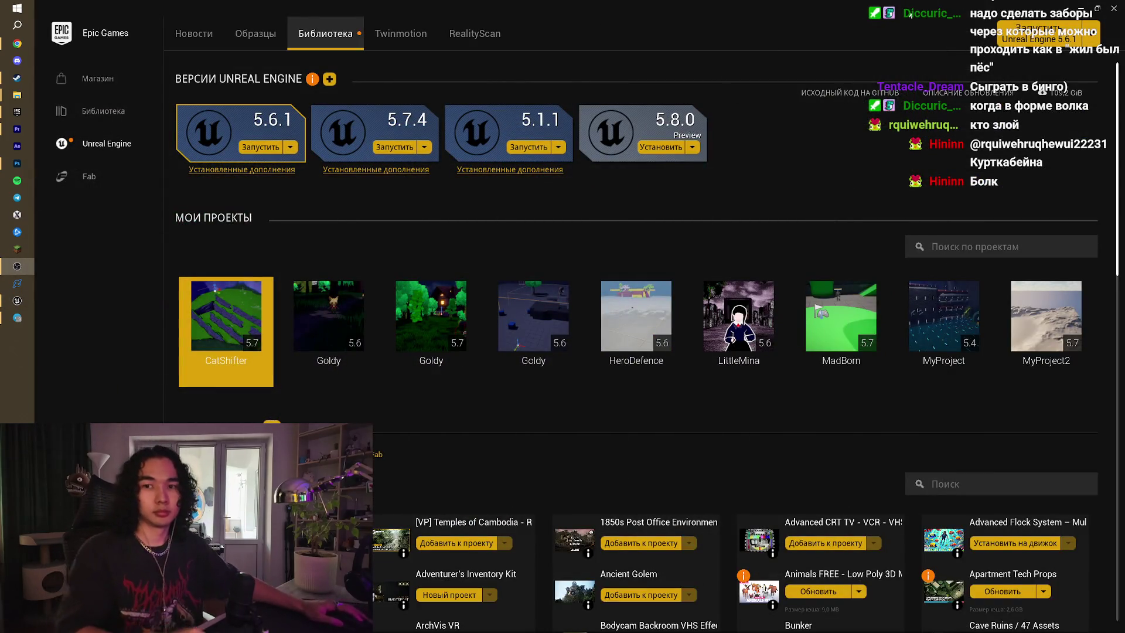
- Bring Chrome forward and load the Pinterest home page in a new tab
{"action": "key", "text": "alt+Tab"}
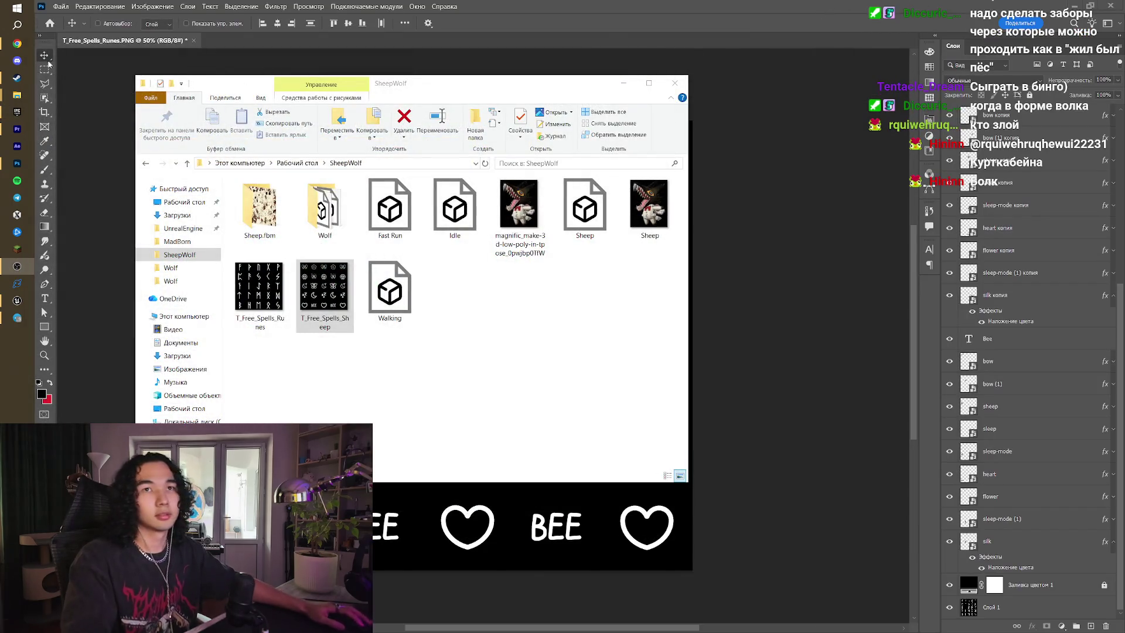
{"action": "left_click", "coordinate": [17, 43]}
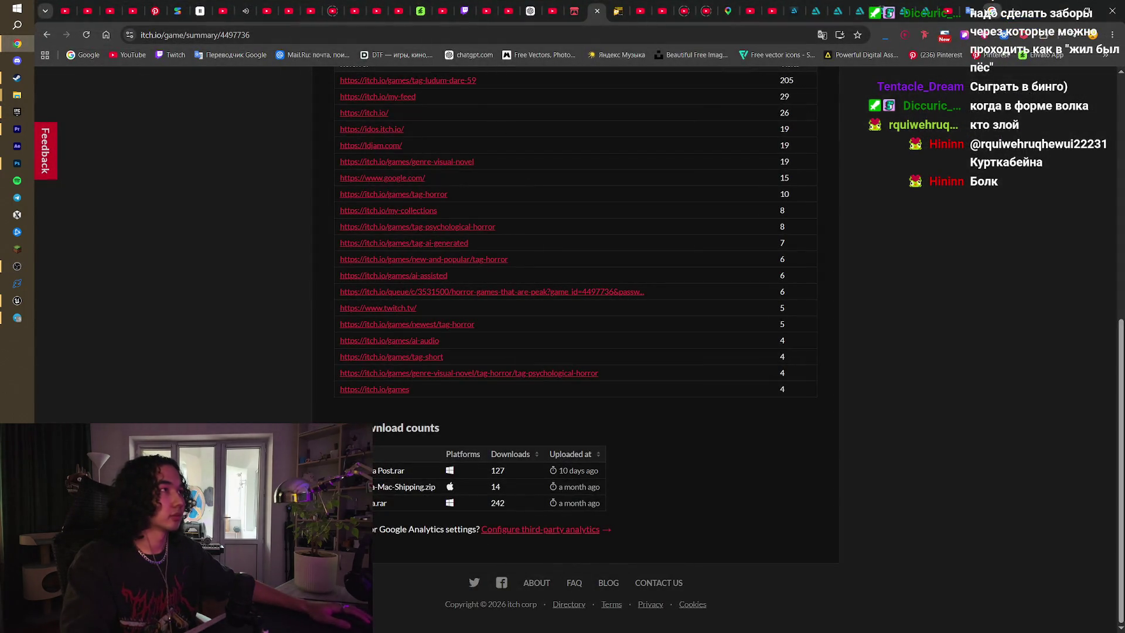
{"action": "key", "text": "ctrl+t"}
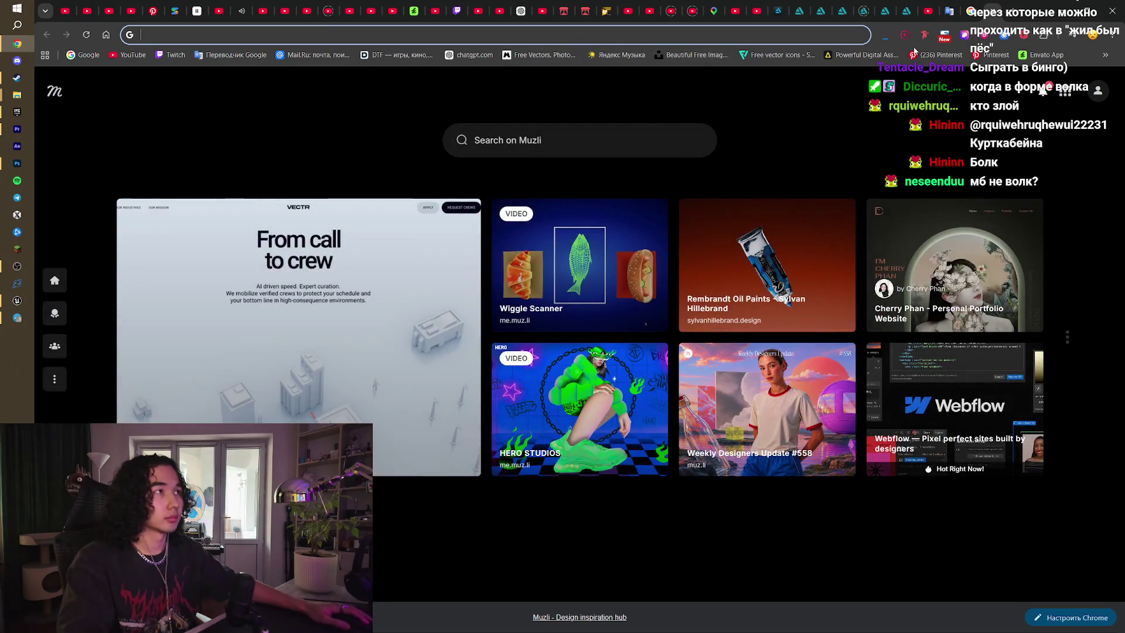
{"action": "left_click", "coordinate": [923, 54]}
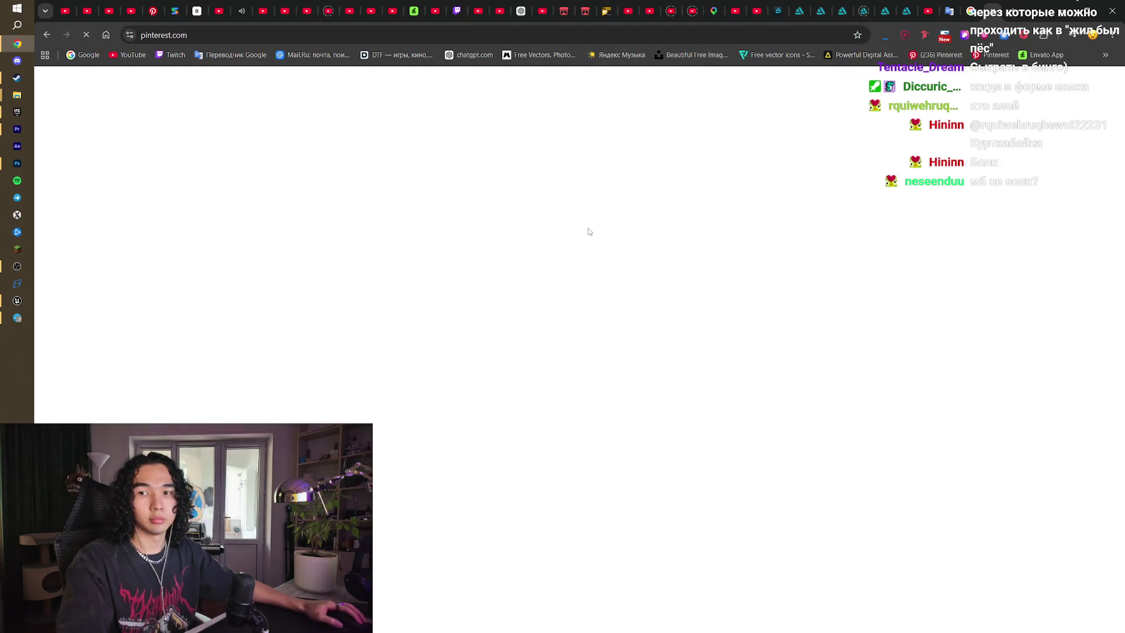
- Scroll through the home feed pins, then jump back to the top
{"action": "scroll", "coordinate": [515, 318], "scroll_direction": "down", "scroll_amount": 1}
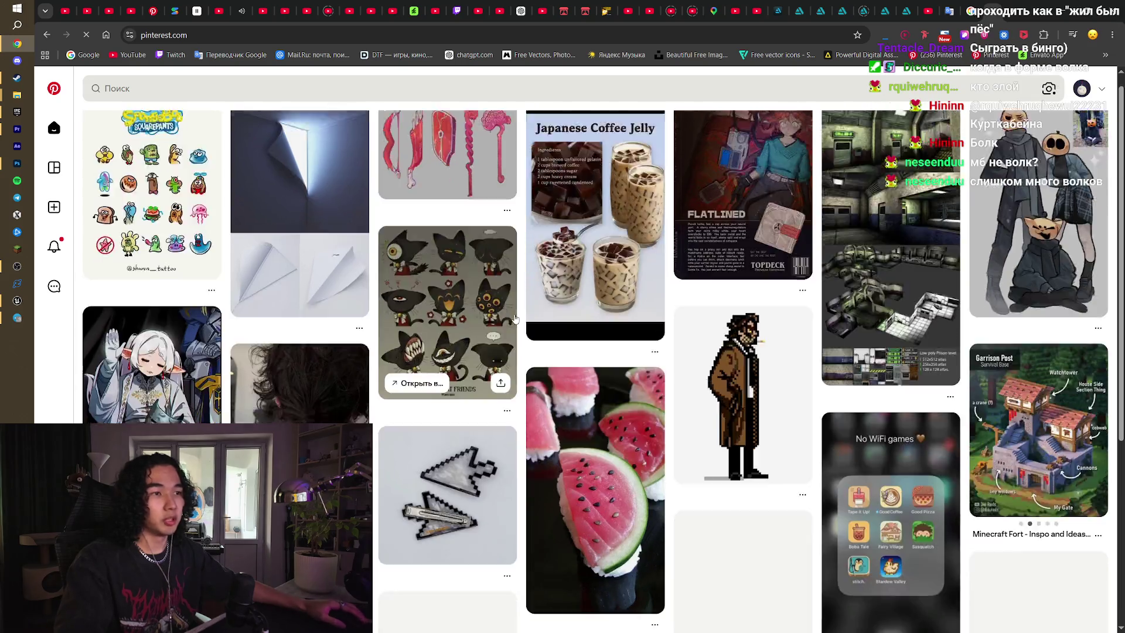
{"action": "scroll", "coordinate": [515, 318], "scroll_direction": "down", "scroll_amount": 4}
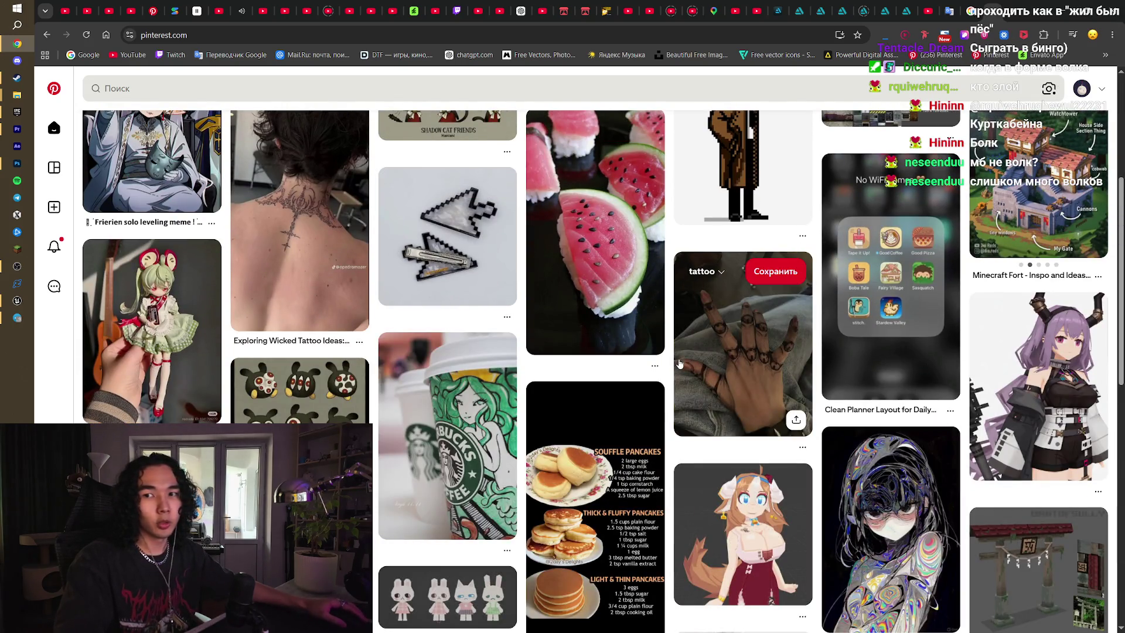
{"action": "scroll", "coordinate": [680, 366], "scroll_direction": "down", "scroll_amount": 6}
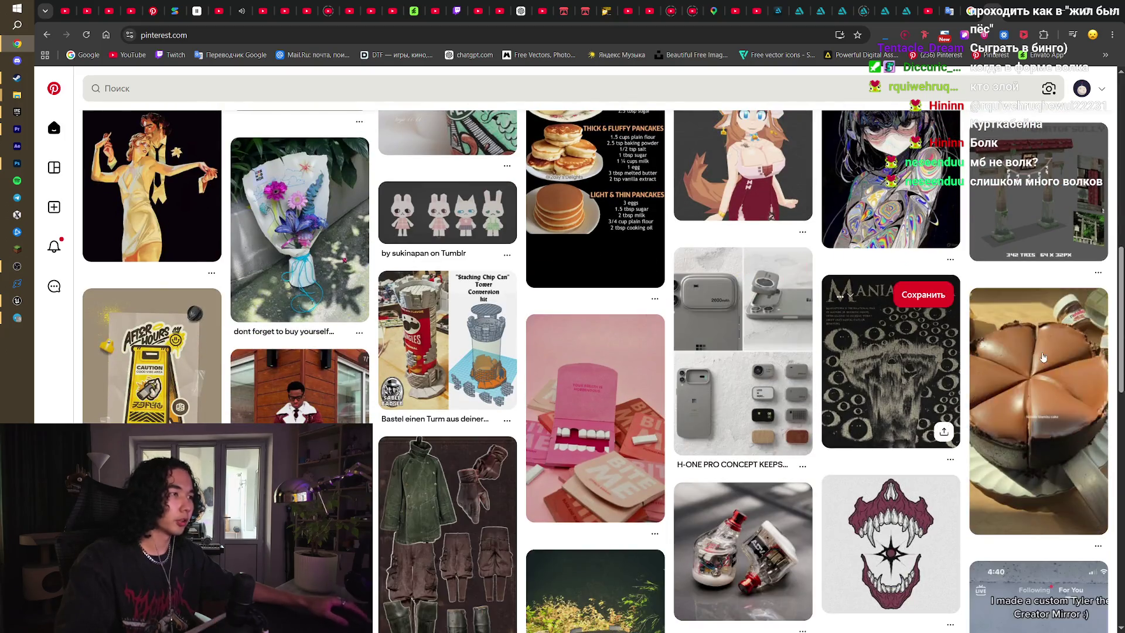
{"action": "scroll", "coordinate": [596, 370], "scroll_direction": "down", "scroll_amount": 3}
{"action": "scroll", "coordinate": [596, 371], "scroll_direction": "up", "scroll_amount": 6}
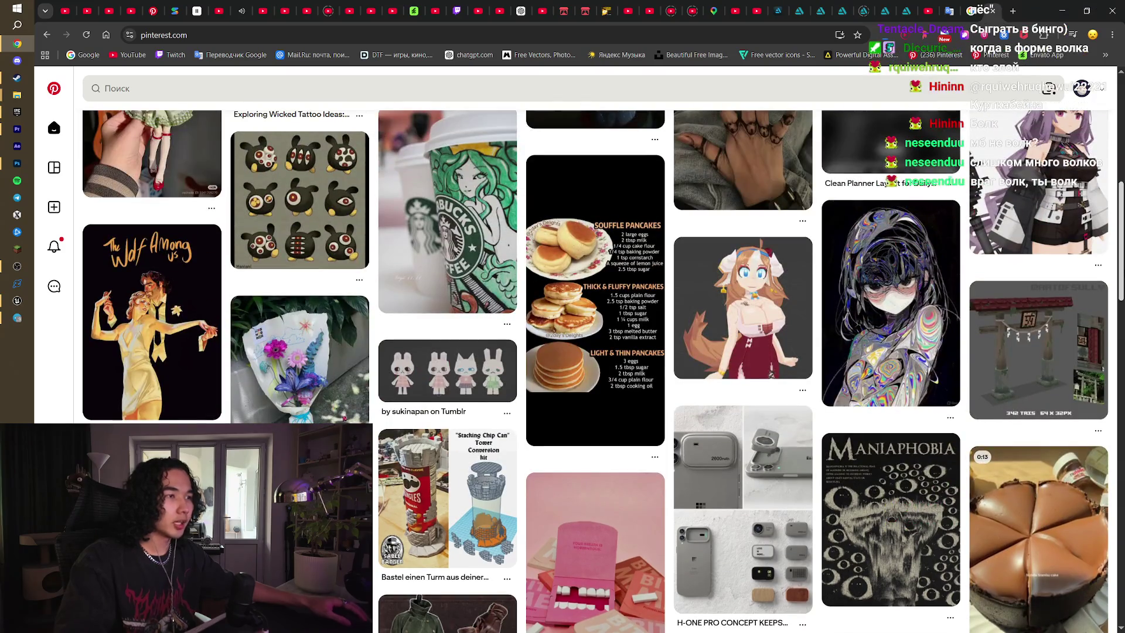
{"action": "scroll", "coordinate": [595, 369], "scroll_direction": "down", "scroll_amount": 2}
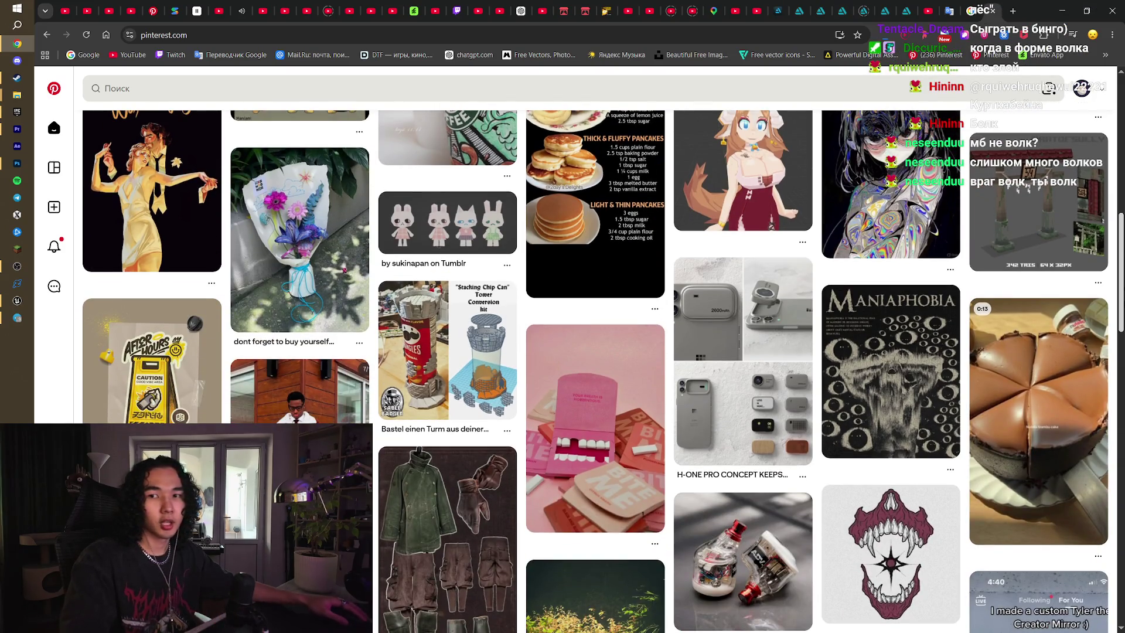
{"action": "scroll", "coordinate": [596, 369], "scroll_direction": "down", "scroll_amount": 5}
{"action": "scroll", "coordinate": [596, 370], "scroll_direction": "down", "scroll_amount": 3}
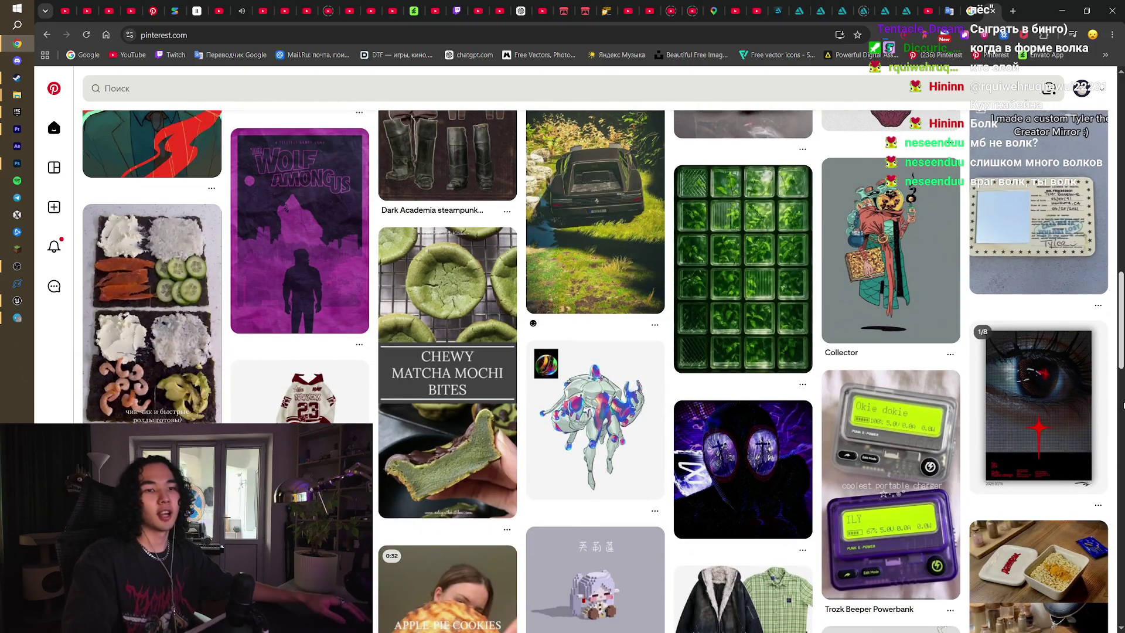
{"action": "key", "text": "Home"}
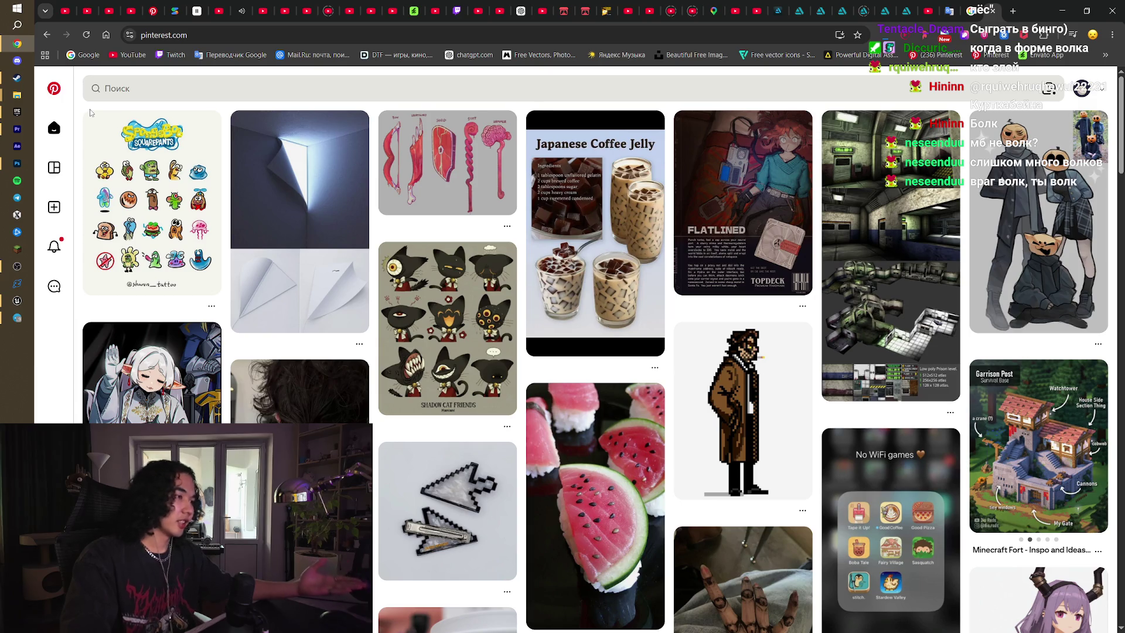
- Search Pinterest for 'sheep'
{"action": "left_click", "coordinate": [162, 86]}
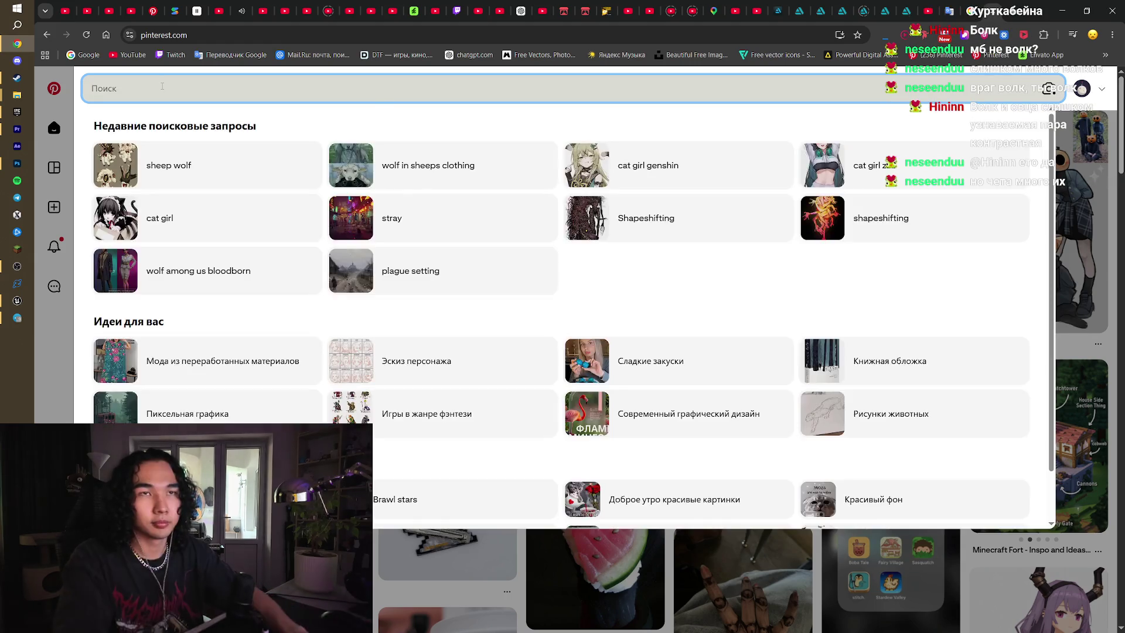
{"action": "type", "text": "sheep"}
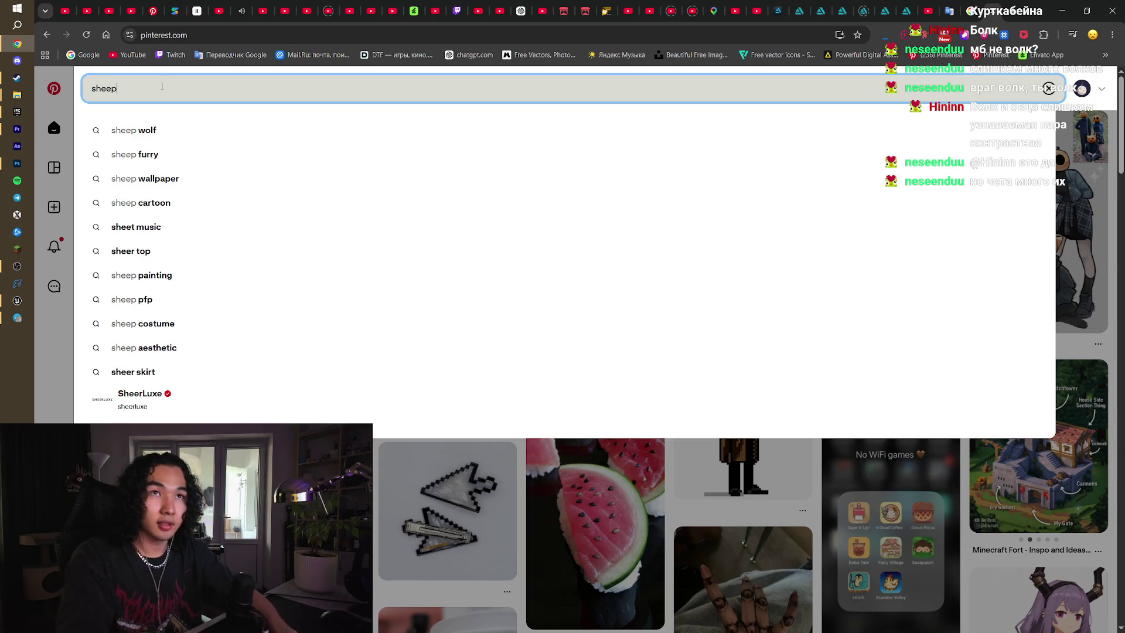
{"action": "key", "text": "Return"}
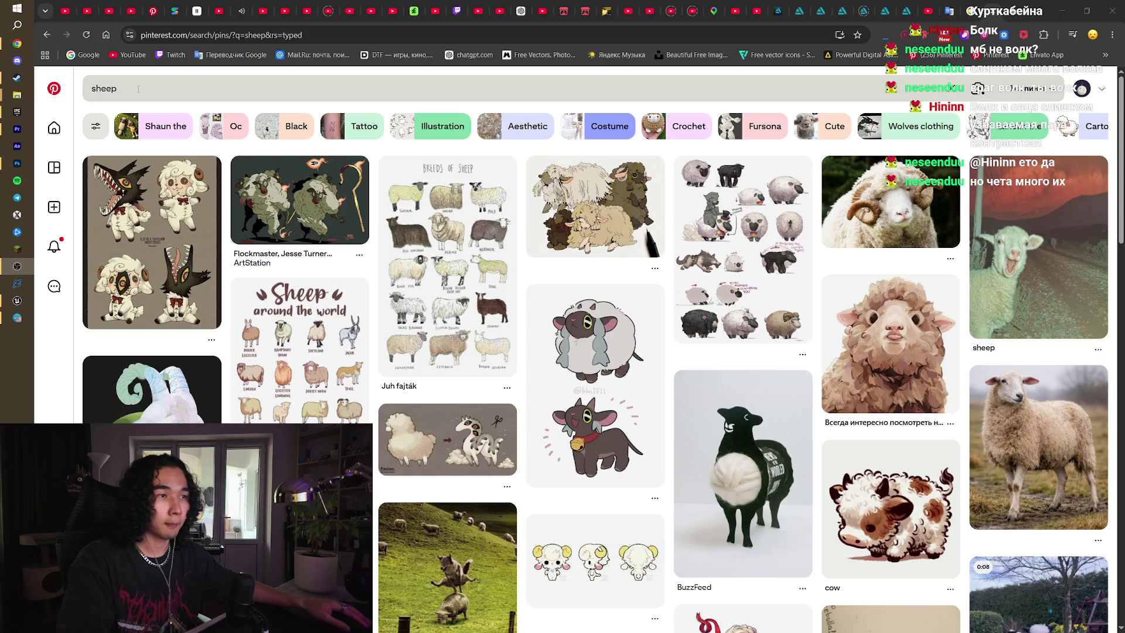
- Replace the search term with 'wolf' and run the search
{"action": "left_click", "coordinate": [66, 92]}
{"action": "key", "text": "BackSpace"}
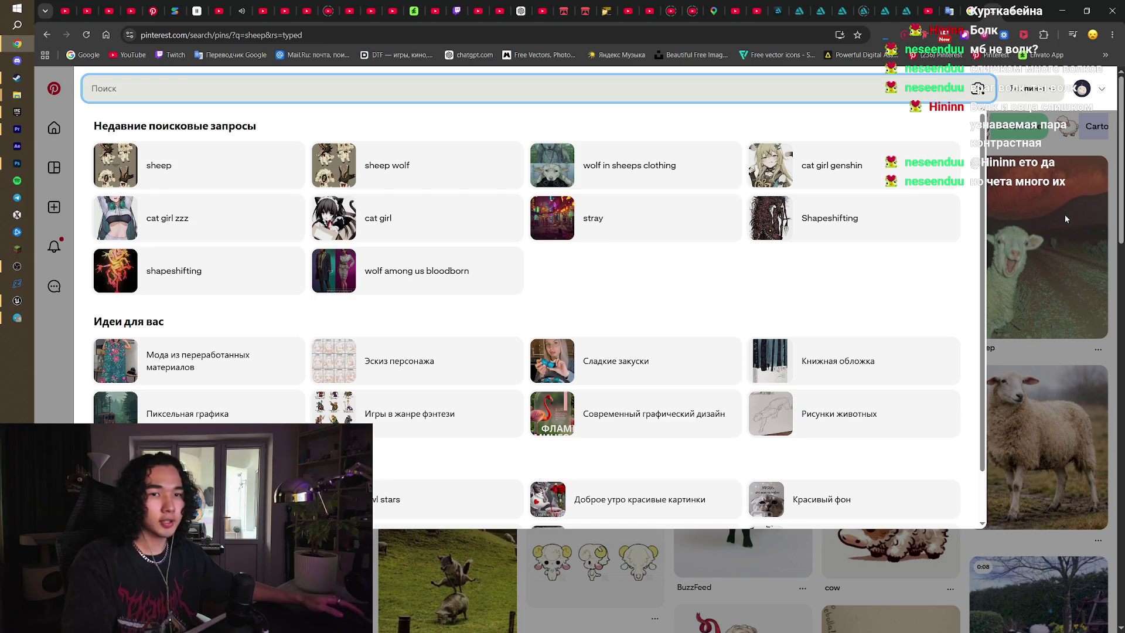
{"action": "key", "text": "alt+Tab"}
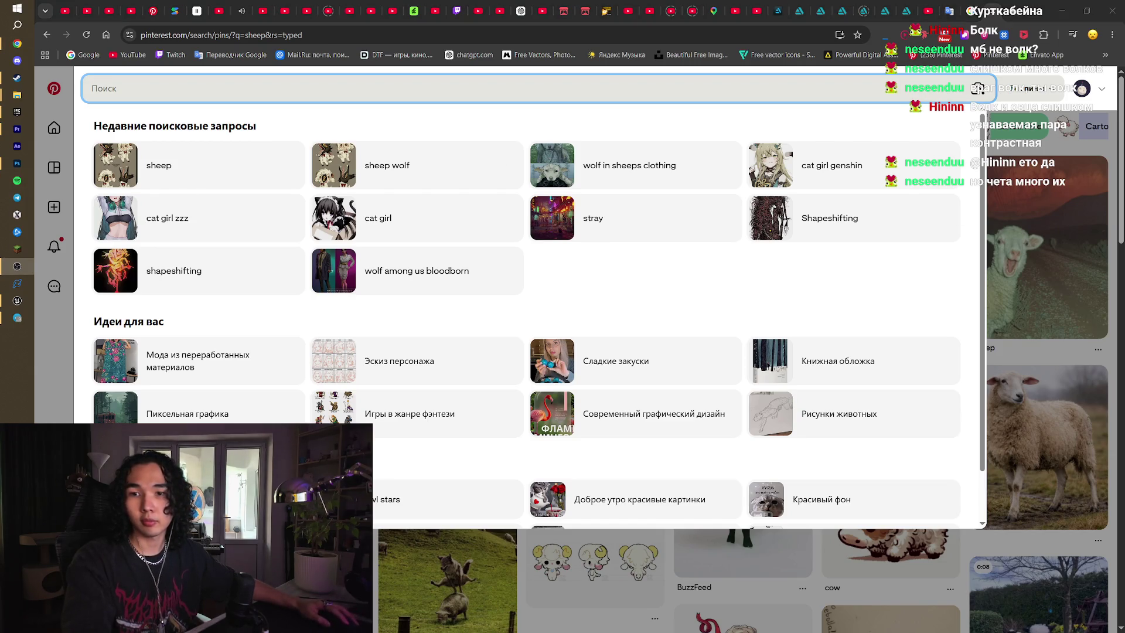
{"action": "left_click", "coordinate": [345, 92]}
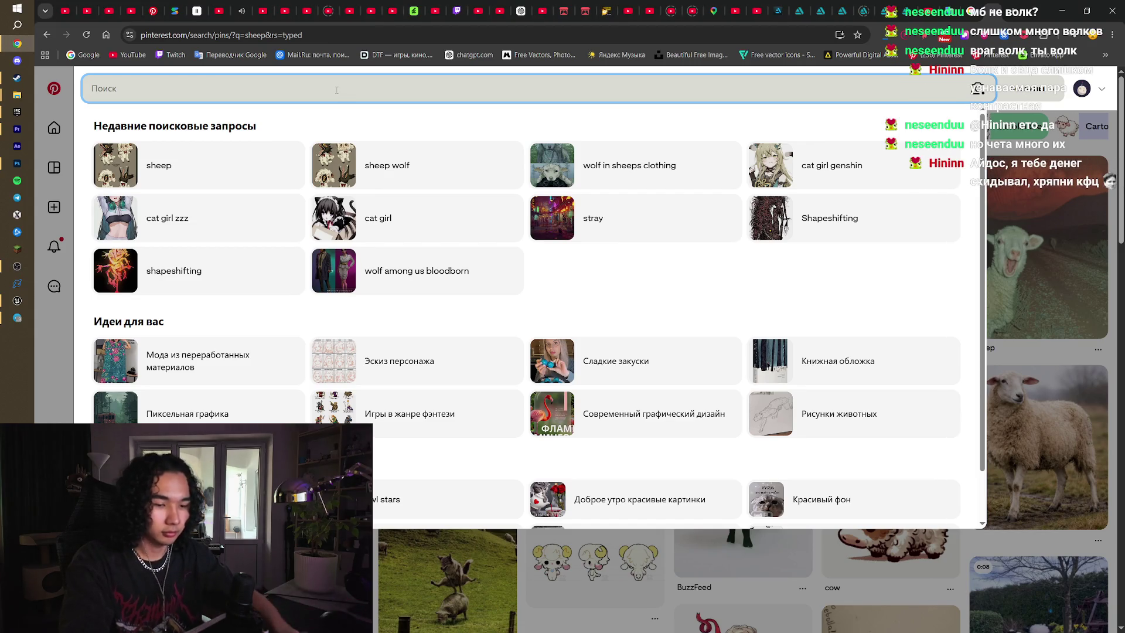
{"action": "type", "text": "wolf"}
{"action": "key", "text": "Return"}
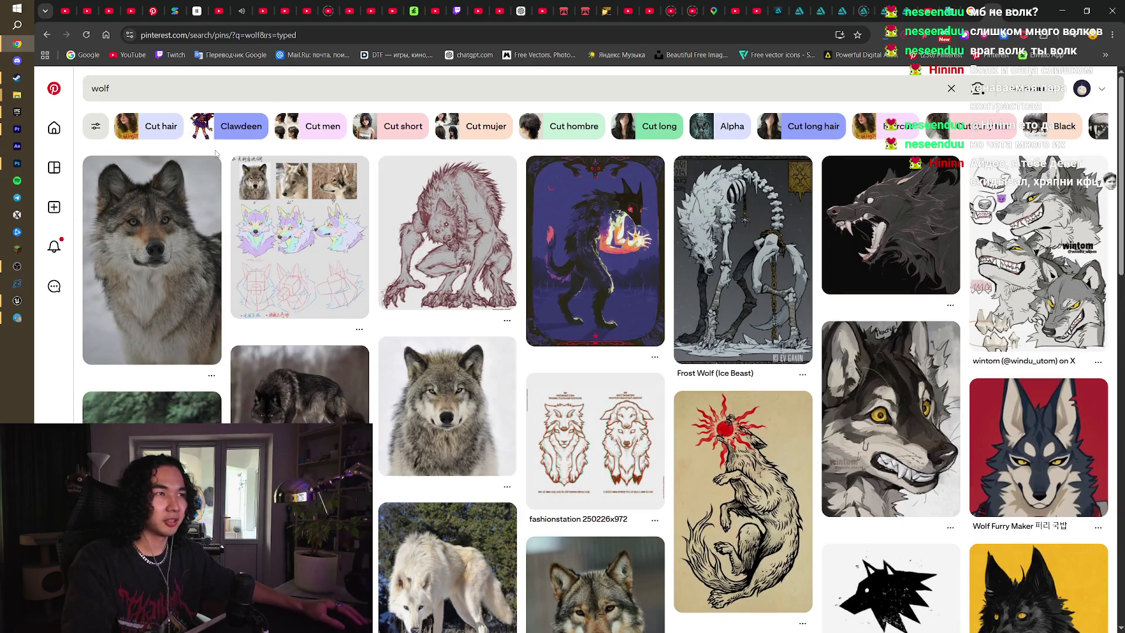
- Browse the wolf results grid, including the Frost Wolf (Ice Beast) pin
{"action": "scroll", "coordinate": [216, 154], "scroll_direction": "down", "scroll_amount": 1}
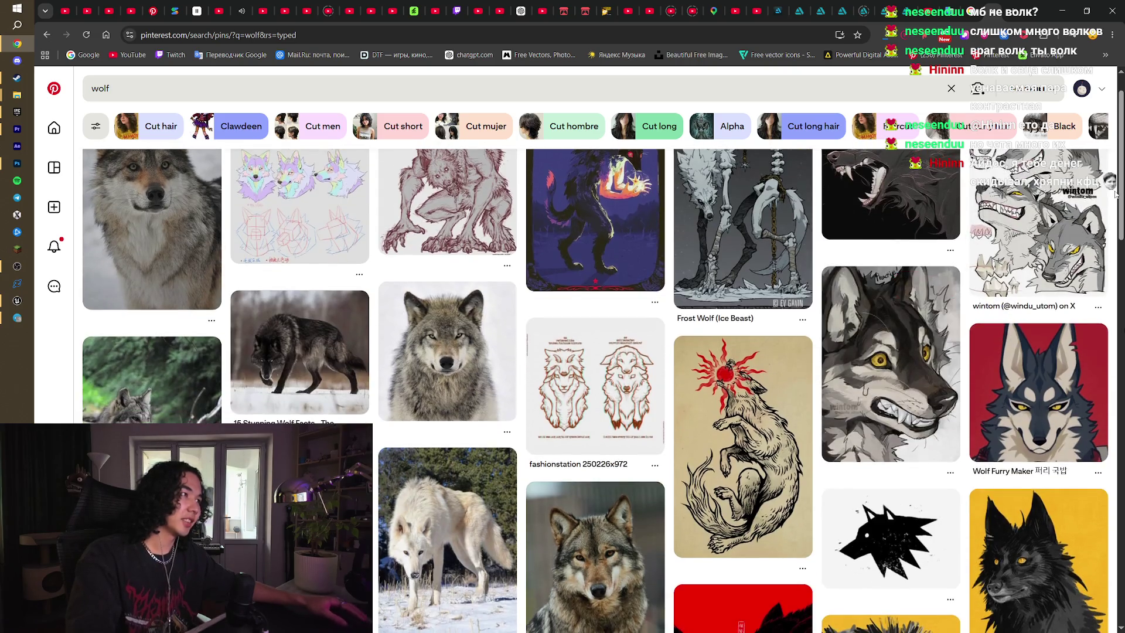
{"action": "scroll", "coordinate": [596, 391], "scroll_direction": "down", "scroll_amount": 10}
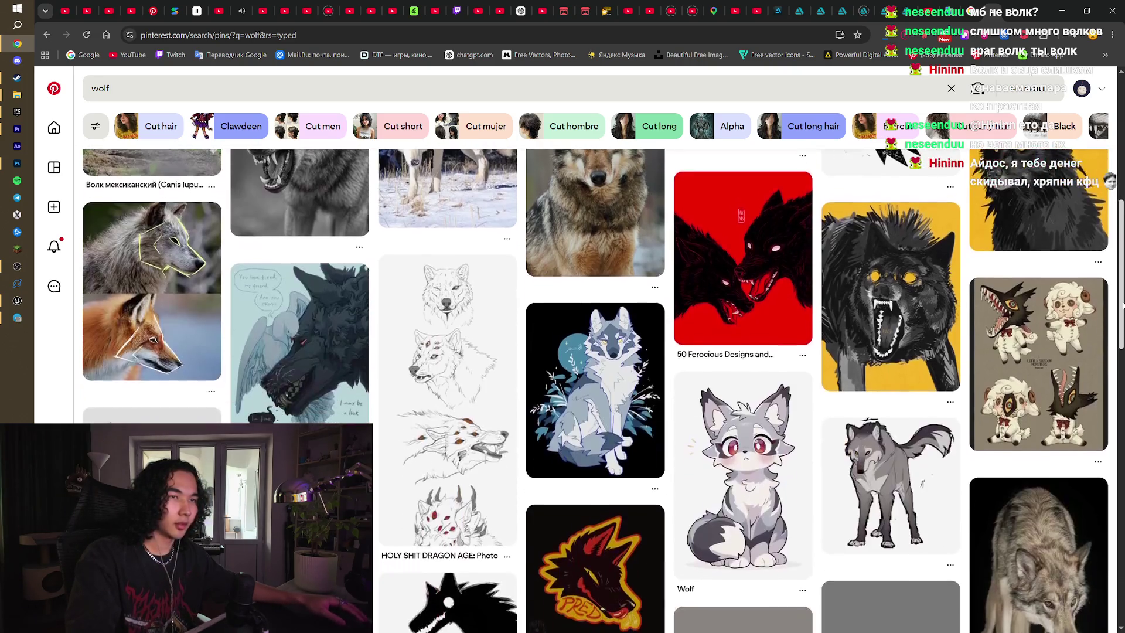
{"action": "scroll", "coordinate": [895, 409], "scroll_direction": "down", "scroll_amount": 4}
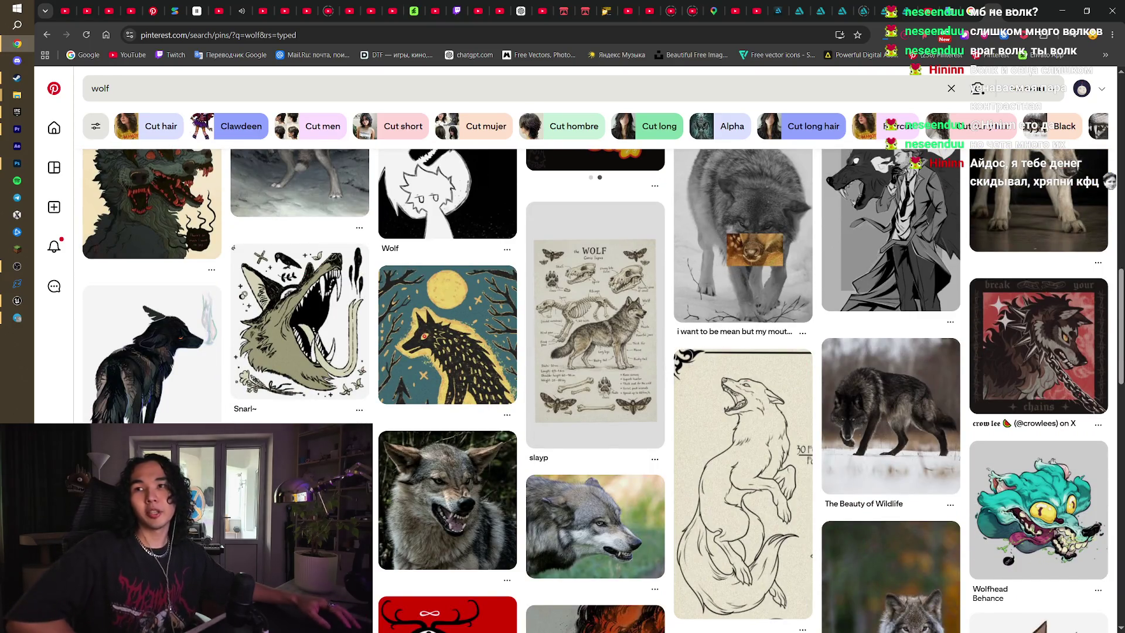
{"action": "left_click", "coordinate": [17, 266]}
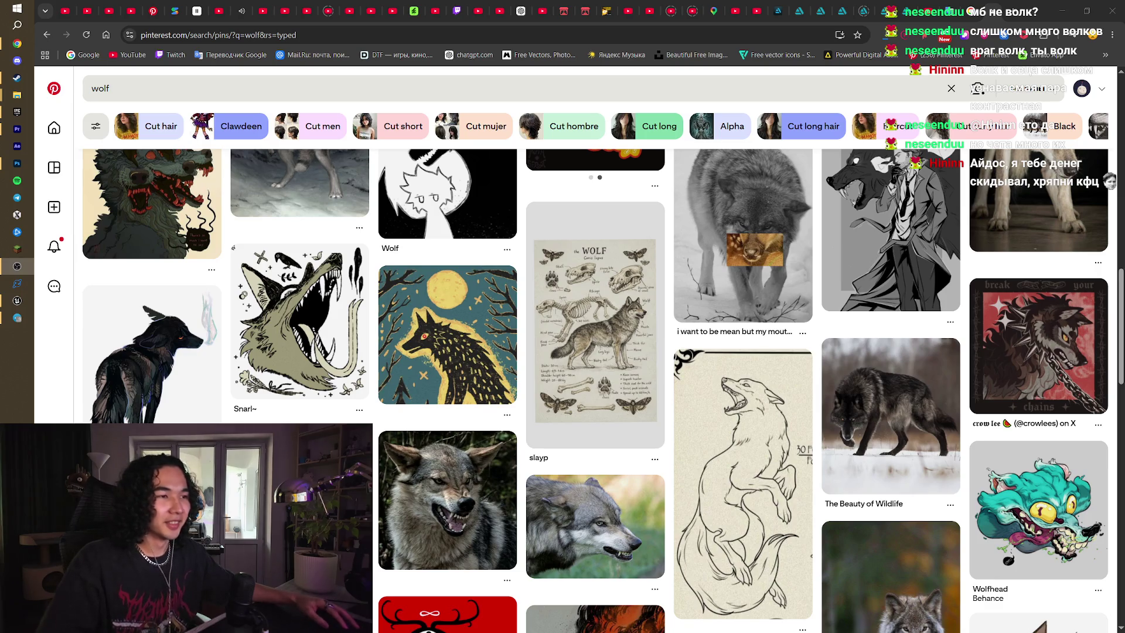
{"action": "scroll", "coordinate": [517, 451], "scroll_direction": "up", "scroll_amount": 15}
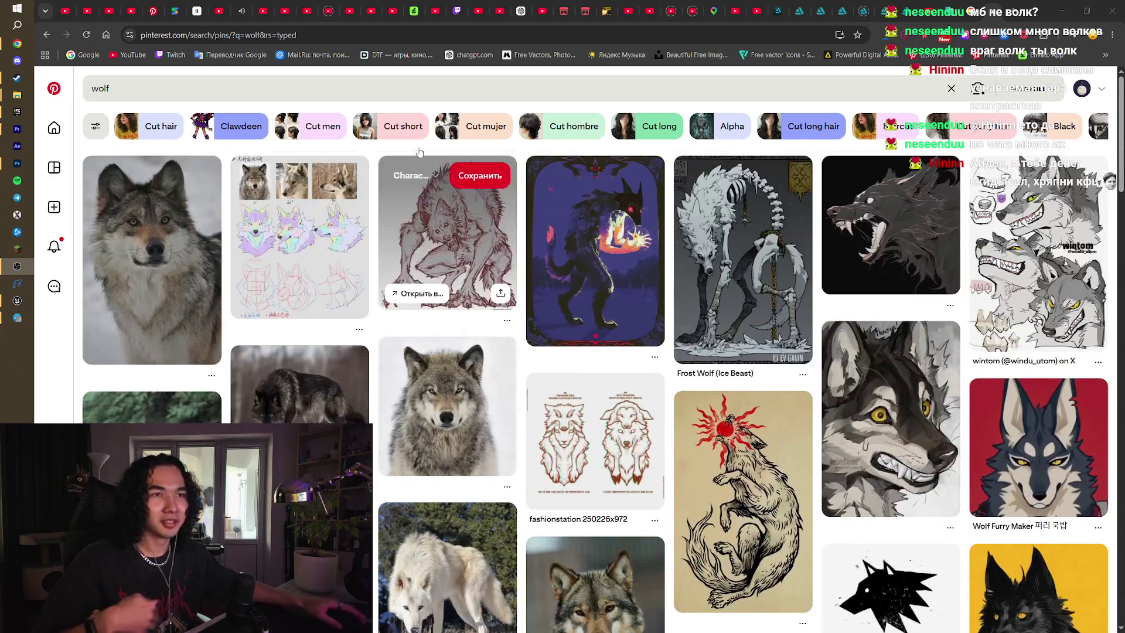
{"action": "left_click", "coordinate": [343, 91]}
- Extend the query to 'wolf chracter' and run the search
{"action": "type", "text": "chracter"}
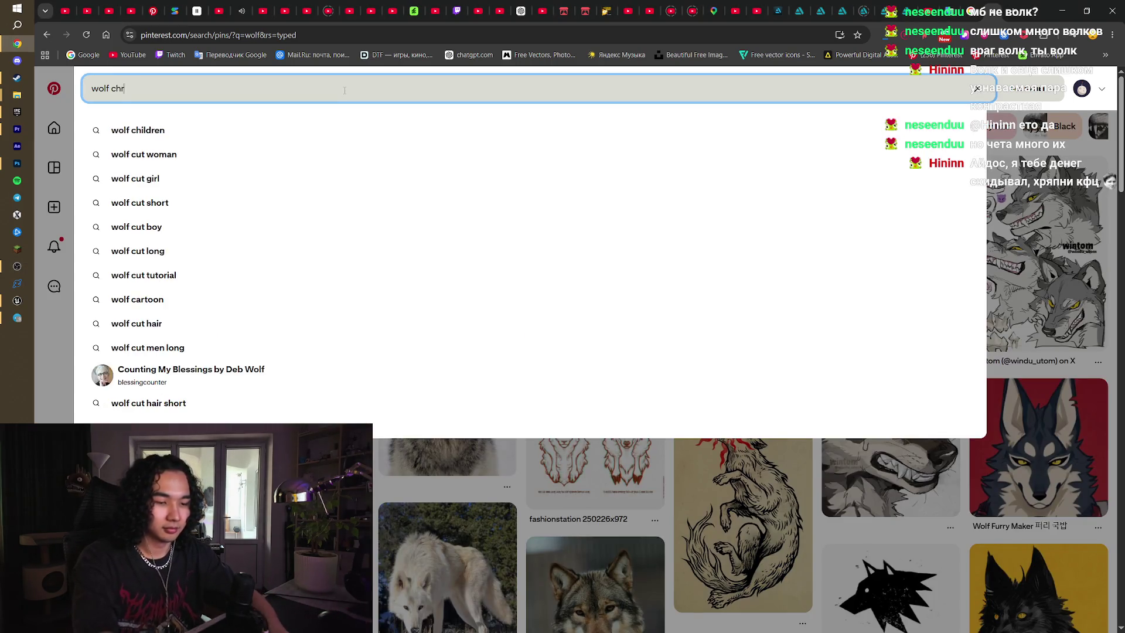
{"action": "key", "text": "Return"}
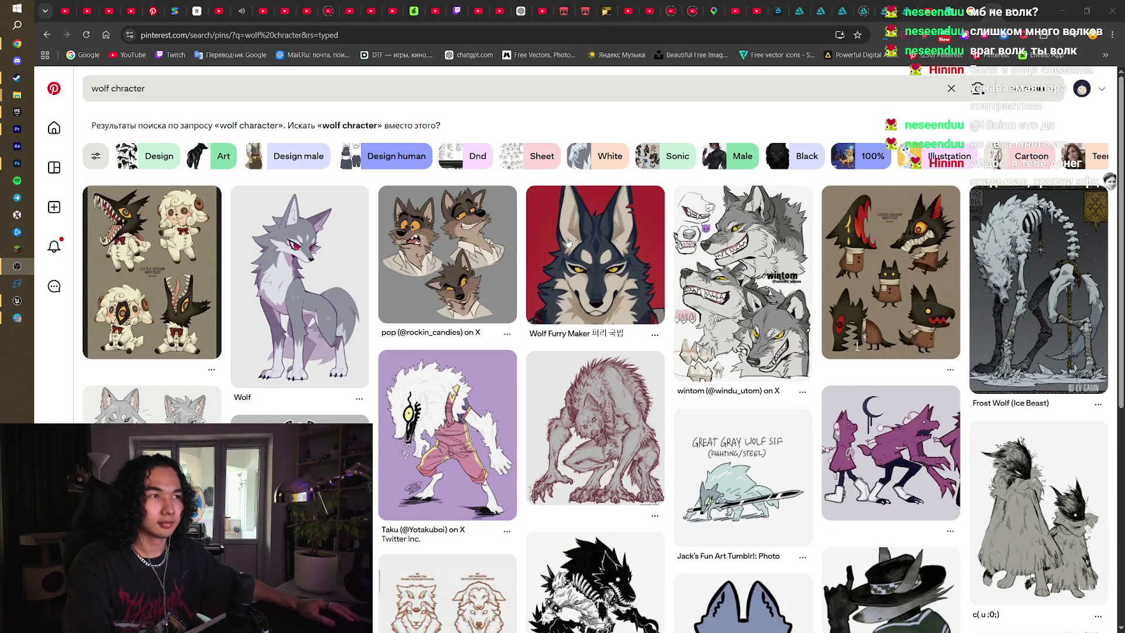
{"action": "scroll", "coordinate": [596, 404], "scroll_direction": "down", "scroll_amount": 1}
{"action": "scroll", "coordinate": [595, 404], "scroll_direction": "up", "scroll_amount": 1}
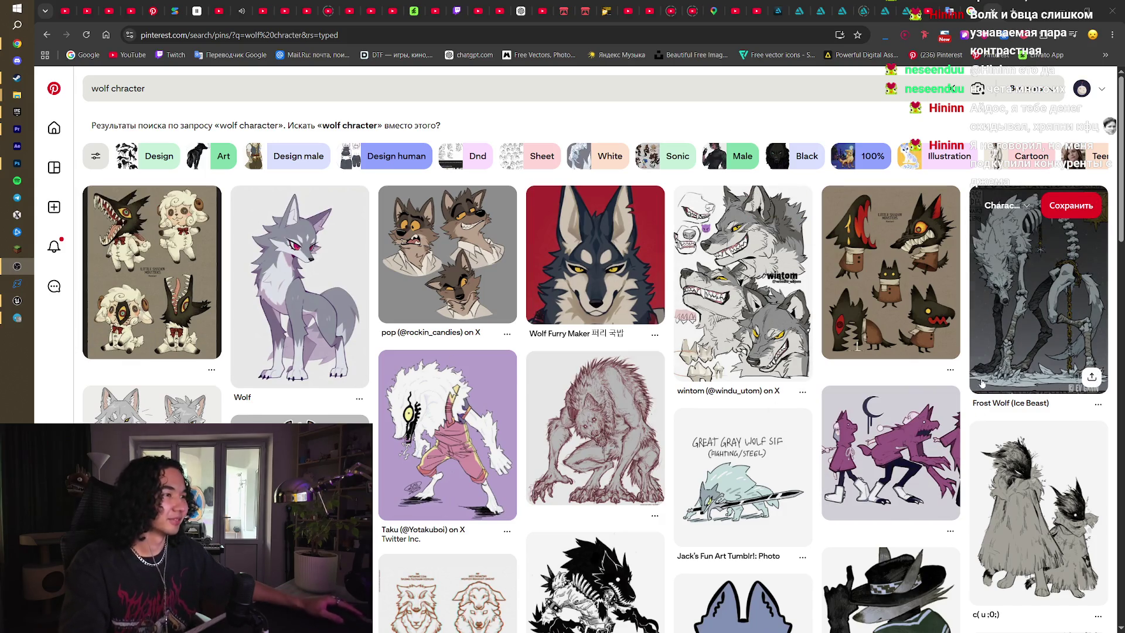
- Scroll far down through the wolf character-art results, then jump back to the top
{"action": "scroll", "coordinate": [983, 382], "scroll_direction": "down", "scroll_amount": 5}
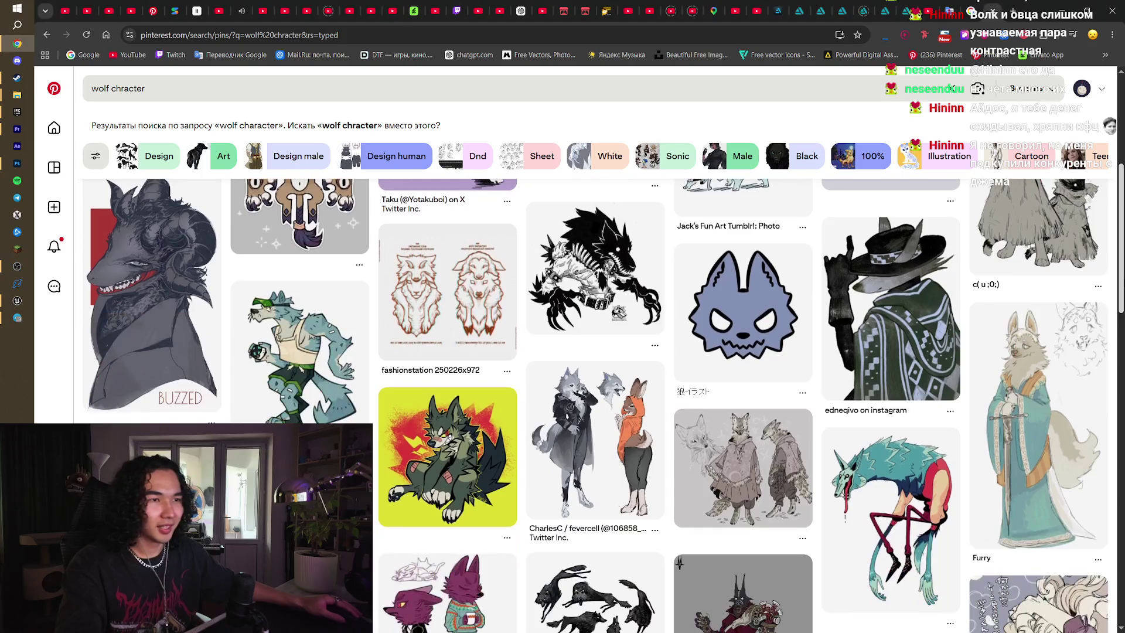
{"action": "scroll", "coordinate": [1119, 427], "scroll_direction": "down", "scroll_amount": 10}
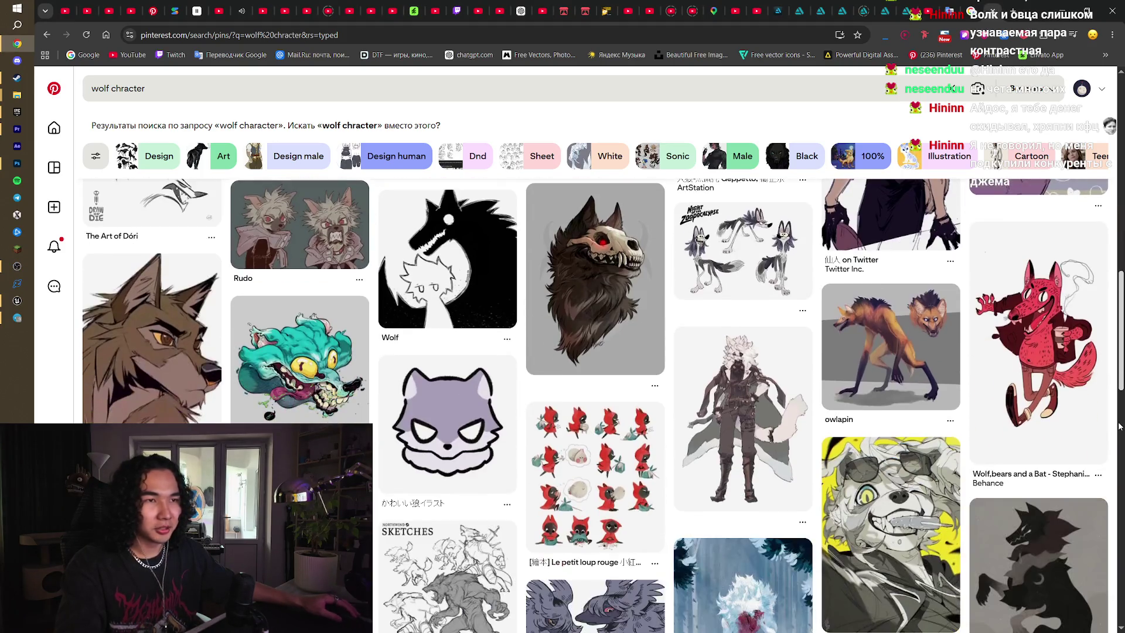
{"action": "mouse_move", "coordinate": [1119, 426]}
{"action": "left_mouse_down"}
{"action": "mouse_move", "coordinate": [1115, 460]}
{"action": "mouse_move", "coordinate": [1085, 226]}
{"action": "left_mouse_up"}
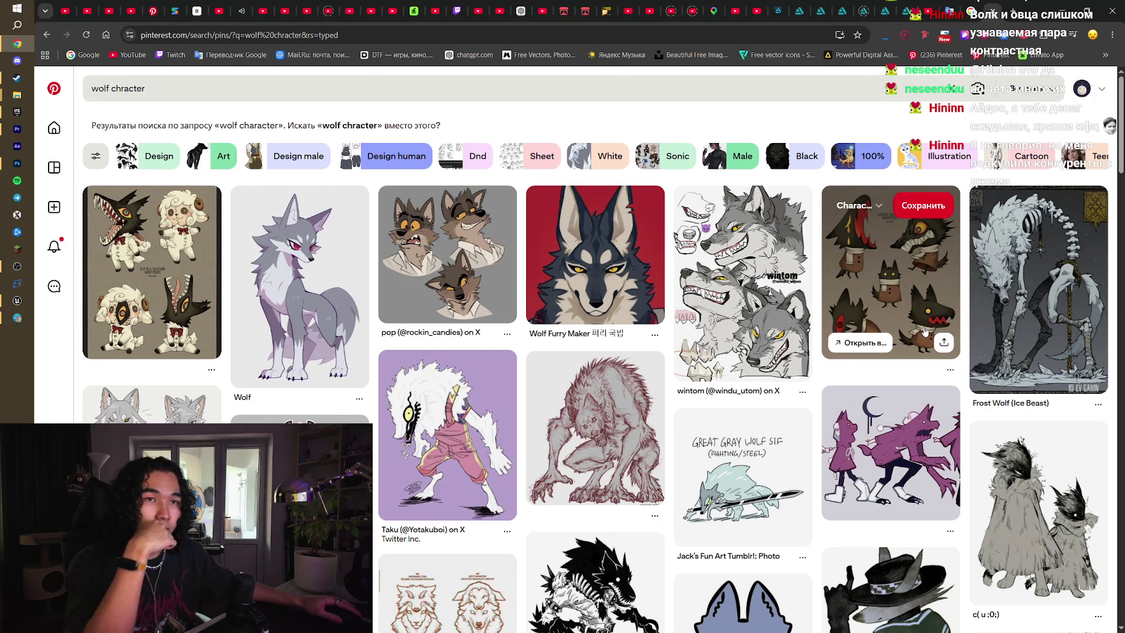
{"action": "scroll", "coordinate": [925, 331], "scroll_direction": "down", "scroll_amount": 3}
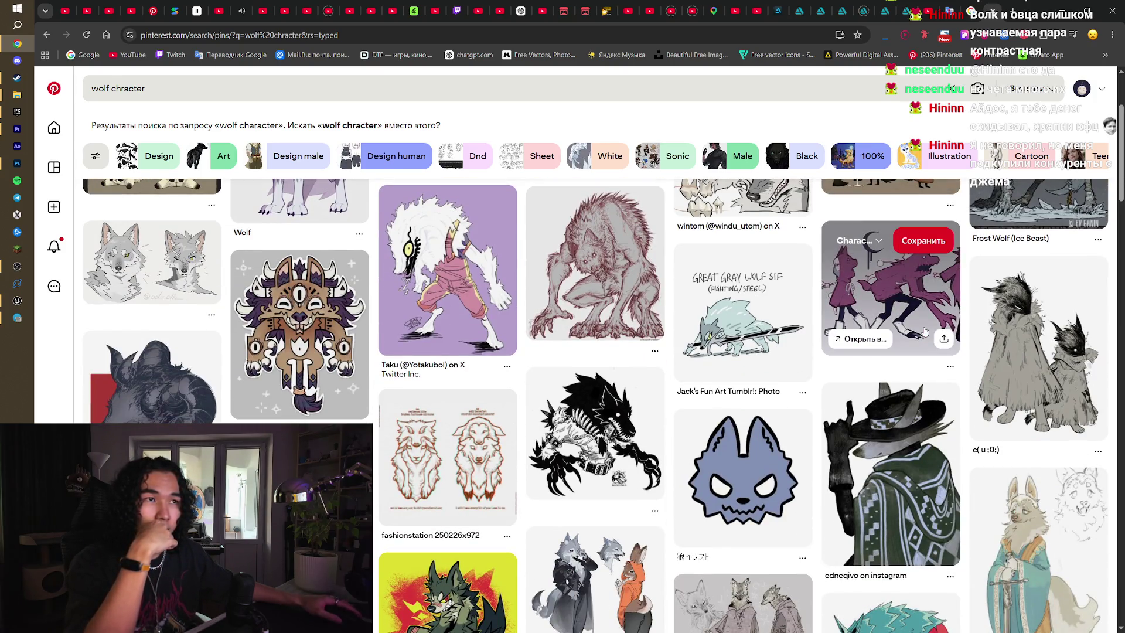
{"action": "scroll", "coordinate": [925, 331], "scroll_direction": "down", "scroll_amount": 10}
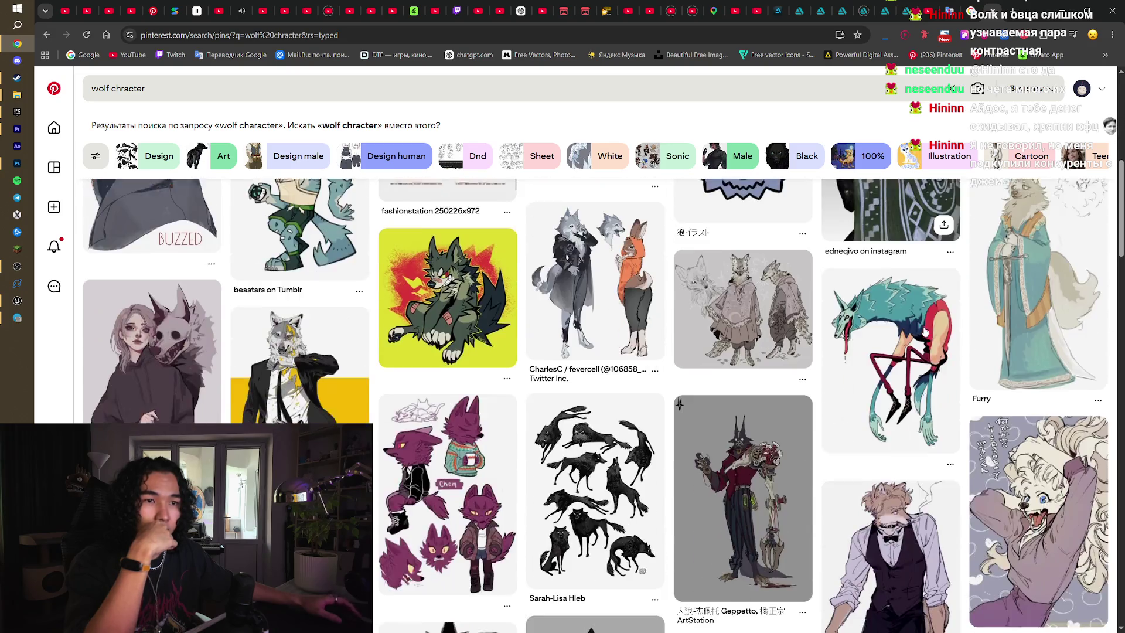
{"action": "scroll", "coordinate": [924, 331], "scroll_direction": "down", "scroll_amount": 3}
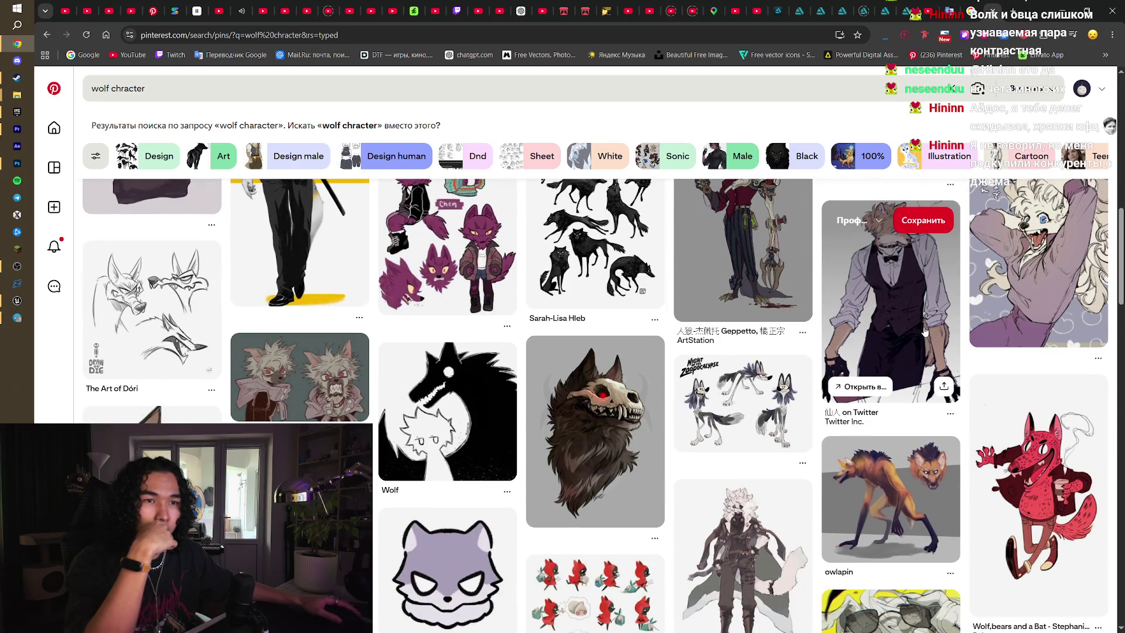
{"action": "scroll", "coordinate": [924, 331], "scroll_direction": "down", "scroll_amount": 3}
{"action": "scroll", "coordinate": [925, 331], "scroll_direction": "down", "scroll_amount": 2}
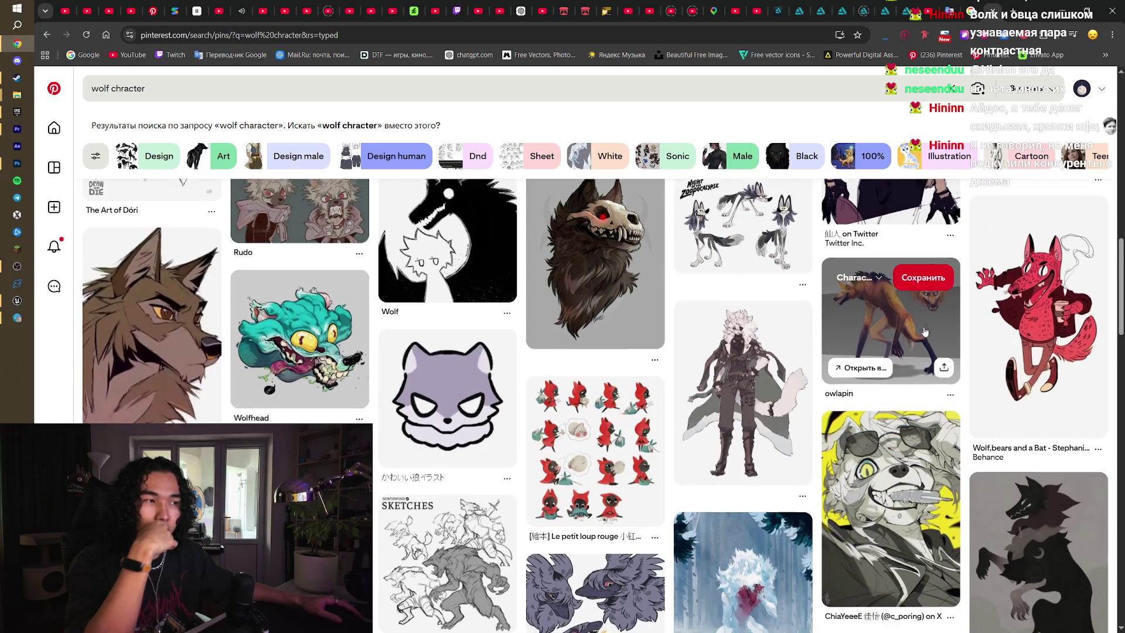
{"action": "scroll", "coordinate": [925, 332], "scroll_direction": "down", "scroll_amount": 2}
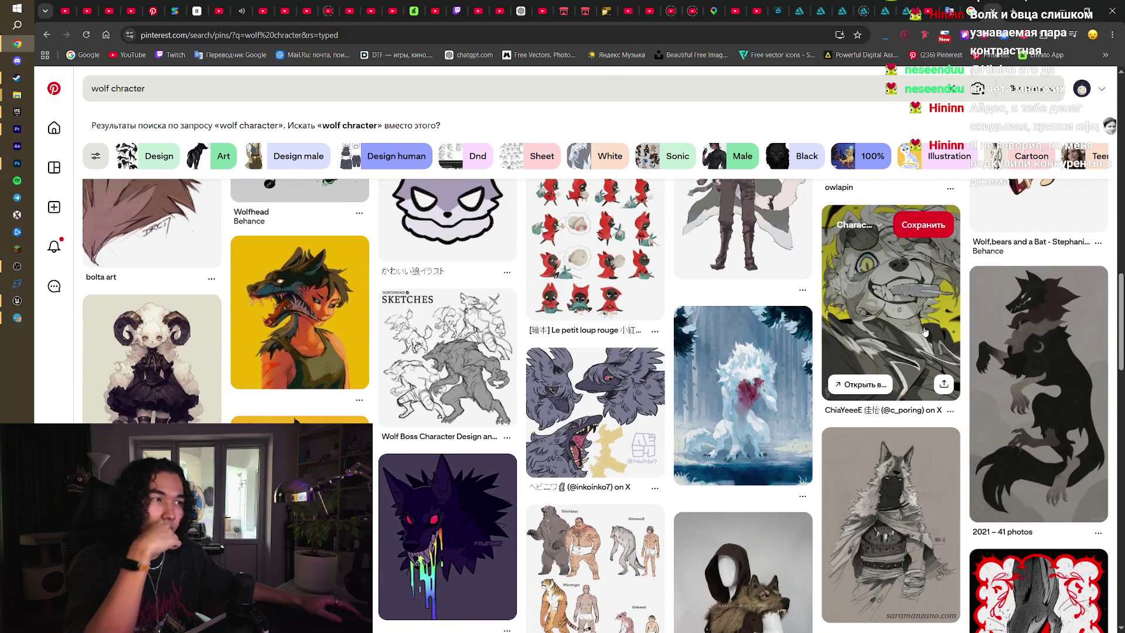
{"action": "scroll", "coordinate": [927, 352], "scroll_direction": "down", "scroll_amount": 1}
{"action": "scroll", "coordinate": [928, 367], "scroll_direction": "down", "scroll_amount": 2}
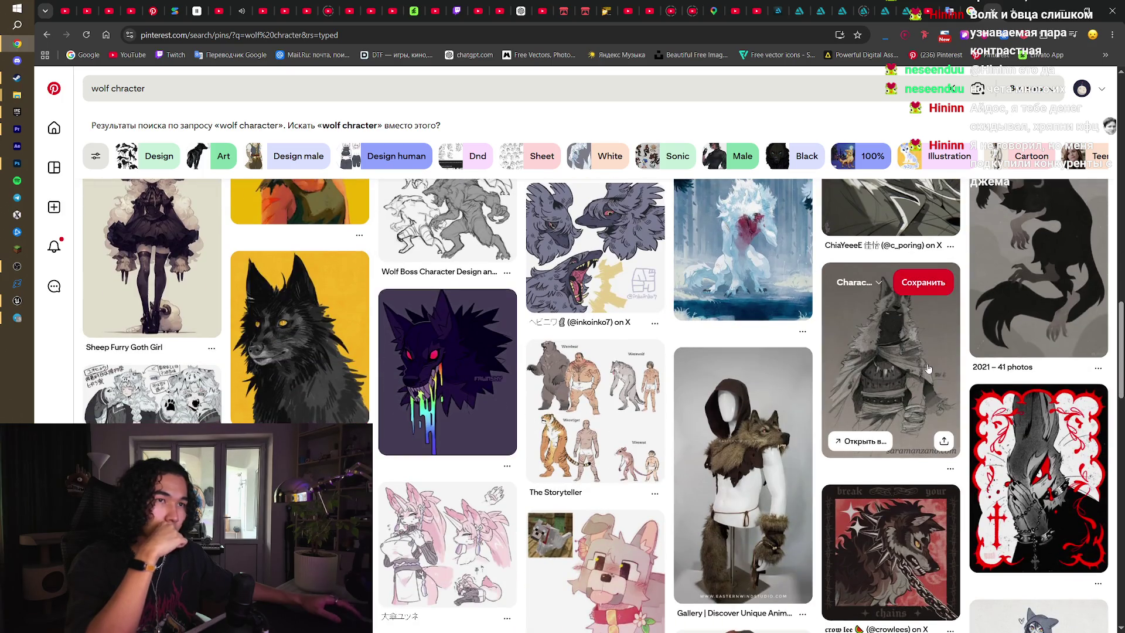
{"action": "scroll", "coordinate": [929, 367], "scroll_direction": "down", "scroll_amount": 6}
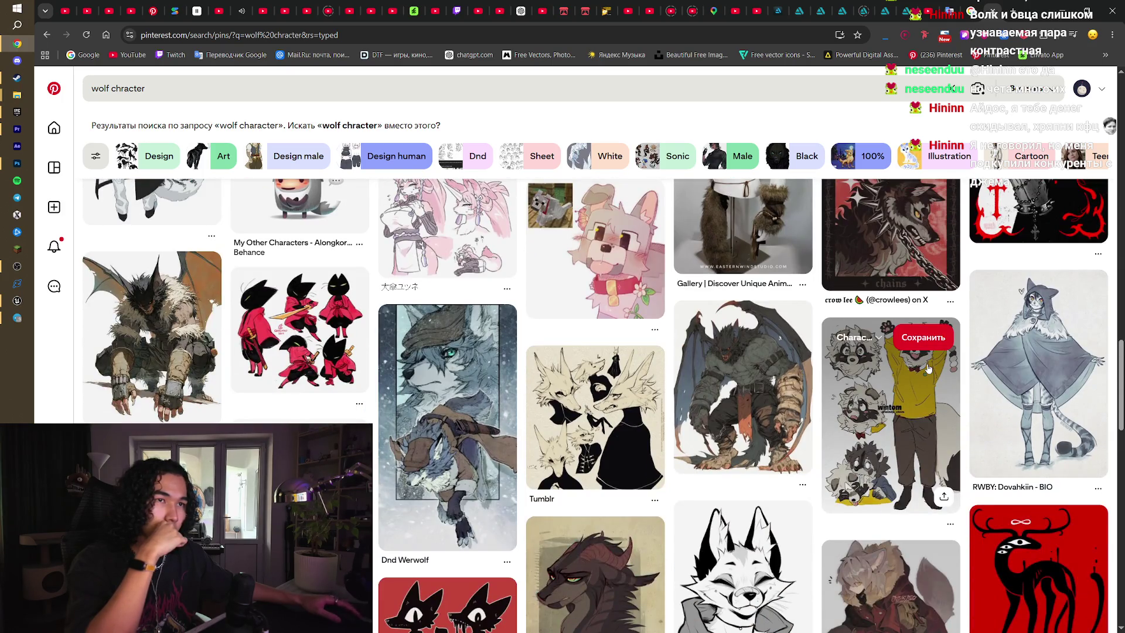
{"action": "scroll", "coordinate": [928, 368], "scroll_direction": "down", "scroll_amount": 2}
{"action": "scroll", "coordinate": [1121, 423], "scroll_direction": "down", "scroll_amount": 7}
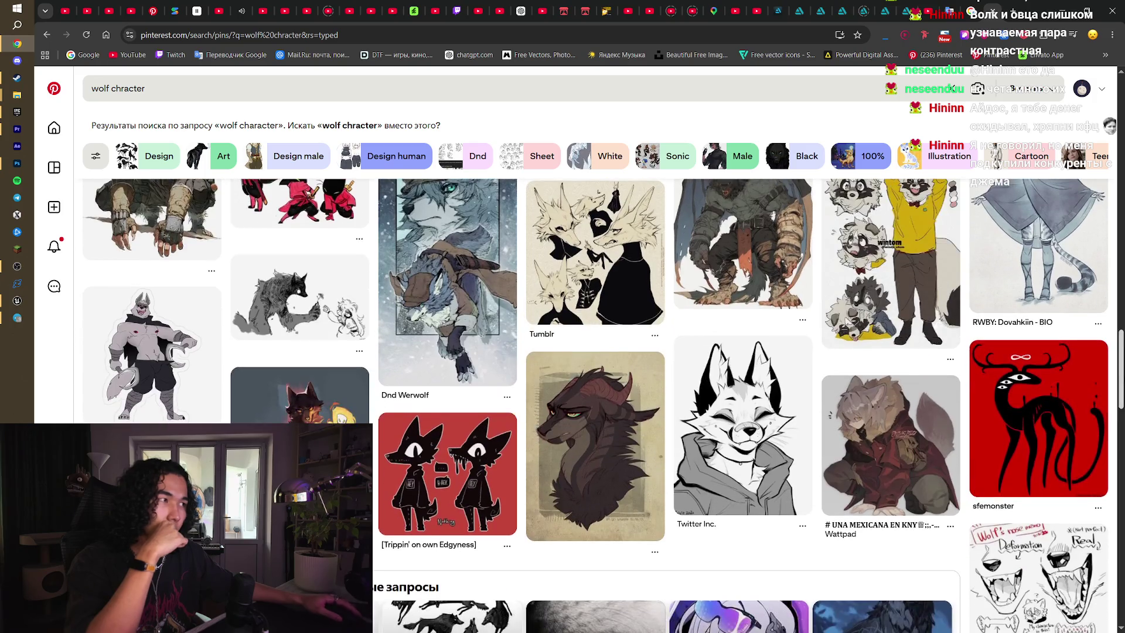
{"action": "scroll", "coordinate": [1121, 423], "scroll_direction": "down", "scroll_amount": 10}
{"action": "key", "text": "Home"}
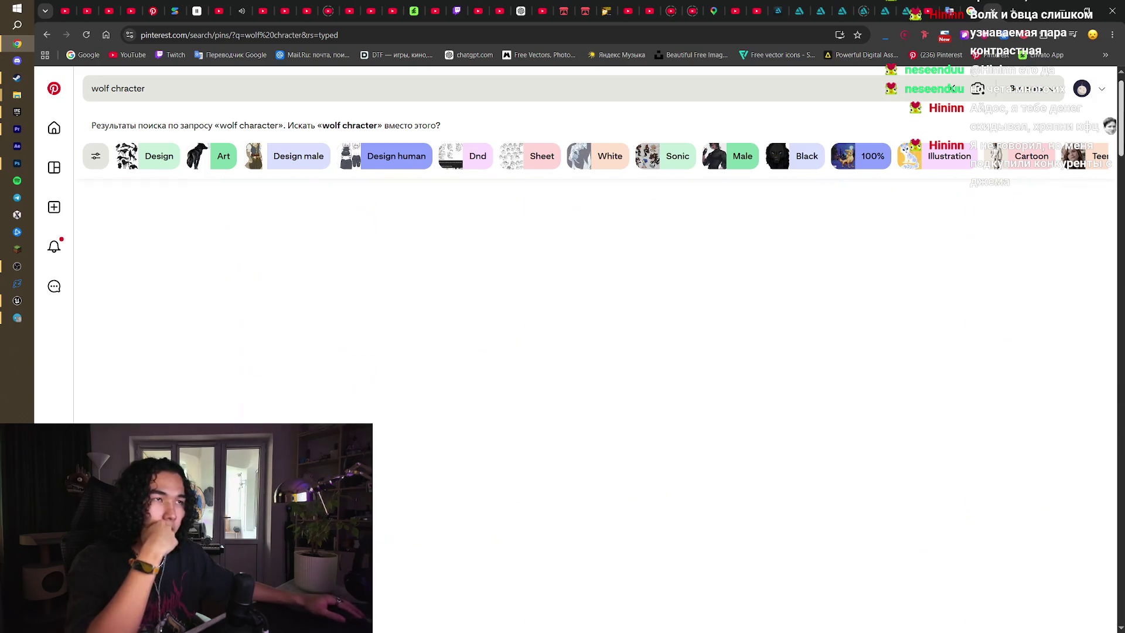
- Refine the search to 'wolf chracter 3d'
{"action": "left_click", "coordinate": [181, 89]}
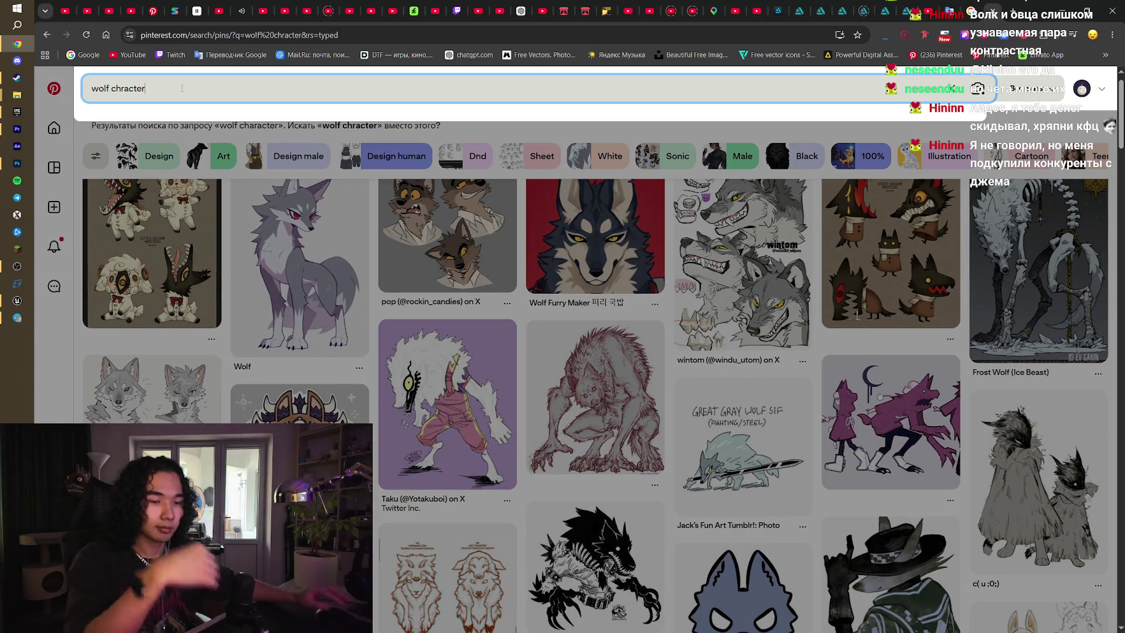
{"action": "type", "text": "3d"}
{"action": "key", "text": "Return"}
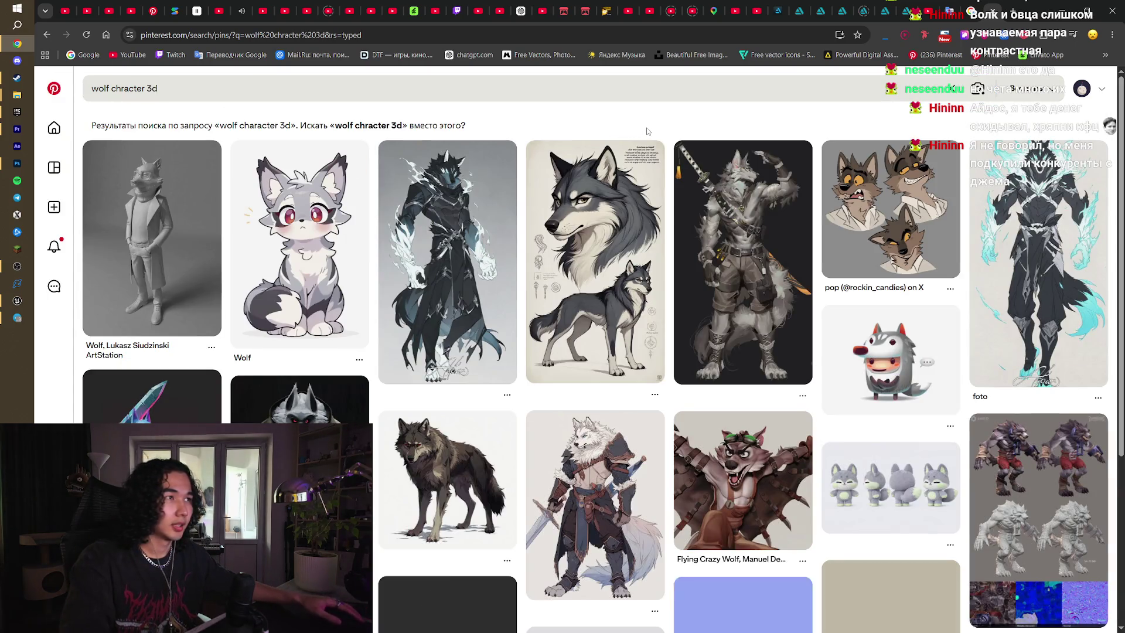
- Open the Death Wolf 3D Fan Art Sculpt pin from the 3D results
{"action": "scroll", "coordinate": [684, 159], "scroll_direction": "down", "scroll_amount": 4}
{"action": "scroll", "coordinate": [814, 217], "scroll_direction": "up", "scroll_amount": 4}
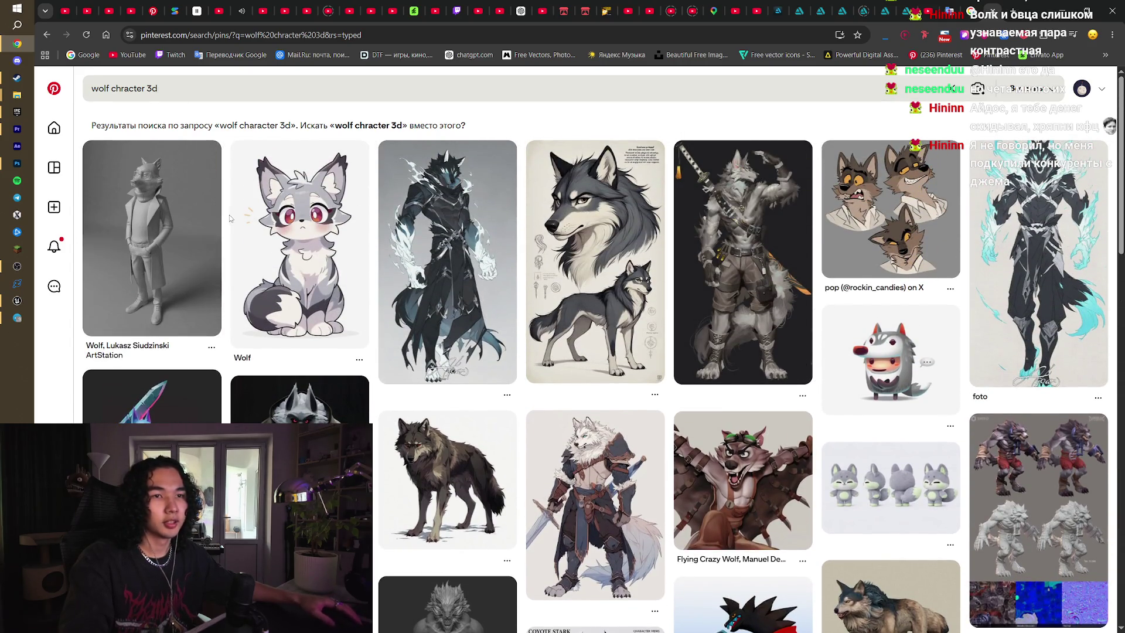
{"action": "scroll", "coordinate": [230, 218], "scroll_direction": "down", "scroll_amount": 3}
{"action": "left_click", "coordinate": [279, 276]}
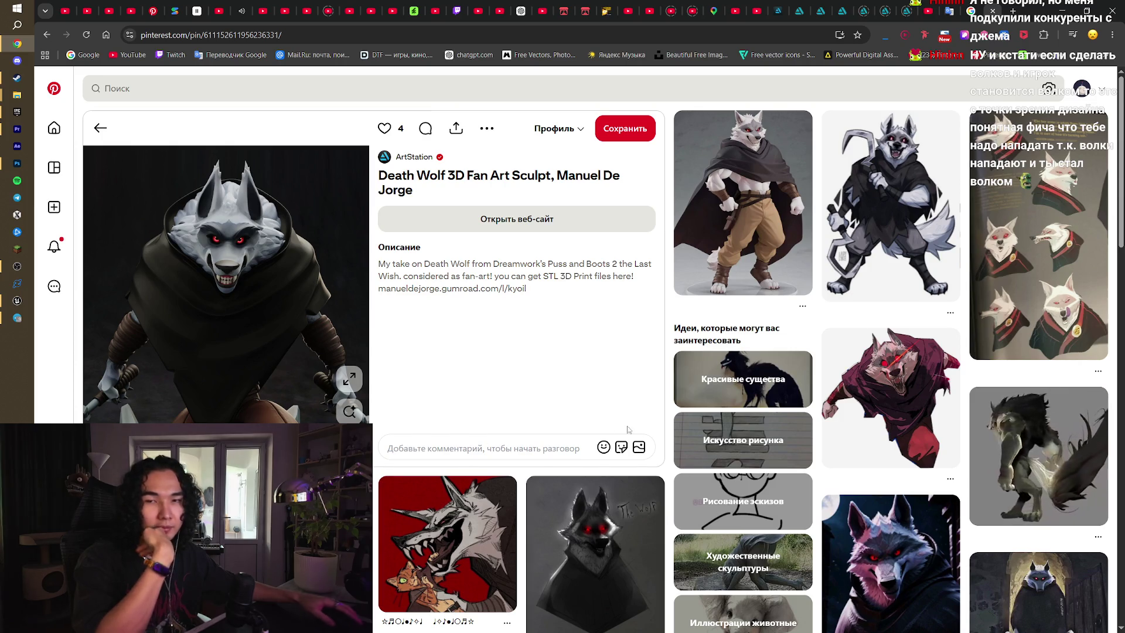
- Scroll through the pin's related wolf art, then return to the 'wolf chracter 3d' results
{"action": "scroll", "coordinate": [628, 429], "scroll_direction": "down", "scroll_amount": 12}
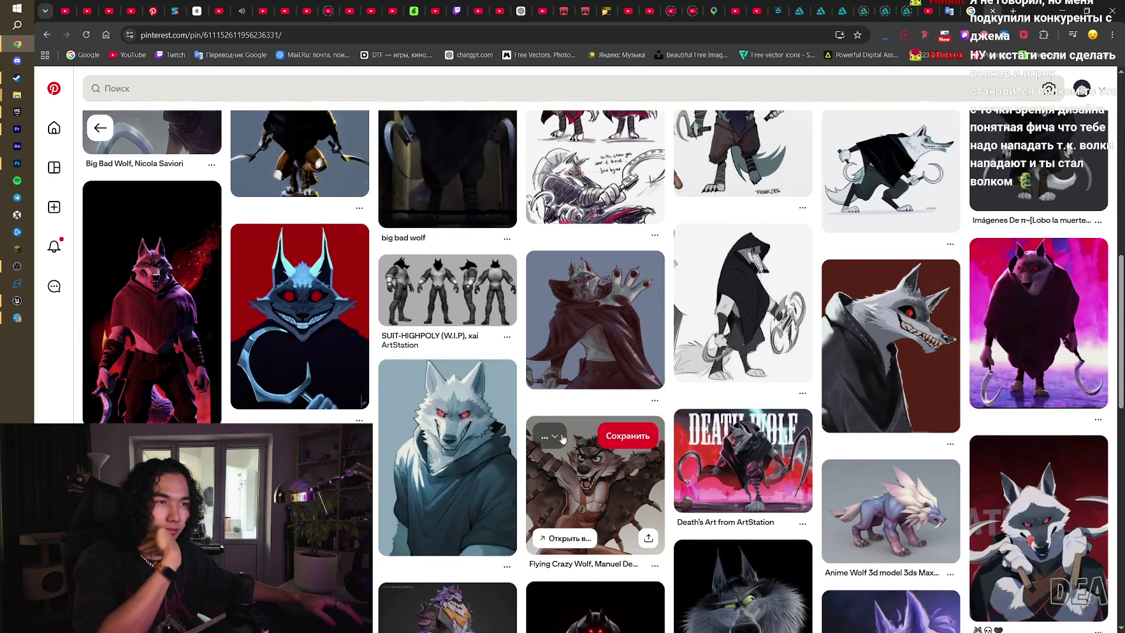
{"action": "scroll", "coordinate": [562, 438], "scroll_direction": "down", "scroll_amount": 10}
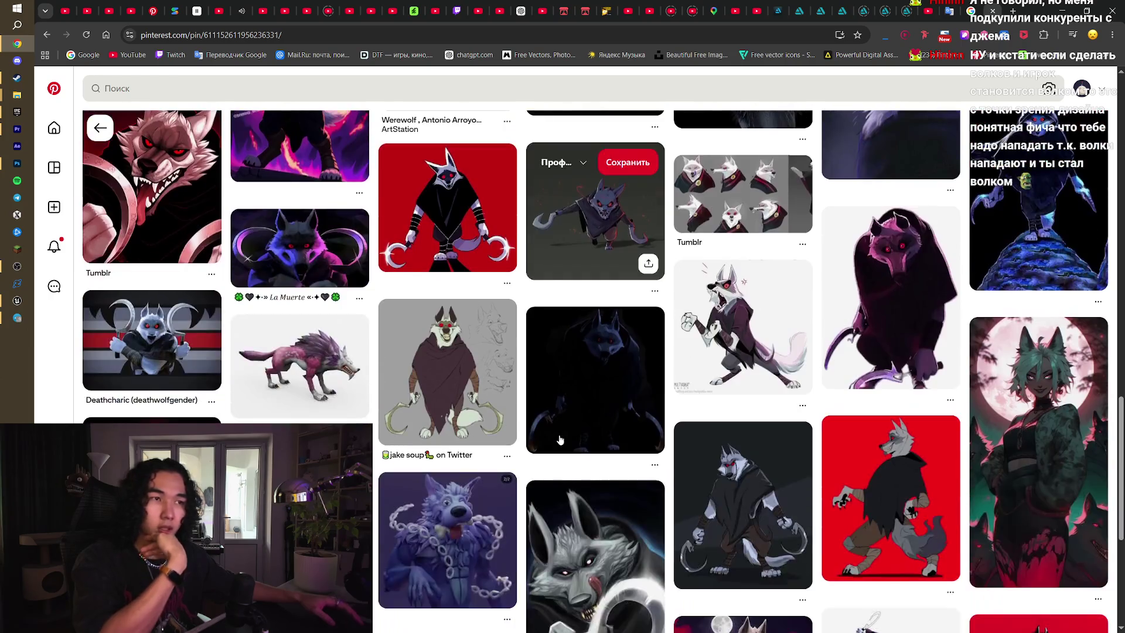
{"action": "scroll", "coordinate": [561, 439], "scroll_direction": "down", "scroll_amount": 5}
{"action": "scroll", "coordinate": [560, 440], "scroll_direction": "down", "scroll_amount": 5}
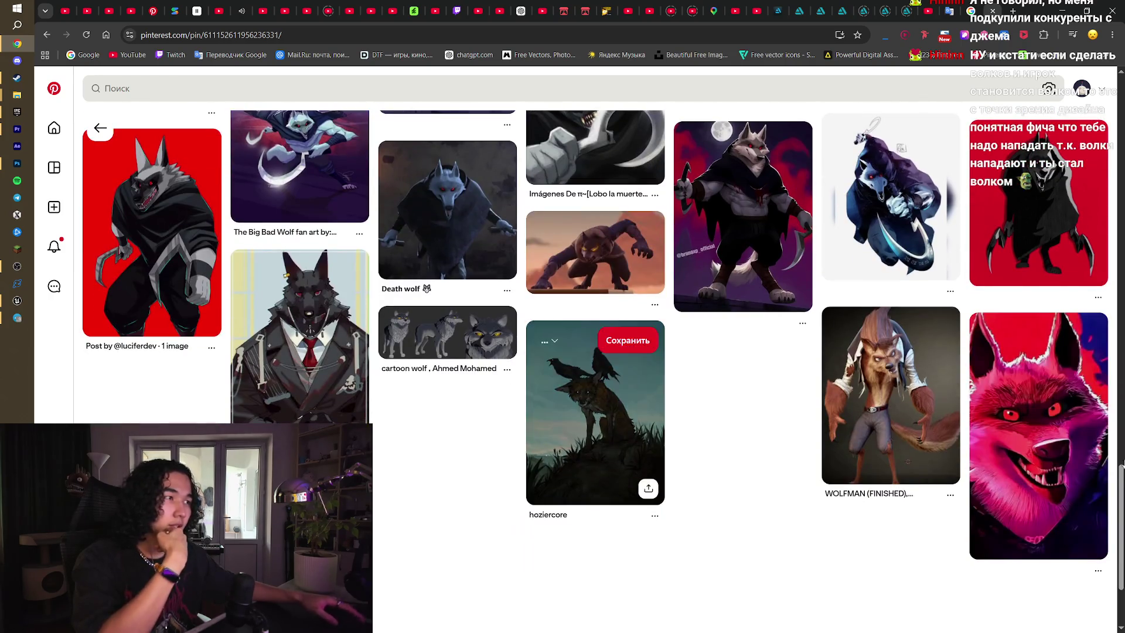
{"action": "scroll", "coordinate": [561, 439], "scroll_direction": "down", "scroll_amount": 5}
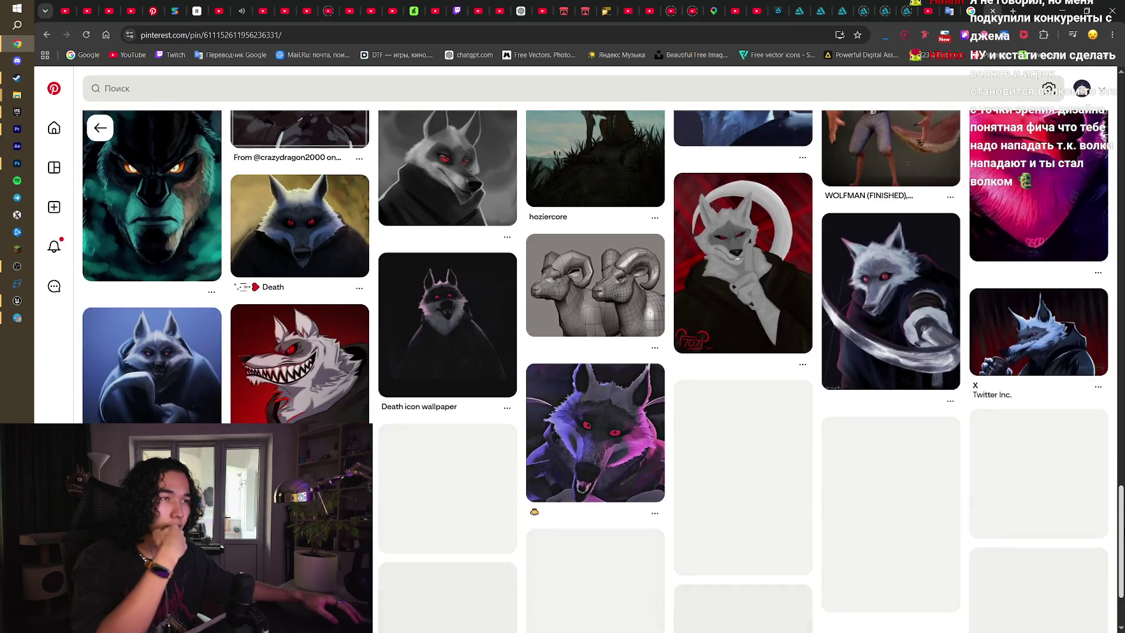
{"action": "scroll", "coordinate": [1122, 583], "scroll_direction": "down", "scroll_amount": 3}
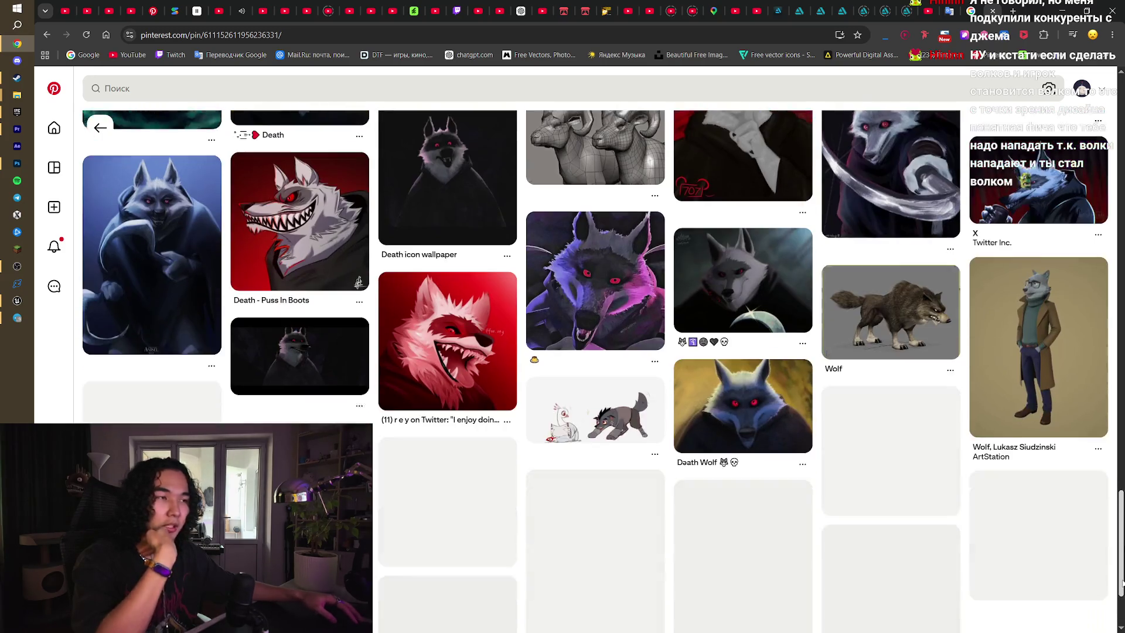
{"action": "scroll", "coordinate": [1122, 583], "scroll_direction": "down", "scroll_amount": 3}
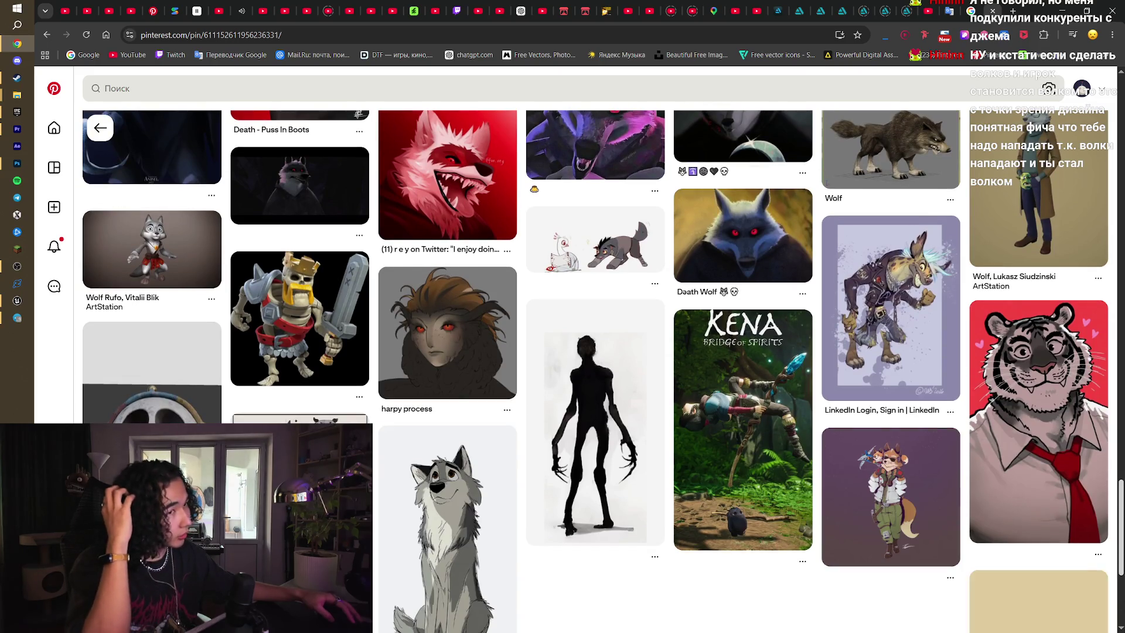
{"action": "scroll", "coordinate": [1012, 219], "scroll_direction": "up", "scroll_amount": 10}
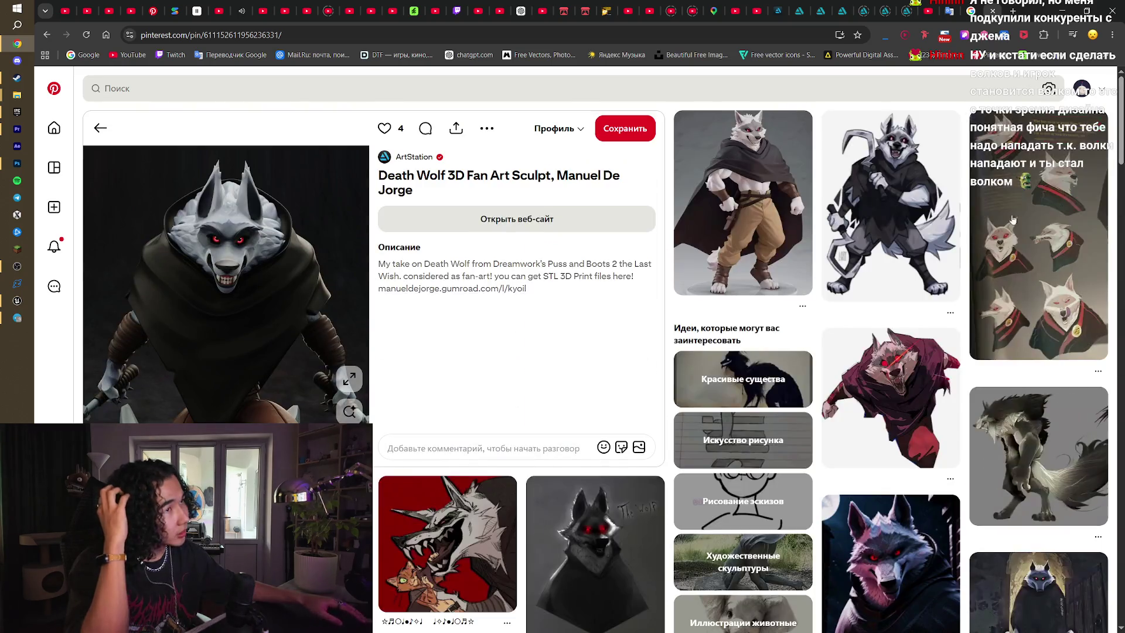
{"action": "scroll", "coordinate": [942, 274], "scroll_direction": "down", "scroll_amount": 5}
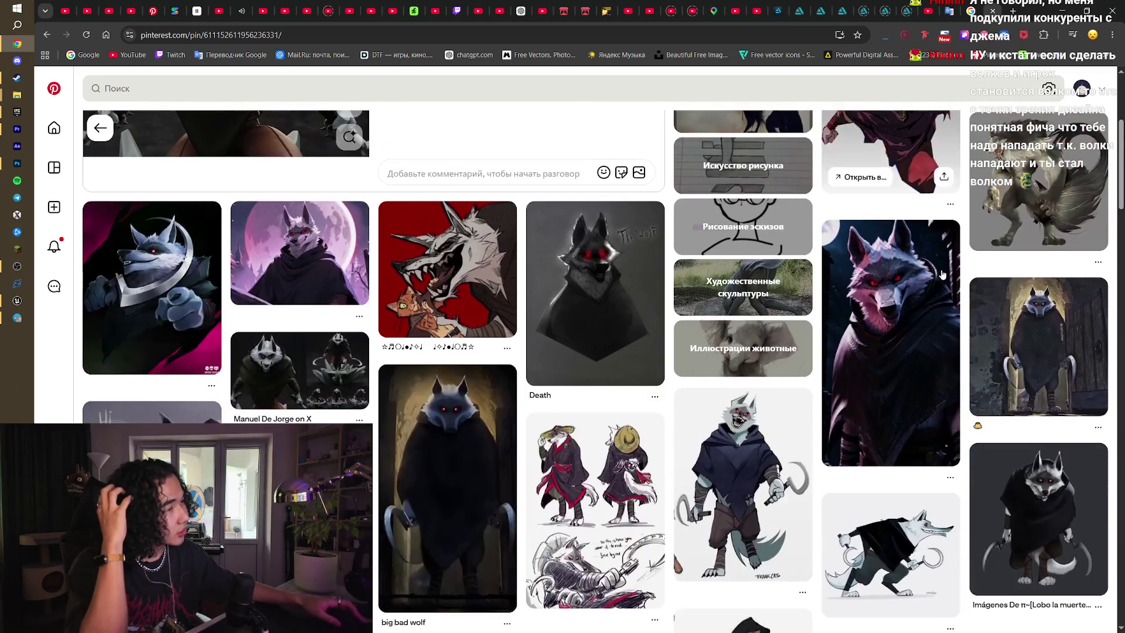
{"action": "scroll", "coordinate": [941, 274], "scroll_direction": "down", "scroll_amount": 15}
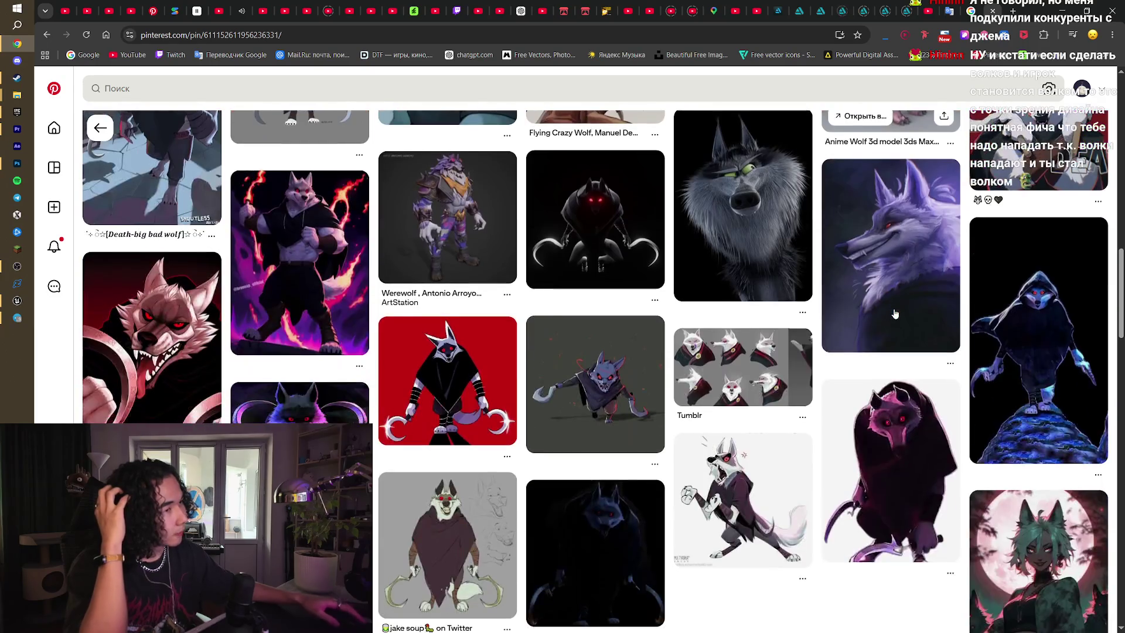
{"action": "scroll", "coordinate": [894, 315], "scroll_direction": "down", "scroll_amount": 15}
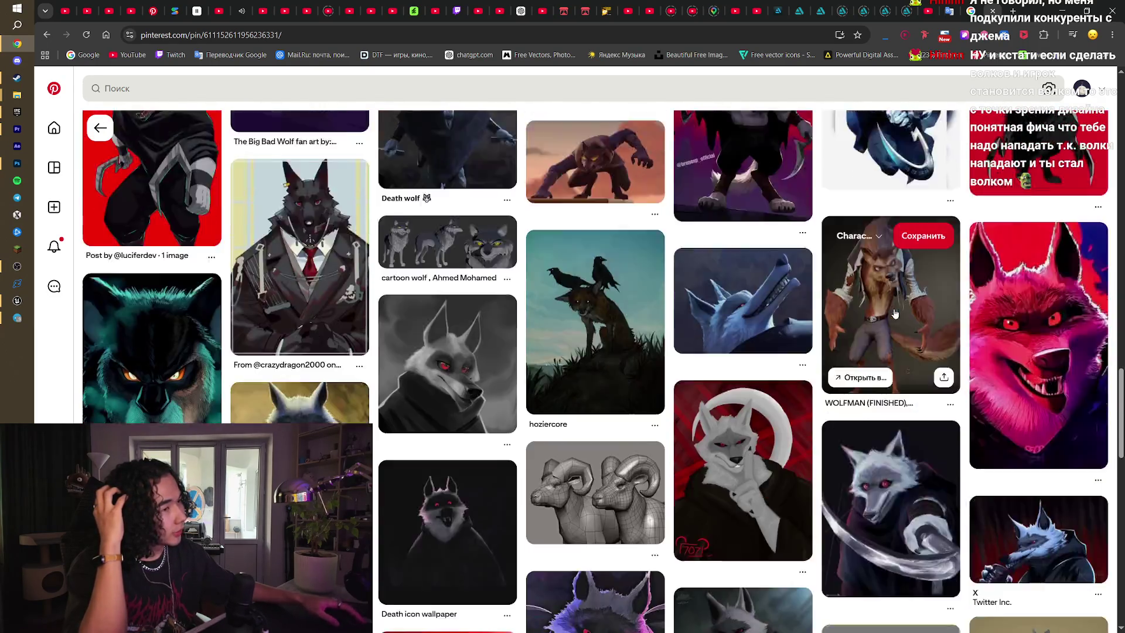
{"action": "scroll", "coordinate": [895, 314], "scroll_direction": "down", "scroll_amount": 4}
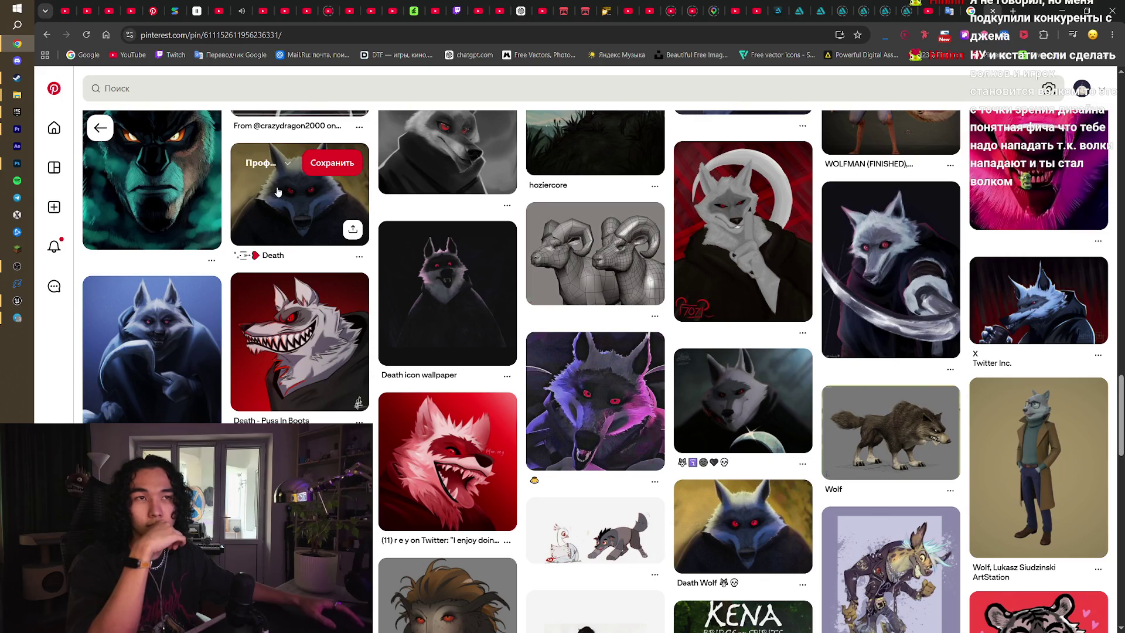
{"action": "left_click", "coordinate": [100, 127]}
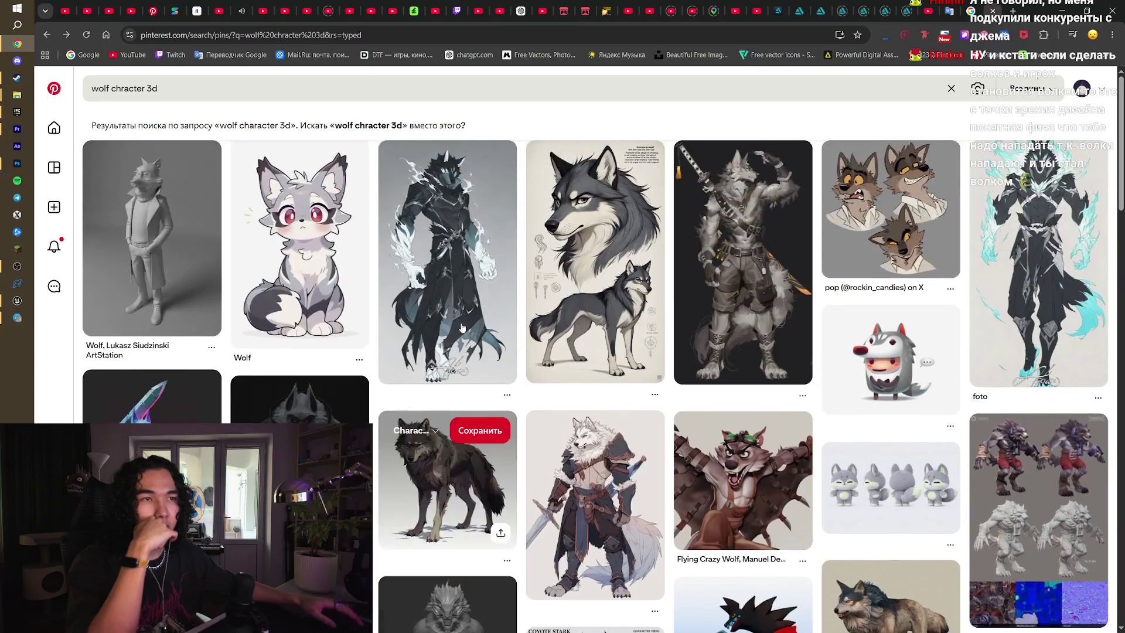
- Go back to the 'wolf chracter' results and scroll through them
{"action": "left_click", "coordinate": [46, 35]}
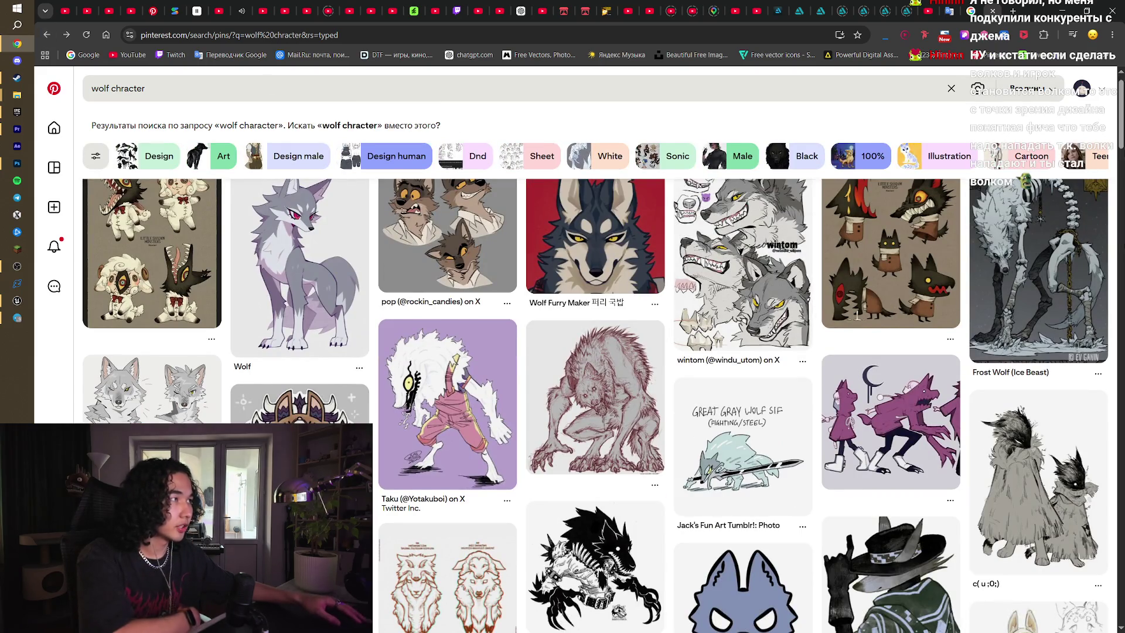
{"action": "scroll", "coordinate": [595, 404], "scroll_direction": "down", "scroll_amount": 3}
{"action": "scroll", "coordinate": [595, 404], "scroll_direction": "down", "scroll_amount": 2}
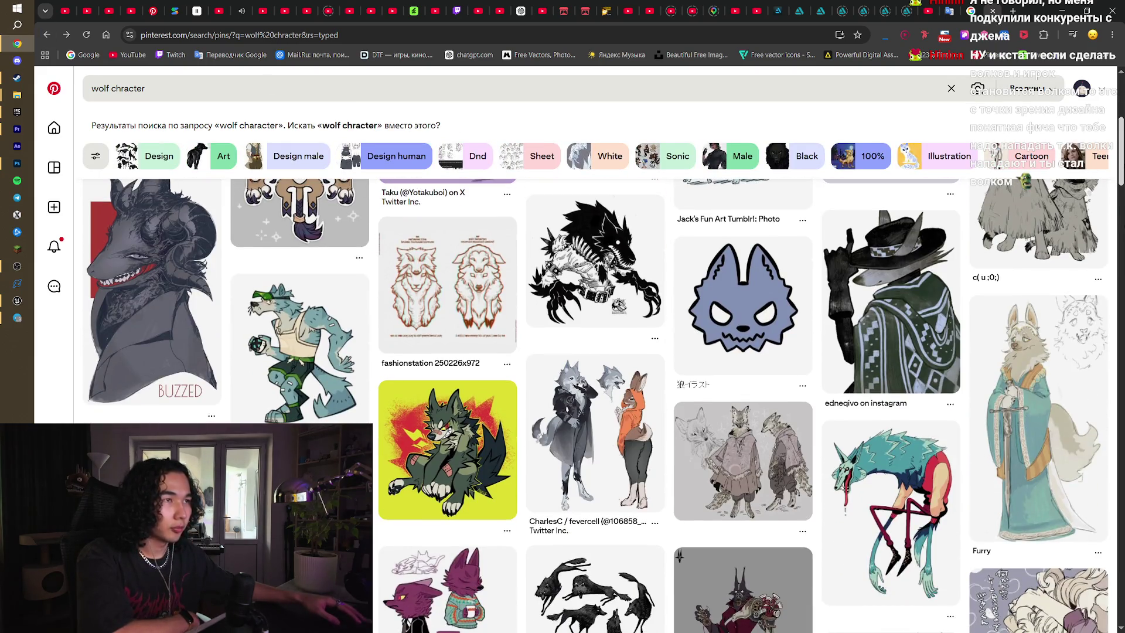
{"action": "scroll", "coordinate": [594, 404], "scroll_direction": "down", "scroll_amount": 12}
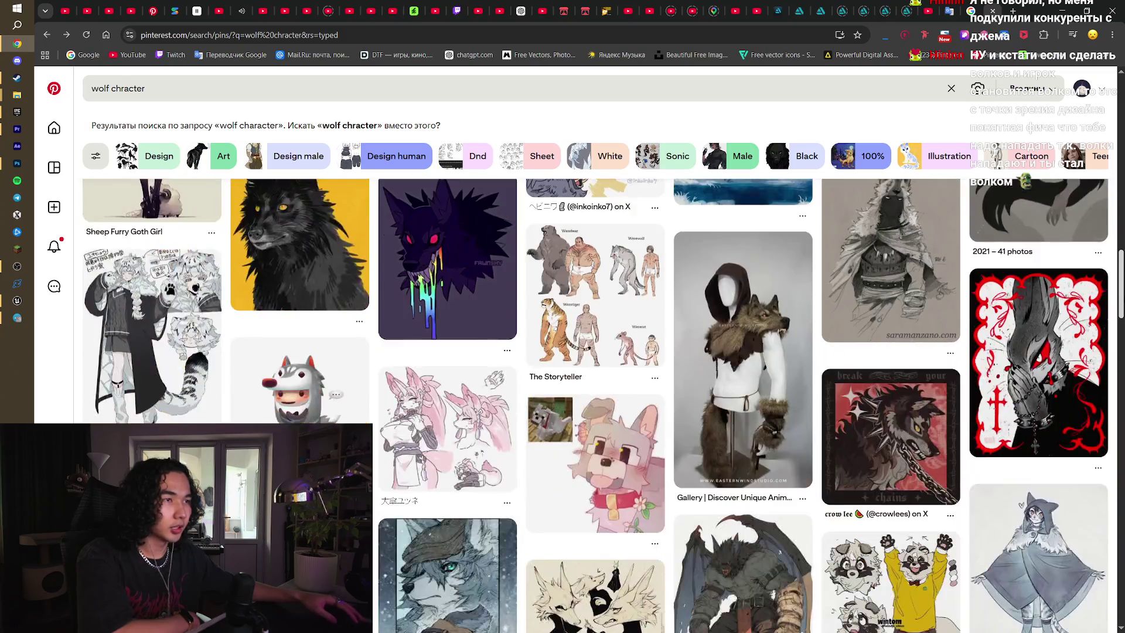
{"action": "scroll", "coordinate": [594, 404], "scroll_direction": "down", "scroll_amount": 14}
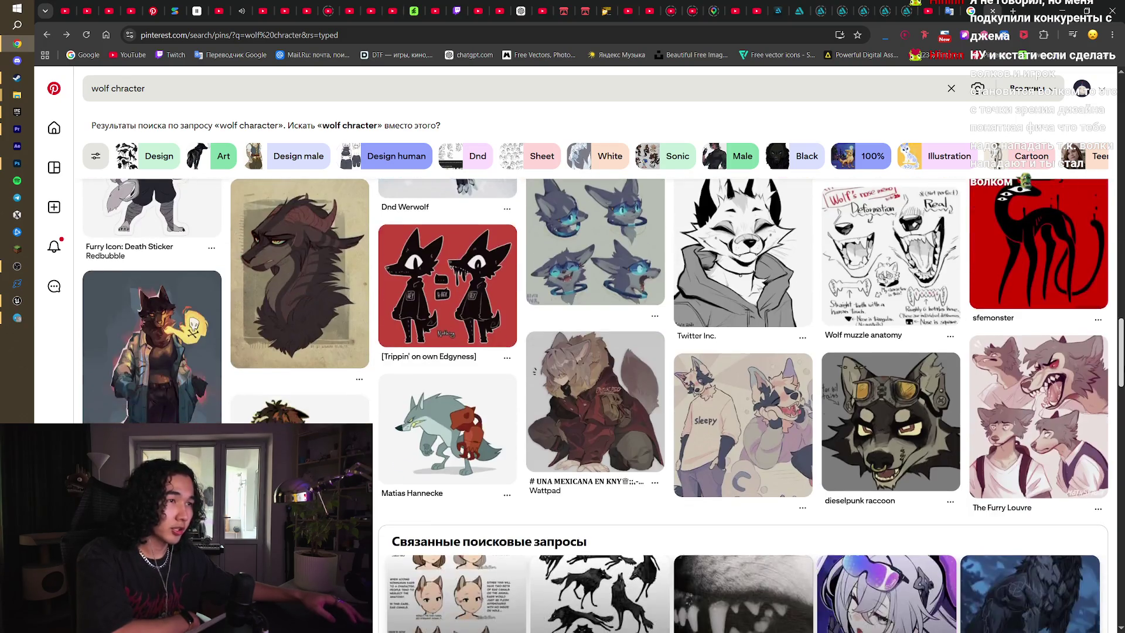
{"action": "scroll", "coordinate": [595, 405], "scroll_direction": "down", "scroll_amount": 10}
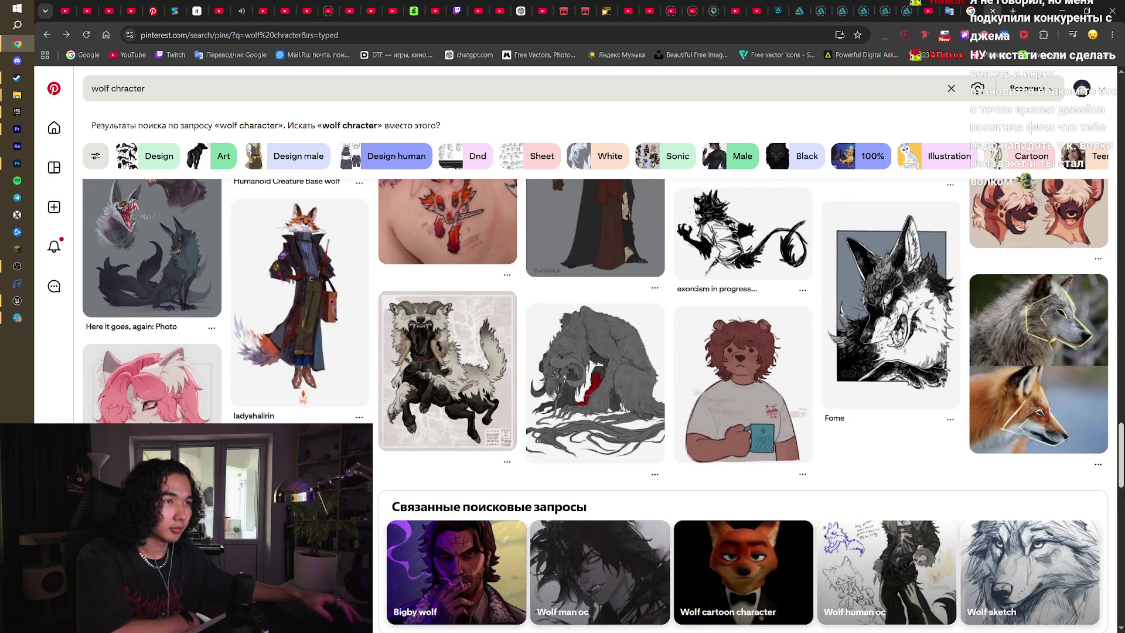
{"action": "left_click", "coordinate": [287, 85]}
{"action": "key", "text": "Return"}
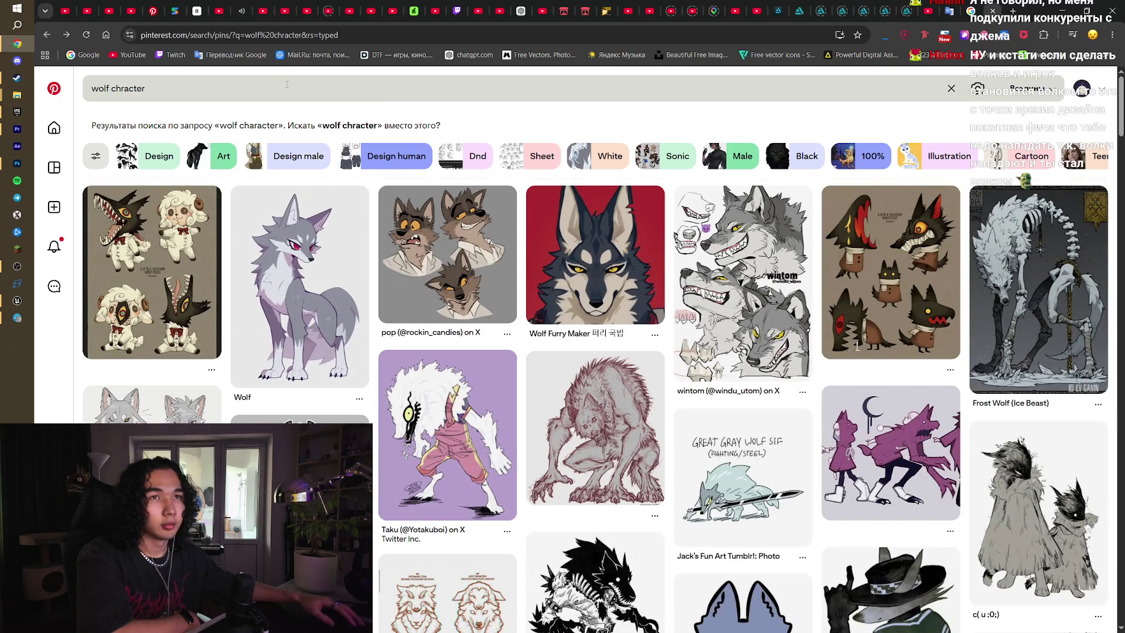
- Narrow the search to 'wolf character design' and browse pins like Frost Wolf (Ice Beast)
{"action": "left_click", "coordinate": [155, 157]}
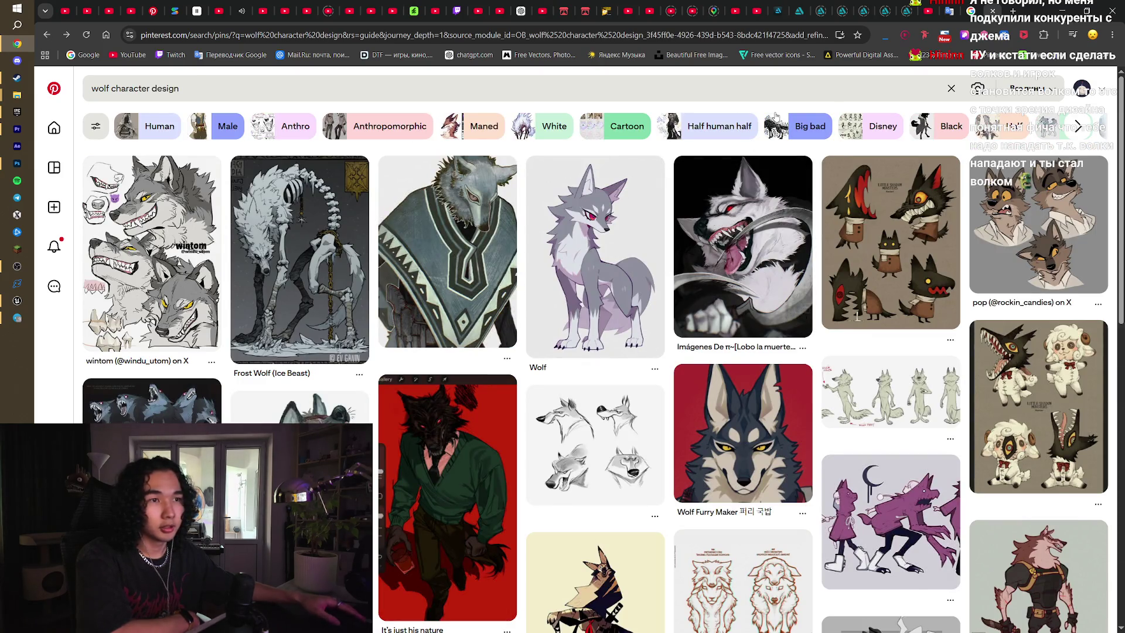
{"action": "scroll", "coordinate": [934, 340], "scroll_direction": "down", "scroll_amount": 1}
{"action": "scroll", "coordinate": [935, 340], "scroll_direction": "down", "scroll_amount": 5}
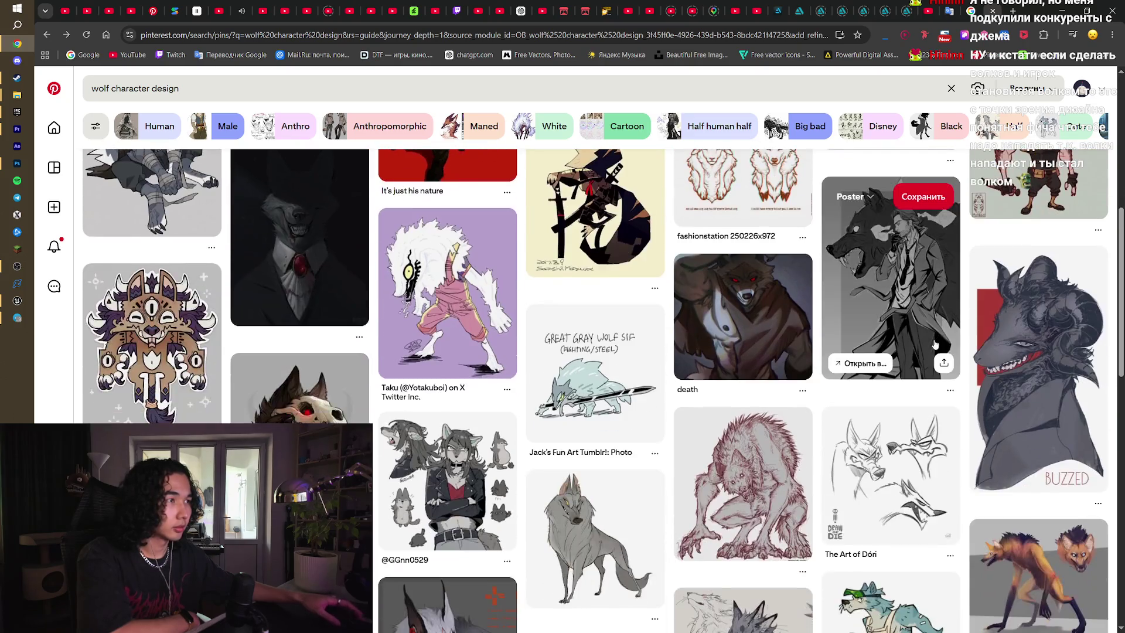
{"action": "scroll", "coordinate": [934, 344], "scroll_direction": "down", "scroll_amount": 3}
{"action": "scroll", "coordinate": [377, 279], "scroll_direction": "up", "scroll_amount": 7}
{"action": "scroll", "coordinate": [377, 278], "scroll_direction": "up", "scroll_amount": 2}
{"action": "left_click", "coordinate": [185, 87]}
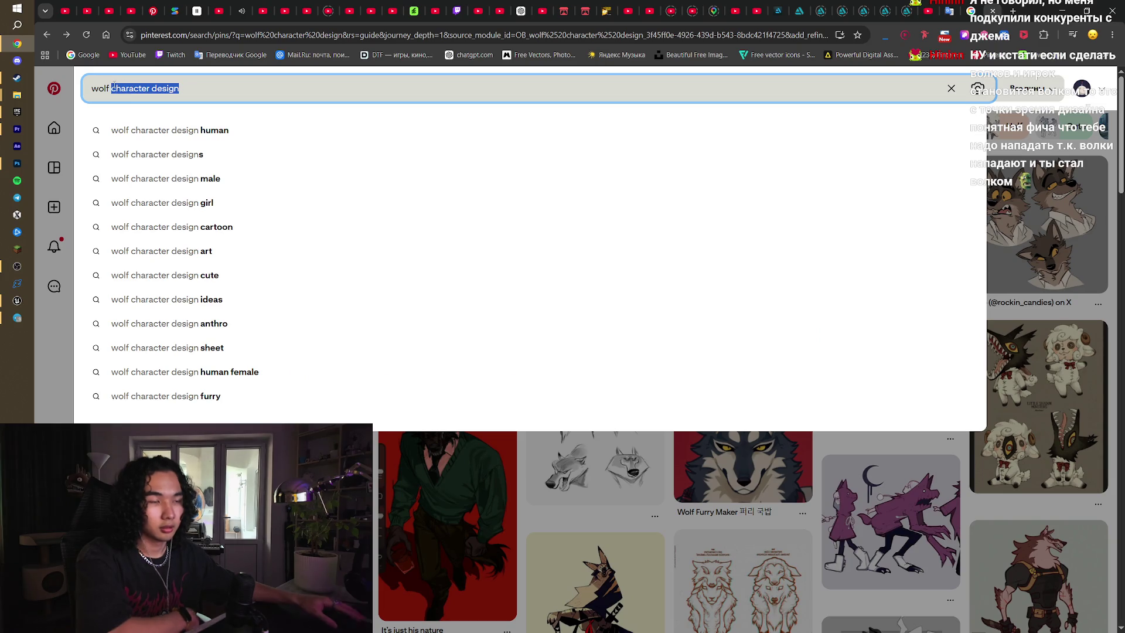
- Change the Pinterest search to 'angry wolf', then refine it to 'angry wolf art'
{"action": "key", "text": "BackSpace"}
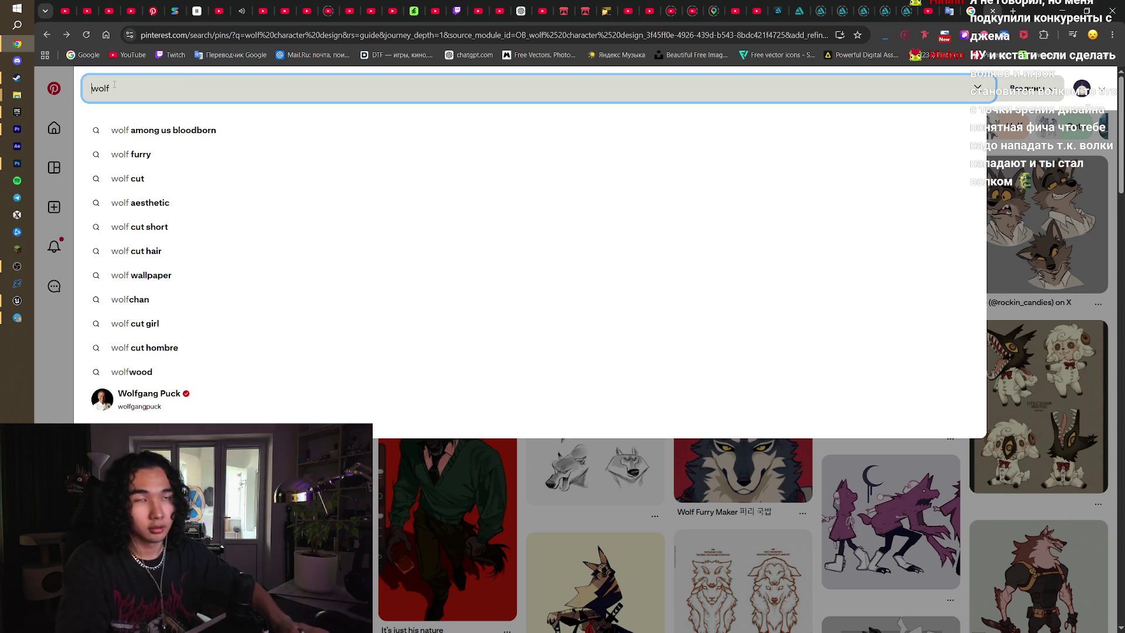
{"action": "type", "text": "angry"}
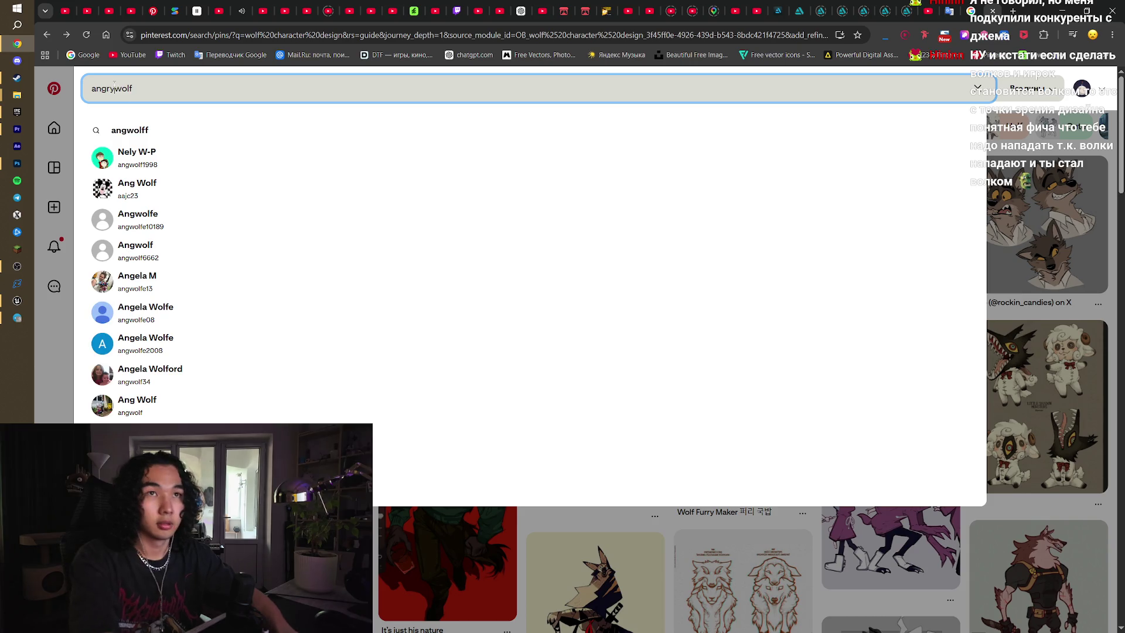
{"action": "key", "text": "Return"}
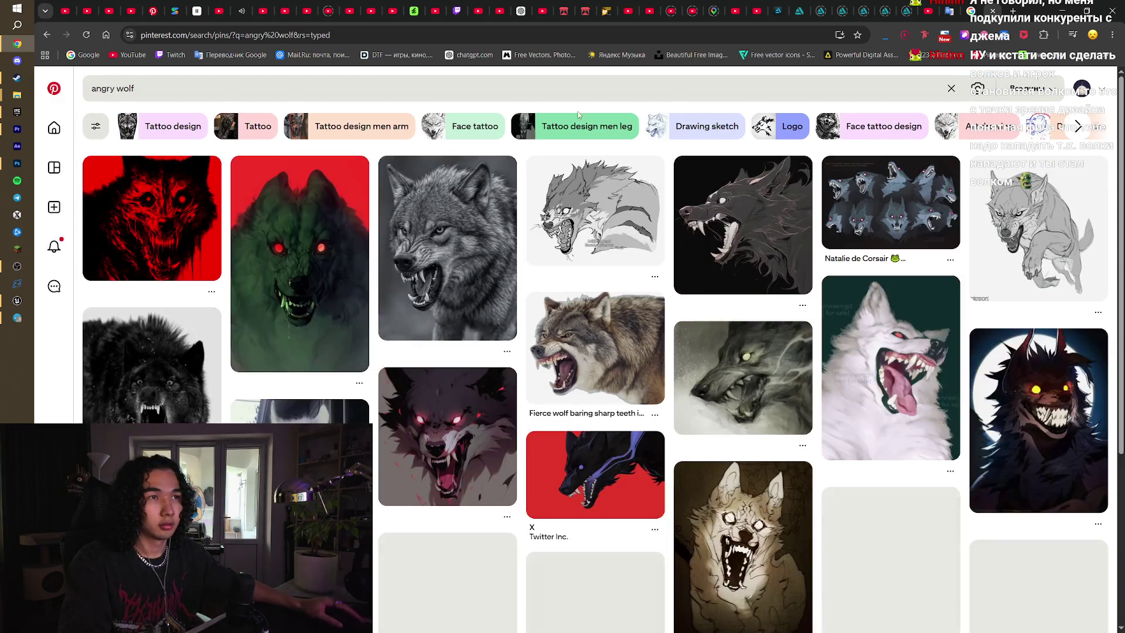
{"action": "left_click", "coordinate": [466, 98]}
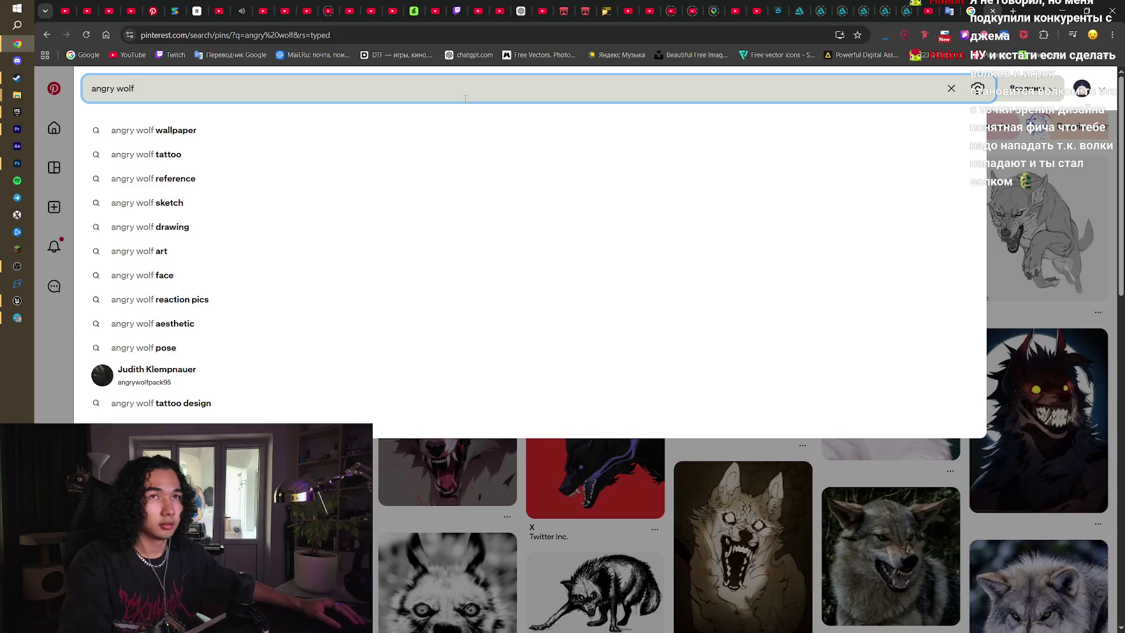
{"action": "type", "text": "art"}
{"action": "key", "text": "Return"}
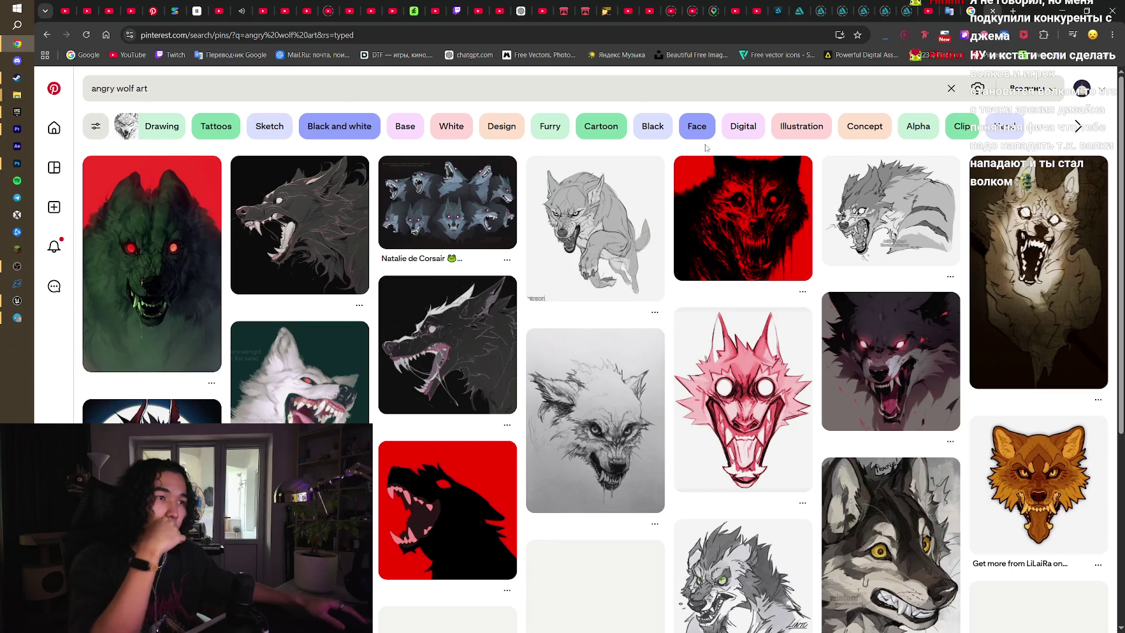
- Scroll through the angry wolf art results, then switch over to the Unreal Engine level
{"action": "scroll", "coordinate": [706, 148], "scroll_direction": "down", "scroll_amount": 20}
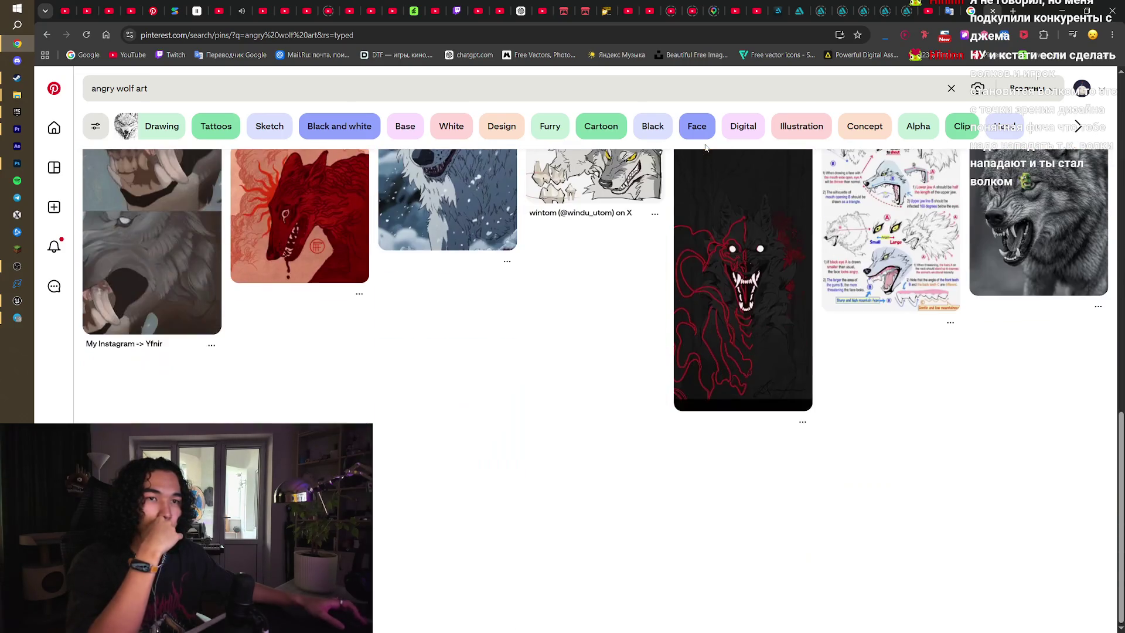
{"action": "scroll", "coordinate": [706, 148], "scroll_direction": "down", "scroll_amount": 3}
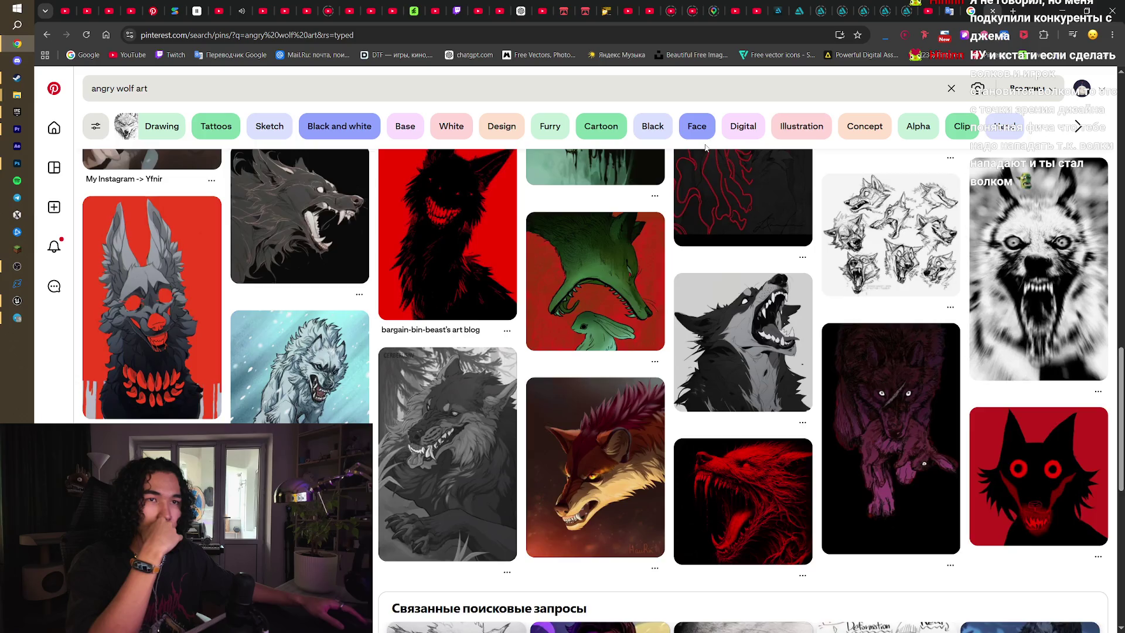
{"action": "scroll", "coordinate": [707, 148], "scroll_direction": "down", "scroll_amount": 8}
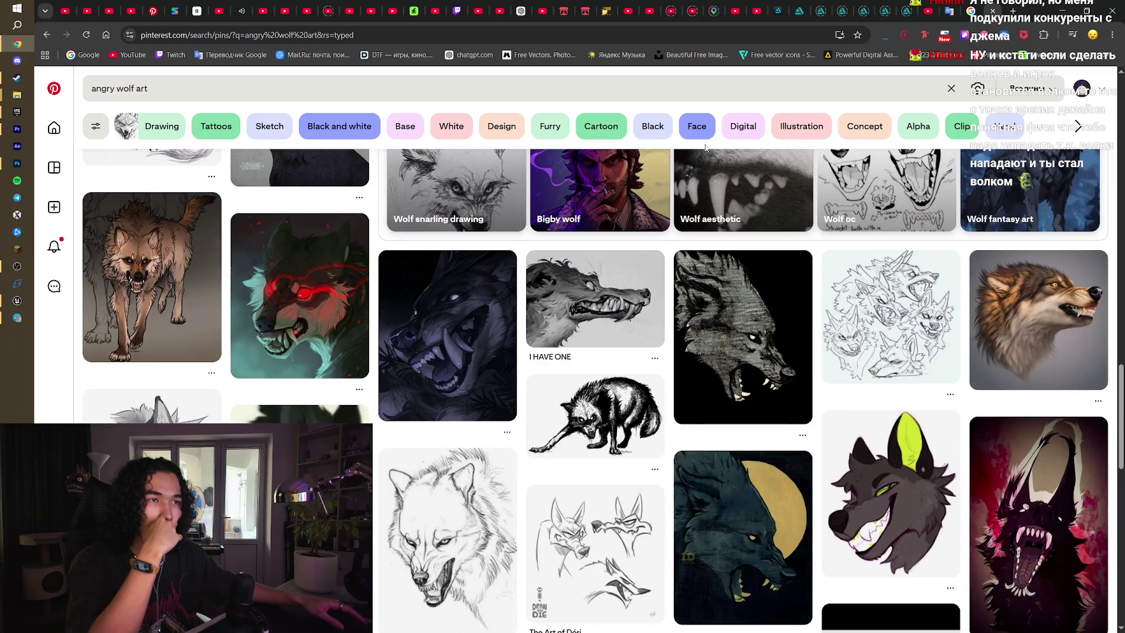
{"action": "scroll", "coordinate": [706, 146], "scroll_direction": "down", "scroll_amount": 5}
{"action": "scroll", "coordinate": [706, 147], "scroll_direction": "down", "scroll_amount": 8}
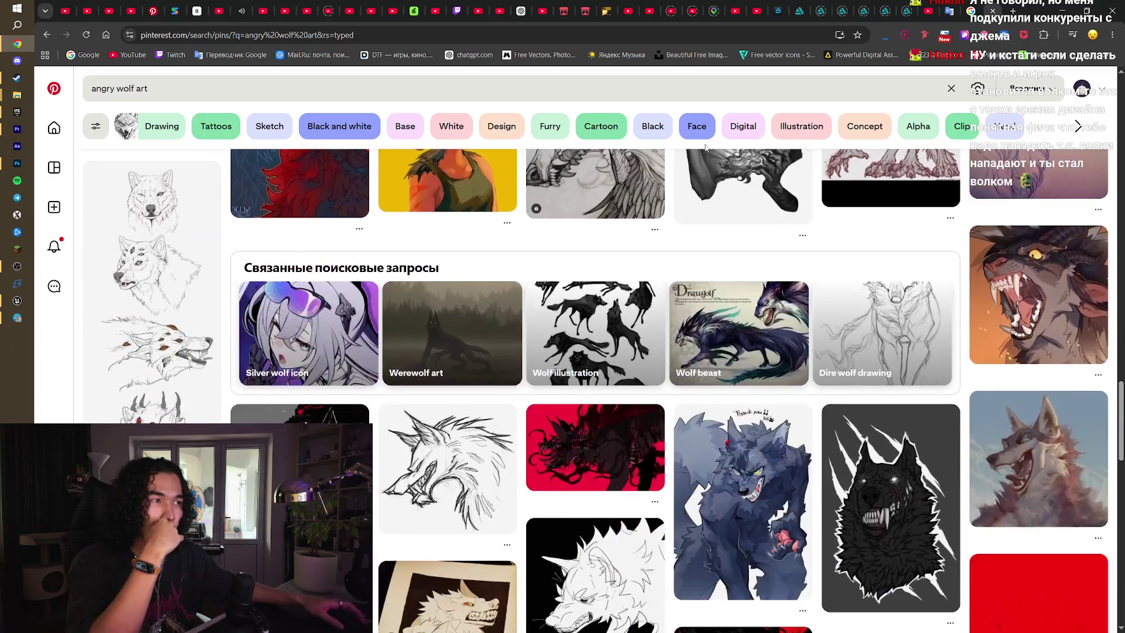
{"action": "scroll", "coordinate": [707, 176], "scroll_direction": "up", "scroll_amount": 3}
{"action": "scroll", "coordinate": [821, 235], "scroll_direction": "down", "scroll_amount": 5}
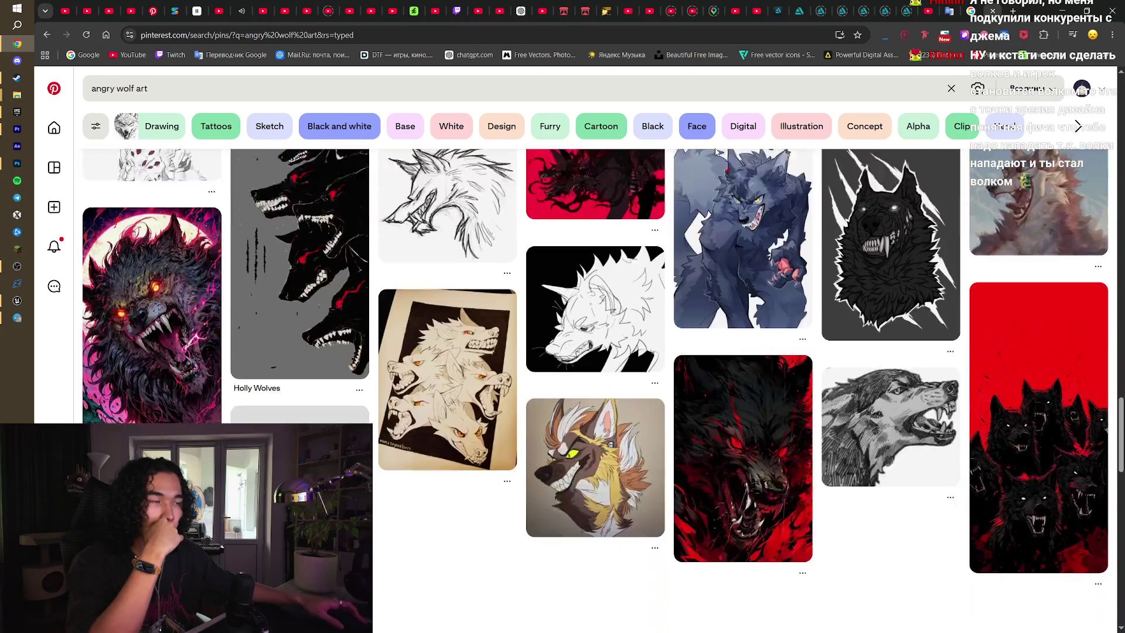
{"action": "scroll", "coordinate": [913, 265], "scroll_direction": "down", "scroll_amount": 5}
{"action": "scroll", "coordinate": [913, 265], "scroll_direction": "down", "scroll_amount": 5}
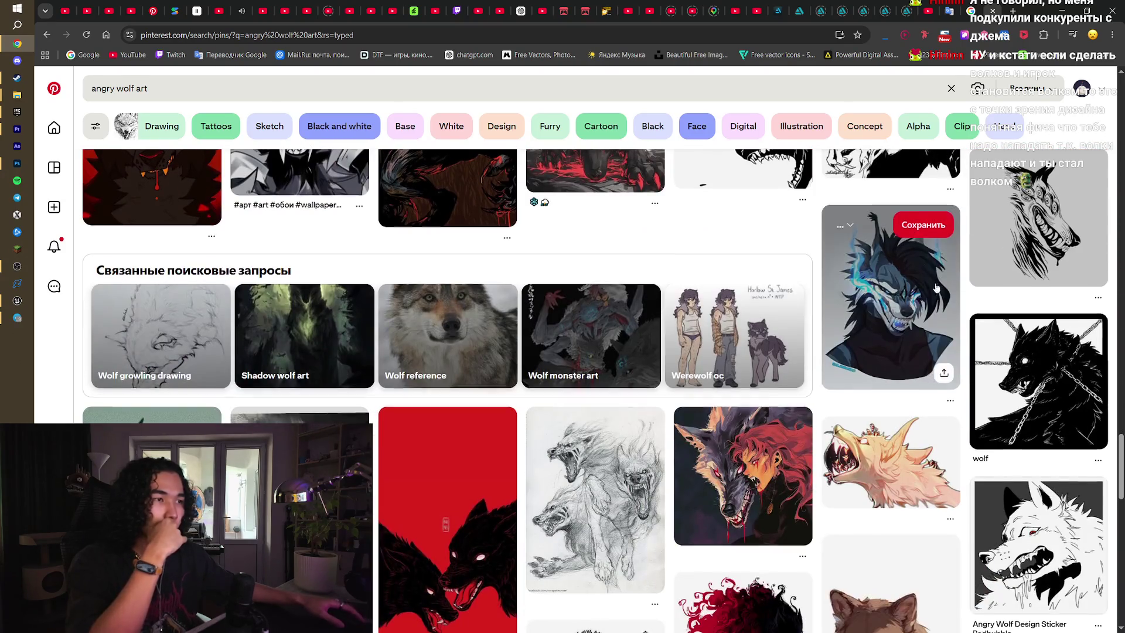
{"action": "scroll", "coordinate": [914, 270], "scroll_direction": "down", "scroll_amount": 3}
{"action": "scroll", "coordinate": [850, 293], "scroll_direction": "up", "scroll_amount": 20}
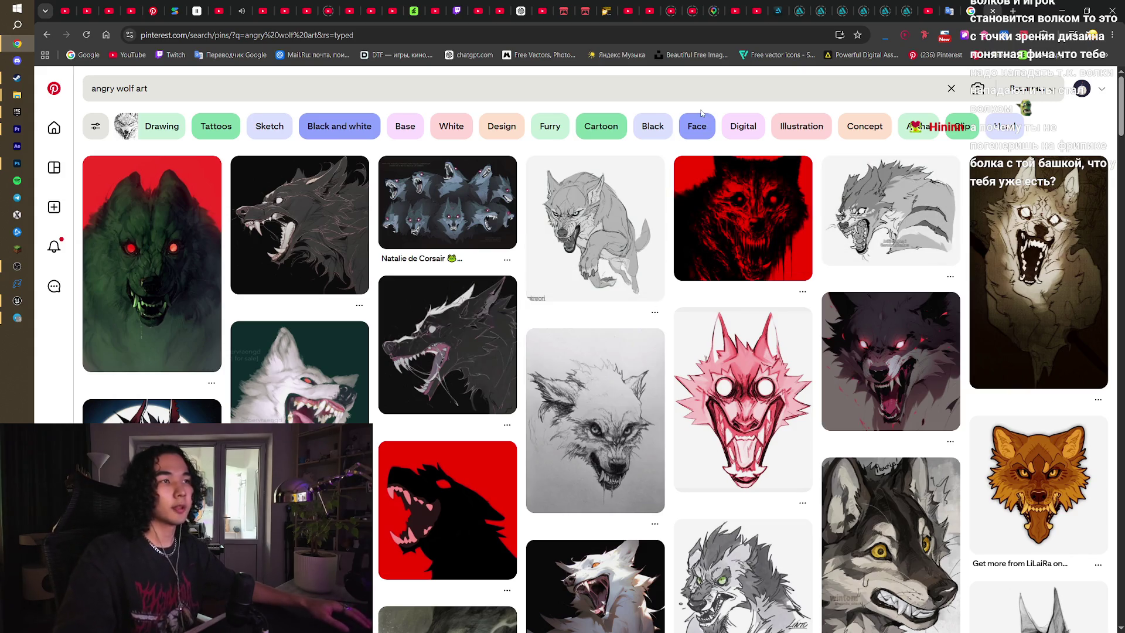
{"action": "left_click", "coordinate": [17, 300]}
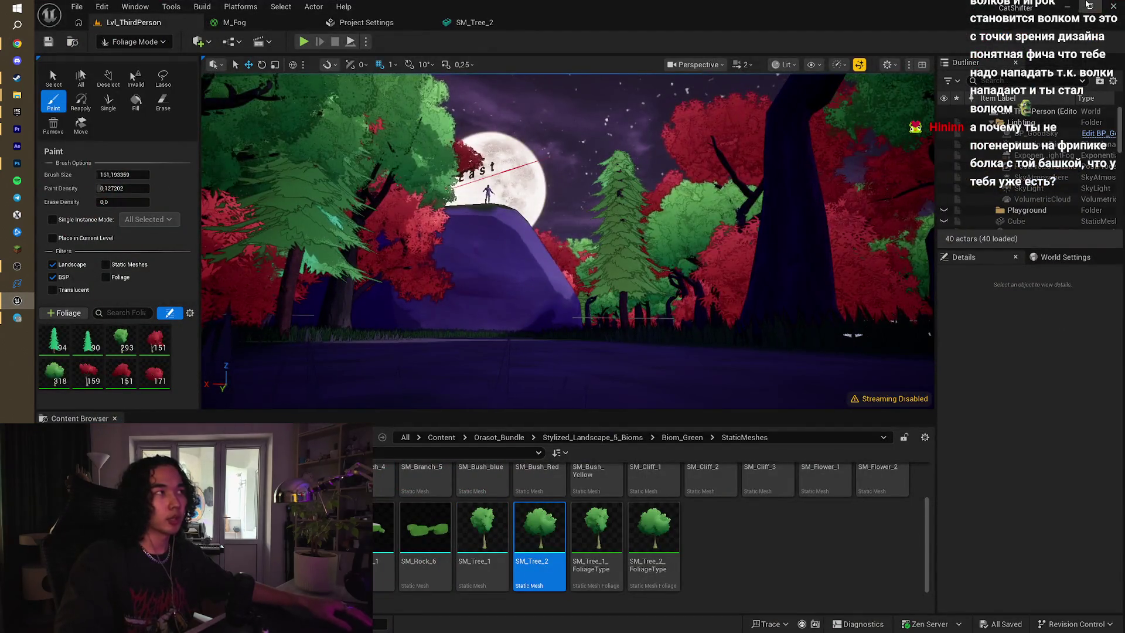
- Switch the night forest level from Foliage Mode to Selection Mode
{"action": "left_click", "coordinate": [1064, 5]}
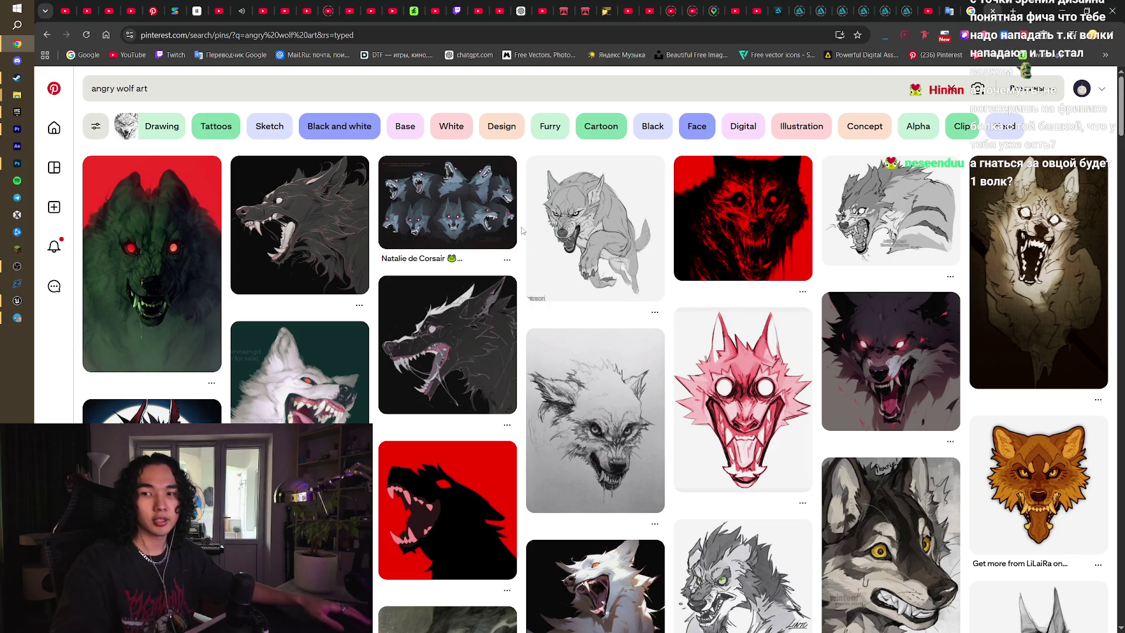
{"action": "left_click", "coordinate": [17, 300]}
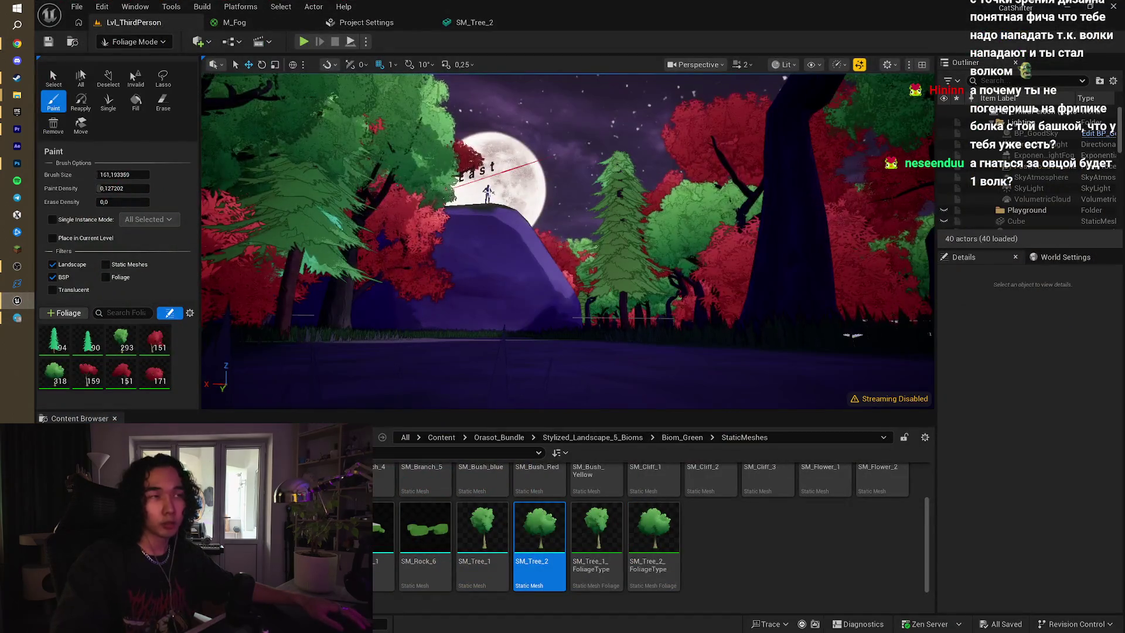
{"action": "left_click", "coordinate": [161, 41]}
{"action": "left_click", "coordinate": [125, 64]}
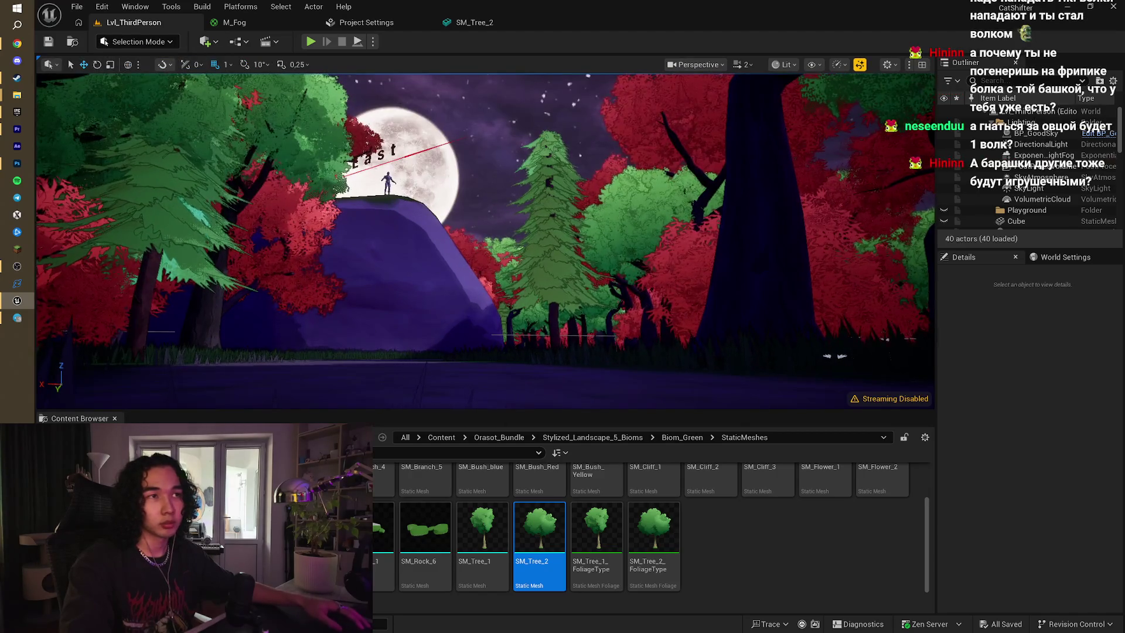
- Select the Manny character on the rock, shift the view, and minimize the editor
{"action": "left_click", "coordinate": [387, 183]}
{"action": "left_click_drag", "start_coordinate": [657, 182], "coordinate": [656, 182]}
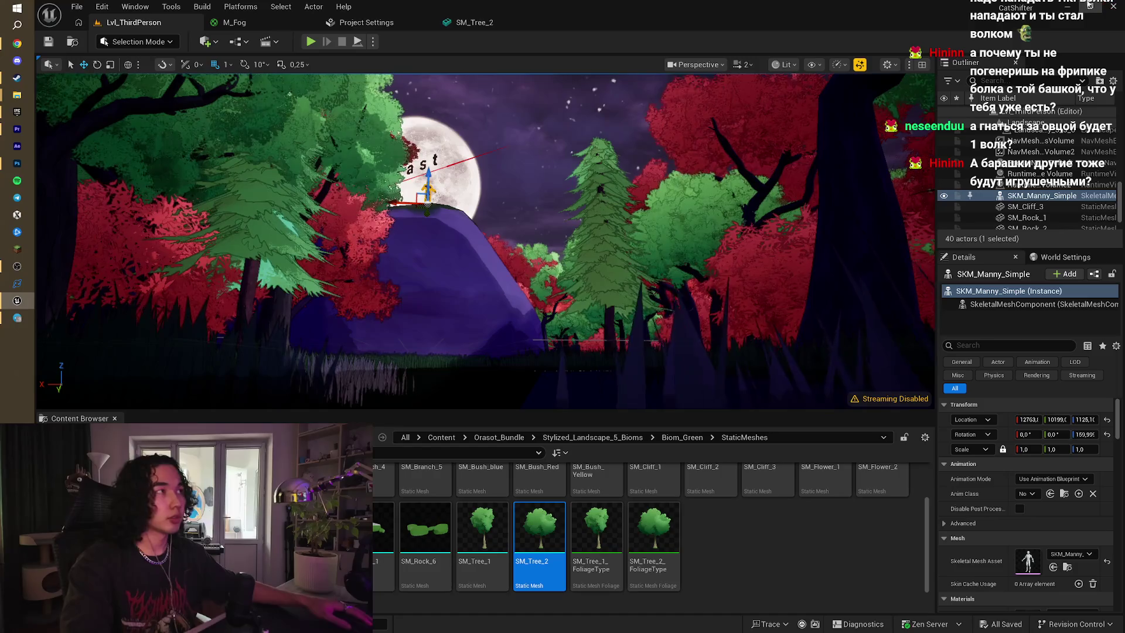
{"action": "left_click", "coordinate": [1067, 5]}
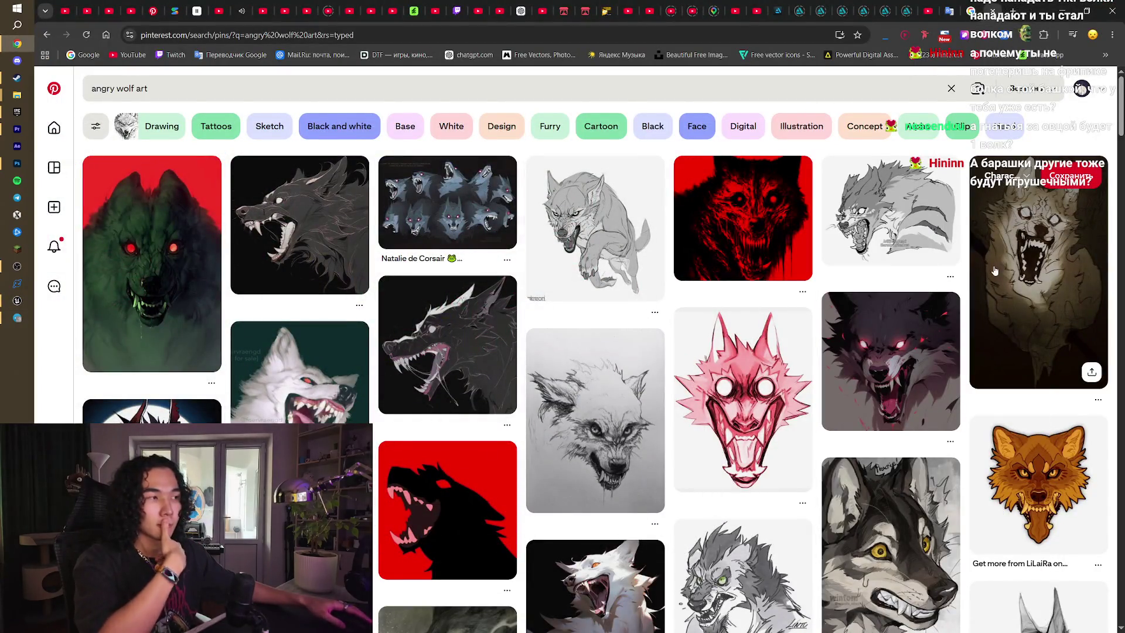
- Scroll through the first angry wolf art pins and jump back to the top
{"action": "scroll", "coordinate": [595, 386], "scroll_direction": "down", "scroll_amount": 12}
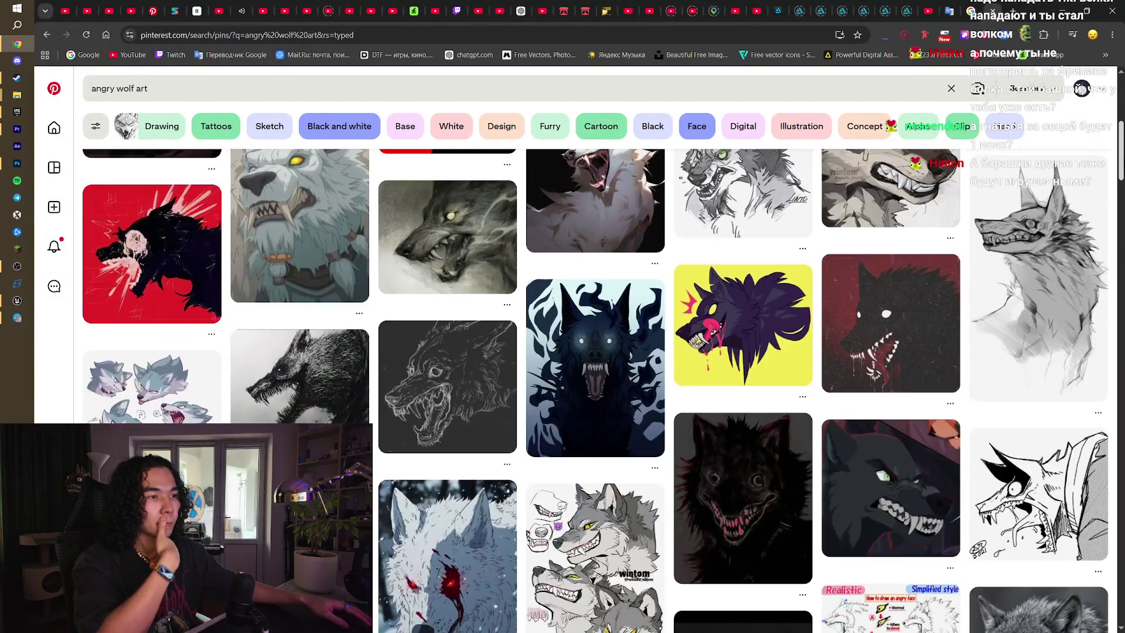
{"action": "scroll", "coordinate": [595, 390], "scroll_direction": "down", "scroll_amount": 10}
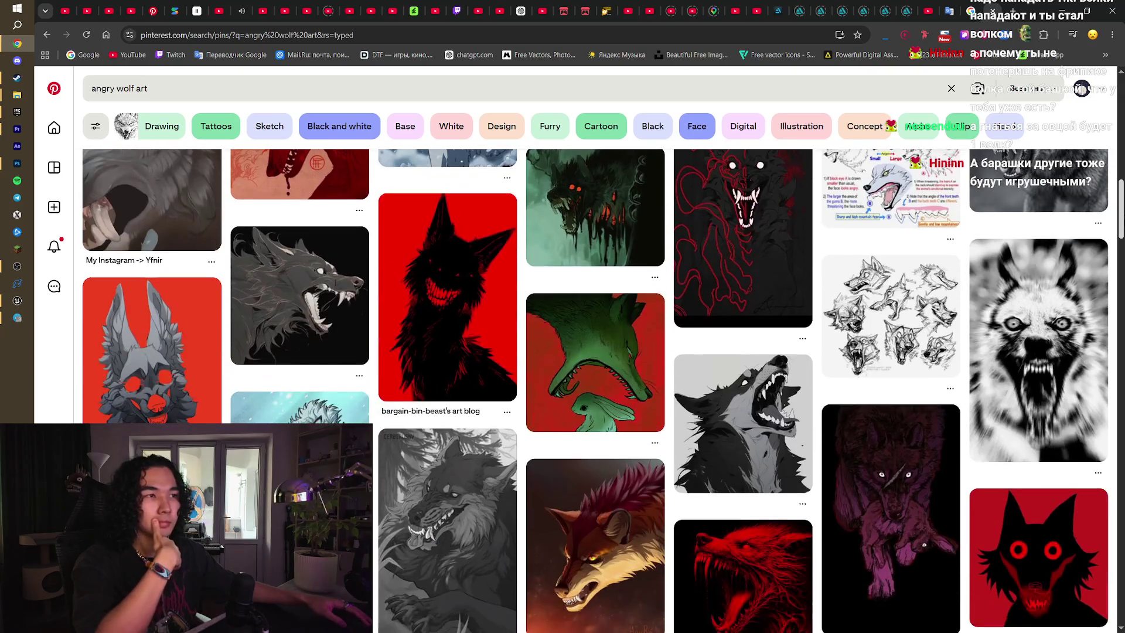
{"action": "scroll", "coordinate": [595, 390], "scroll_direction": "down", "scroll_amount": 12}
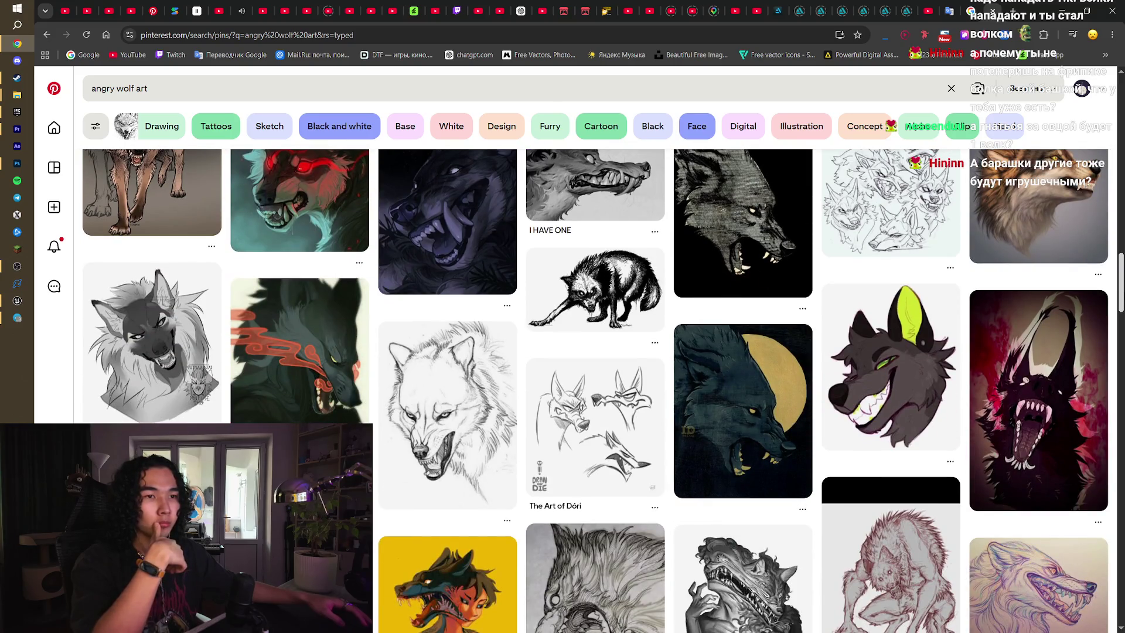
{"action": "key", "text": "Home"}
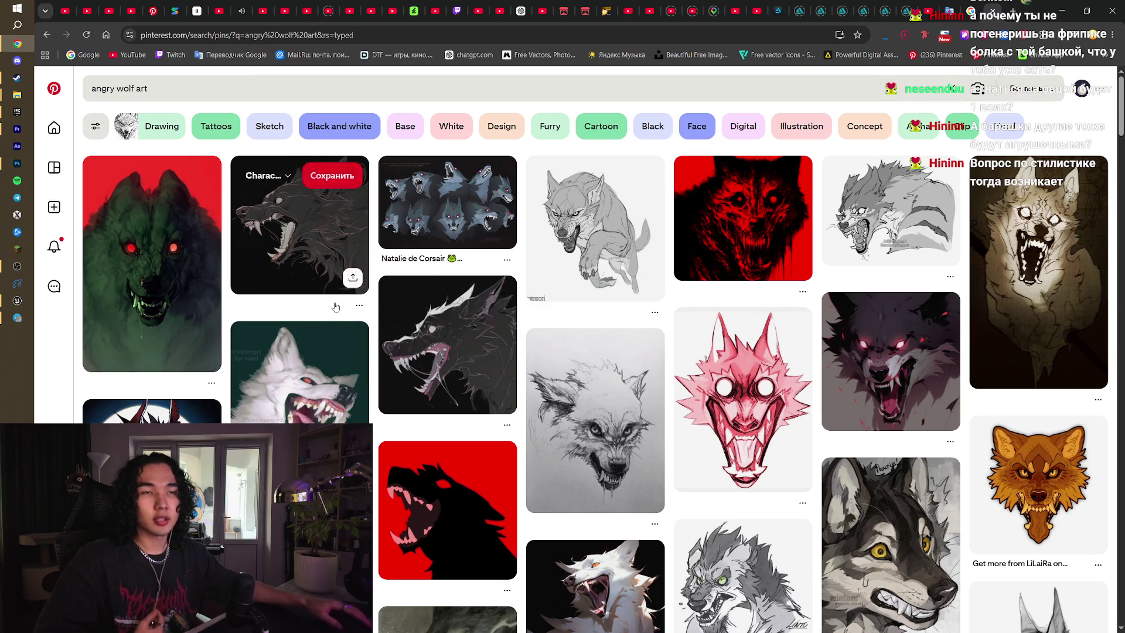
- Browse much further down the angry wolf art results, then go back to the wolf character design search
{"action": "scroll", "coordinate": [299, 352], "scroll_direction": "down", "scroll_amount": 3}
{"action": "scroll", "coordinate": [560, 434], "scroll_direction": "down", "scroll_amount": 5}
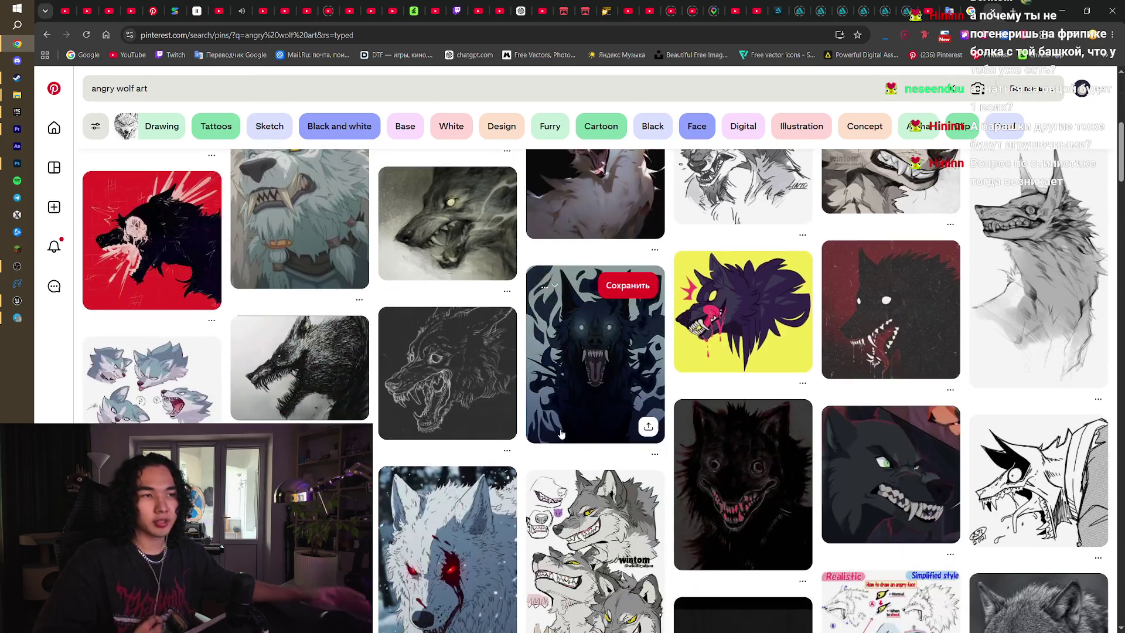
{"action": "scroll", "coordinate": [557, 451], "scroll_direction": "down", "scroll_amount": 3}
{"action": "scroll", "coordinate": [557, 451], "scroll_direction": "down", "scroll_amount": 1}
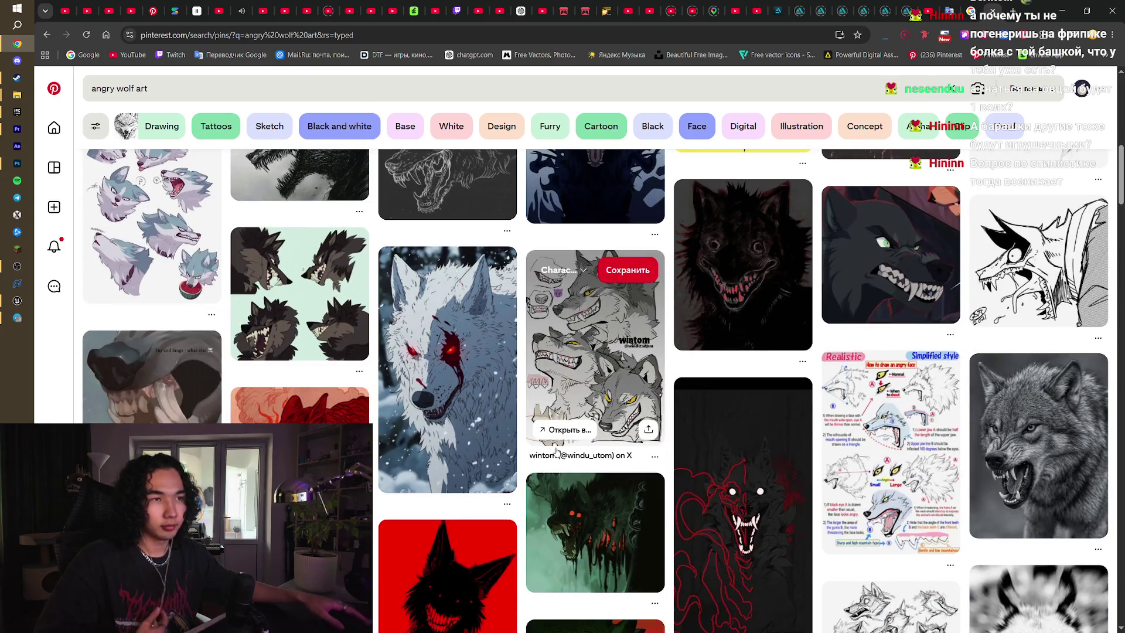
{"action": "scroll", "coordinate": [557, 452], "scroll_direction": "down", "scroll_amount": 4}
{"action": "scroll", "coordinate": [556, 452], "scroll_direction": "down", "scroll_amount": 2}
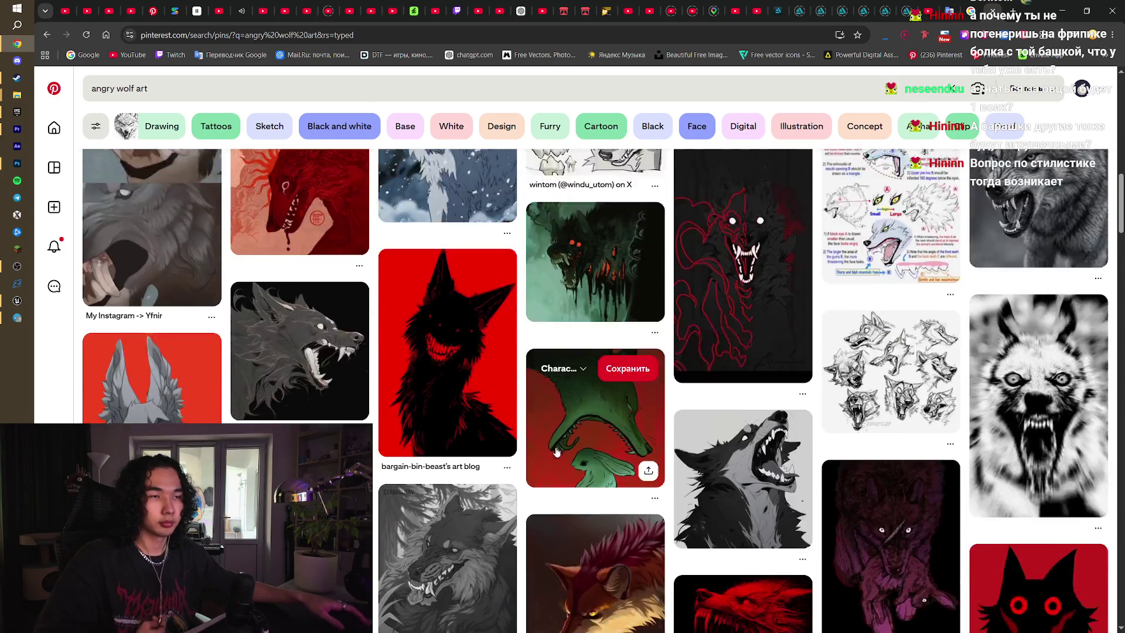
{"action": "scroll", "coordinate": [557, 451], "scroll_direction": "down", "scroll_amount": 4}
{"action": "scroll", "coordinate": [557, 451], "scroll_direction": "down", "scroll_amount": 4}
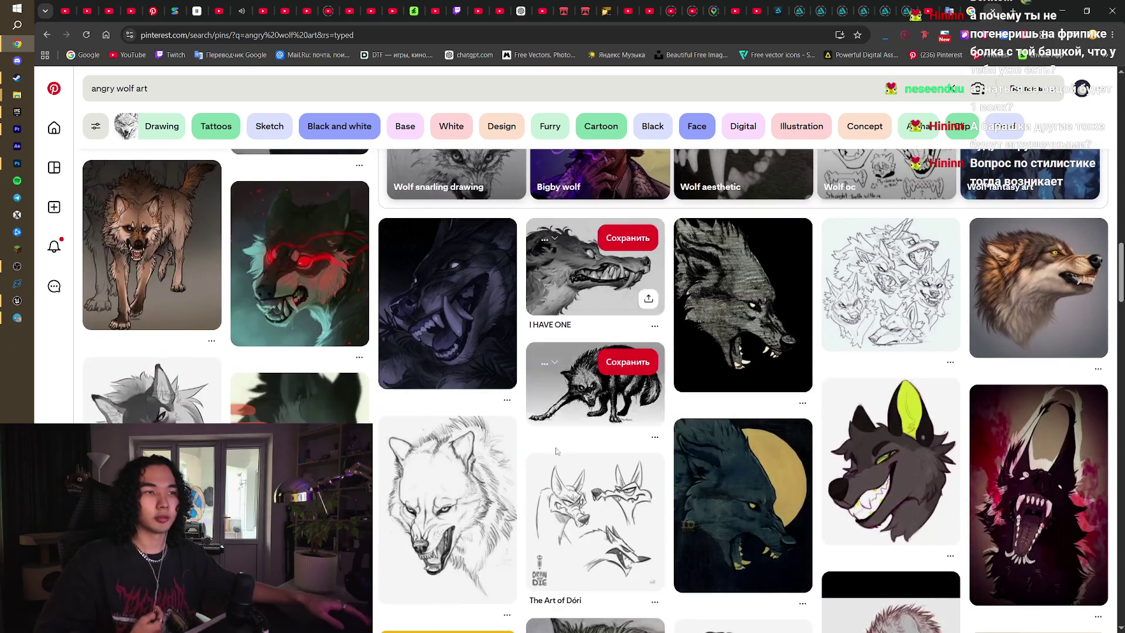
{"action": "scroll", "coordinate": [557, 452], "scroll_direction": "down", "scroll_amount": 4}
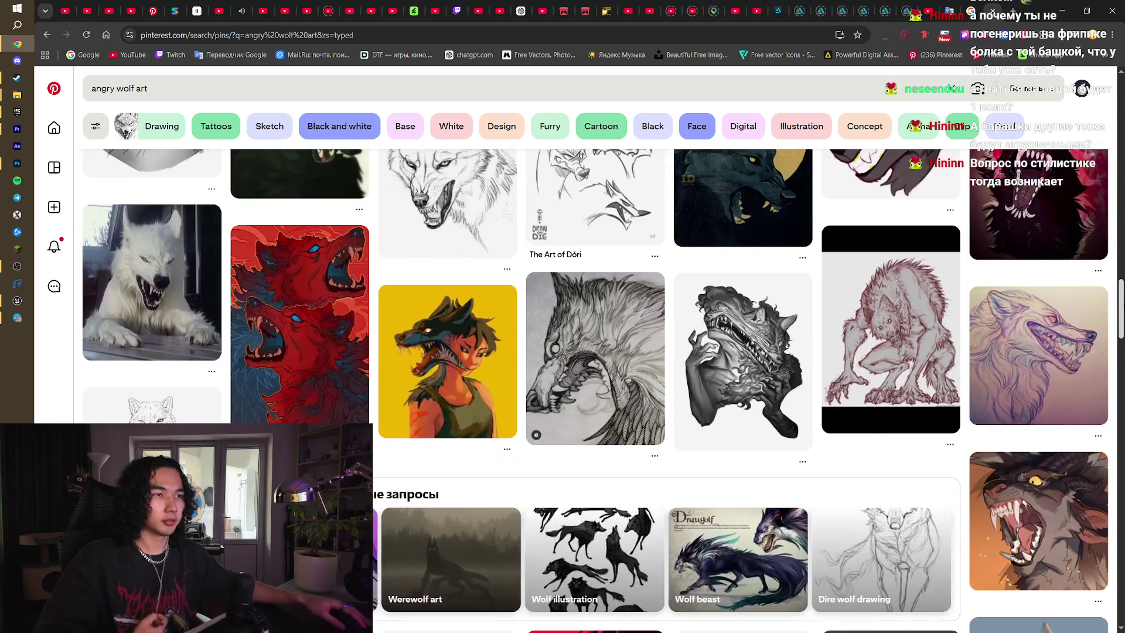
{"action": "scroll", "coordinate": [557, 451], "scroll_direction": "down", "scroll_amount": 4}
{"action": "scroll", "coordinate": [557, 451], "scroll_direction": "down", "scroll_amount": 4}
{"action": "scroll", "coordinate": [556, 451], "scroll_direction": "down", "scroll_amount": 4}
{"action": "scroll", "coordinate": [556, 451], "scroll_direction": "down", "scroll_amount": 12}
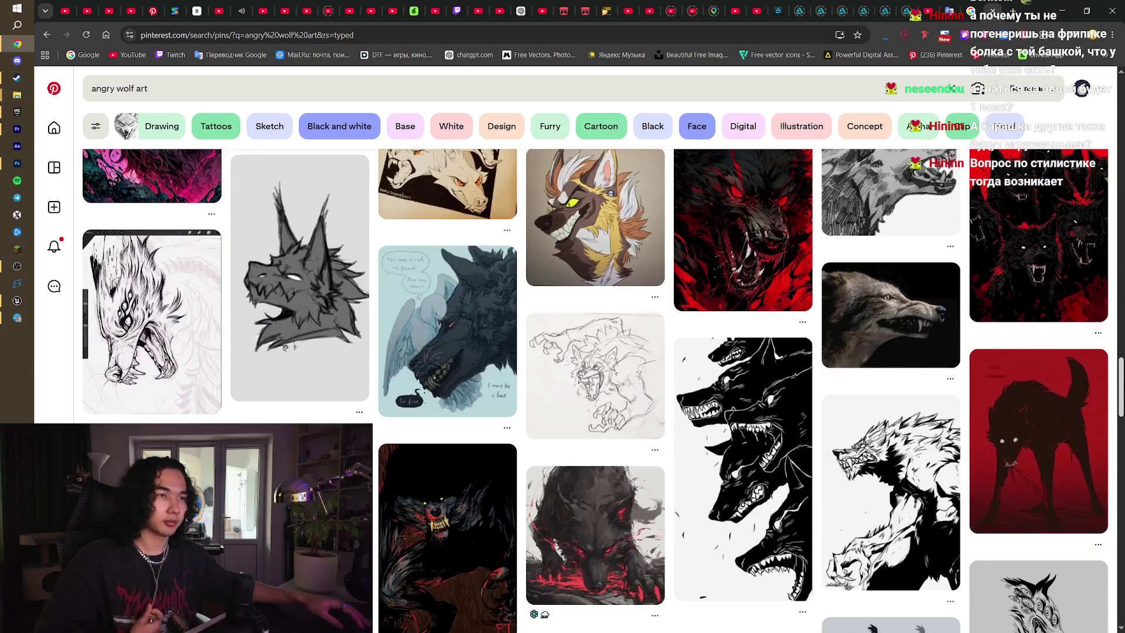
{"action": "scroll", "coordinate": [557, 451], "scroll_direction": "down", "scroll_amount": 5}
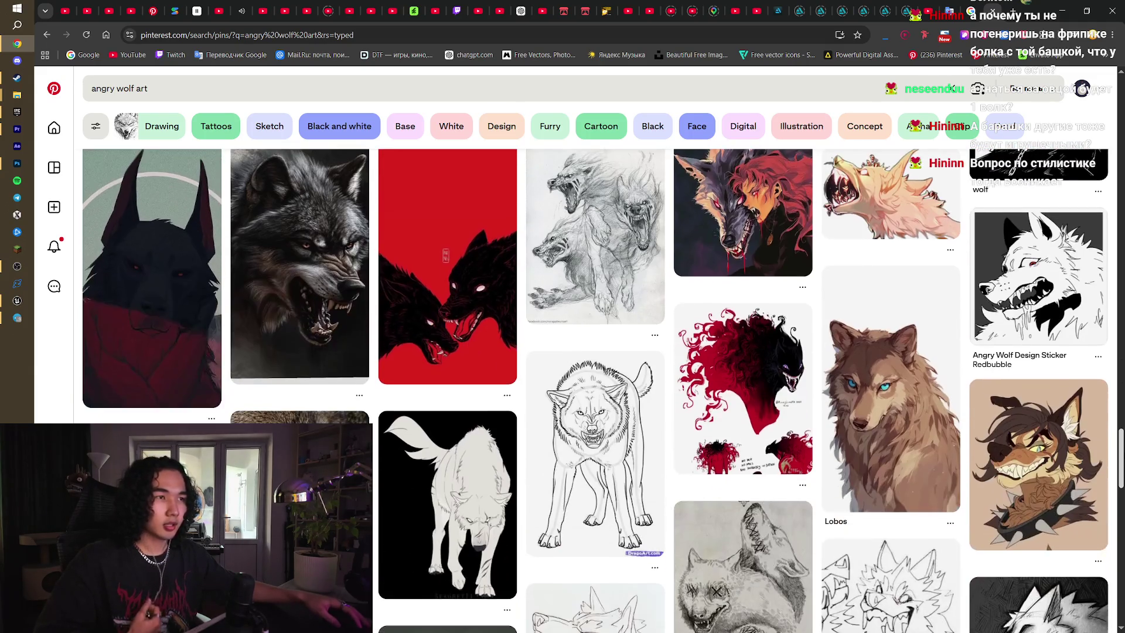
{"action": "scroll", "coordinate": [556, 452], "scroll_direction": "down", "scroll_amount": 2}
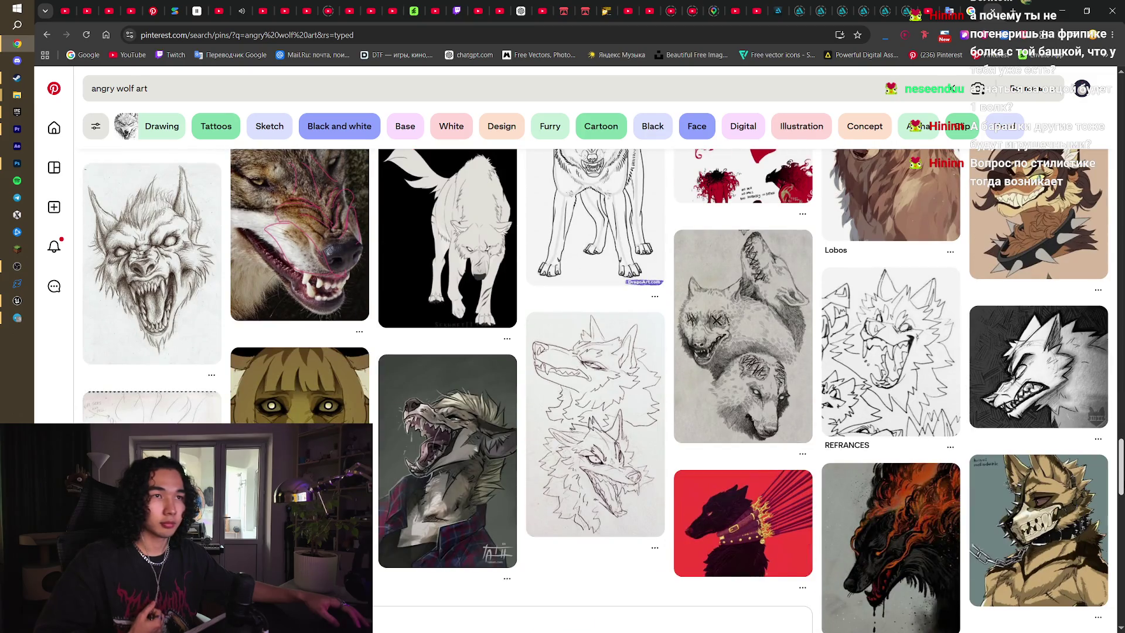
{"action": "key", "text": "Home"}
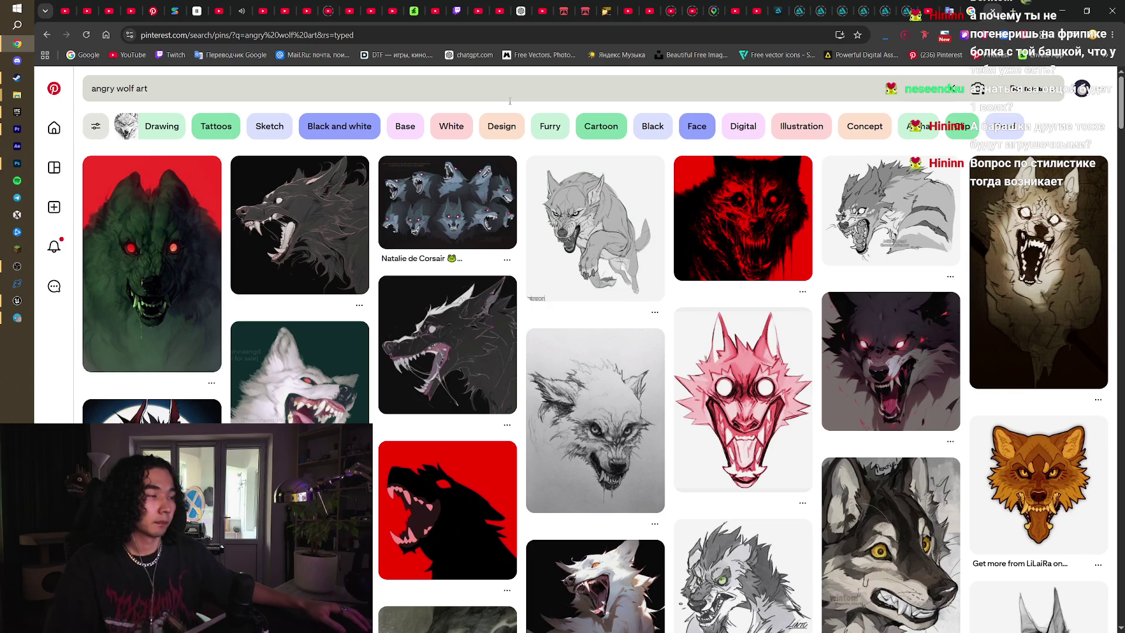
{"action": "scroll", "coordinate": [734, 249], "scroll_direction": "down", "scroll_amount": 3}
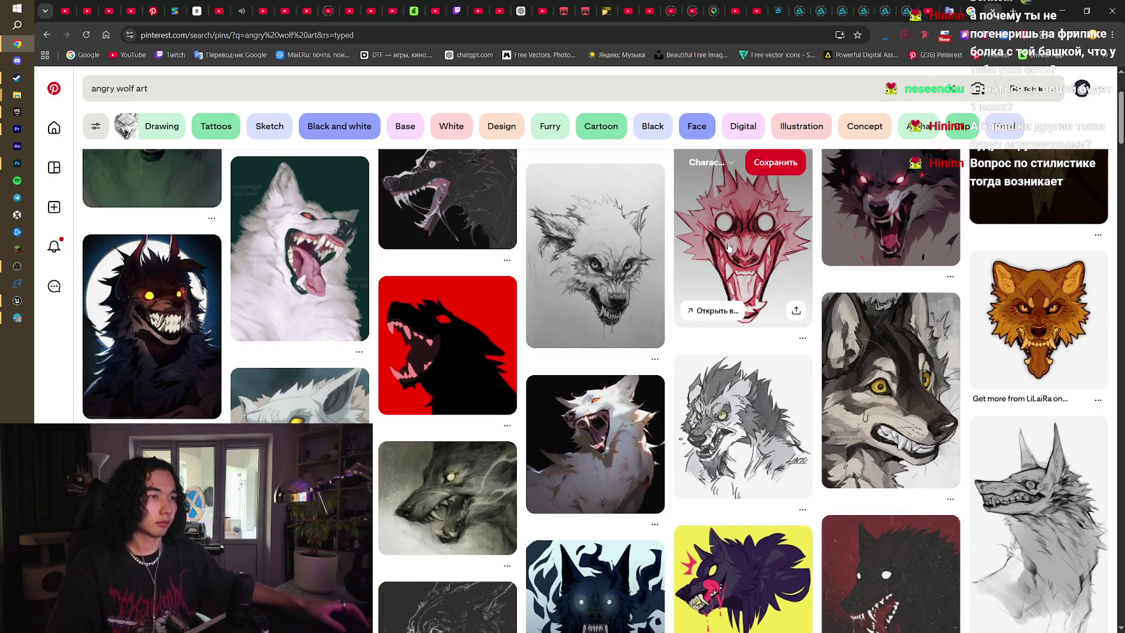
{"action": "key", "text": "alt+Left"}
{"action": "key", "text": "alt+Left"}
{"action": "key", "text": "alt+Left"}
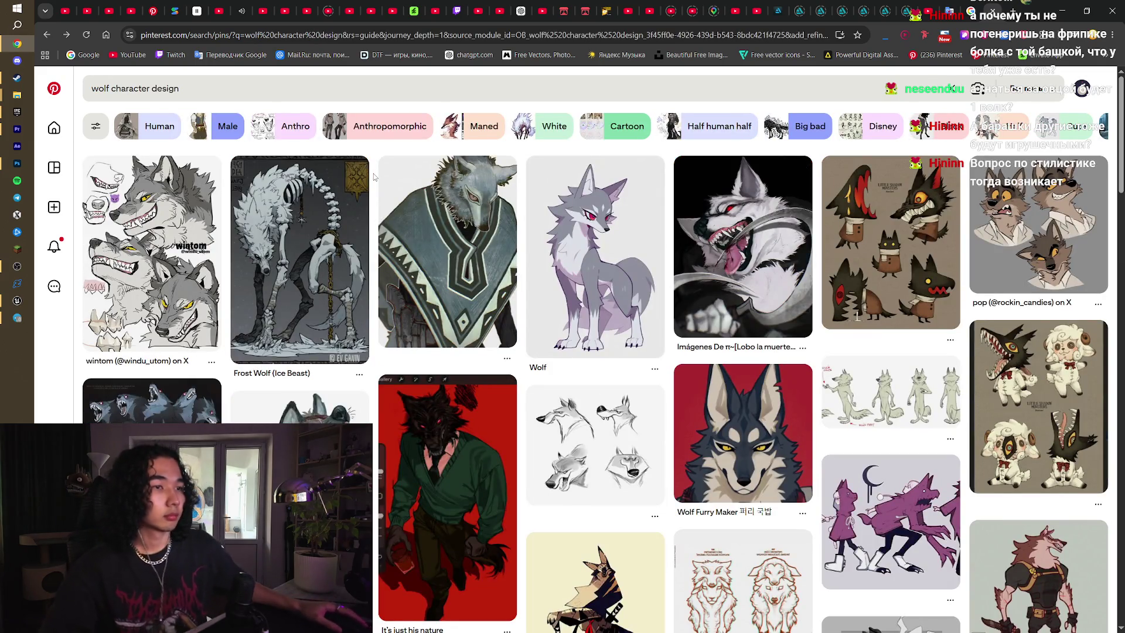
- Replace 'character design' with 'dark souls' to search for 'wolf dark souls'
{"action": "scroll", "coordinate": [772, 320], "scroll_direction": "down", "scroll_amount": 15}
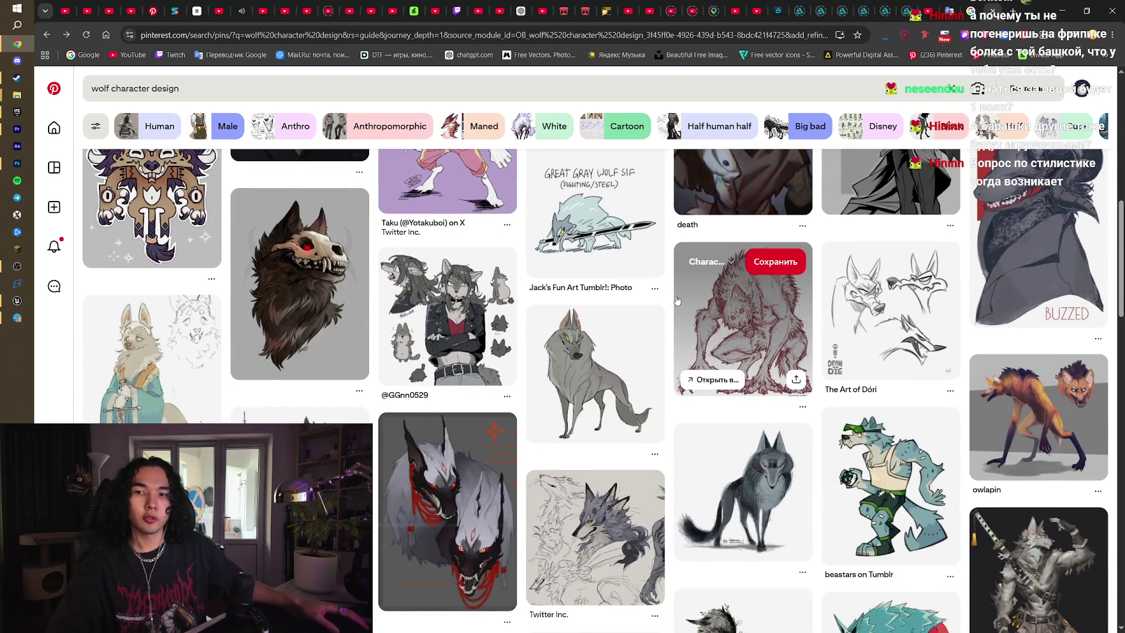
{"action": "scroll", "coordinate": [677, 301], "scroll_direction": "down", "scroll_amount": 10}
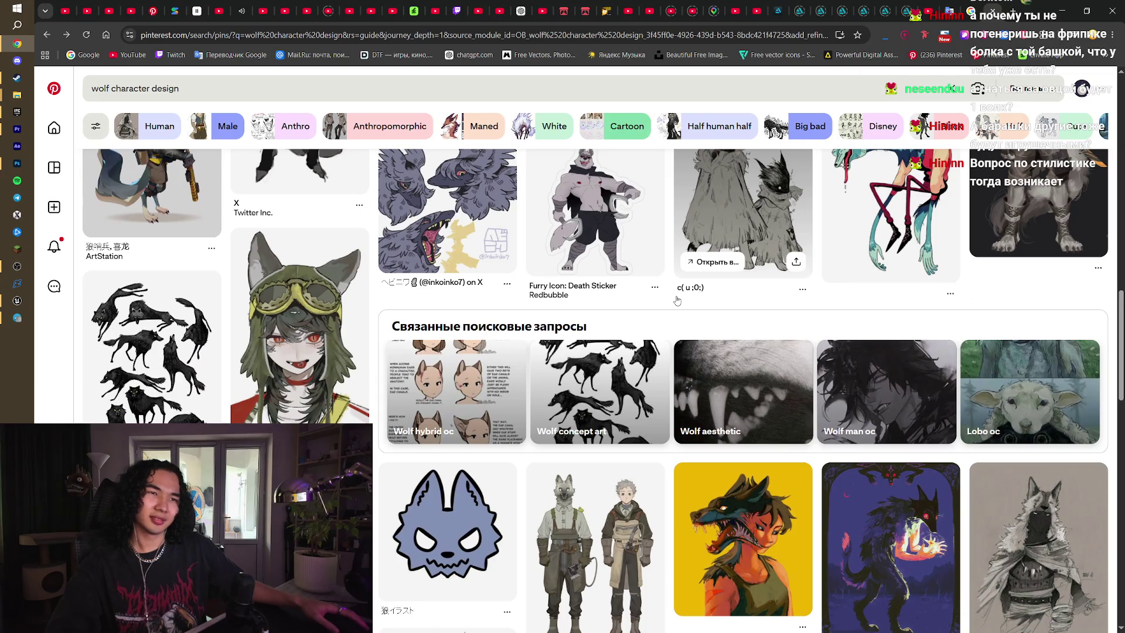
{"action": "scroll", "coordinate": [677, 301], "scroll_direction": "down", "scroll_amount": 4}
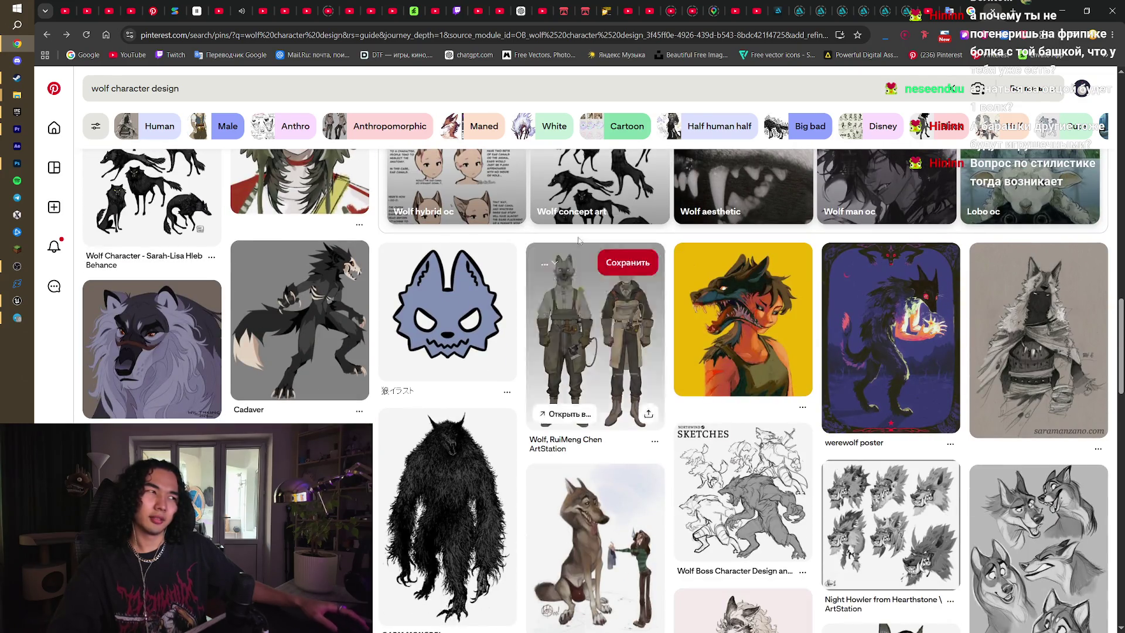
{"action": "left_click", "coordinate": [229, 88]}
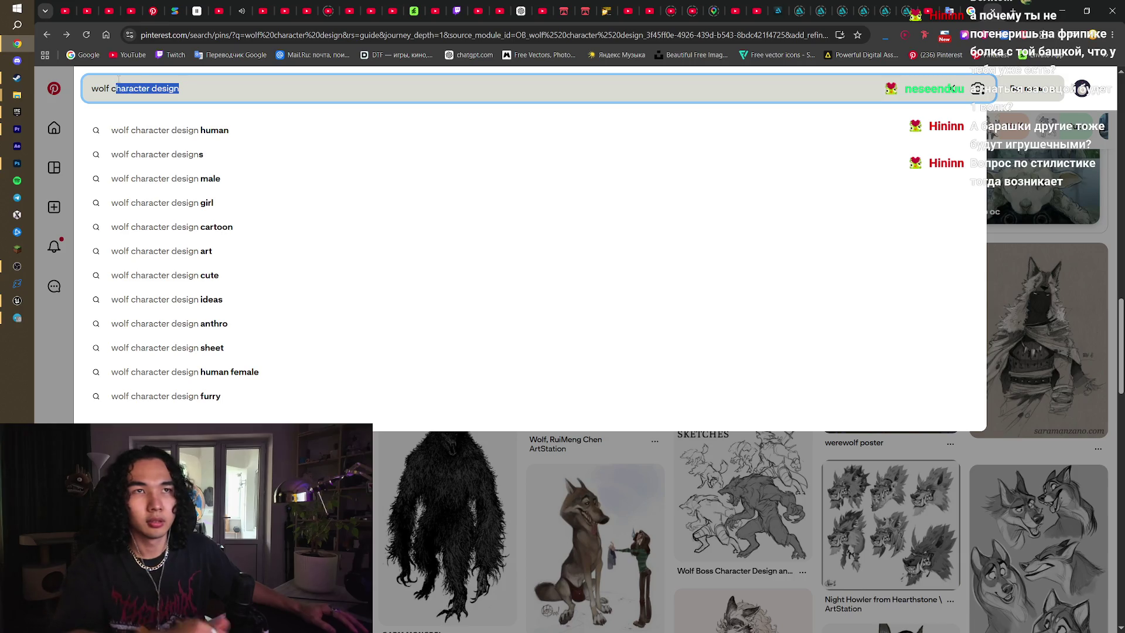
{"action": "type", "text": "dark sop"}
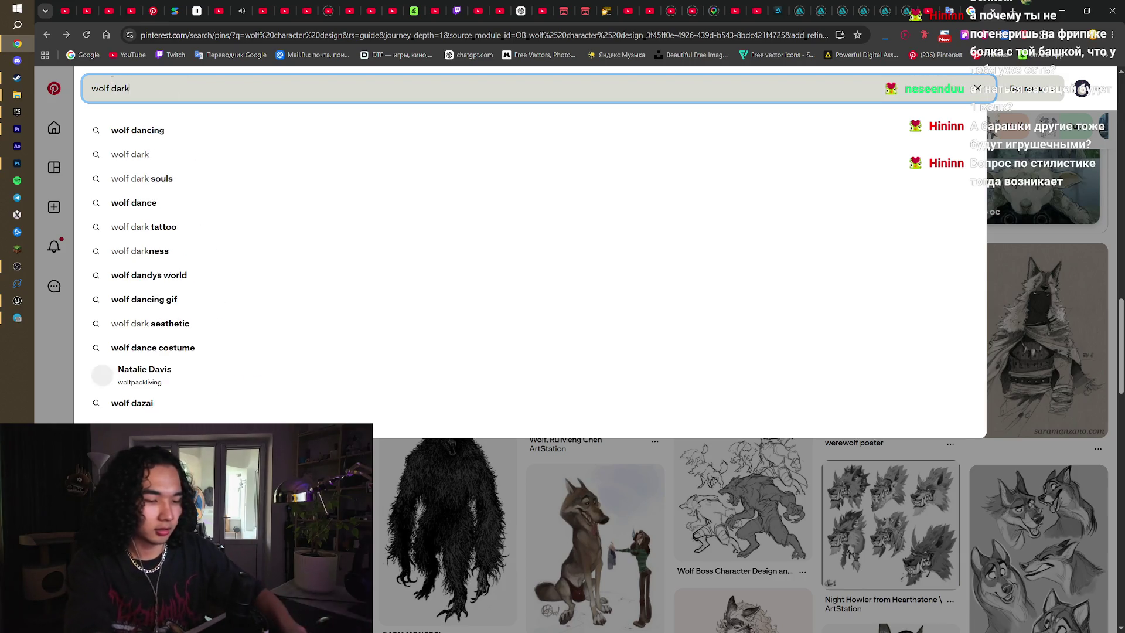
{"action": "key", "text": "BackSpace"}
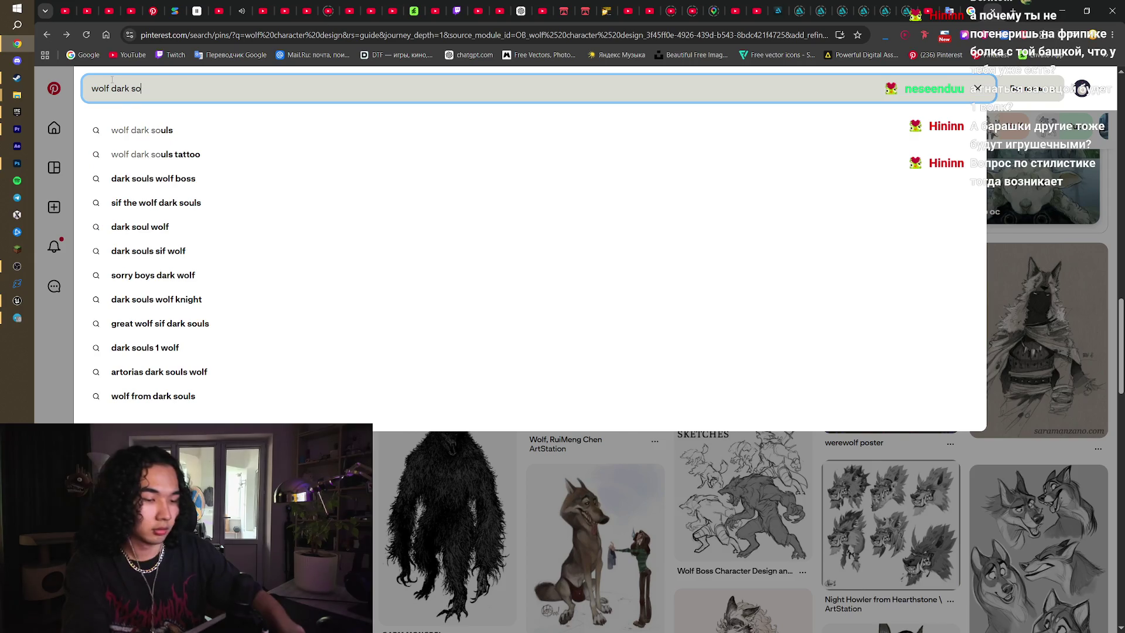
{"action": "type", "text": "s"}
{"action": "key", "text": "Return"}
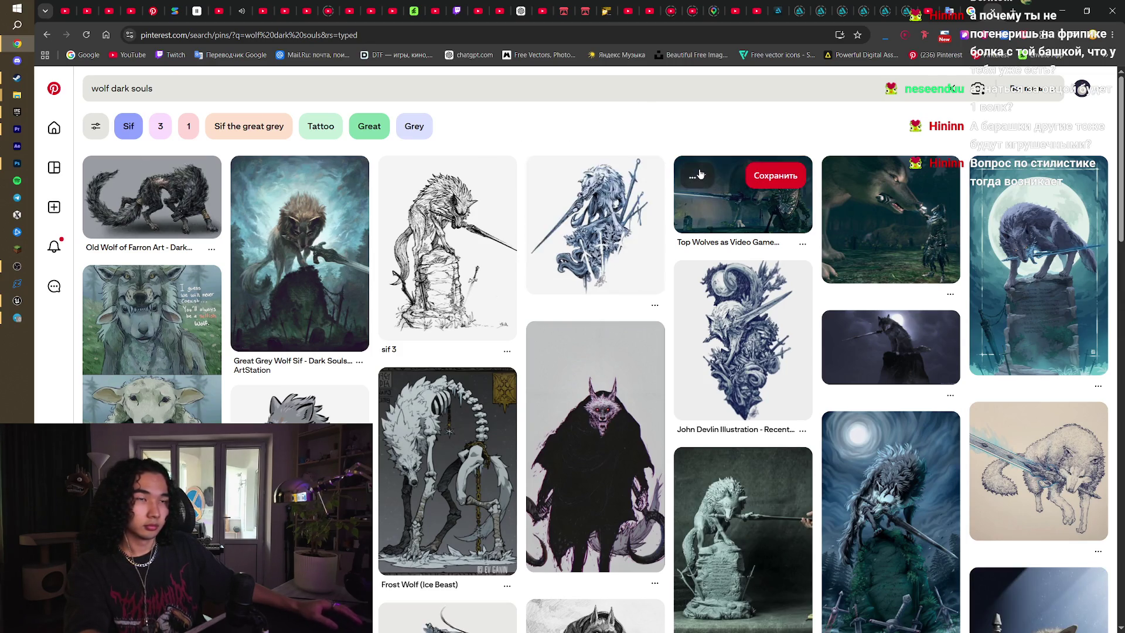
- Scroll through the wolf dark souls pins, then reopen the search bar with its suggestions
{"action": "scroll", "coordinate": [700, 174], "scroll_direction": "down", "scroll_amount": 1}
{"action": "scroll", "coordinate": [586, 328], "scroll_direction": "down", "scroll_amount": 5}
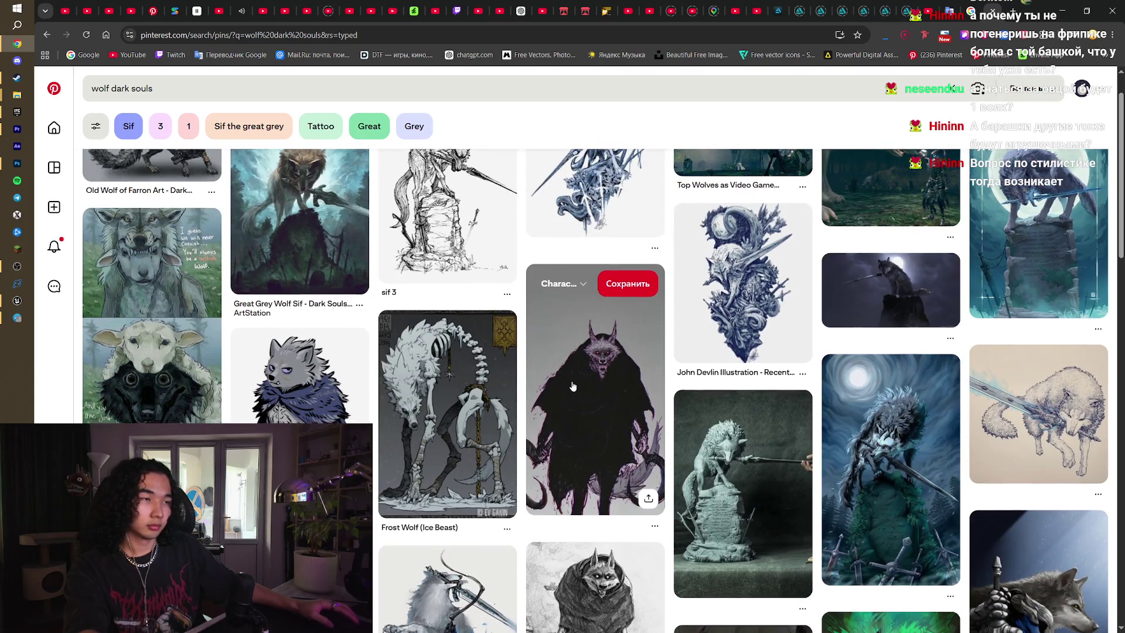
{"action": "scroll", "coordinate": [571, 392], "scroll_direction": "down", "scroll_amount": 15}
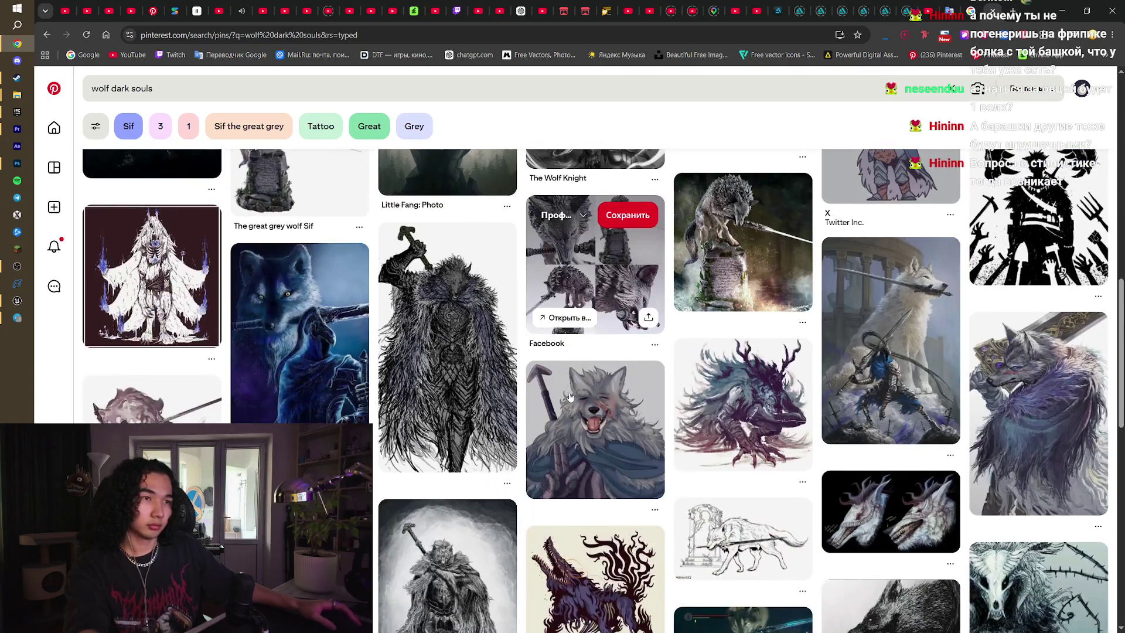
{"action": "scroll", "coordinate": [569, 406], "scroll_direction": "down", "scroll_amount": 10}
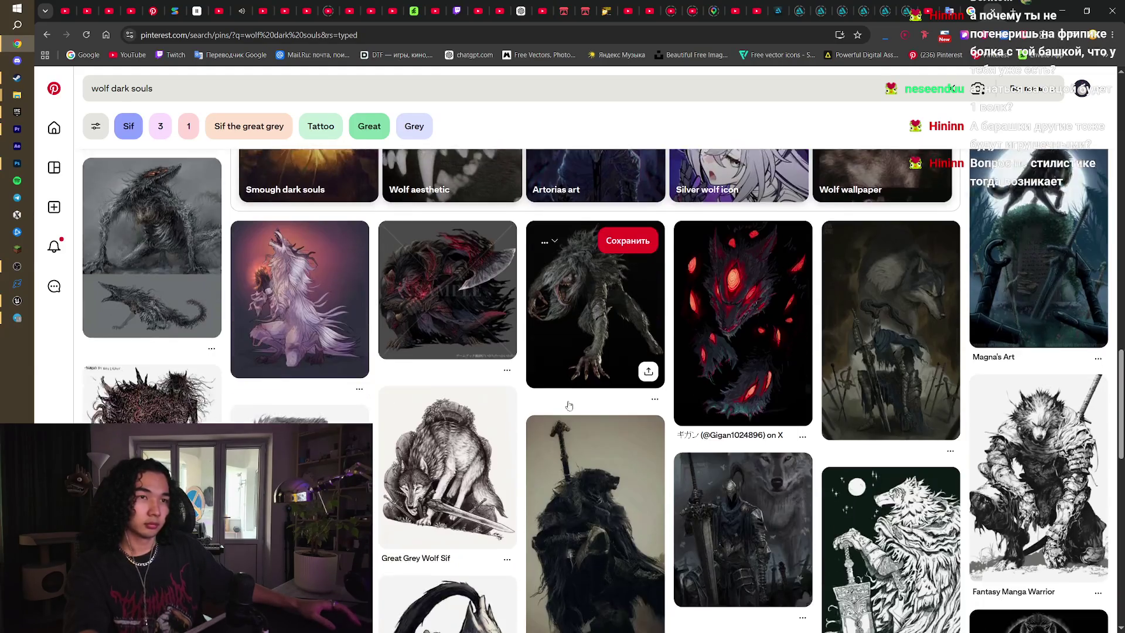
{"action": "scroll", "coordinate": [561, 395], "scroll_direction": "down", "scroll_amount": 6}
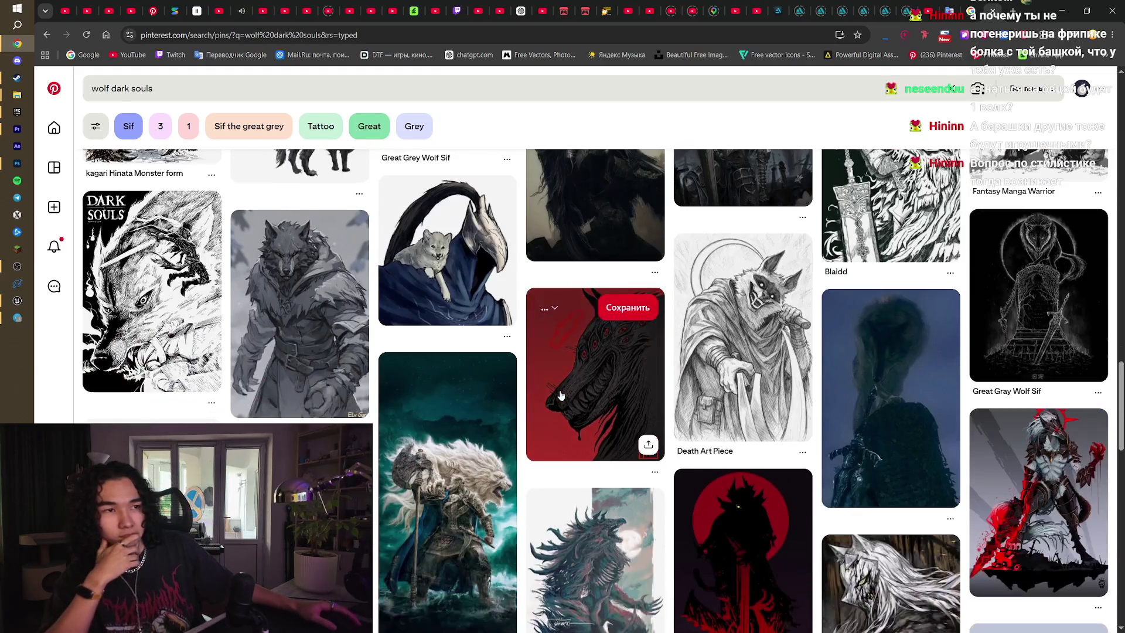
{"action": "scroll", "coordinate": [560, 395], "scroll_direction": "down", "scroll_amount": 5}
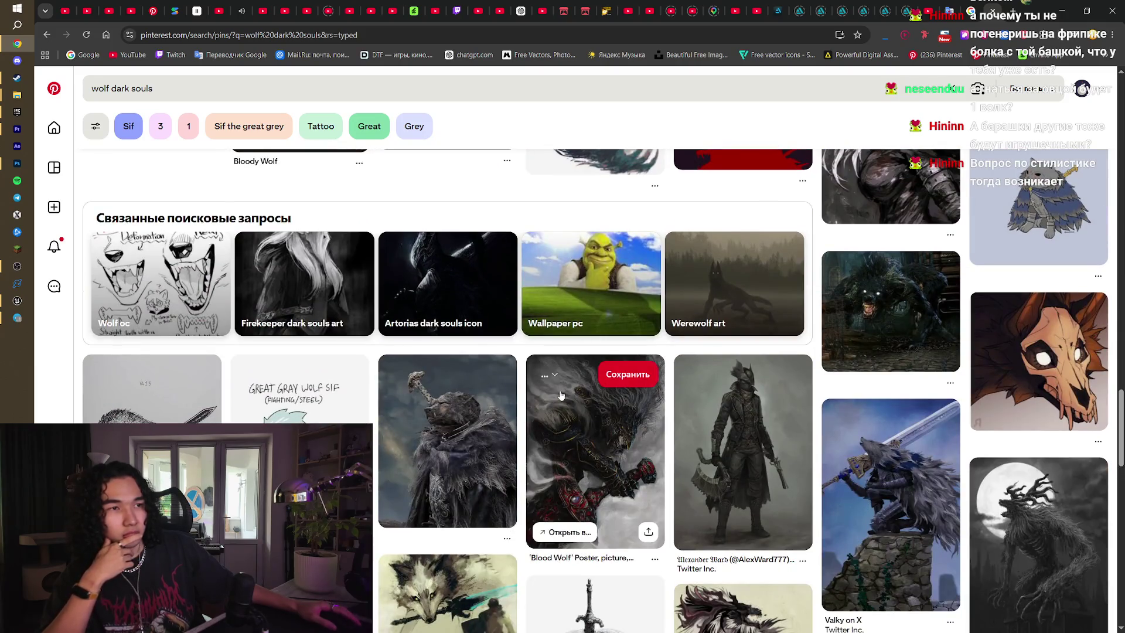
{"action": "scroll", "coordinate": [561, 395], "scroll_direction": "down", "scroll_amount": 10}
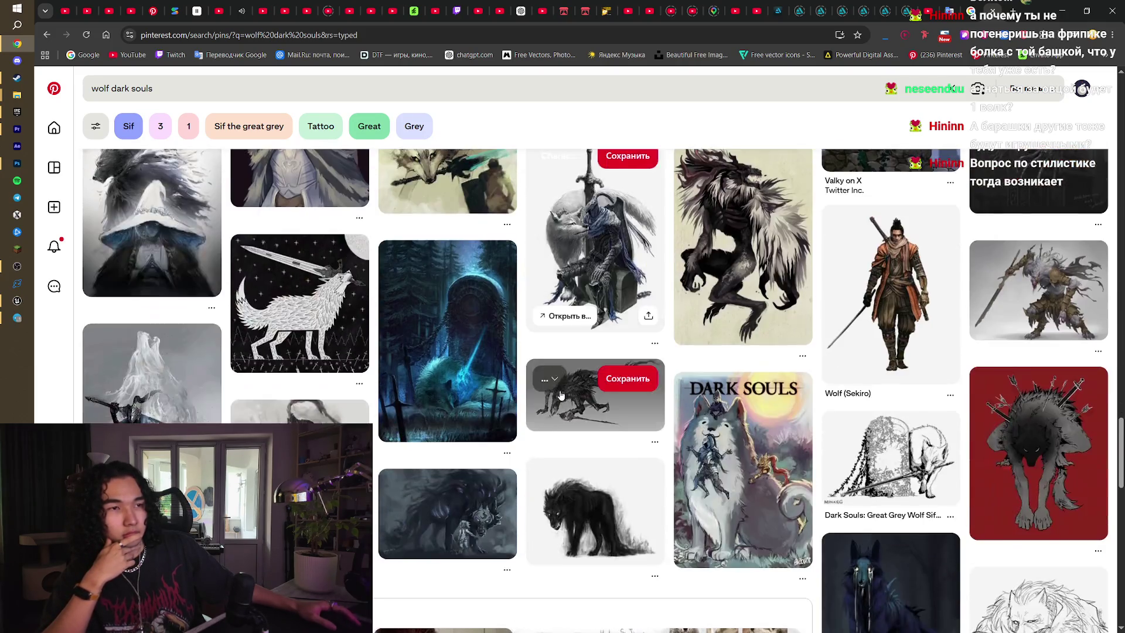
{"action": "scroll", "coordinate": [561, 394], "scroll_direction": "down", "scroll_amount": 6}
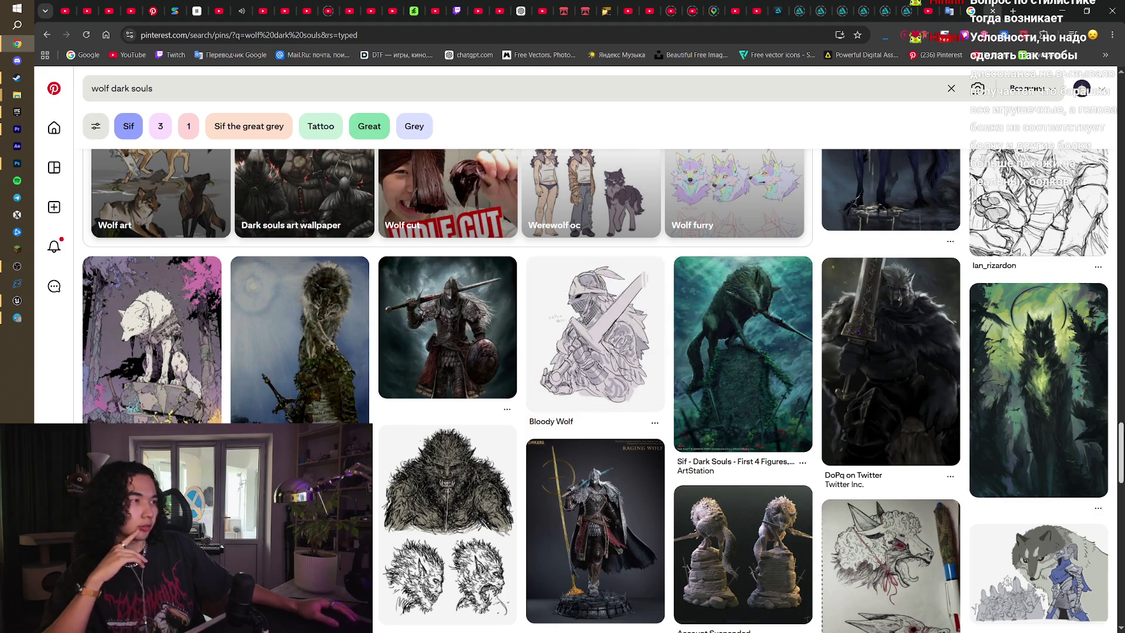
{"action": "scroll", "coordinate": [709, 373], "scroll_direction": "down", "scroll_amount": 10}
{"action": "scroll", "coordinate": [532, 128], "scroll_direction": "up", "scroll_amount": 15}
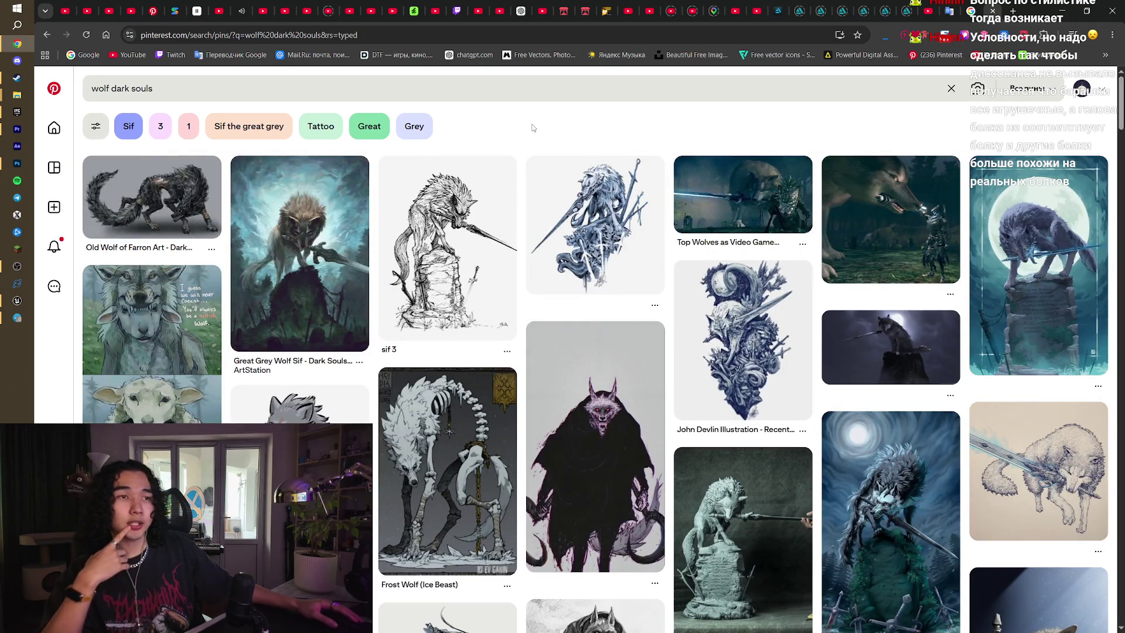
{"action": "left_click", "coordinate": [247, 94]}
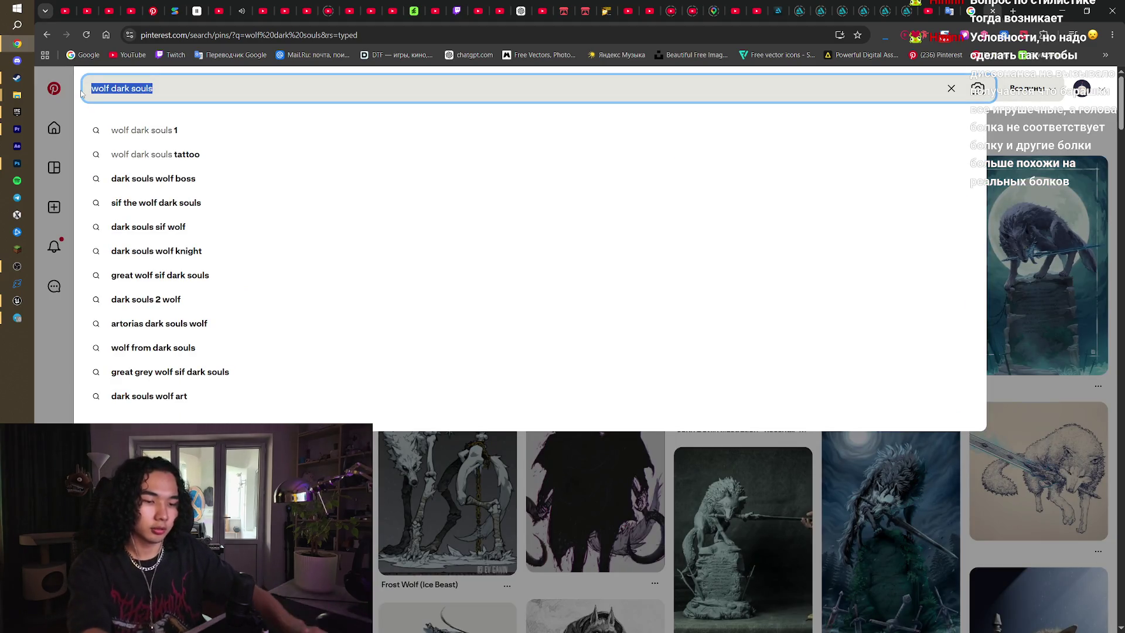
- Search Pinterest for 'werewolf' and scroll the results
{"action": "key", "text": "BackSpace"}
{"action": "type", "text": "ere"}
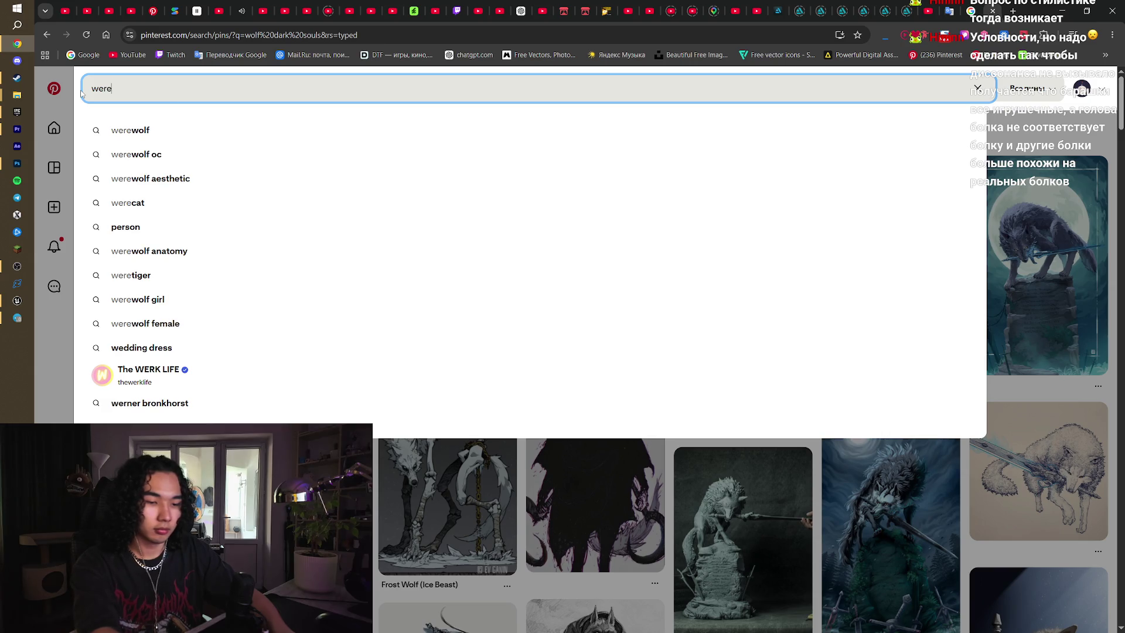
{"action": "type", "text": "wolf"}
{"action": "key", "text": "Return"}
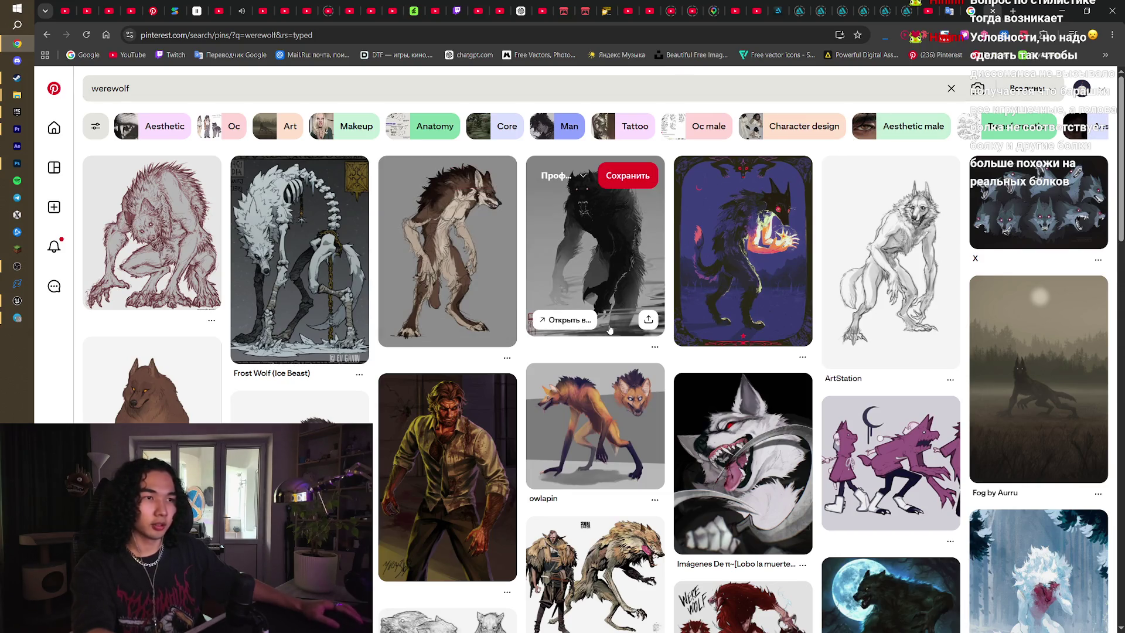
{"action": "scroll", "coordinate": [610, 330], "scroll_direction": "down", "scroll_amount": 1}
{"action": "scroll", "coordinate": [610, 330], "scroll_direction": "down", "scroll_amount": 3}
- Open the pale, long-haired werewolf pin with the red splash background
{"action": "left_click", "coordinate": [446, 252]}
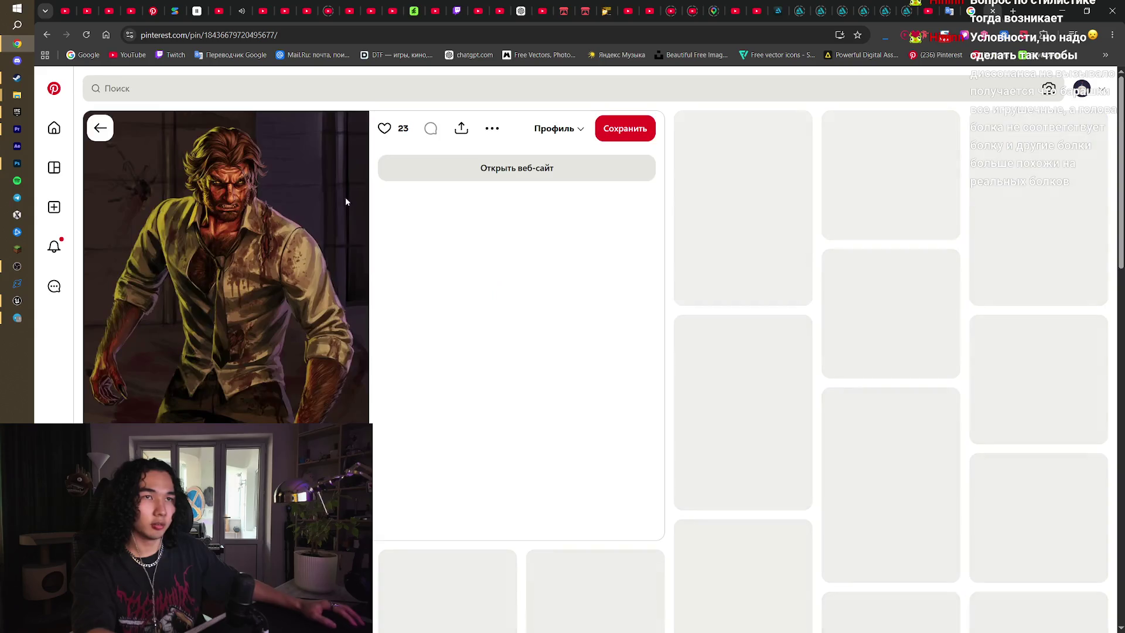
{"action": "left_click", "coordinate": [101, 128]}
{"action": "scroll", "coordinate": [714, 354], "scroll_direction": "down", "scroll_amount": 2}
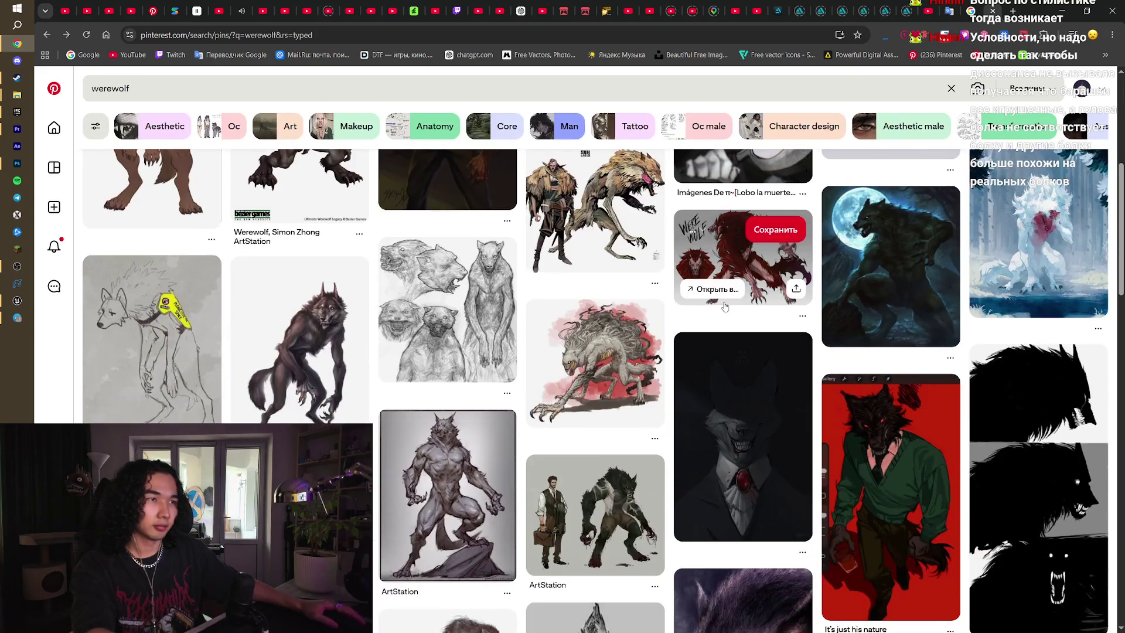
{"action": "left_click", "coordinate": [603, 368]}
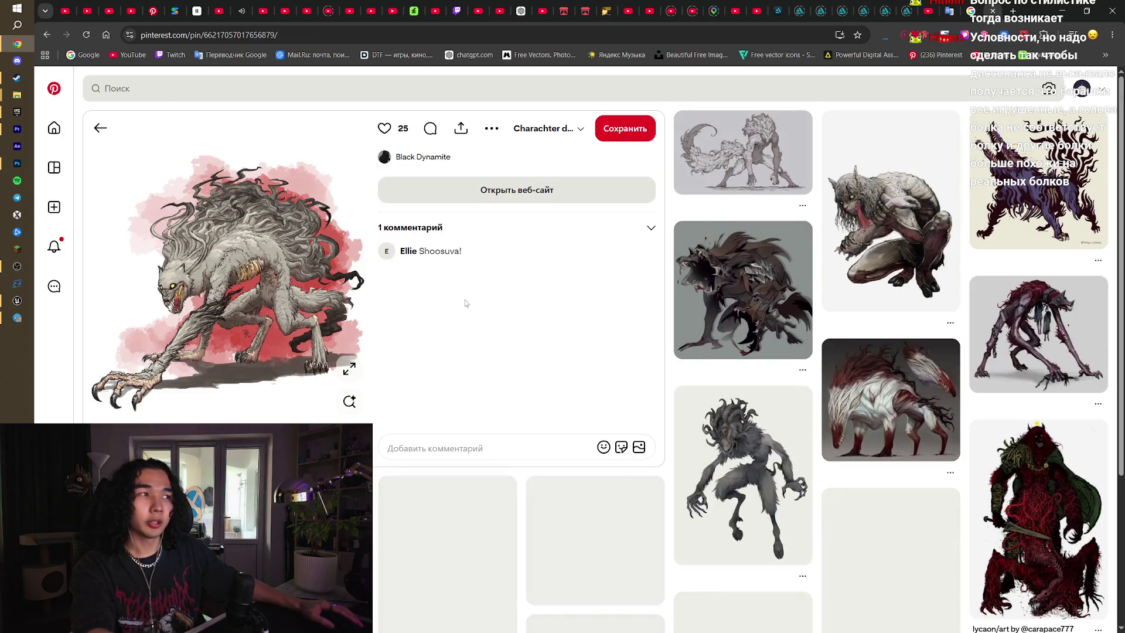
{"action": "scroll", "coordinate": [595, 323], "scroll_direction": "down", "scroll_amount": 3}
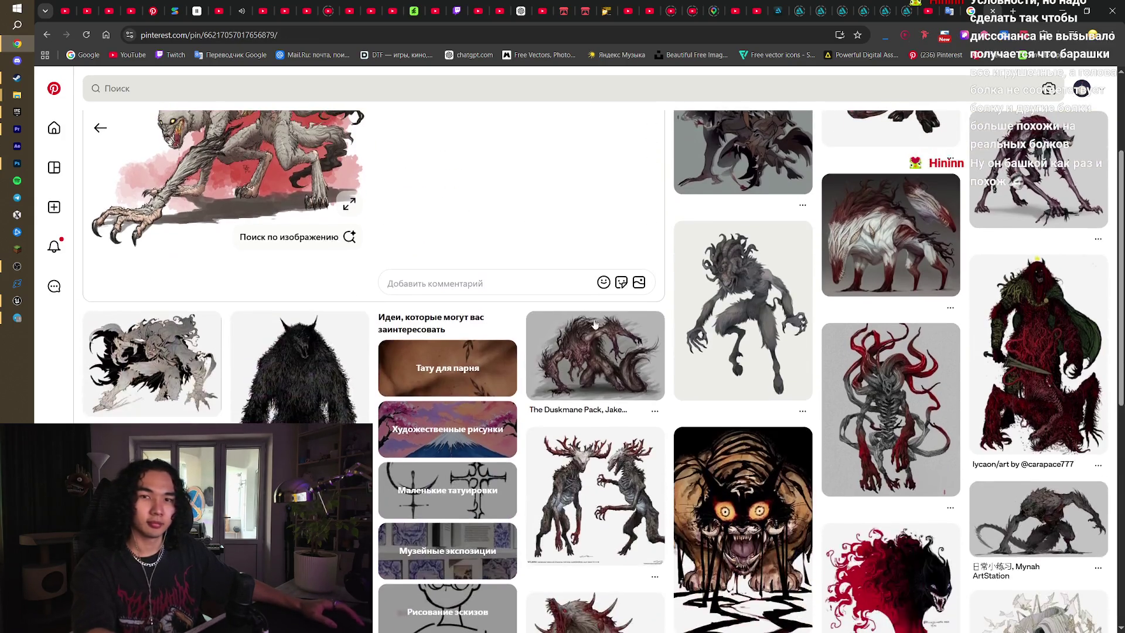
{"action": "scroll", "coordinate": [536, 302], "scroll_direction": "up", "scroll_amount": 3}
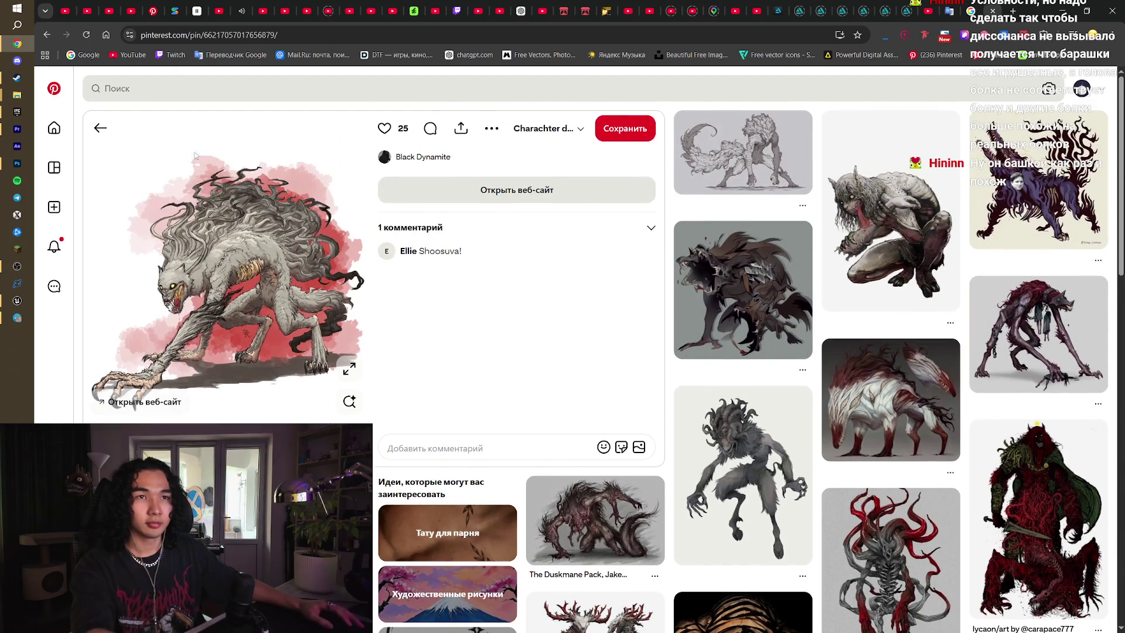
- Return from the pin to the werewolf search results
{"action": "left_click", "coordinate": [100, 128]}
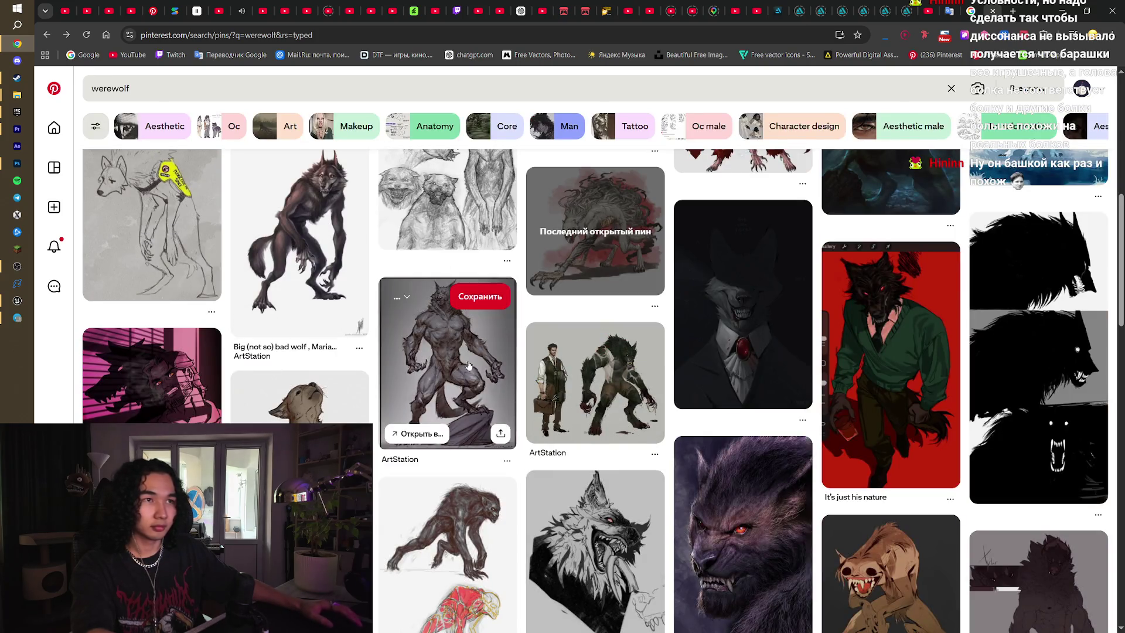
{"action": "scroll", "coordinate": [445, 445], "scroll_direction": "up", "scroll_amount": 3}
{"action": "scroll", "coordinate": [638, 467], "scroll_direction": "down", "scroll_amount": 6}
{"action": "scroll", "coordinate": [638, 467], "scroll_direction": "down", "scroll_amount": 5}
{"action": "scroll", "coordinate": [637, 467], "scroll_direction": "up", "scroll_amount": 2}
{"action": "scroll", "coordinate": [637, 466], "scroll_direction": "down", "scroll_amount": 5}
{"action": "scroll", "coordinate": [637, 467], "scroll_direction": "up", "scroll_amount": 1}
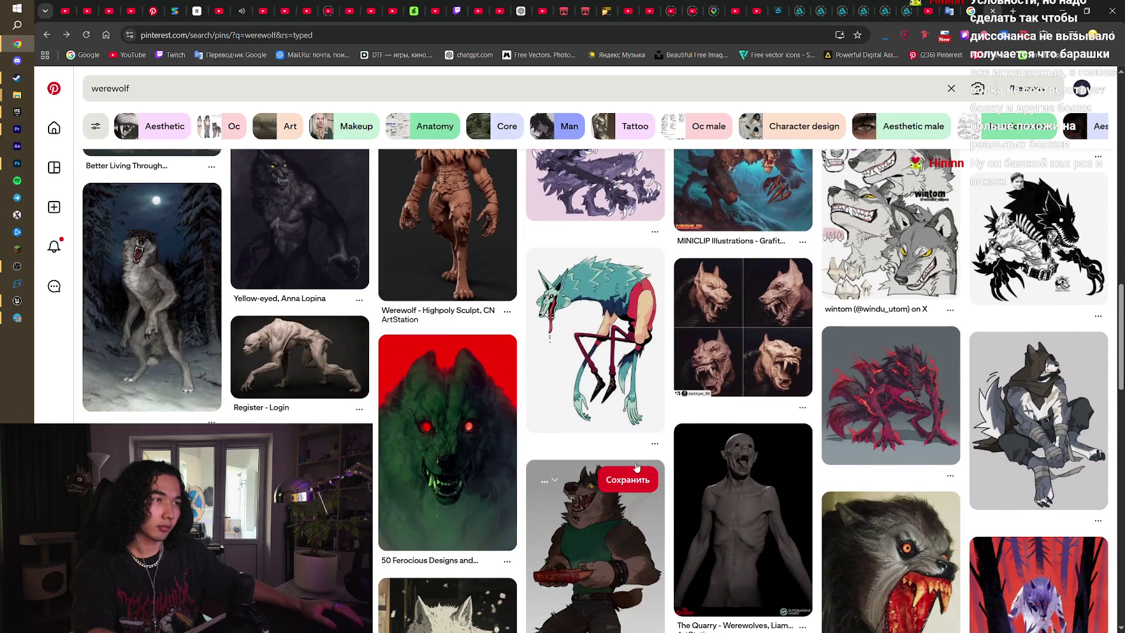
{"action": "scroll", "coordinate": [637, 466], "scroll_direction": "down", "scroll_amount": 7}
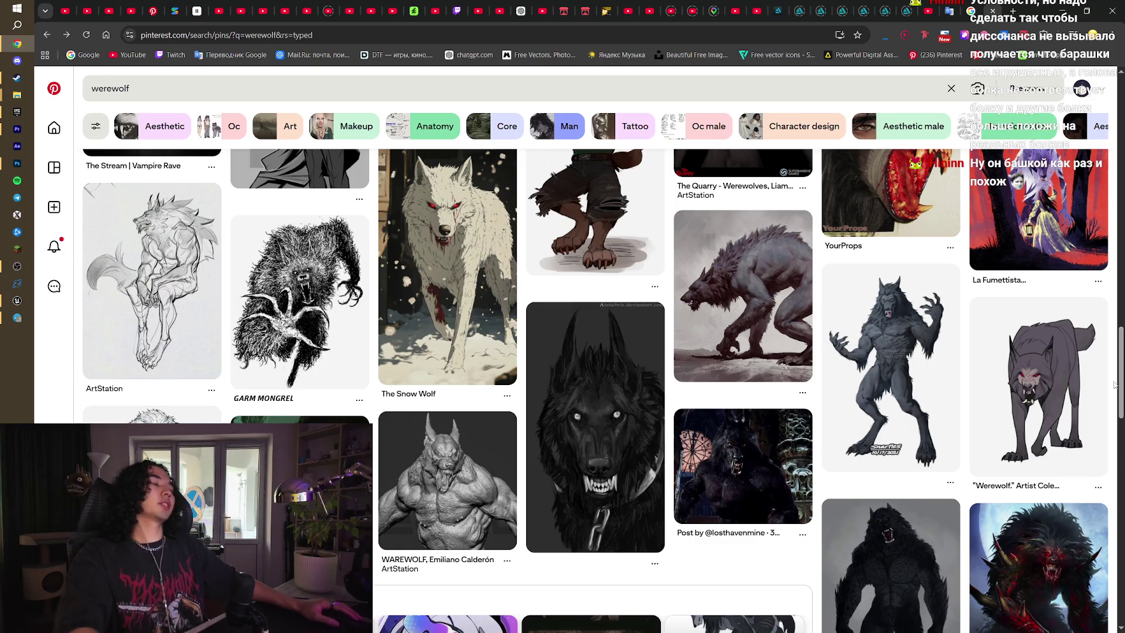
- Scroll far down through many more werewolf pins
{"action": "scroll", "coordinate": [700, 315], "scroll_direction": "down", "scroll_amount": 3}
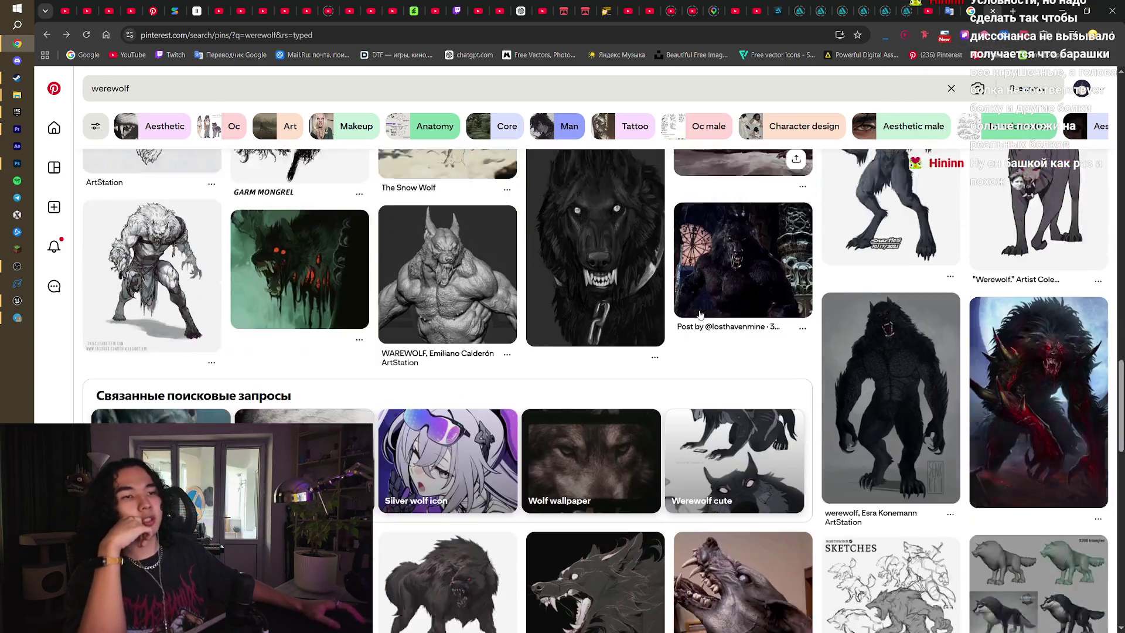
{"action": "scroll", "coordinate": [700, 315], "scroll_direction": "down", "scroll_amount": 6}
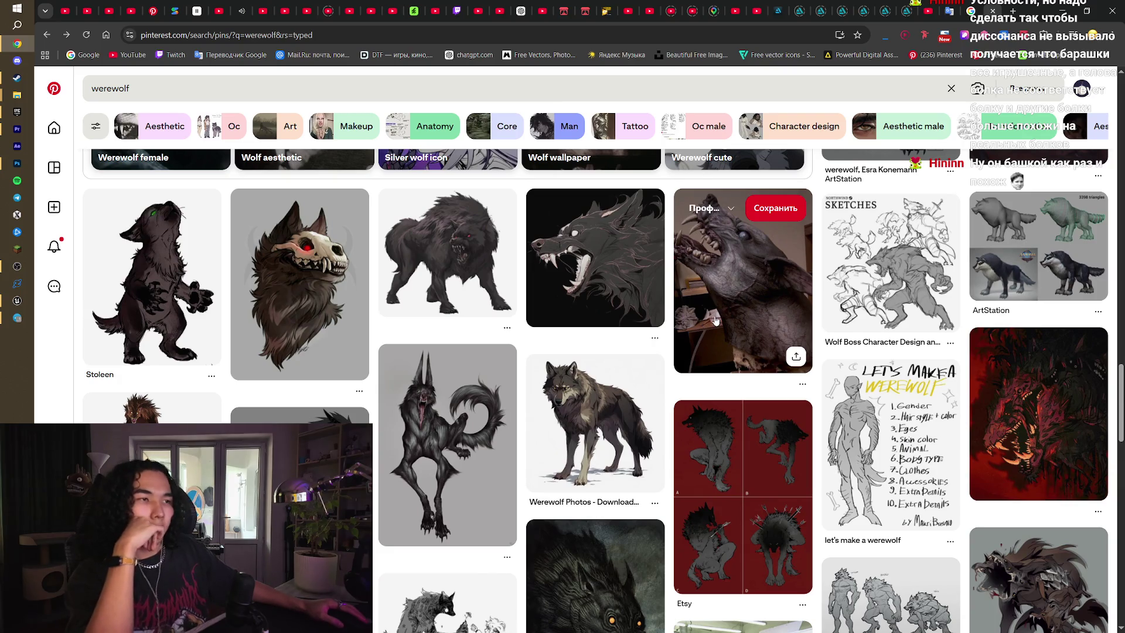
{"action": "scroll", "coordinate": [716, 320], "scroll_direction": "down", "scroll_amount": 4}
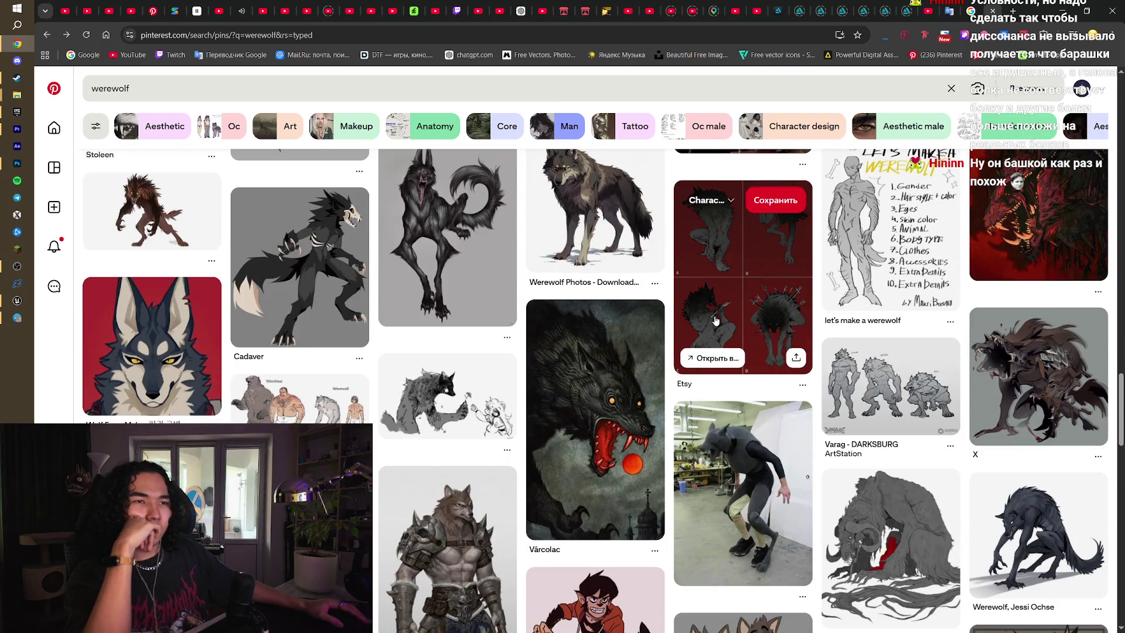
{"action": "scroll", "coordinate": [715, 319], "scroll_direction": "down", "scroll_amount": 4}
{"action": "scroll", "coordinate": [715, 320], "scroll_direction": "down", "scroll_amount": 3}
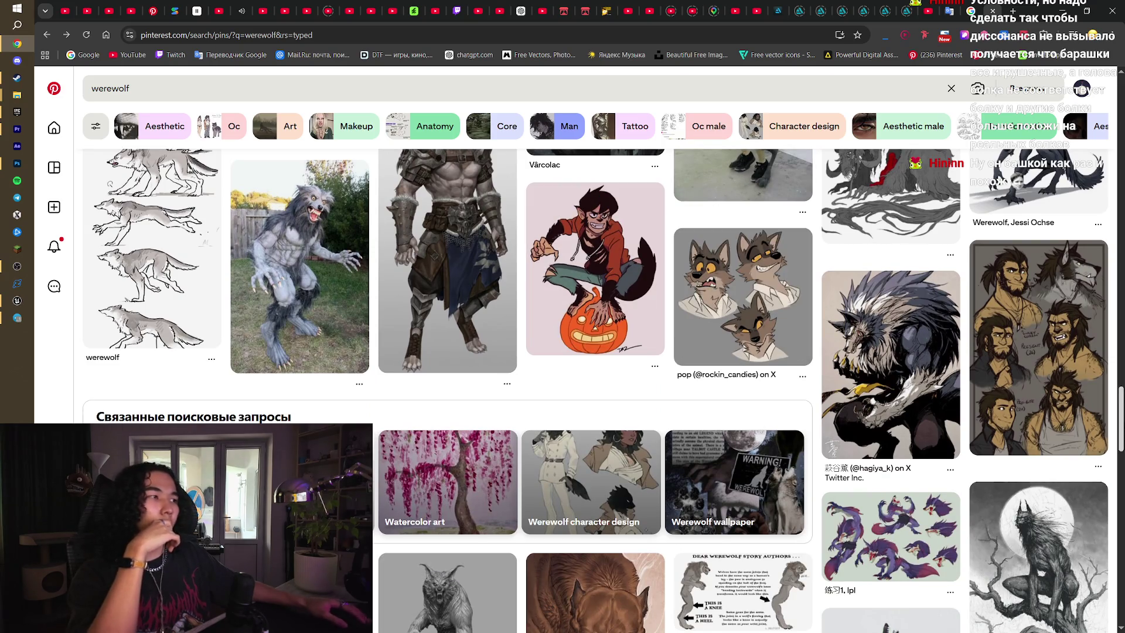
{"action": "scroll", "coordinate": [448, 390], "scroll_direction": "down", "scroll_amount": 3}
{"action": "scroll", "coordinate": [603, 390], "scroll_direction": "down", "scroll_amount": 3}
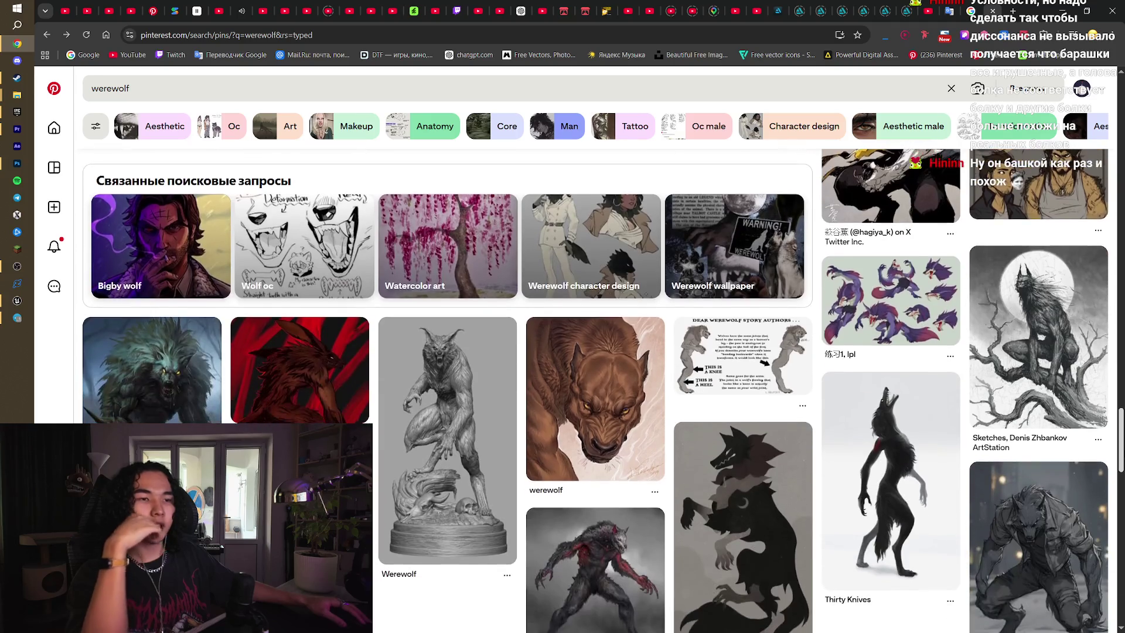
{"action": "scroll", "coordinate": [603, 391], "scroll_direction": "down", "scroll_amount": 5}
{"action": "scroll", "coordinate": [596, 390], "scroll_direction": "down", "scroll_amount": 3}
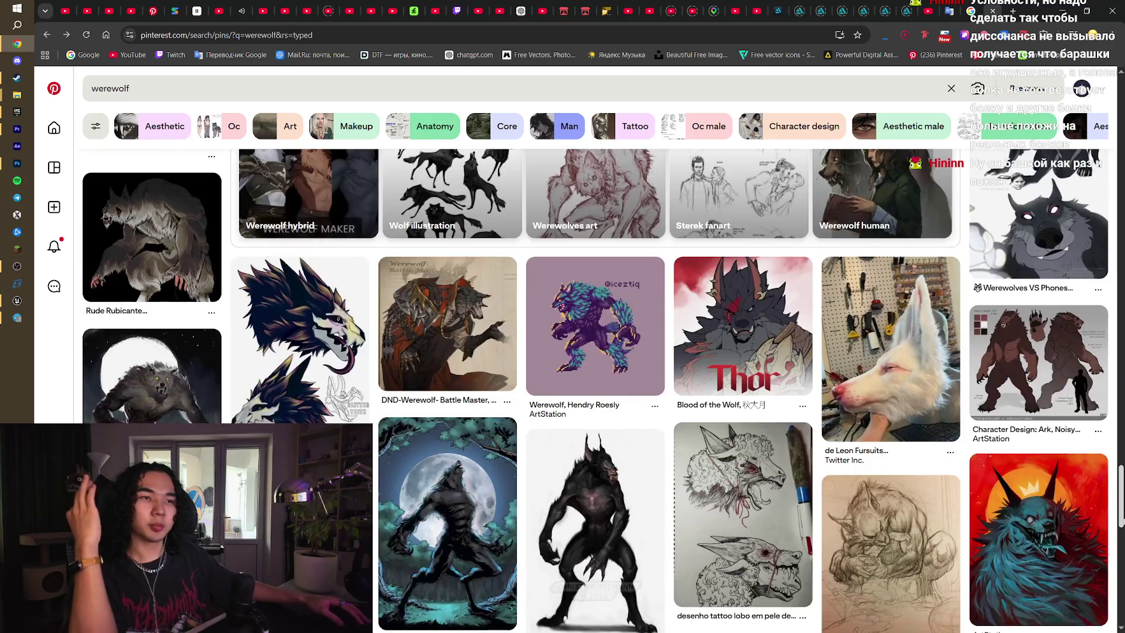
{"action": "scroll", "coordinate": [596, 390], "scroll_direction": "down", "scroll_amount": 2}
{"action": "scroll", "coordinate": [596, 390], "scroll_direction": "down", "scroll_amount": 2}
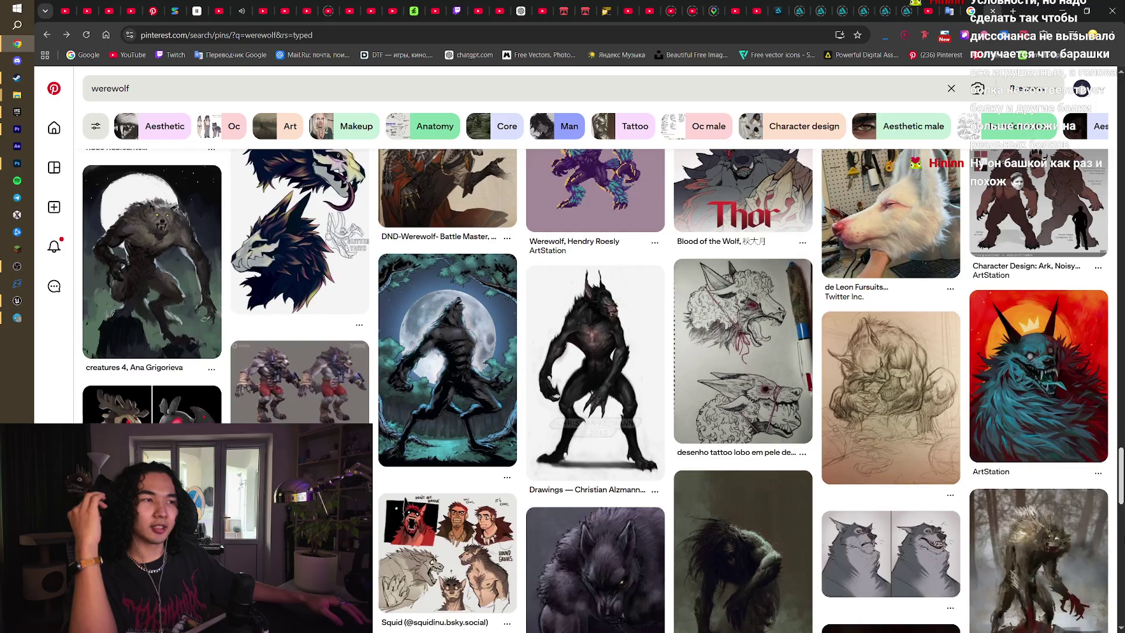
{"action": "scroll", "coordinate": [1089, 513], "scroll_direction": "down", "scroll_amount": 4}
{"action": "scroll", "coordinate": [1022, 494], "scroll_direction": "down", "scroll_amount": 3}
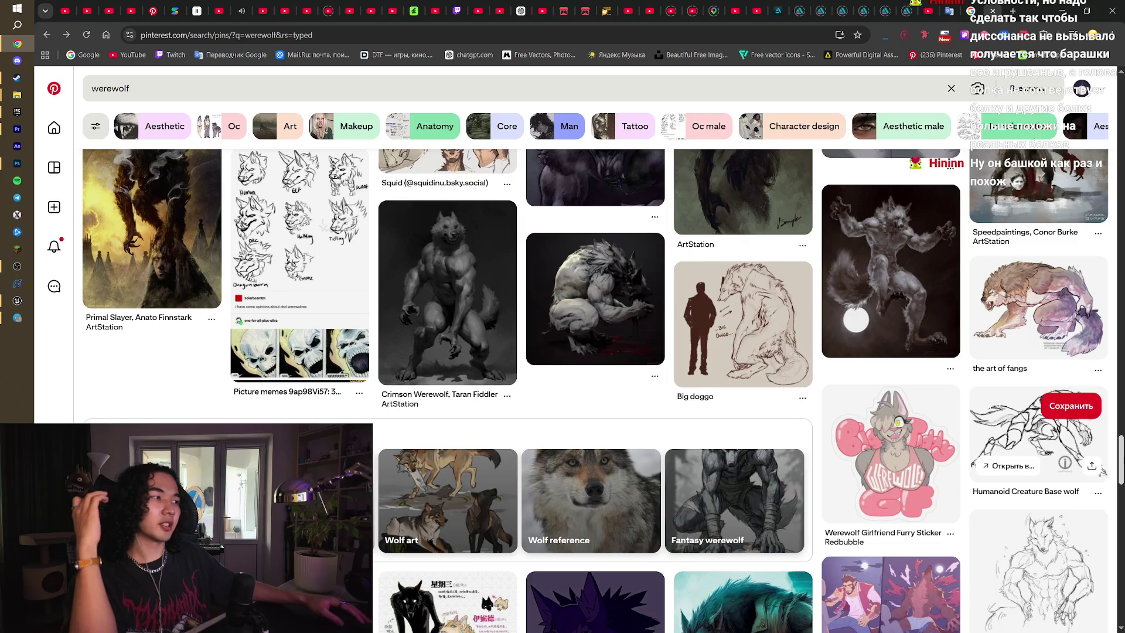
{"action": "scroll", "coordinate": [1032, 445], "scroll_direction": "down", "scroll_amount": 4}
{"action": "scroll", "coordinate": [671, 286], "scroll_direction": "down", "scroll_amount": 10}
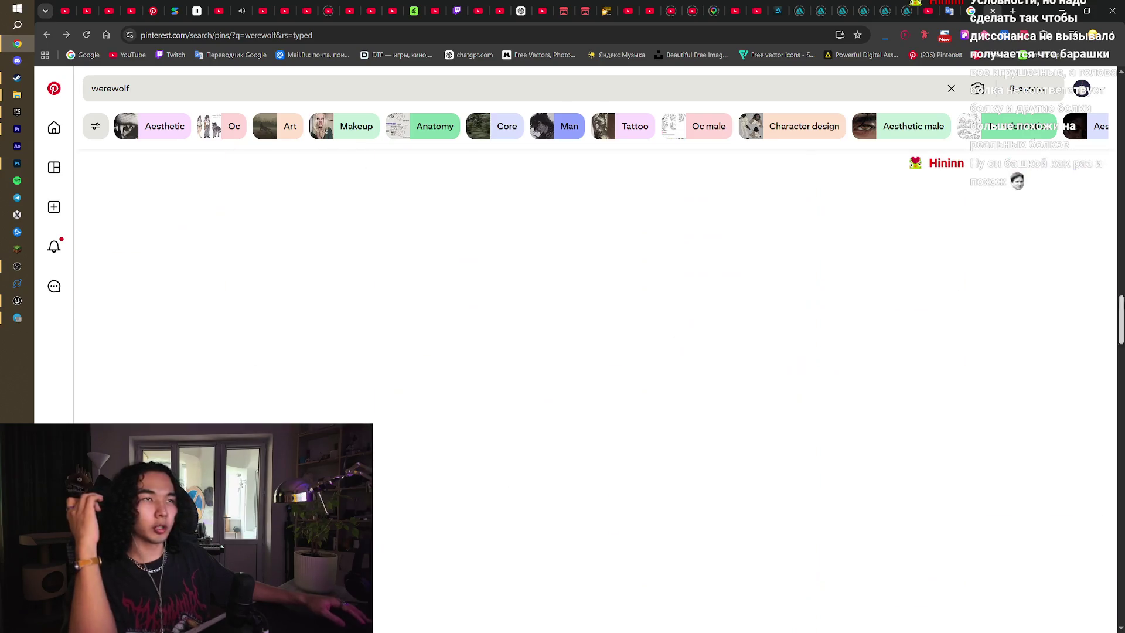
{"action": "scroll", "coordinate": [671, 287], "scroll_direction": "up", "scroll_amount": 2}
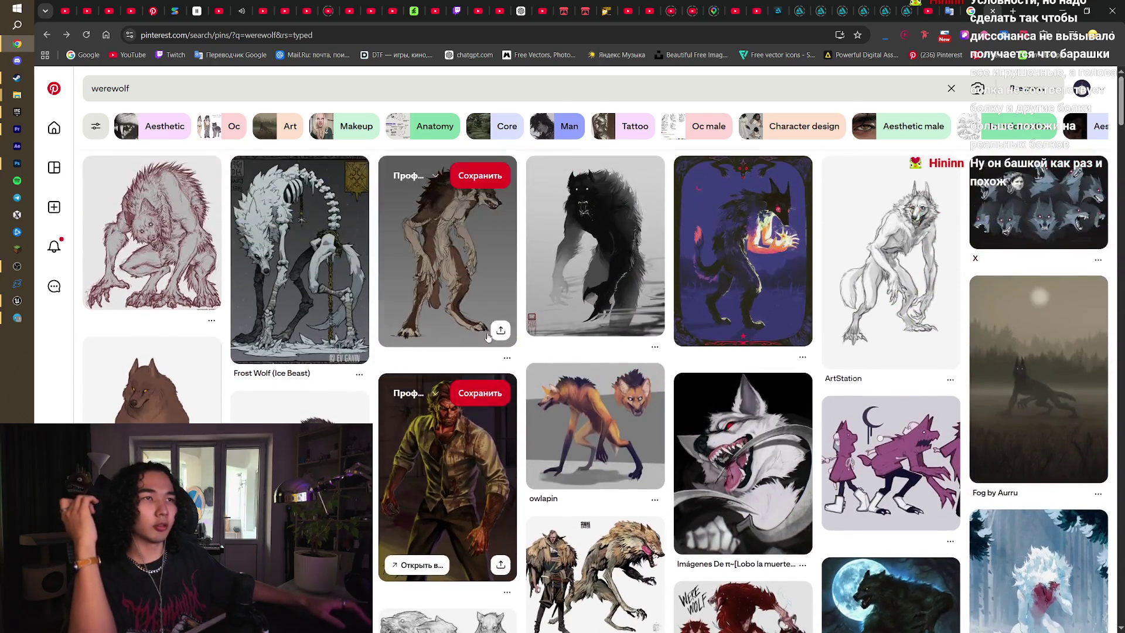
- Go back to the wolf dark souls results, browse them, and reload the page
{"action": "key", "text": "alt+Left"}
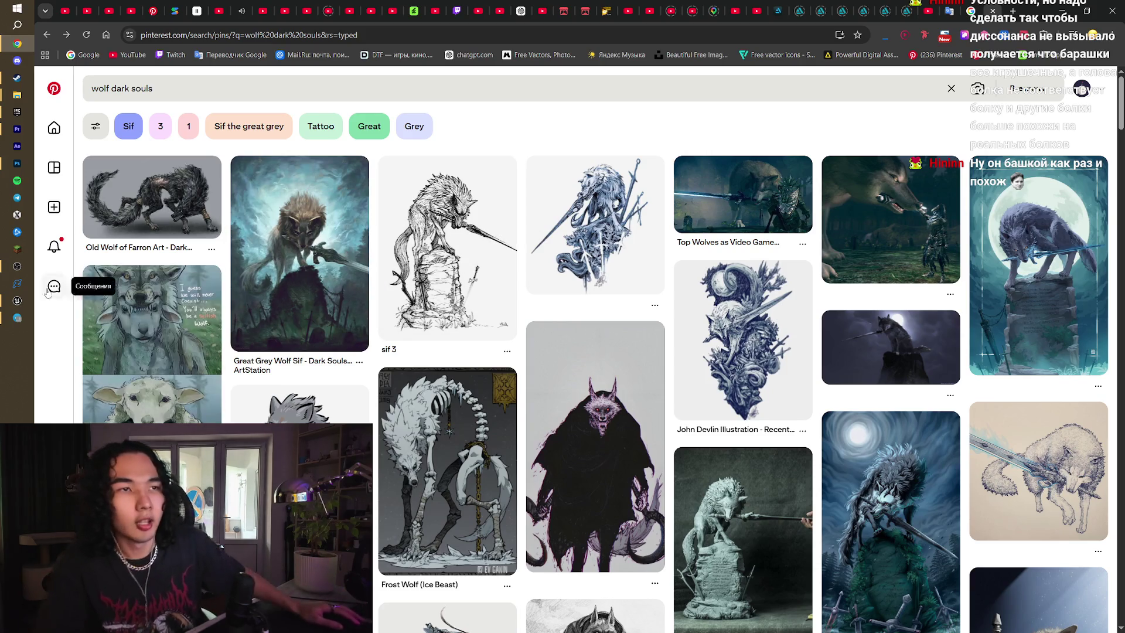
{"action": "mouse_move", "coordinate": [21, 301]}
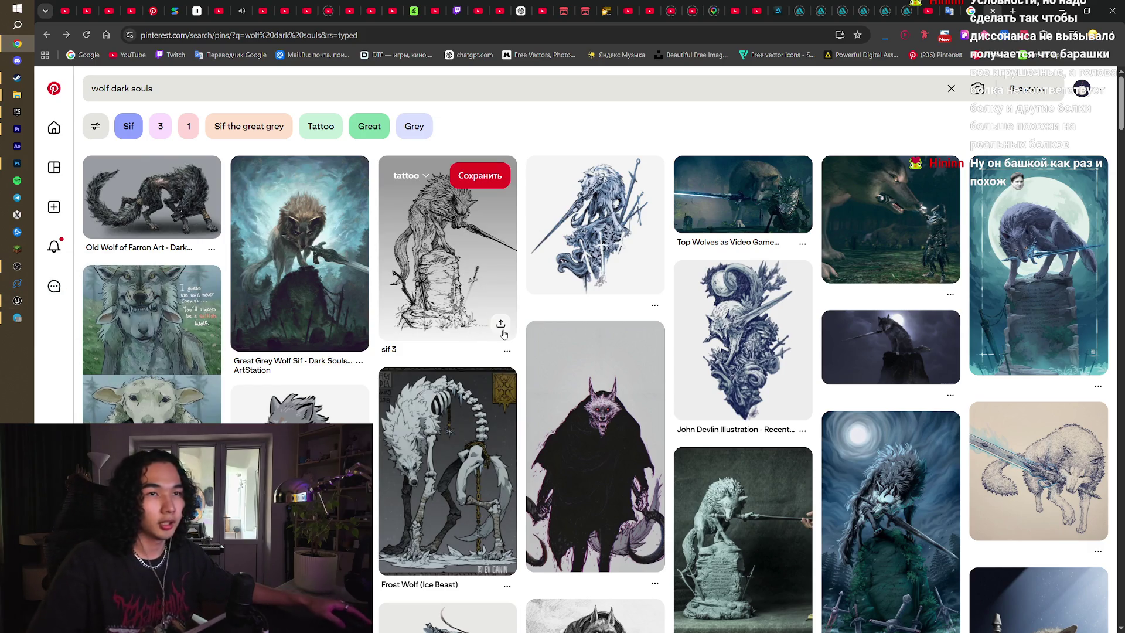
{"action": "scroll", "coordinate": [503, 334], "scroll_direction": "down", "scroll_amount": 10}
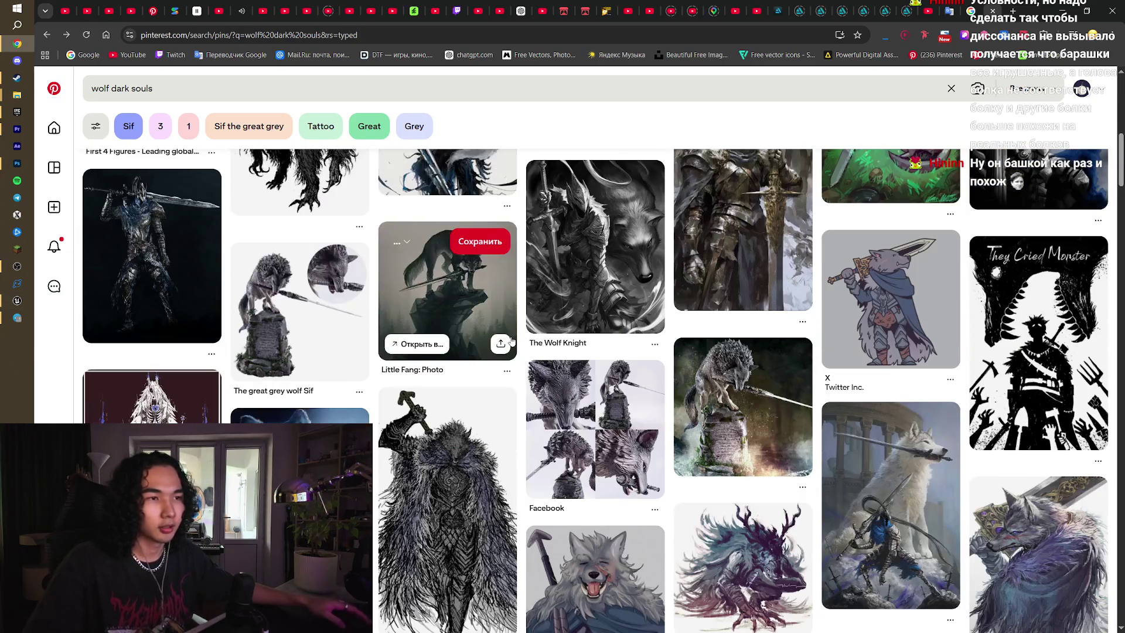
{"action": "scroll", "coordinate": [511, 340], "scroll_direction": "down", "scroll_amount": 3}
{"action": "scroll", "coordinate": [511, 340], "scroll_direction": "down", "scroll_amount": 15}
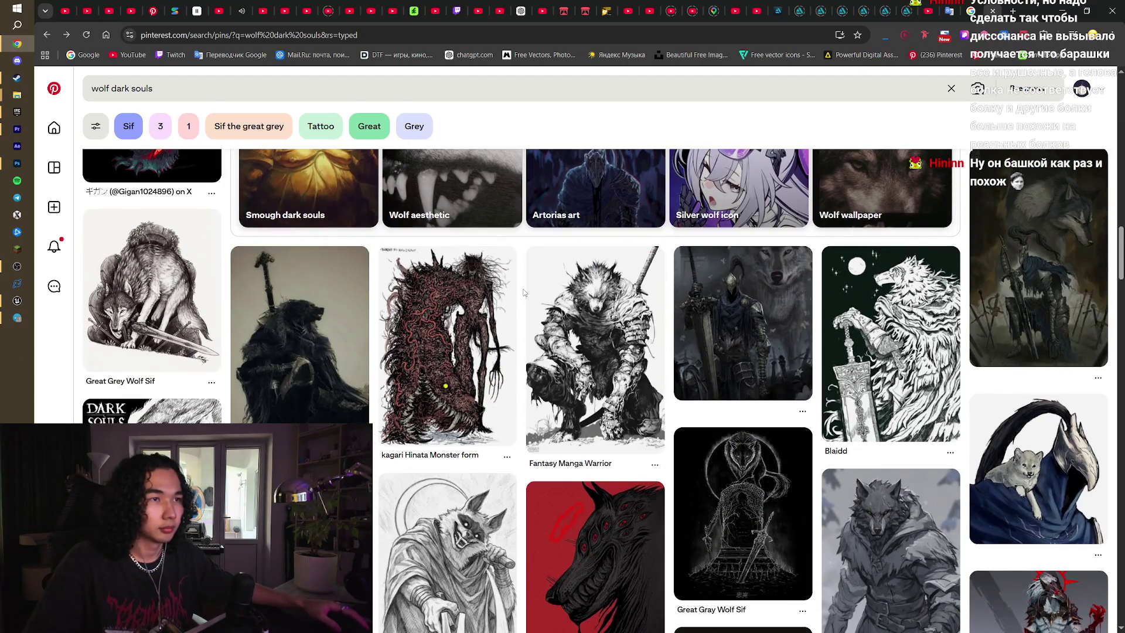
{"action": "scroll", "coordinate": [699, 307], "scroll_direction": "down", "scroll_amount": 3}
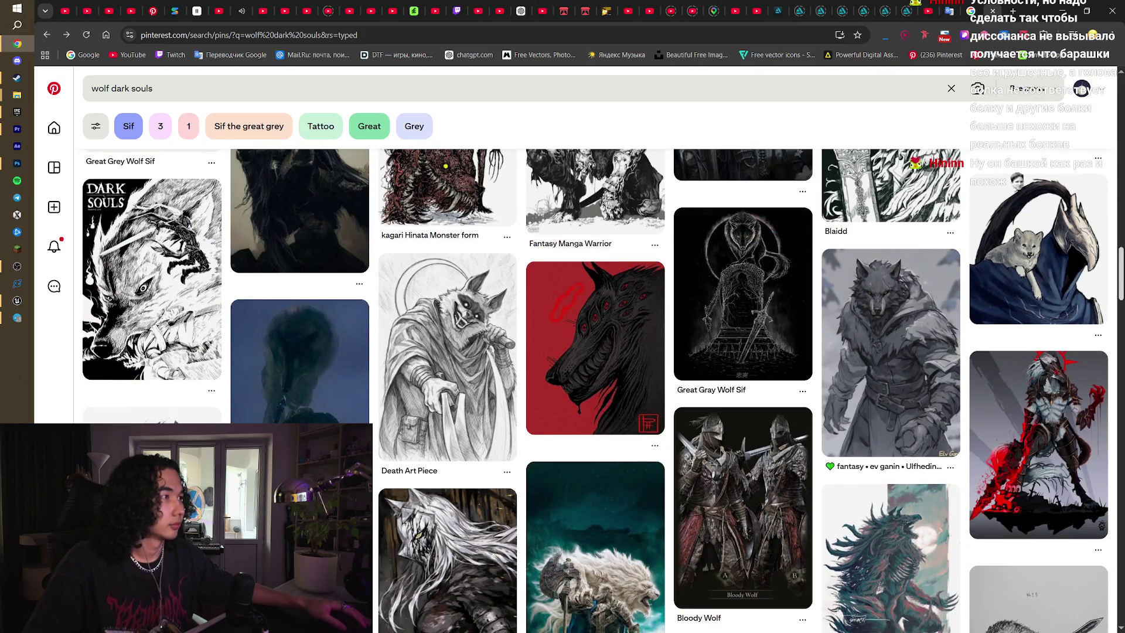
{"action": "key", "text": "F5"}
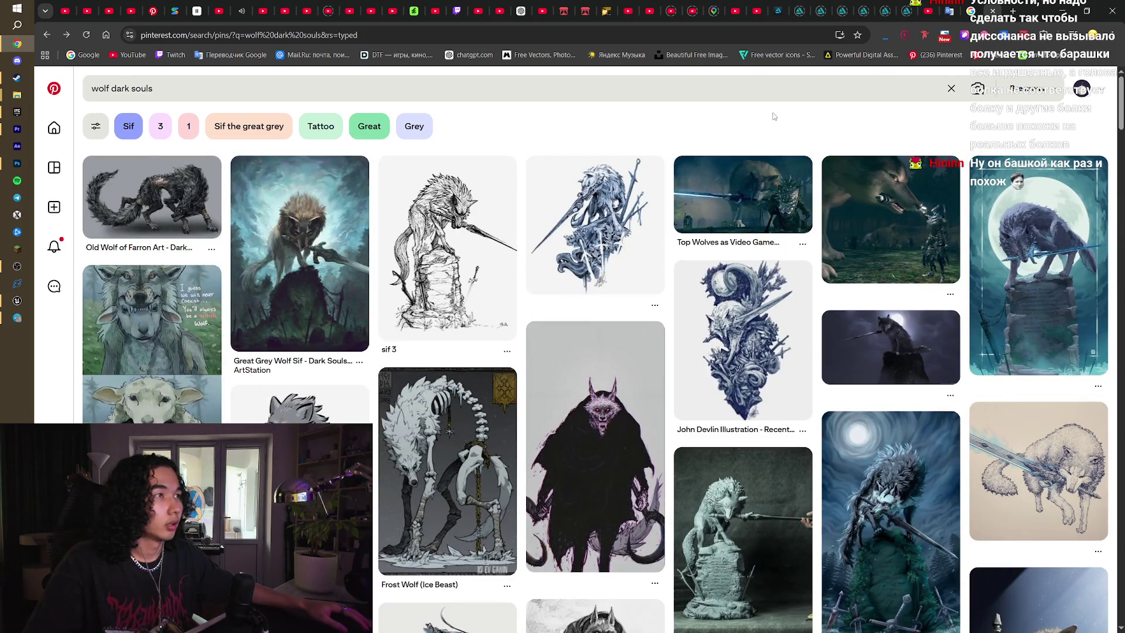
- Open the wolf dark souls query for editing, then dismiss its search suggestions
{"action": "left_click", "coordinate": [586, 88]}
{"action": "key", "text": "Escape"}
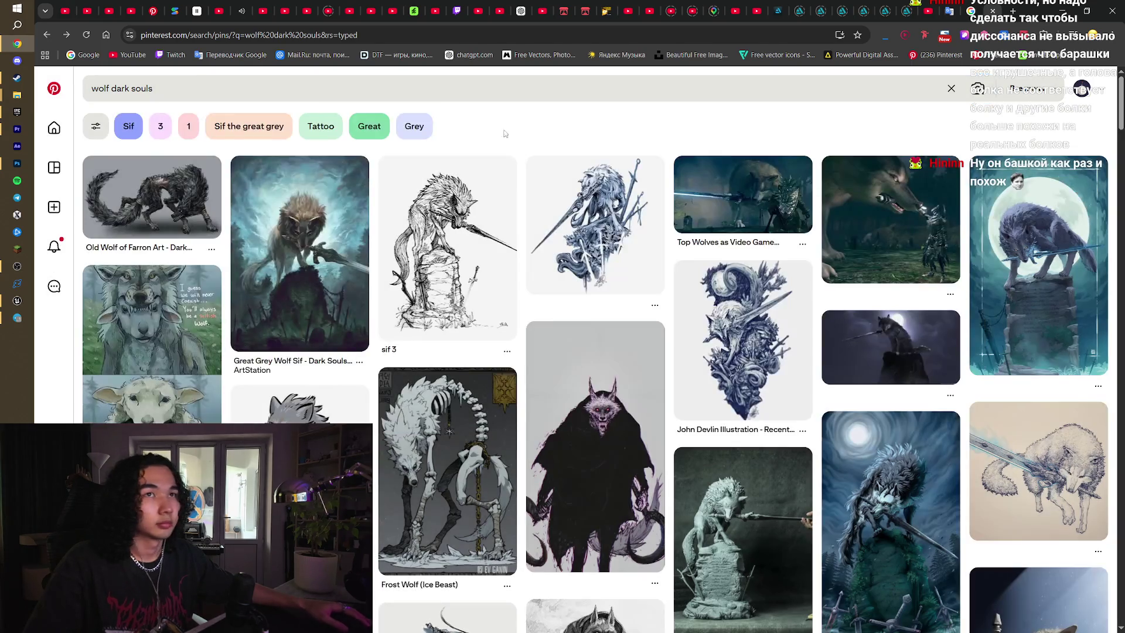
{"action": "left_click", "coordinate": [762, 88]}
{"action": "left_click", "coordinate": [1017, 138]}
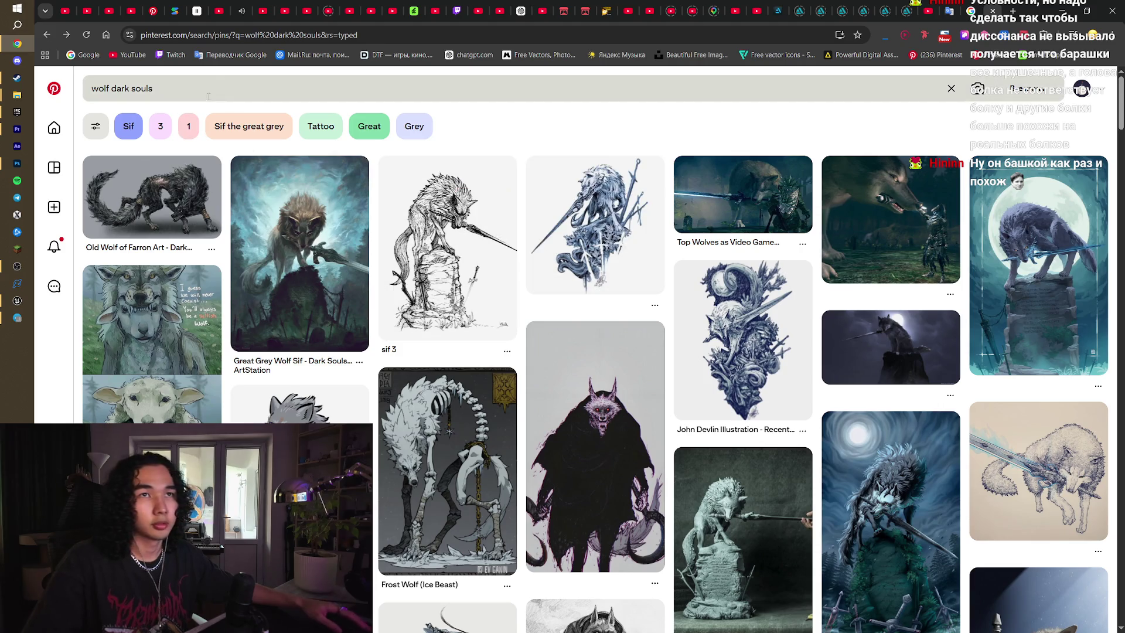
{"action": "left_click", "coordinate": [129, 89]}
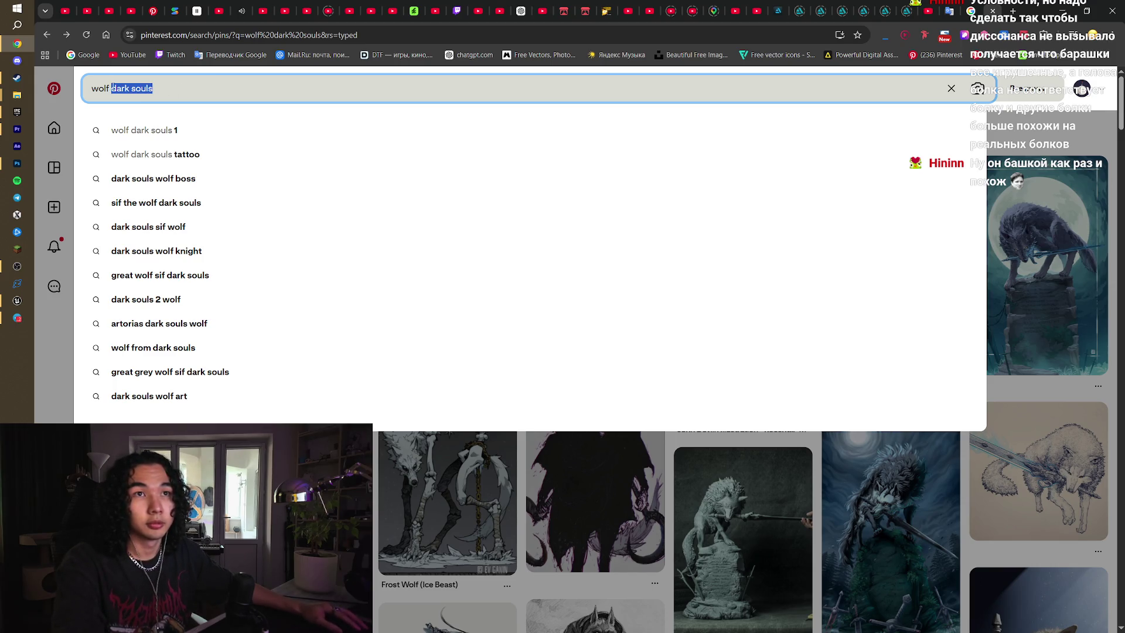
{"action": "left_click", "coordinate": [1028, 124]}
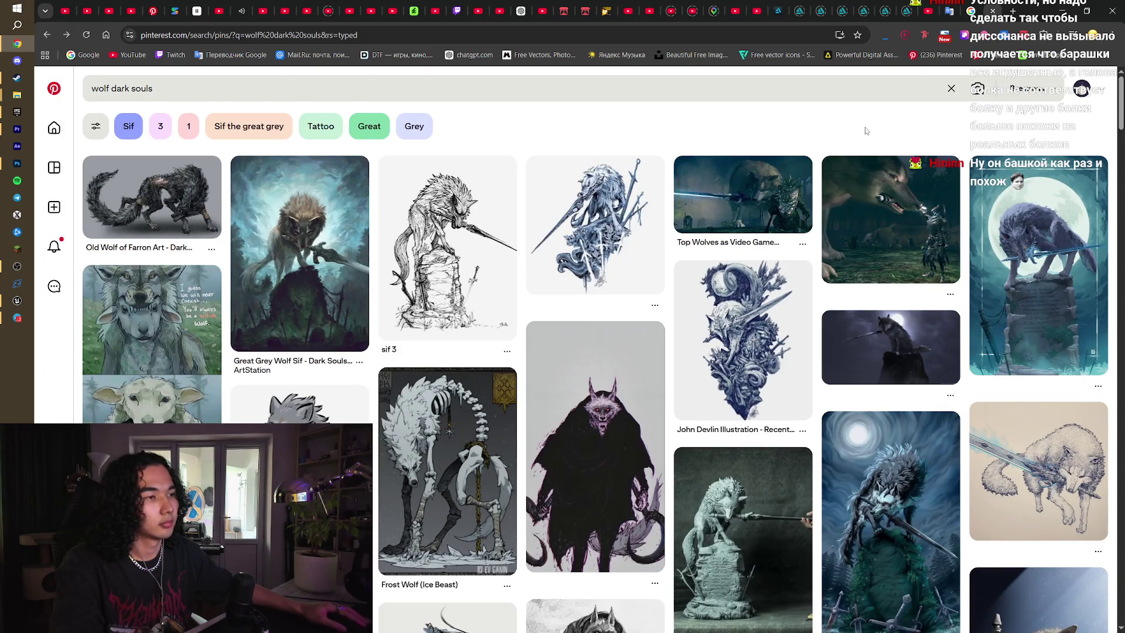
{"action": "left_click", "coordinate": [65, 130]}
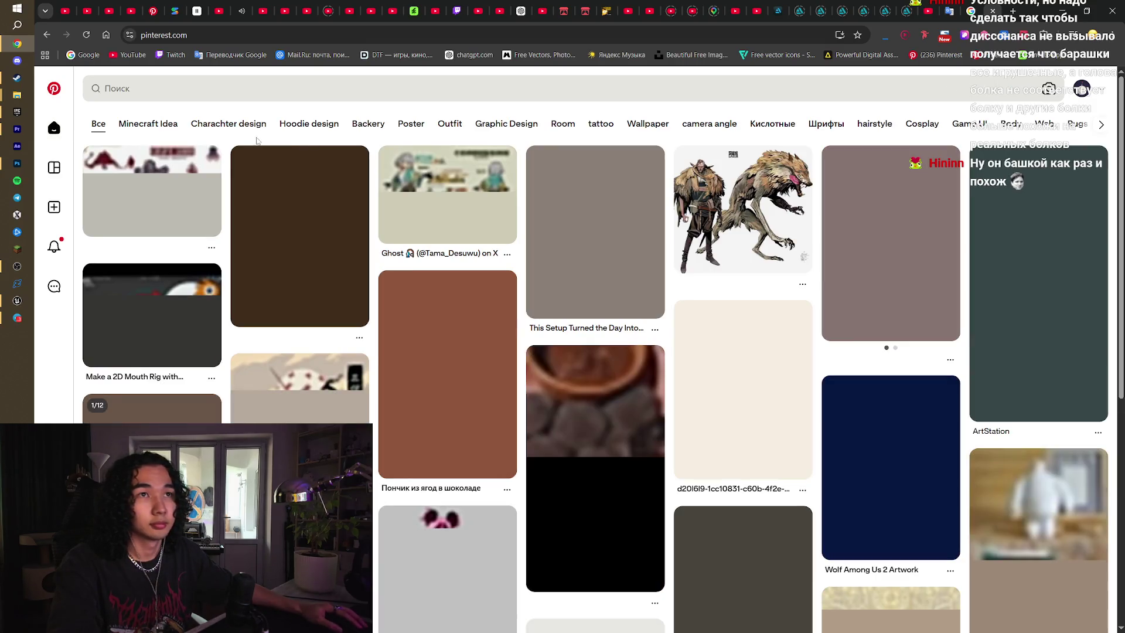
{"action": "left_click", "coordinate": [255, 125]}
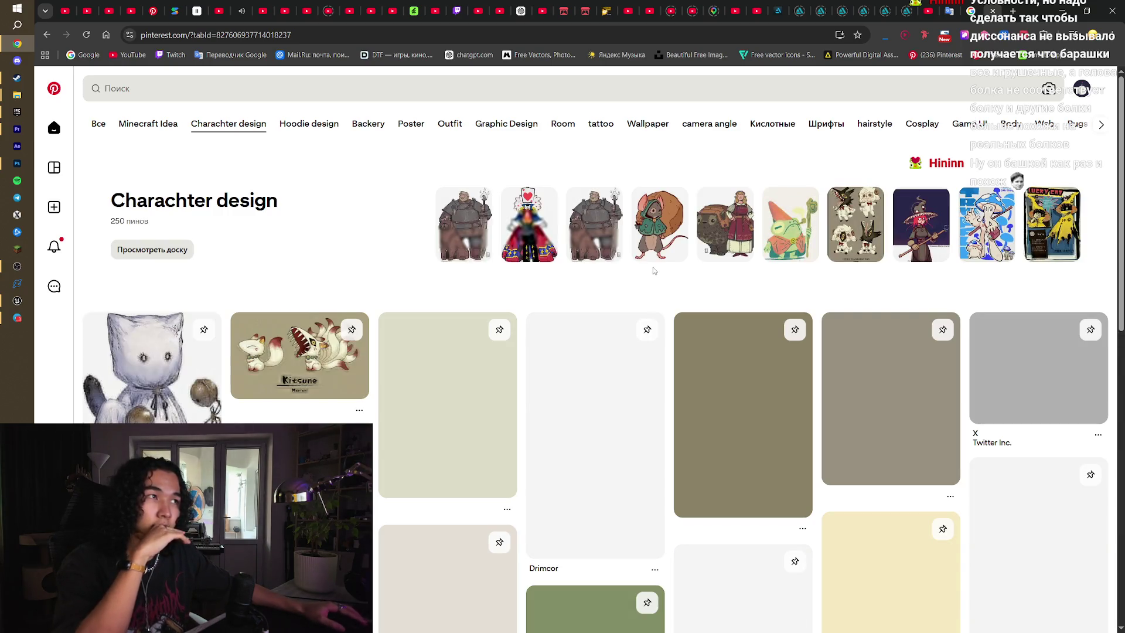
{"action": "scroll", "coordinate": [659, 278], "scroll_direction": "down", "scroll_amount": 2}
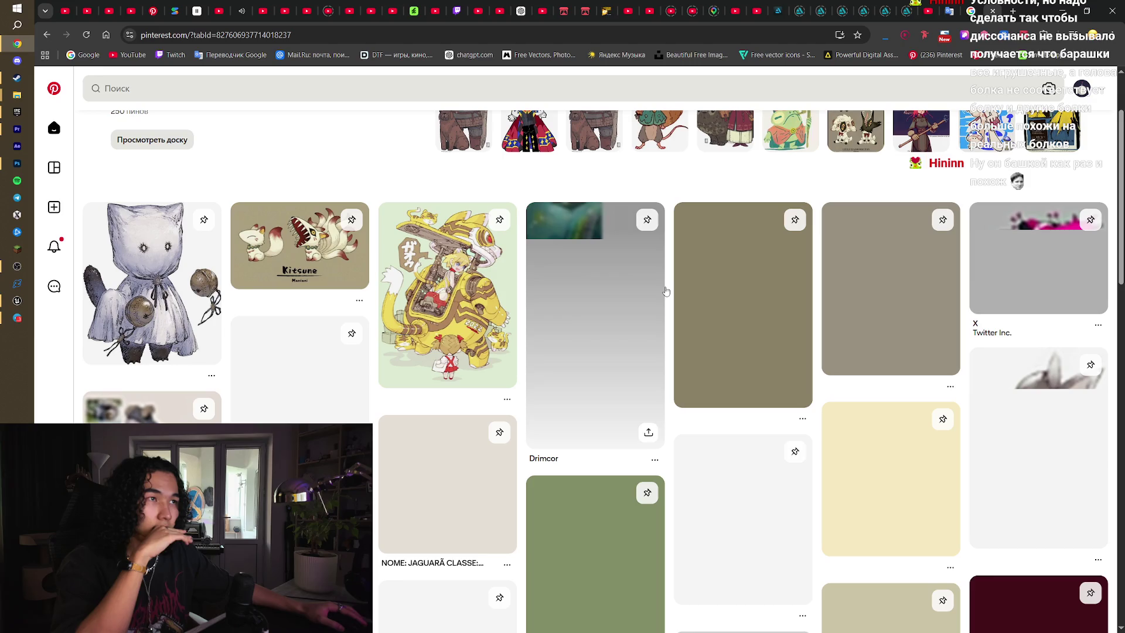
{"action": "scroll", "coordinate": [666, 291], "scroll_direction": "down", "scroll_amount": 1}
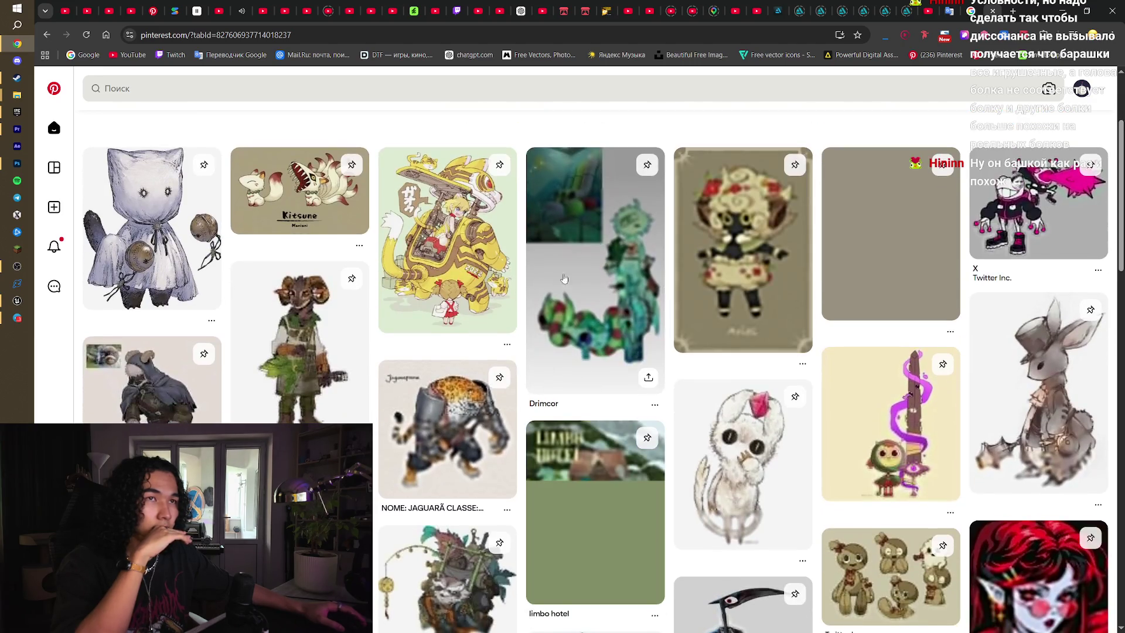
{"action": "left_click", "coordinate": [281, 201]}
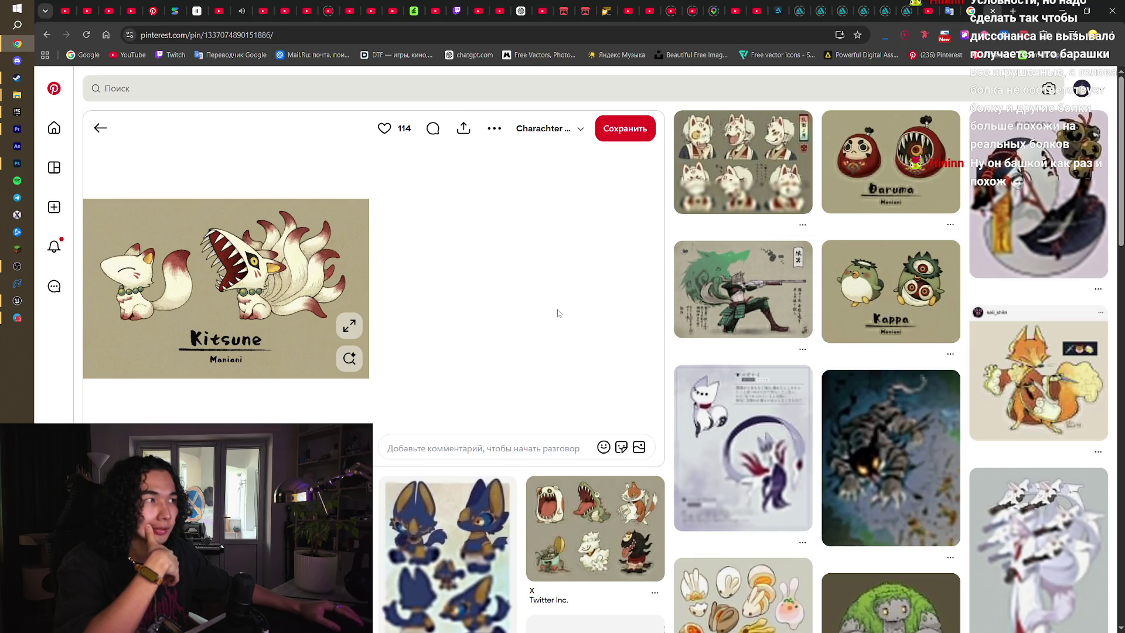
- Scroll through the related wolf pins and open the purple howling wolf pin
{"action": "scroll", "coordinate": [558, 313], "scroll_direction": "down", "scroll_amount": 4}
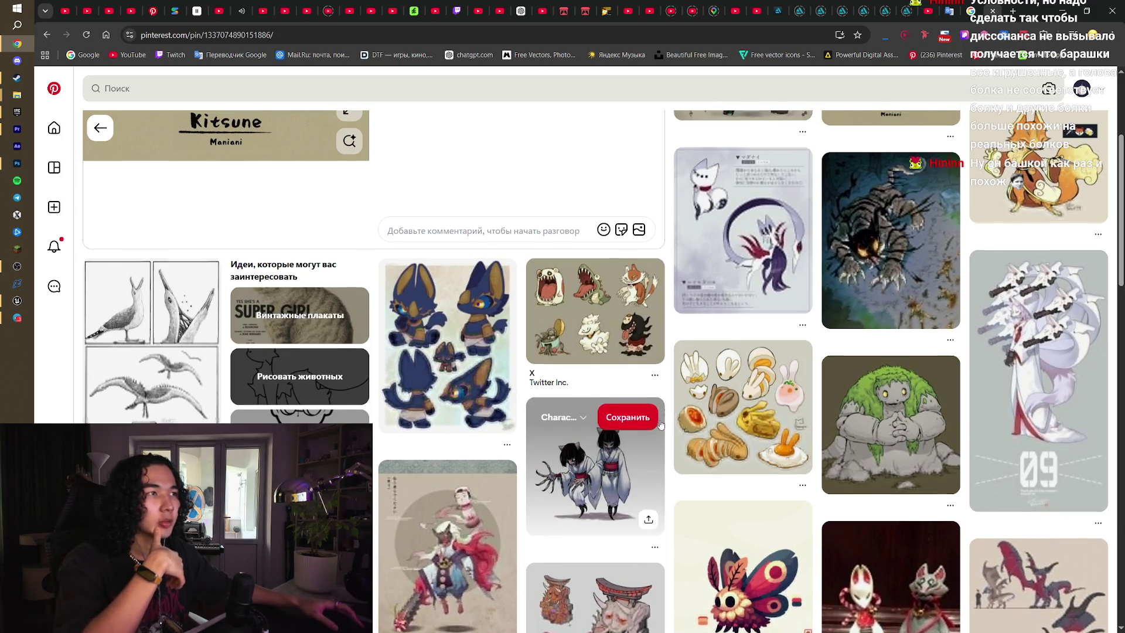
{"action": "scroll", "coordinate": [521, 296], "scroll_direction": "up", "scroll_amount": 3}
{"action": "scroll", "coordinate": [665, 327], "scroll_direction": "down", "scroll_amount": 8}
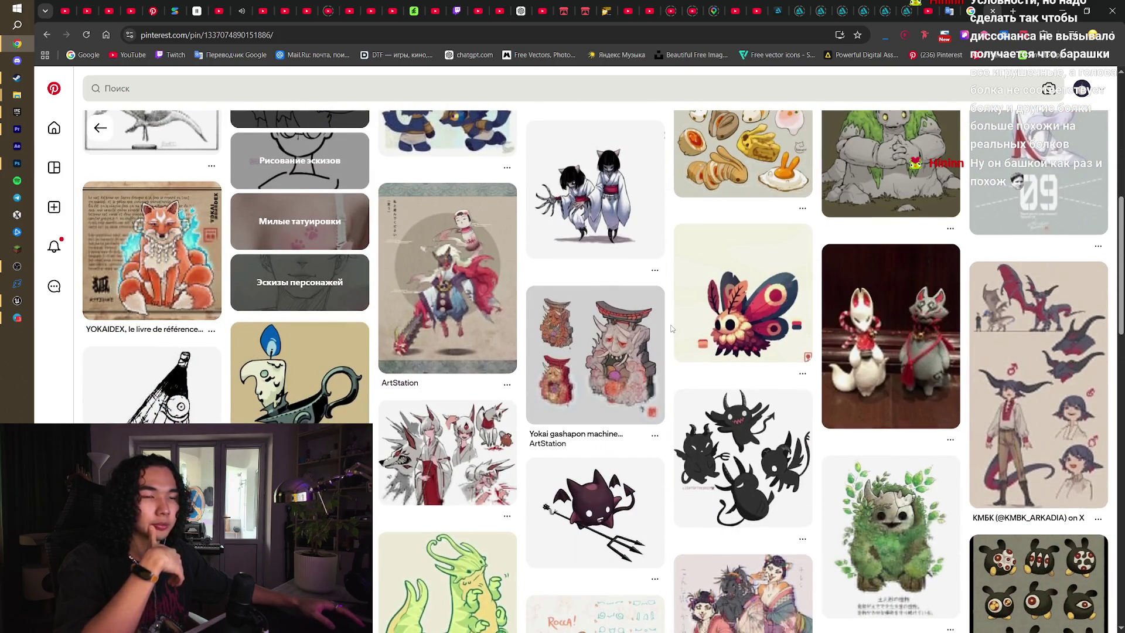
{"action": "scroll", "coordinate": [672, 329], "scroll_direction": "down", "scroll_amount": 4}
{"action": "scroll", "coordinate": [671, 329], "scroll_direction": "down", "scroll_amount": 3}
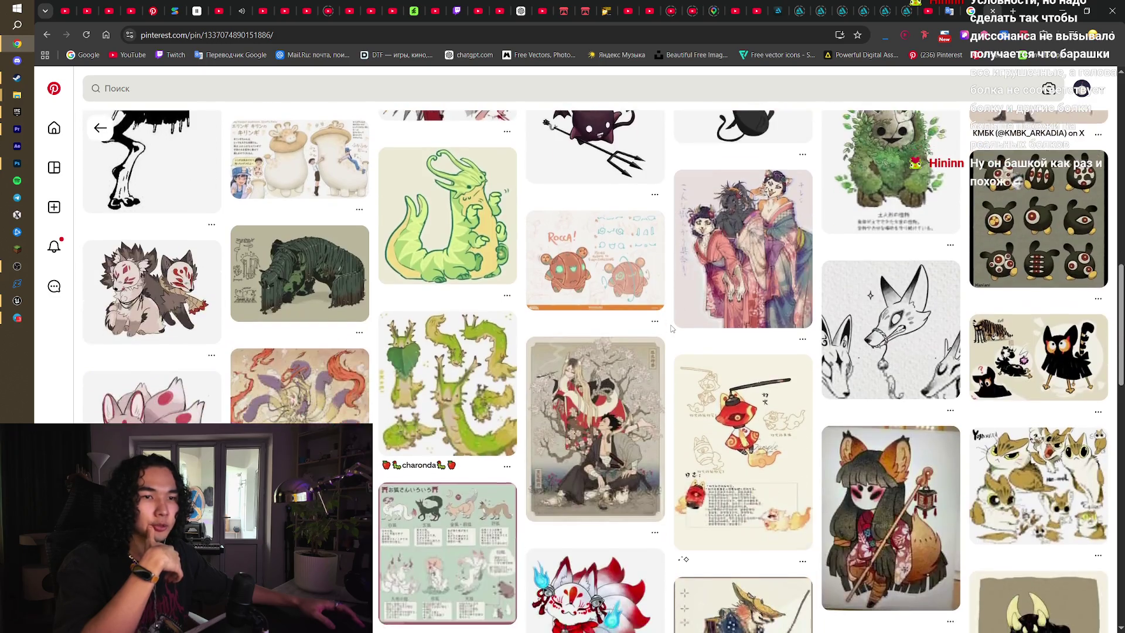
{"action": "scroll", "coordinate": [671, 328], "scroll_direction": "up", "scroll_amount": 6}
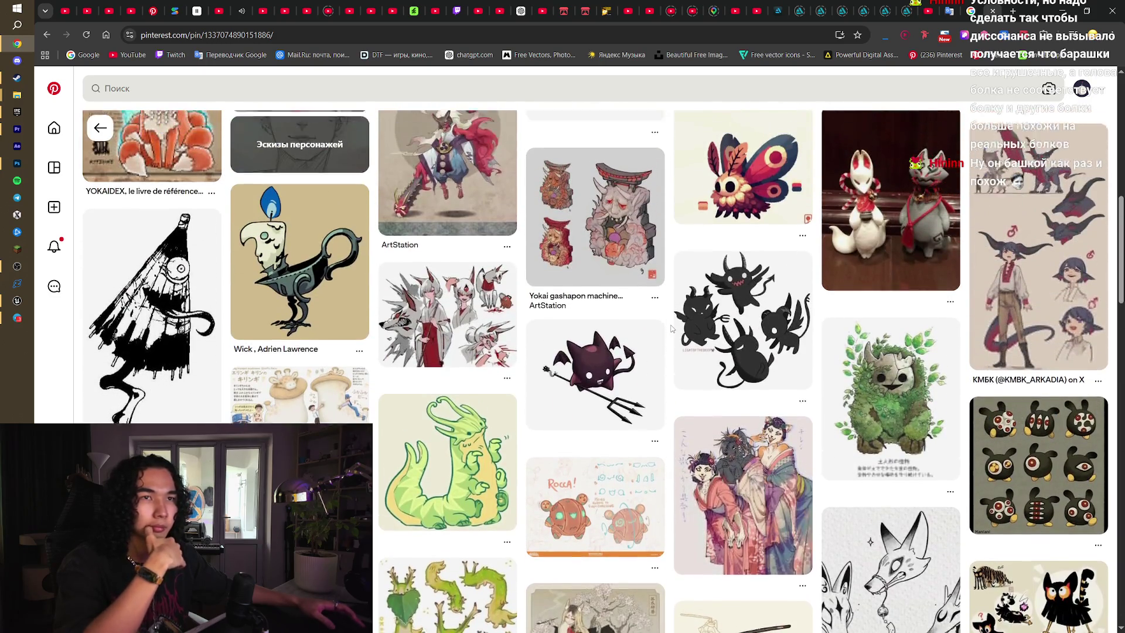
{"action": "scroll", "coordinate": [671, 329], "scroll_direction": "down", "scroll_amount": 15}
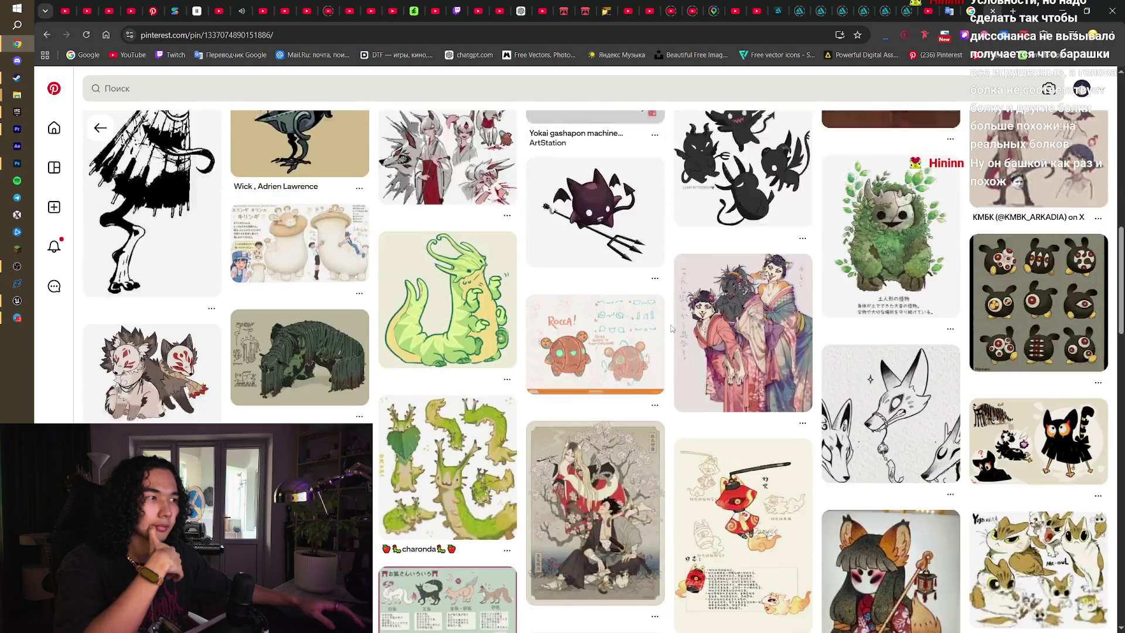
{"action": "scroll", "coordinate": [672, 329], "scroll_direction": "down", "scroll_amount": 4}
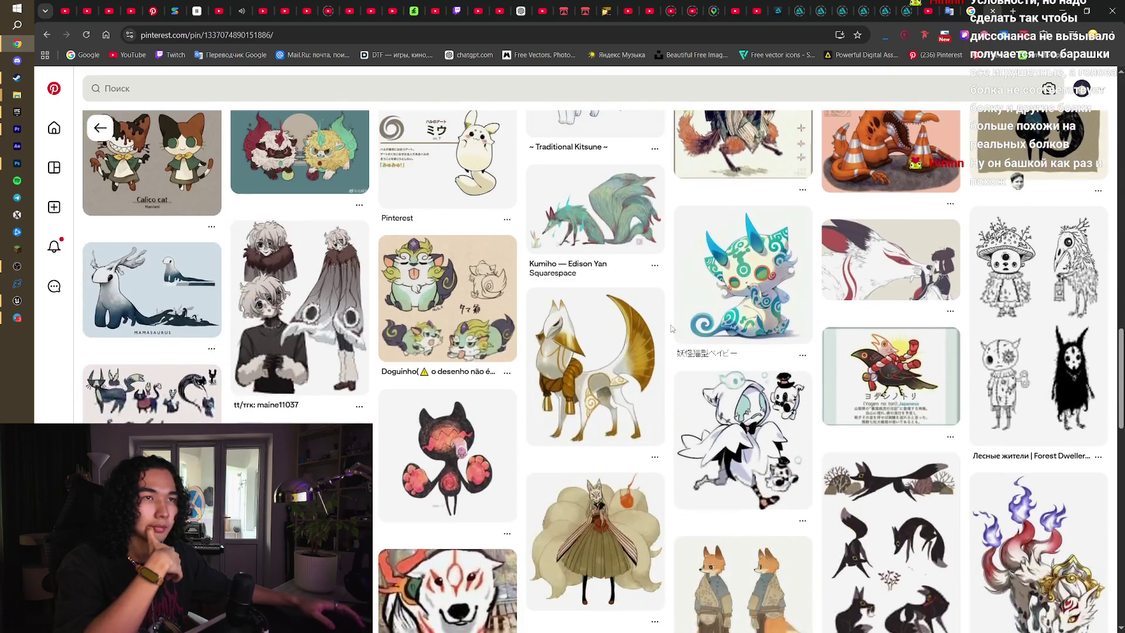
{"action": "scroll", "coordinate": [671, 328], "scroll_direction": "down", "scroll_amount": 8}
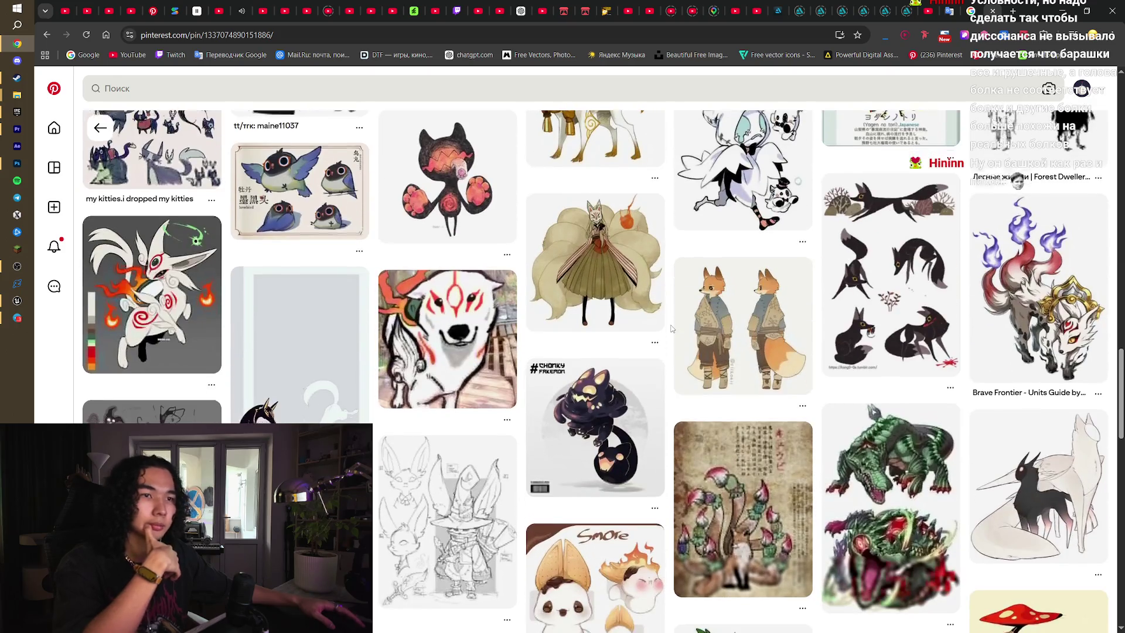
{"action": "scroll", "coordinate": [672, 329], "scroll_direction": "down", "scroll_amount": 10}
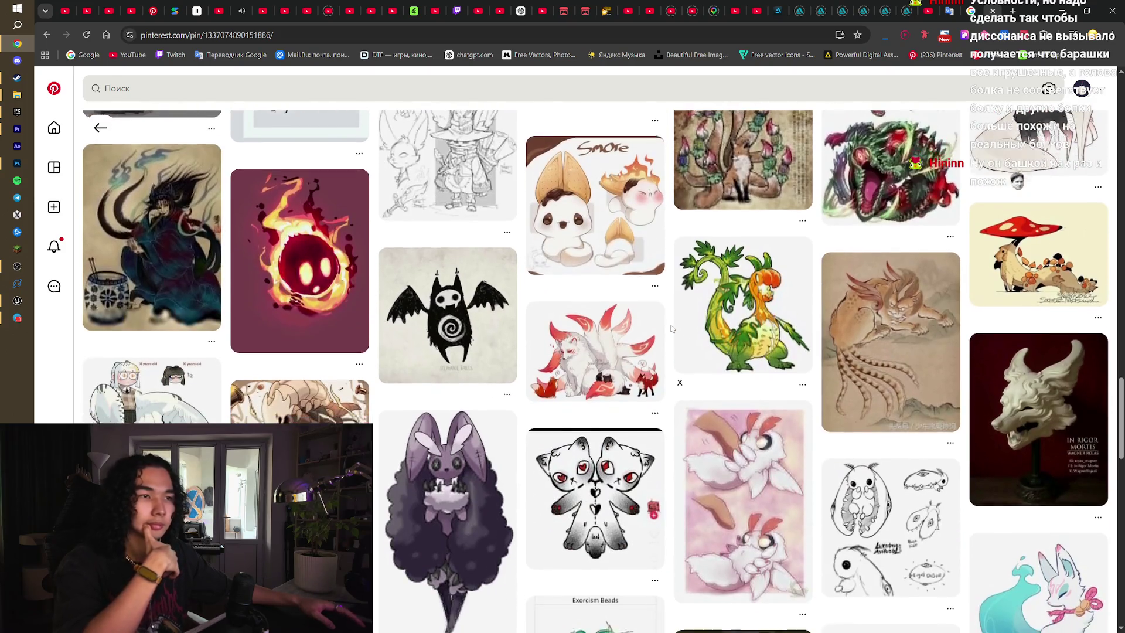
{"action": "scroll", "coordinate": [672, 328], "scroll_direction": "down", "scroll_amount": 3}
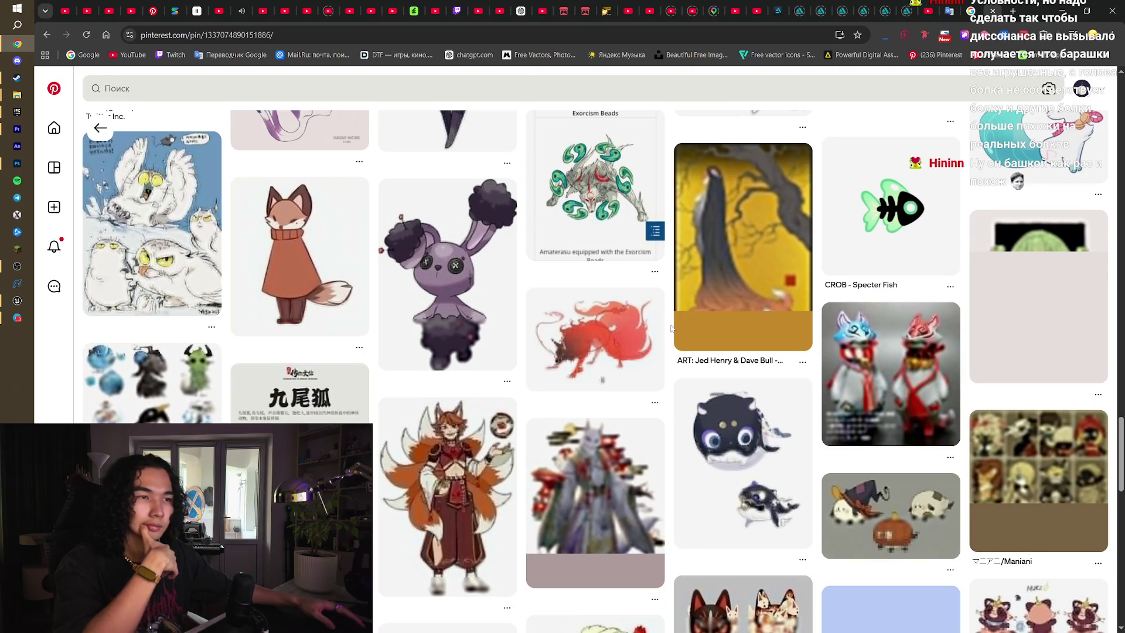
{"action": "scroll", "coordinate": [671, 329], "scroll_direction": "down", "scroll_amount": 3}
{"action": "scroll", "coordinate": [672, 329], "scroll_direction": "down", "scroll_amount": 4}
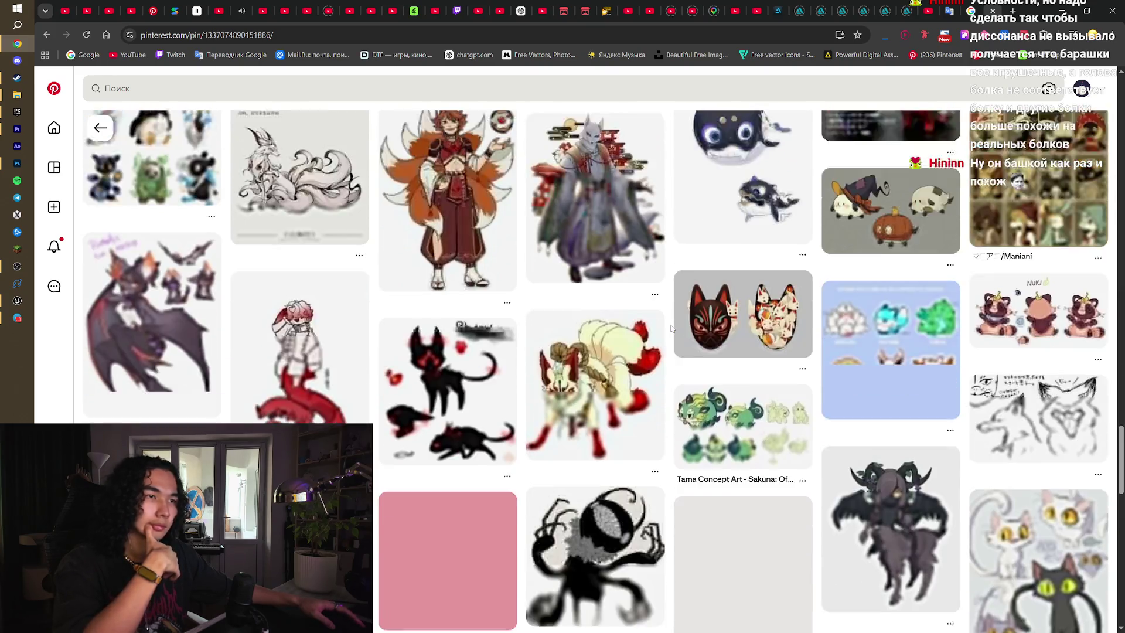
{"action": "scroll", "coordinate": [671, 329], "scroll_direction": "down", "scroll_amount": 2}
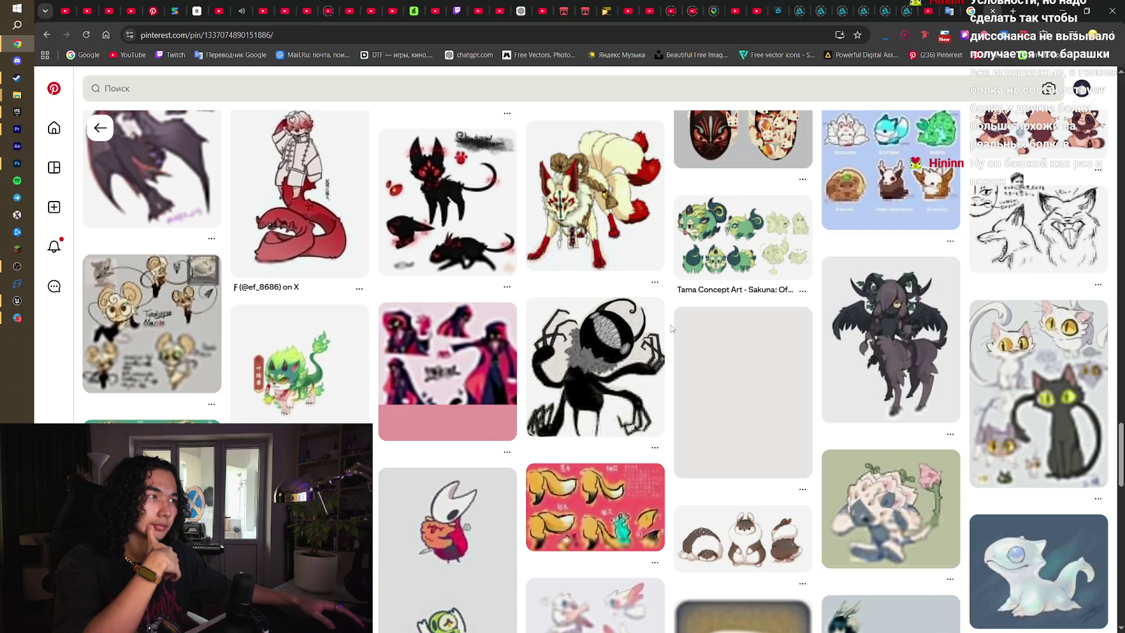
{"action": "scroll", "coordinate": [671, 329], "scroll_direction": "down", "scroll_amount": 3}
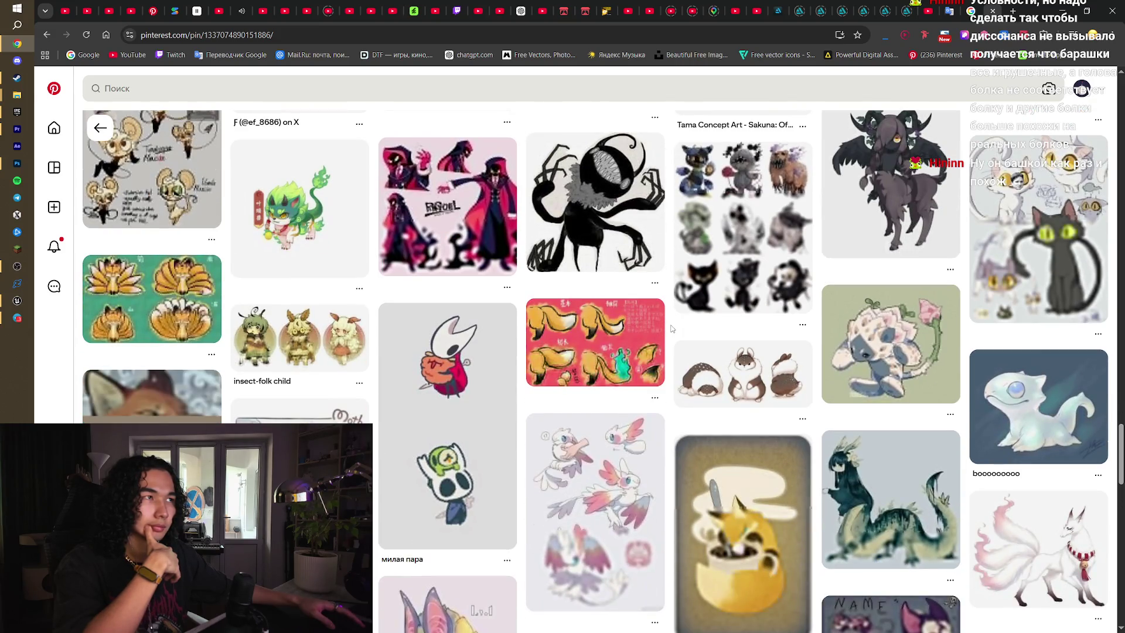
{"action": "scroll", "coordinate": [671, 329], "scroll_direction": "down", "scroll_amount": 8}
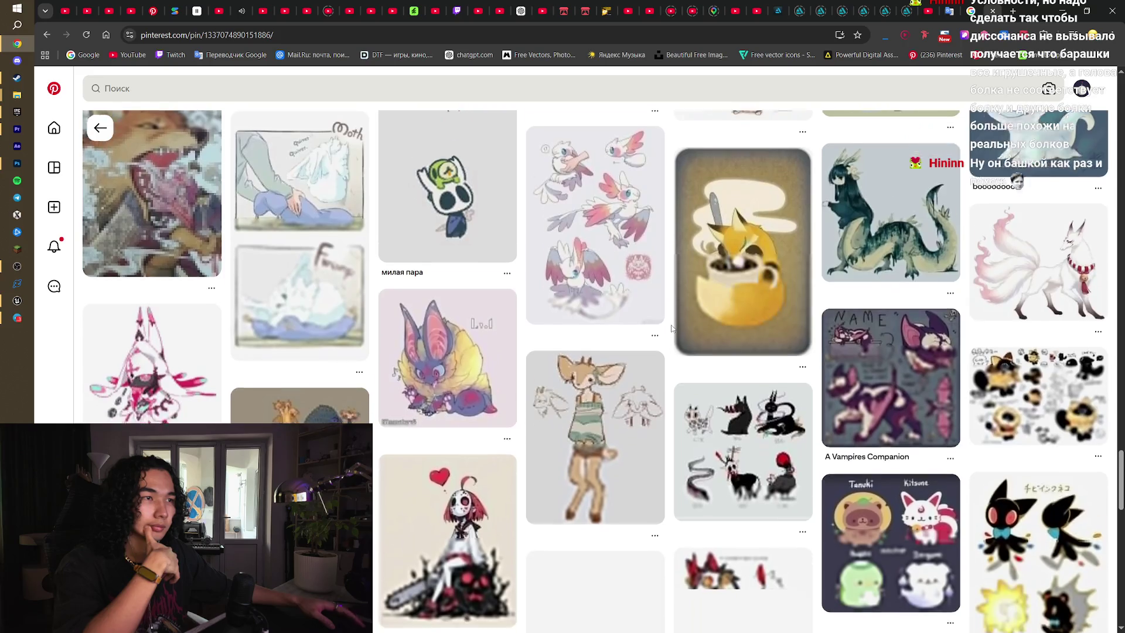
{"action": "scroll", "coordinate": [672, 329], "scroll_direction": "down", "scroll_amount": 3}
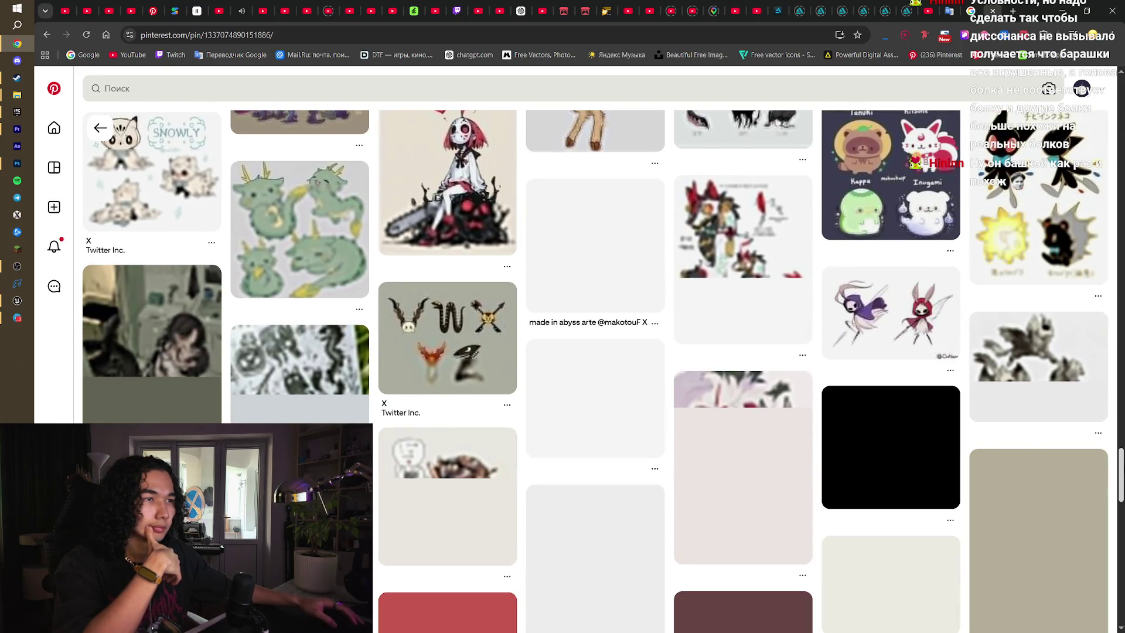
{"action": "left_click_drag", "start_coordinate": [1120, 474], "coordinate": [1121, 103]}
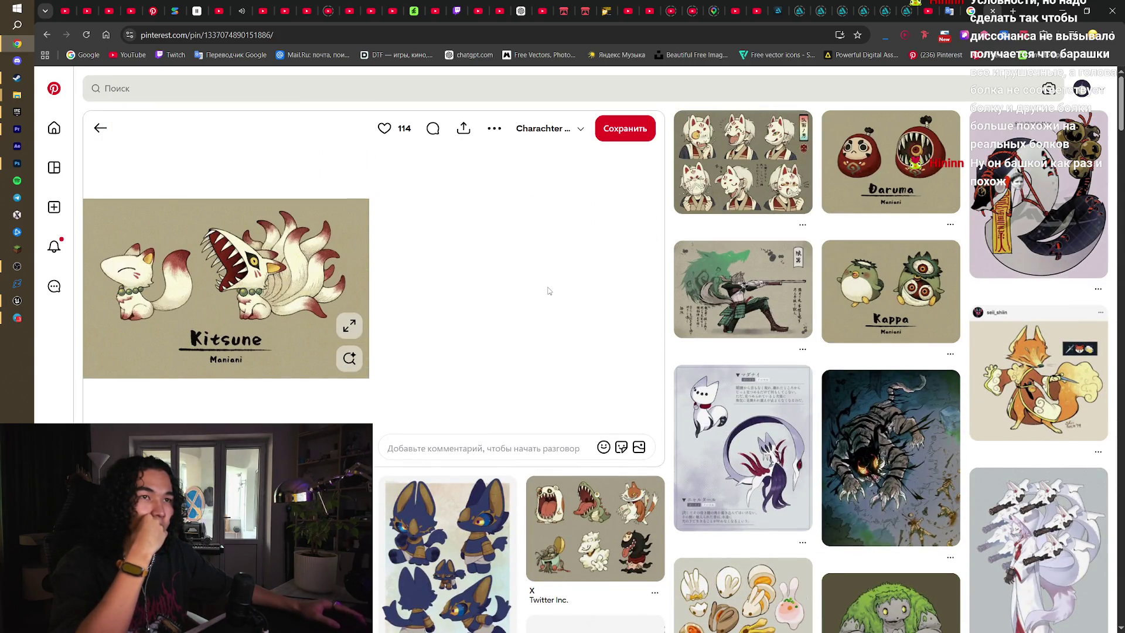
{"action": "scroll", "coordinate": [879, 362], "scroll_direction": "down", "scroll_amount": 5}
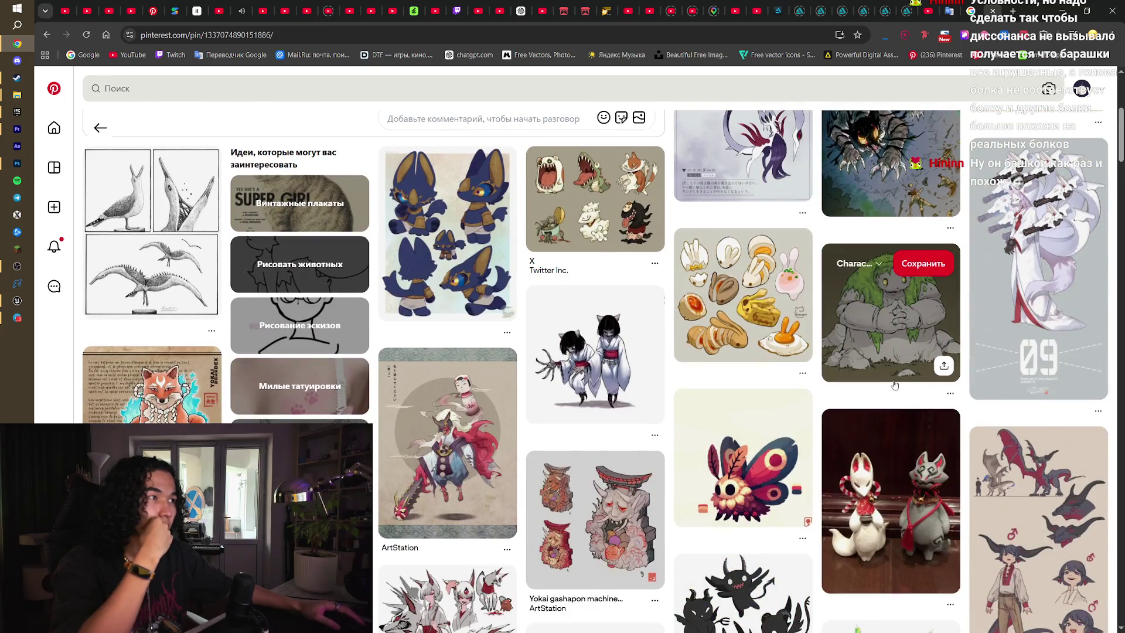
{"action": "scroll", "coordinate": [894, 398], "scroll_direction": "down", "scroll_amount": 5}
{"action": "scroll", "coordinate": [903, 420], "scroll_direction": "down", "scroll_amount": 10}
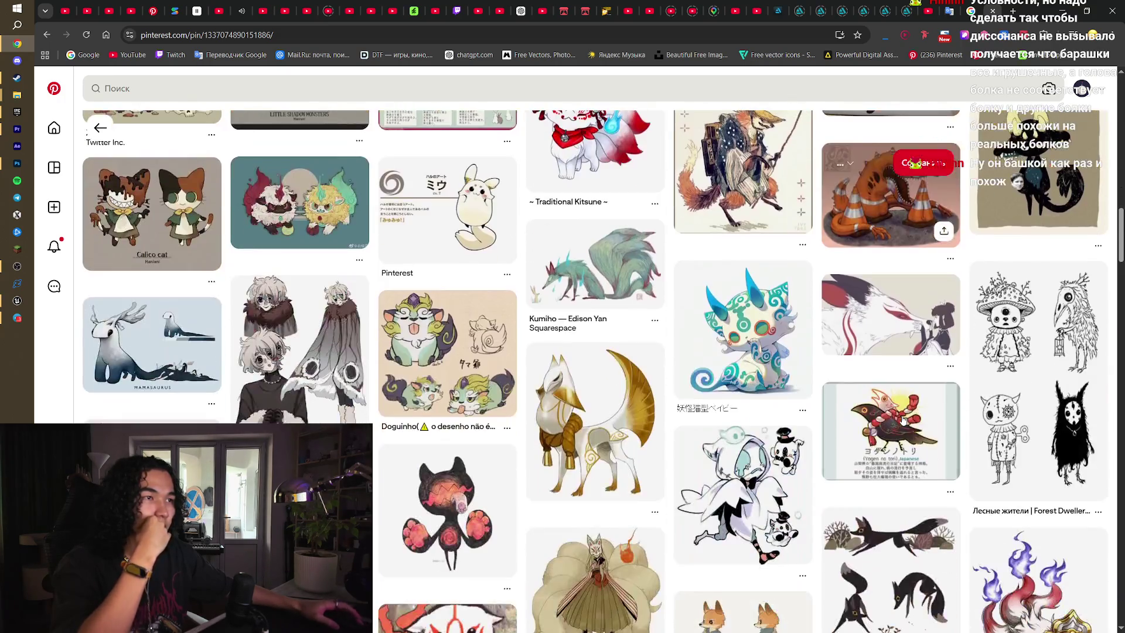
{"action": "scroll", "coordinate": [904, 422], "scroll_direction": "down", "scroll_amount": 5}
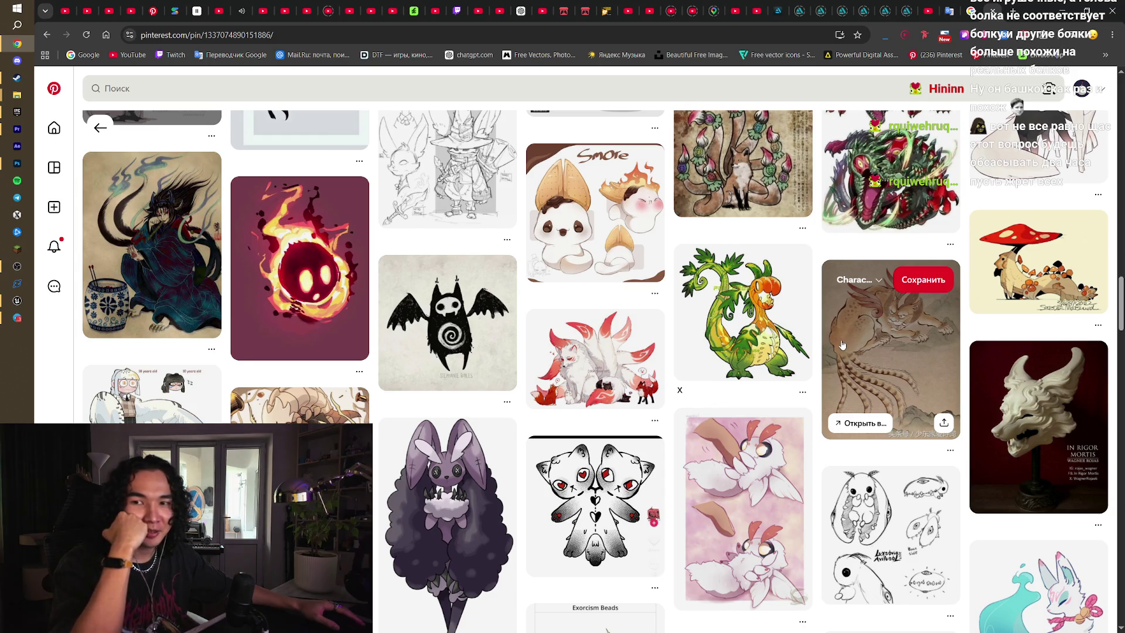
{"action": "scroll", "coordinate": [842, 345], "scroll_direction": "down", "scroll_amount": 3}
{"action": "scroll", "coordinate": [825, 338], "scroll_direction": "down", "scroll_amount": 10}
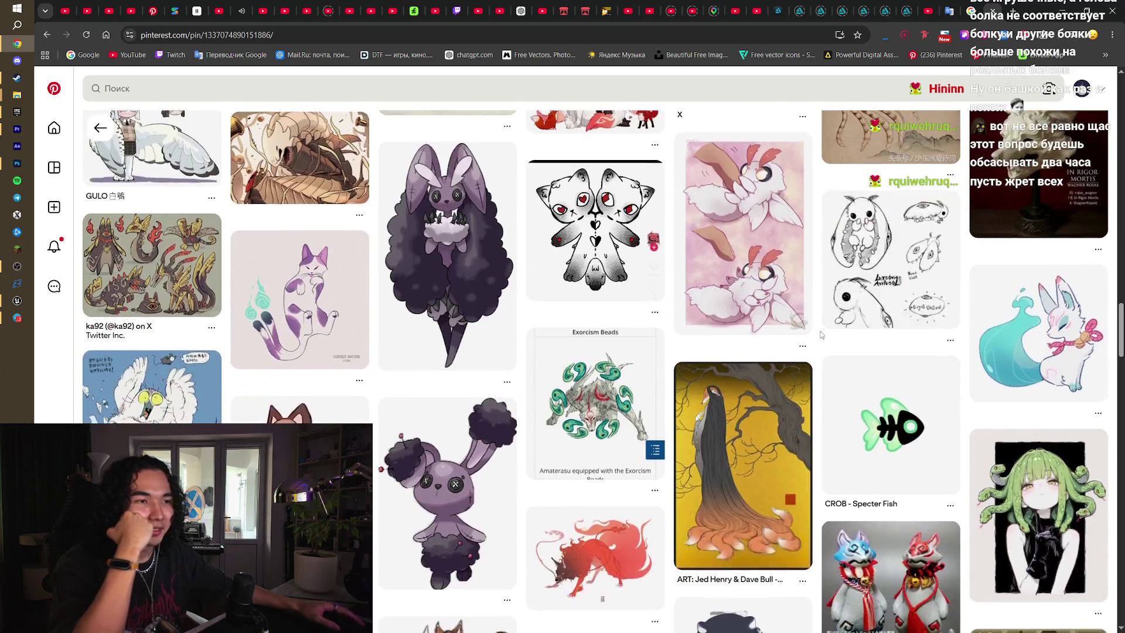
{"action": "scroll", "coordinate": [822, 335], "scroll_direction": "down", "scroll_amount": 12}
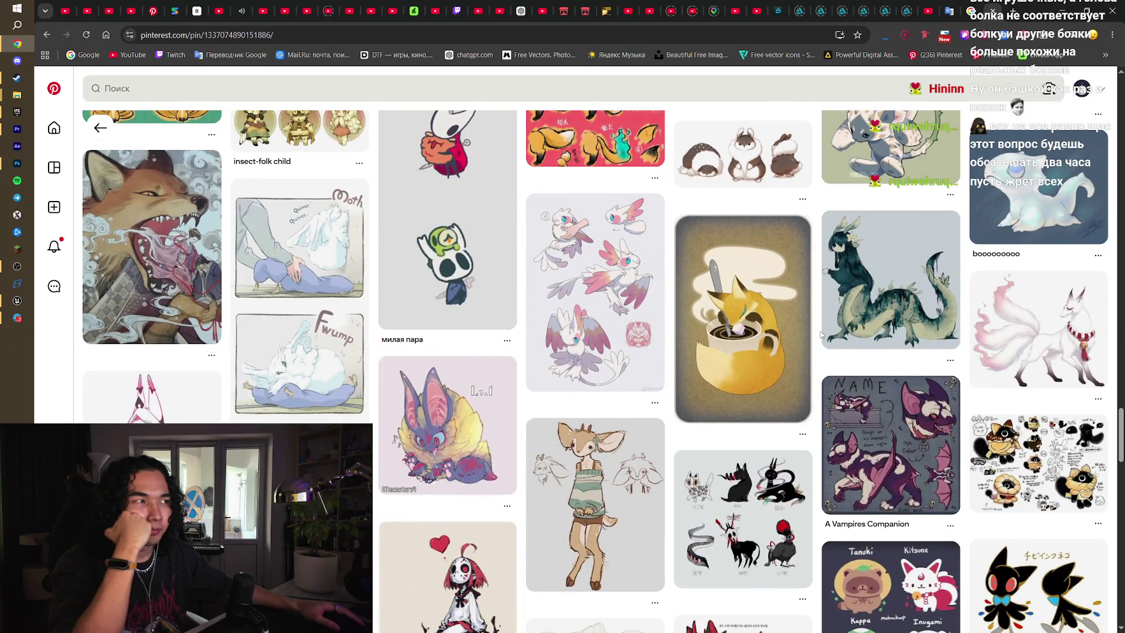
{"action": "scroll", "coordinate": [814, 332], "scroll_direction": "down", "scroll_amount": 15}
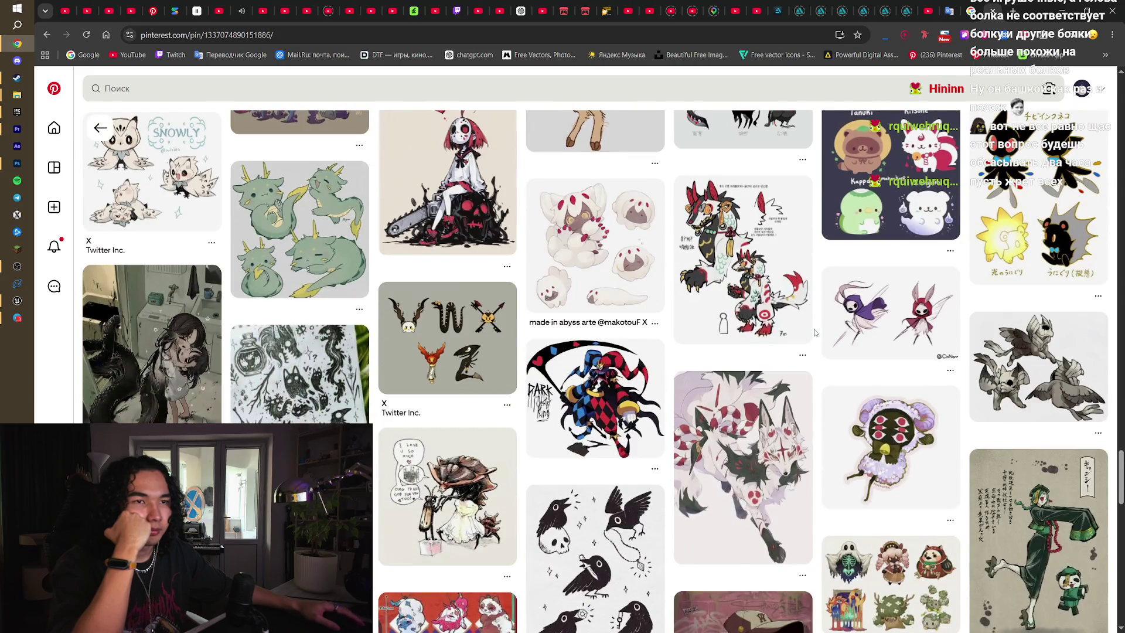
{"action": "scroll", "coordinate": [814, 332], "scroll_direction": "down", "scroll_amount": 15}
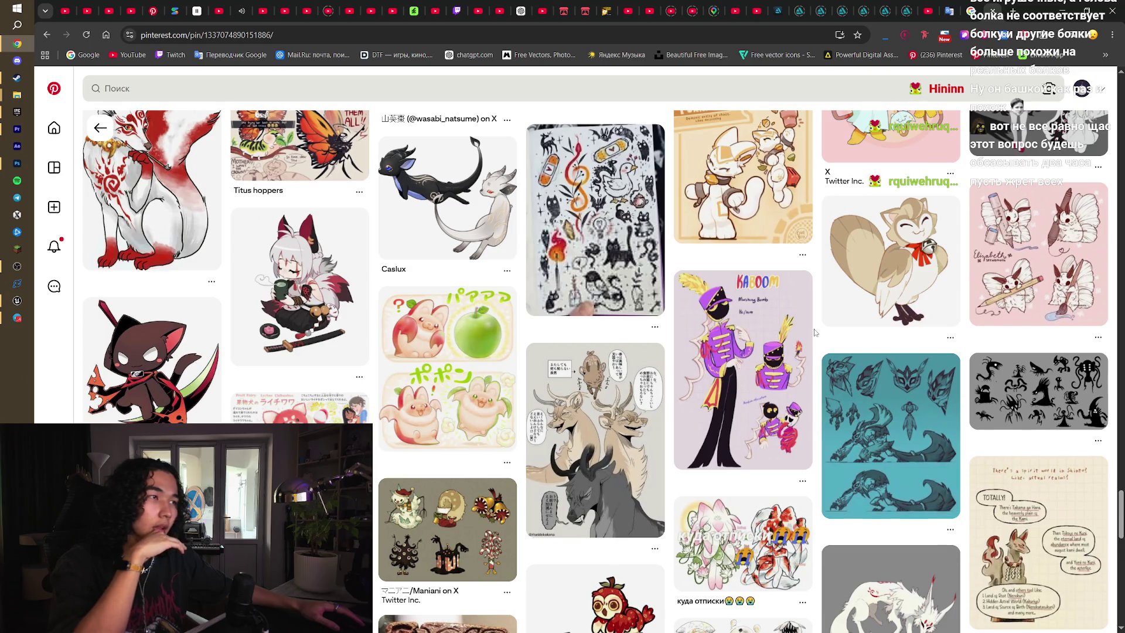
{"action": "scroll", "coordinate": [814, 332], "scroll_direction": "down", "scroll_amount": 6}
{"action": "scroll", "coordinate": [814, 333], "scroll_direction": "down", "scroll_amount": 3}
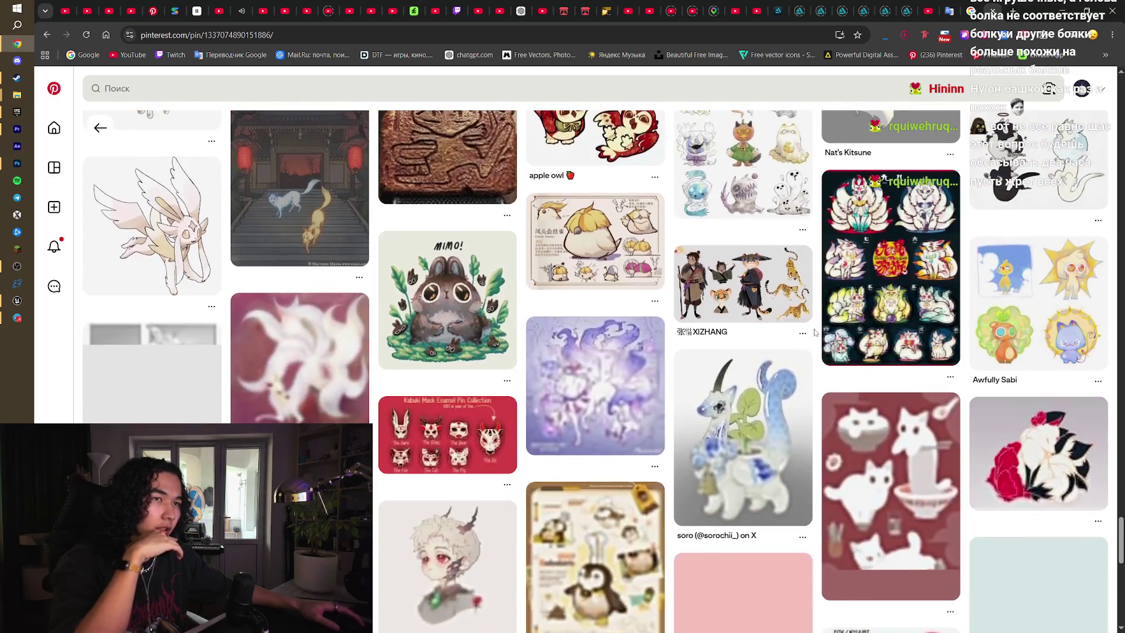
{"action": "scroll", "coordinate": [814, 332], "scroll_direction": "down", "scroll_amount": 4}
{"action": "scroll", "coordinate": [814, 332], "scroll_direction": "down", "scroll_amount": 3}
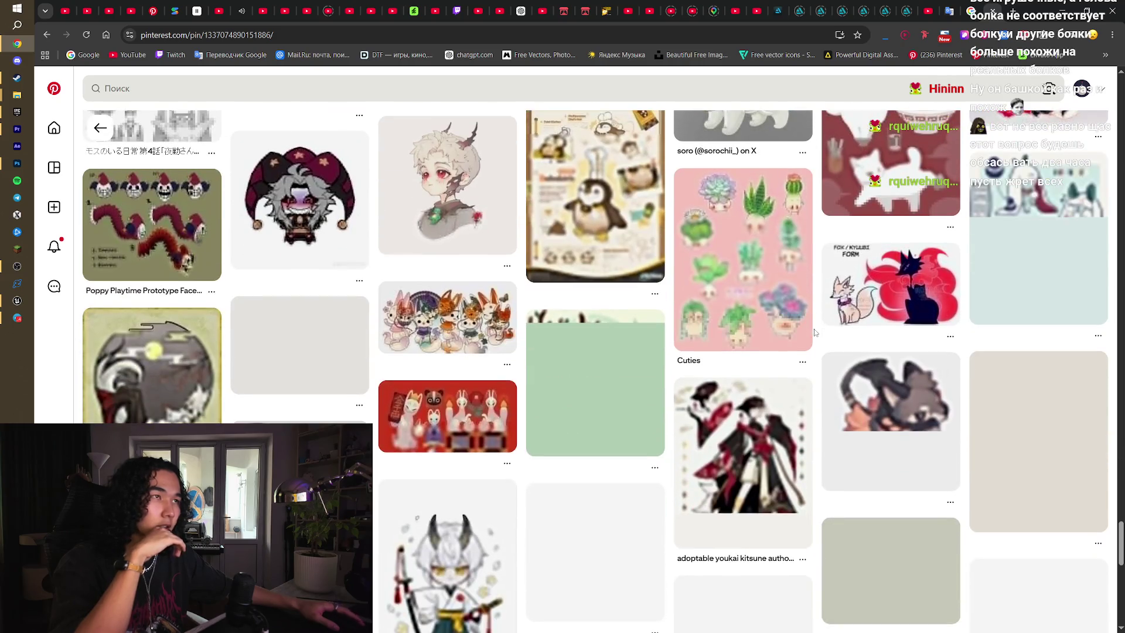
{"action": "scroll", "coordinate": [814, 331], "scroll_direction": "down", "scroll_amount": 1}
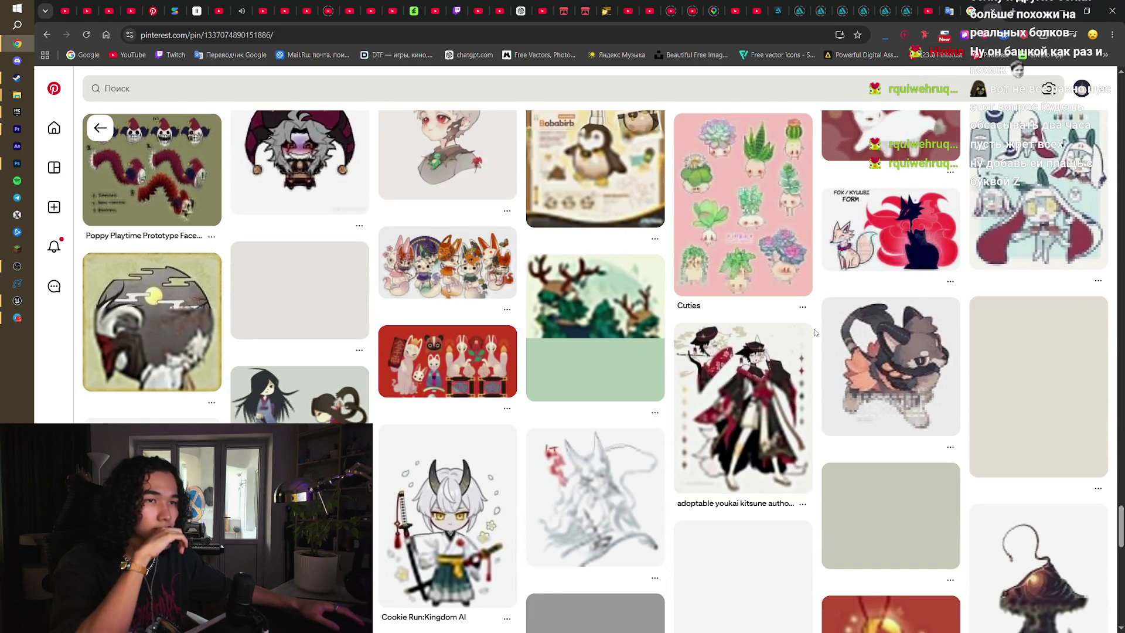
{"action": "scroll", "coordinate": [814, 332], "scroll_direction": "down", "scroll_amount": 3}
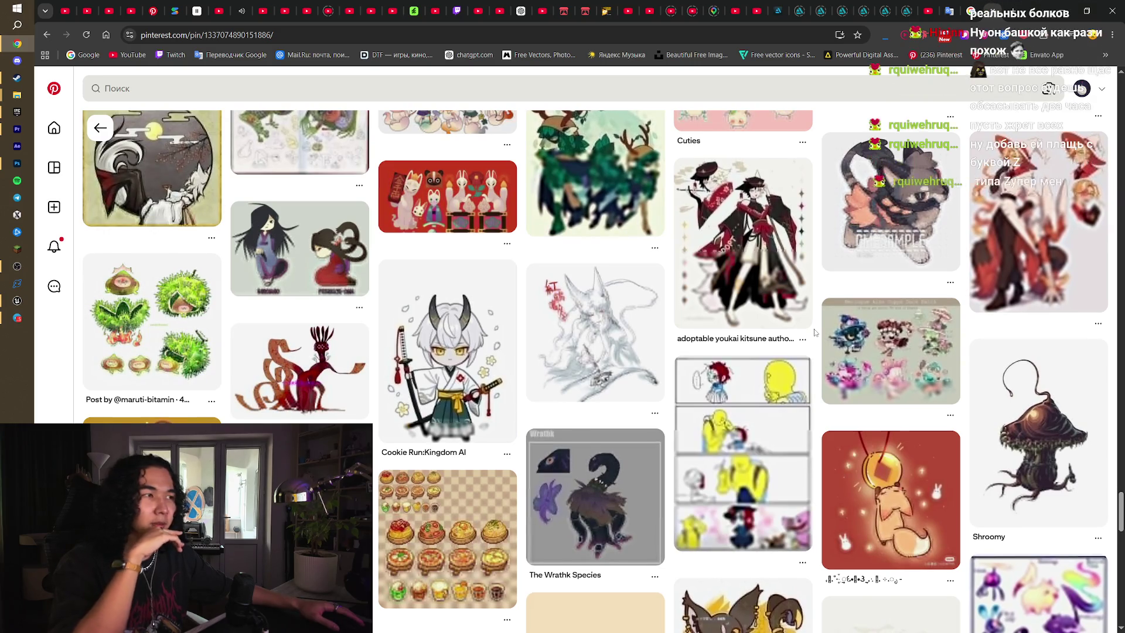
{"action": "scroll", "coordinate": [814, 332], "scroll_direction": "down", "scroll_amount": 6}
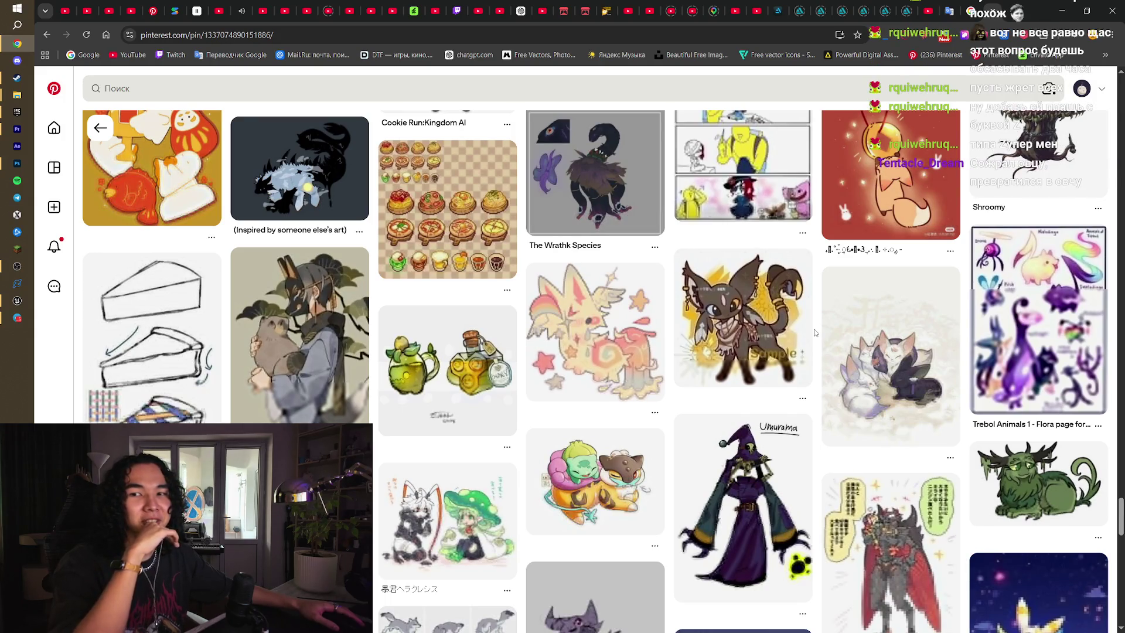
{"action": "scroll", "coordinate": [814, 332], "scroll_direction": "down", "scroll_amount": 3}
{"action": "scroll", "coordinate": [814, 332], "scroll_direction": "down", "scroll_amount": 6}
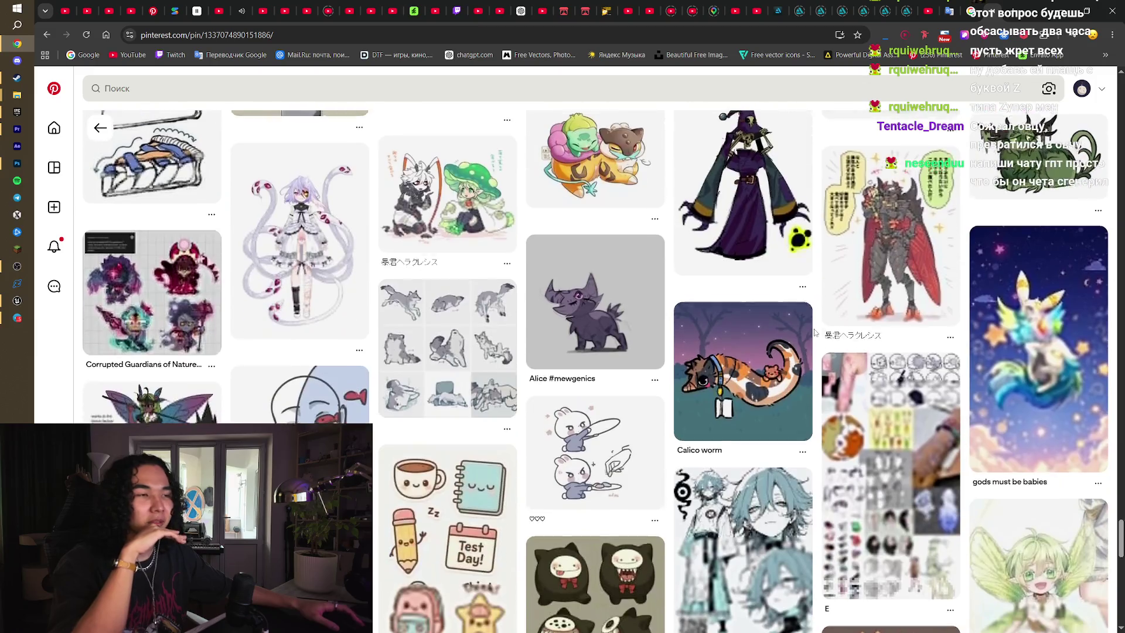
{"action": "scroll", "coordinate": [814, 332], "scroll_direction": "down", "scroll_amount": 6}
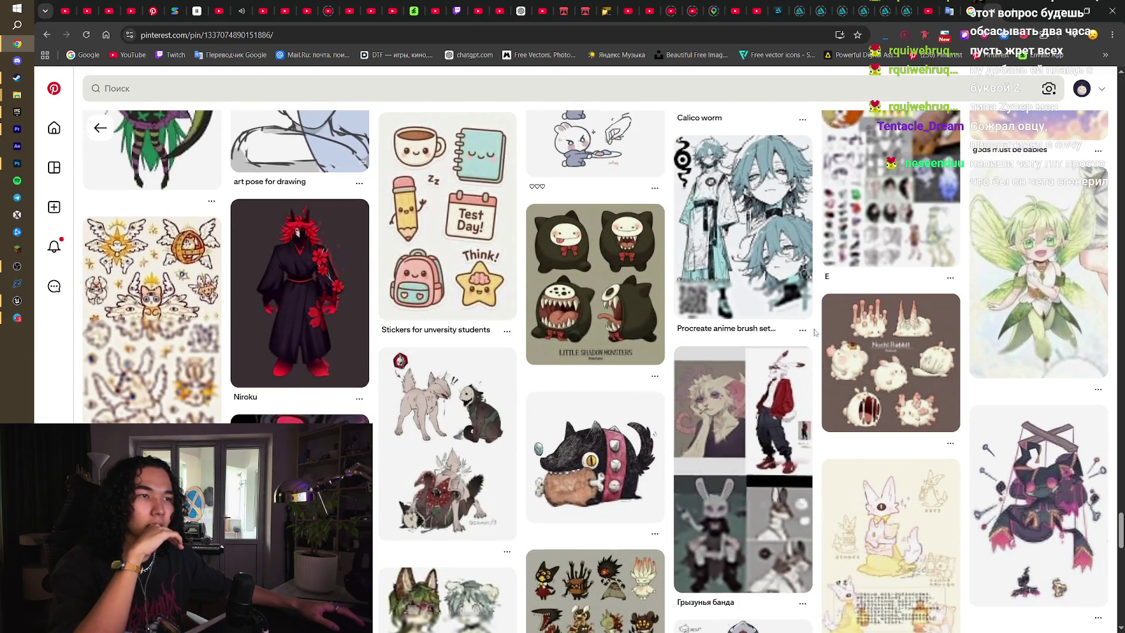
{"action": "scroll", "coordinate": [814, 332], "scroll_direction": "down", "scroll_amount": 7}
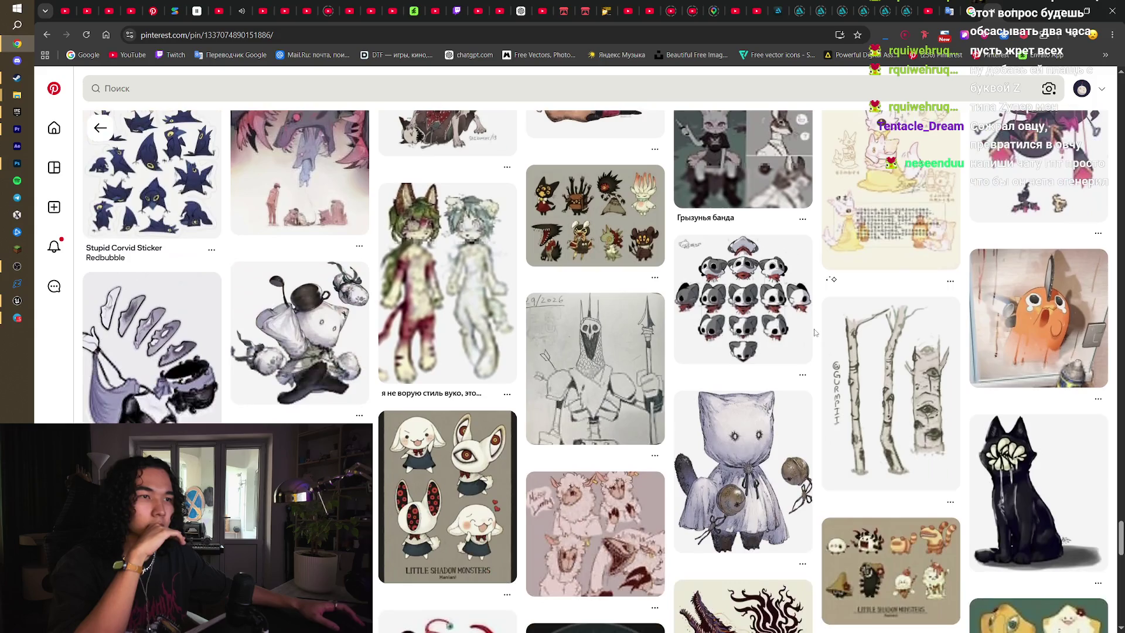
{"action": "scroll", "coordinate": [816, 333], "scroll_direction": "down", "scroll_amount": 2}
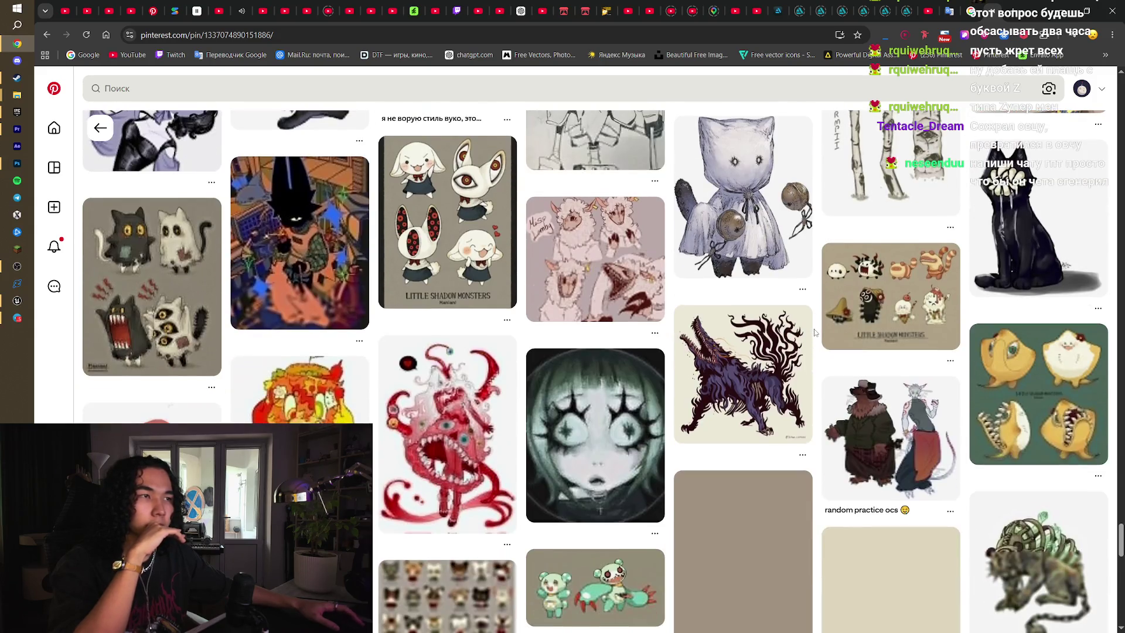
{"action": "scroll", "coordinate": [814, 332], "scroll_direction": "down", "scroll_amount": 5}
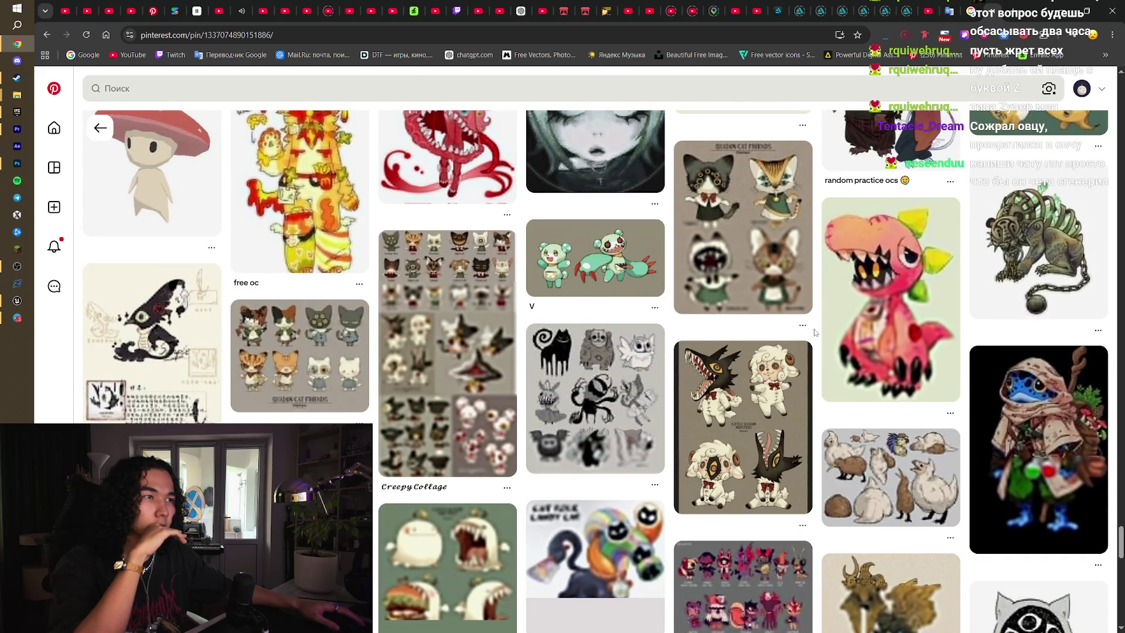
{"action": "scroll", "coordinate": [814, 332], "scroll_direction": "down", "scroll_amount": 2}
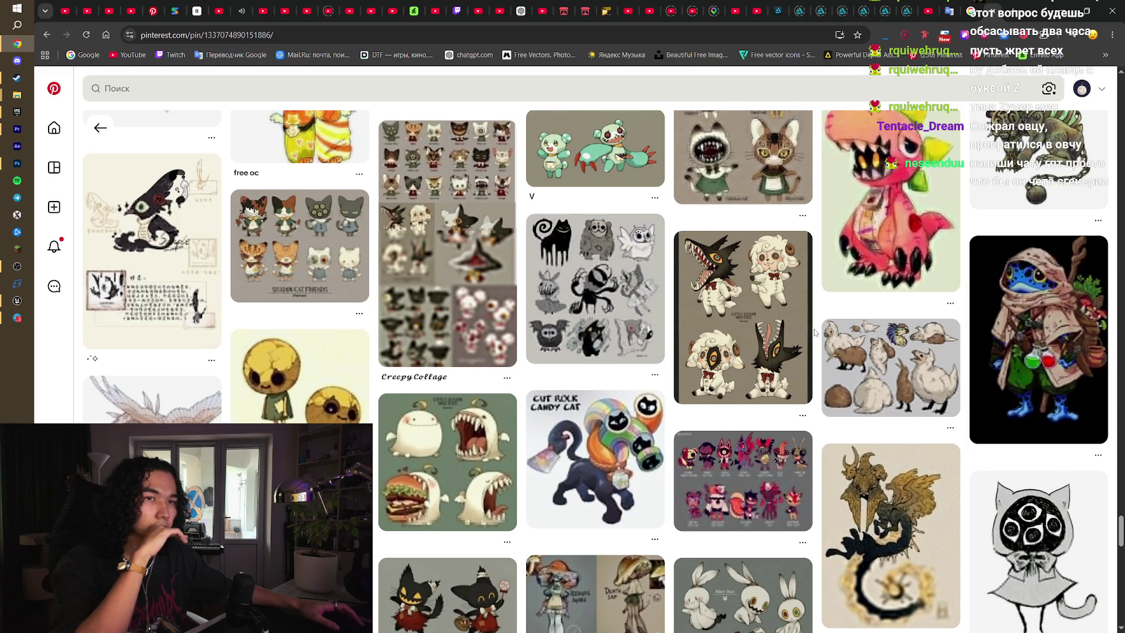
{"action": "scroll", "coordinate": [814, 332], "scroll_direction": "up", "scroll_amount": 3}
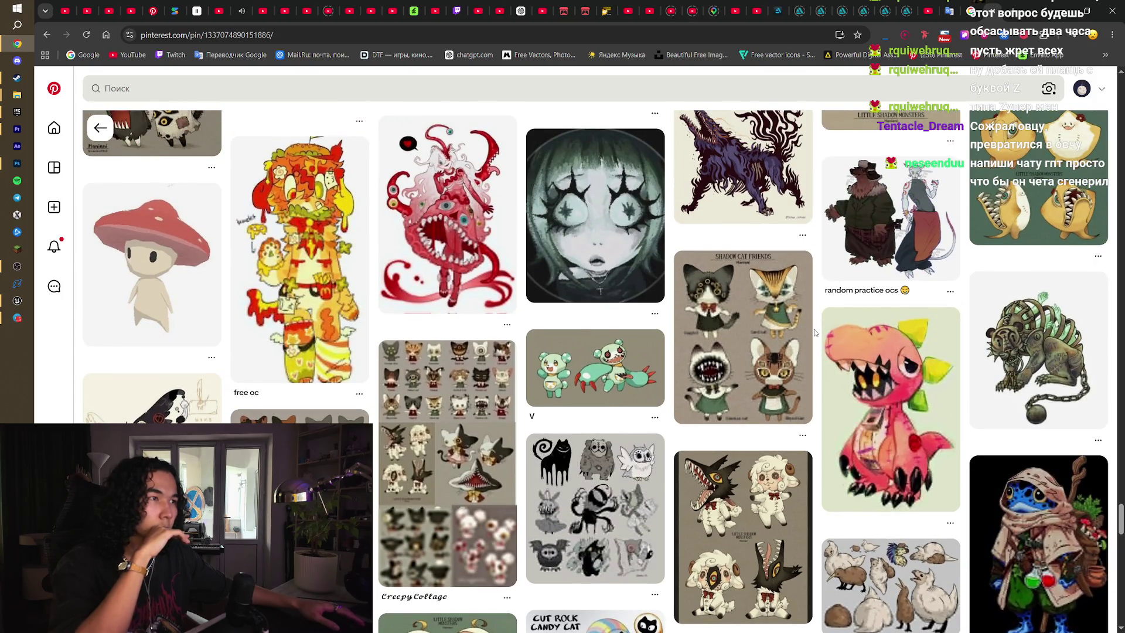
{"action": "scroll", "coordinate": [814, 332], "scroll_direction": "down", "scroll_amount": 8}
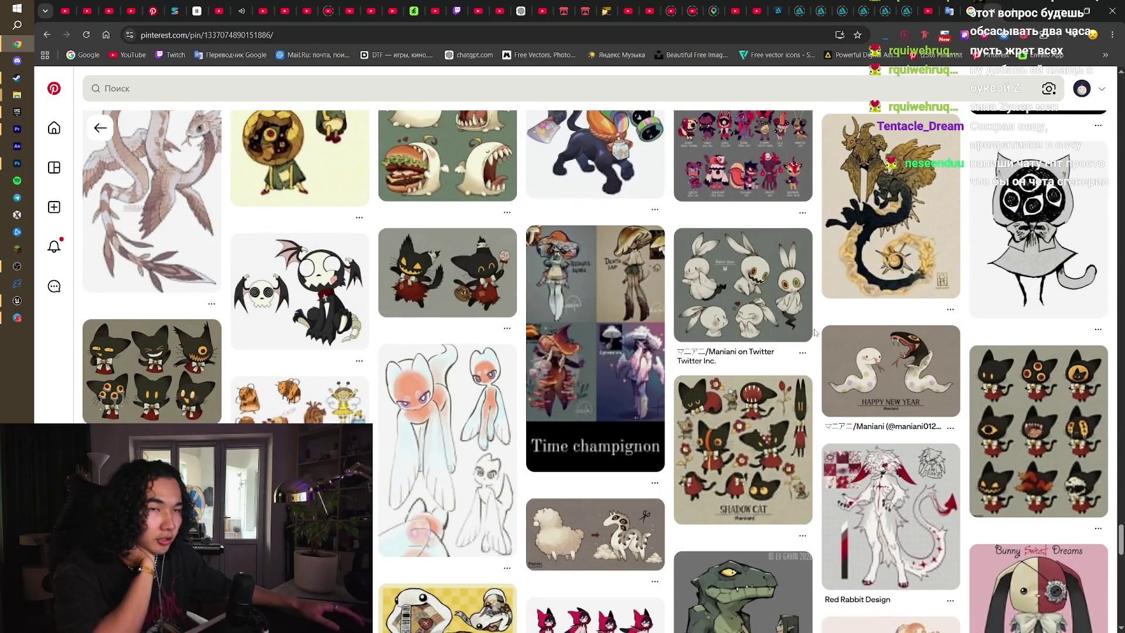
{"action": "scroll", "coordinate": [814, 333], "scroll_direction": "up", "scroll_amount": 6}
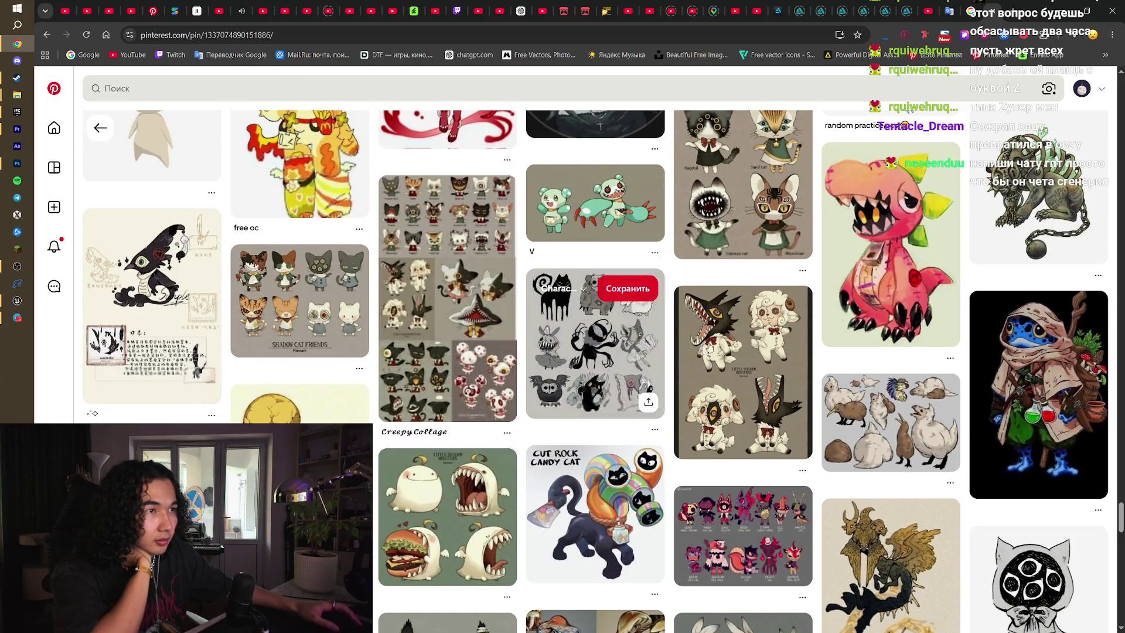
{"action": "scroll", "coordinate": [658, 417], "scroll_direction": "up", "scroll_amount": 2}
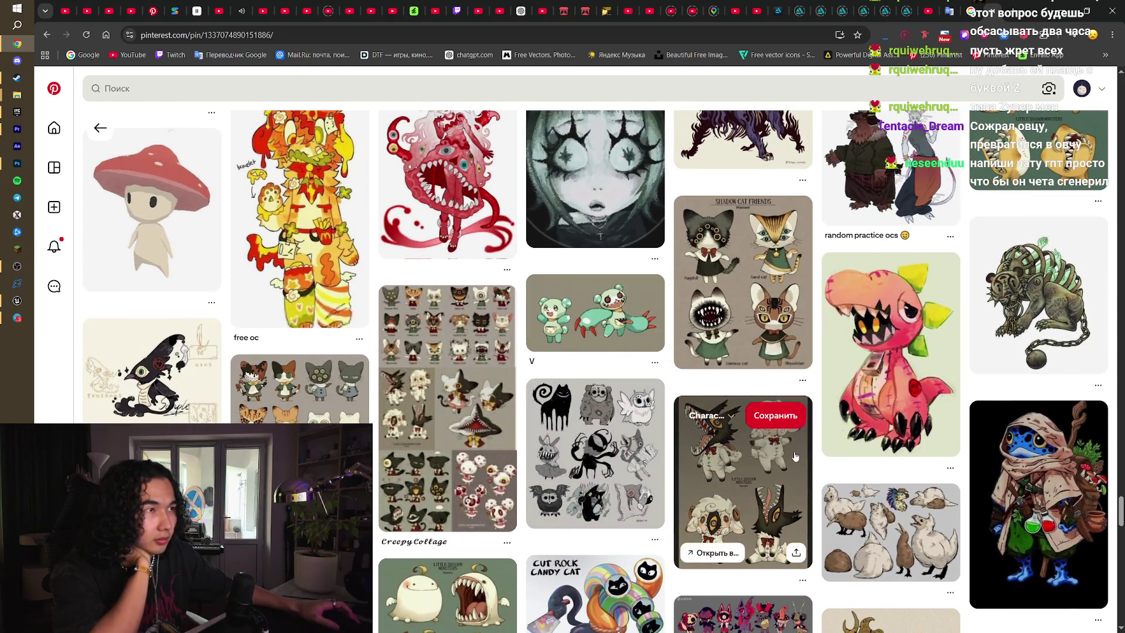
{"action": "scroll", "coordinate": [819, 474], "scroll_direction": "up", "scroll_amount": 3}
{"action": "scroll", "coordinate": [820, 474], "scroll_direction": "up", "scroll_amount": 2}
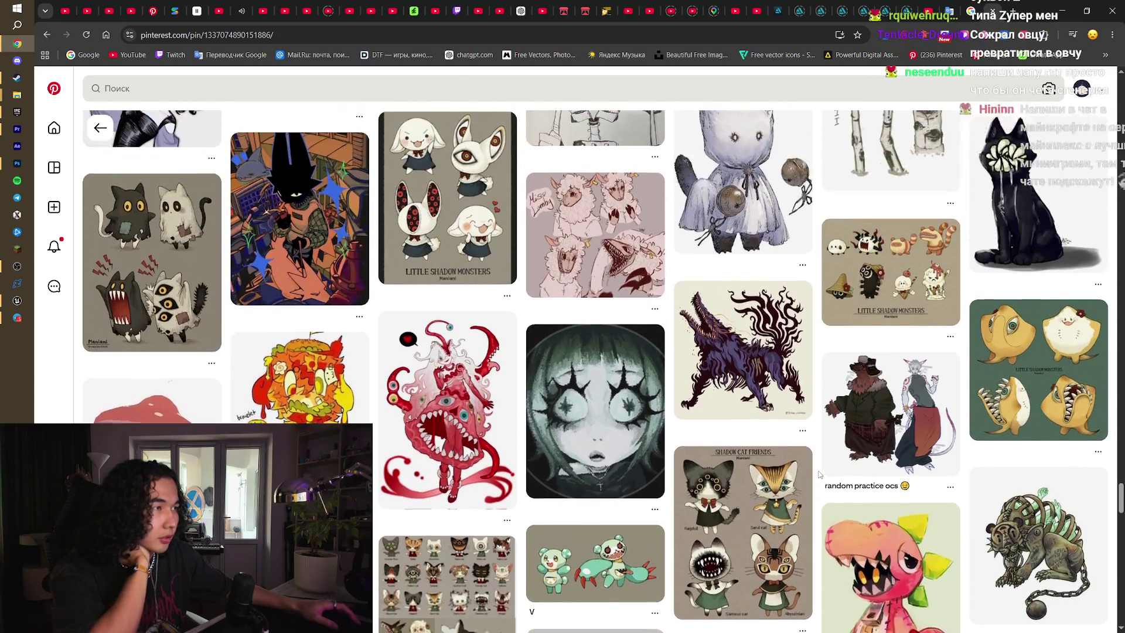
{"action": "scroll", "coordinate": [819, 475], "scroll_direction": "up", "scroll_amount": 1}
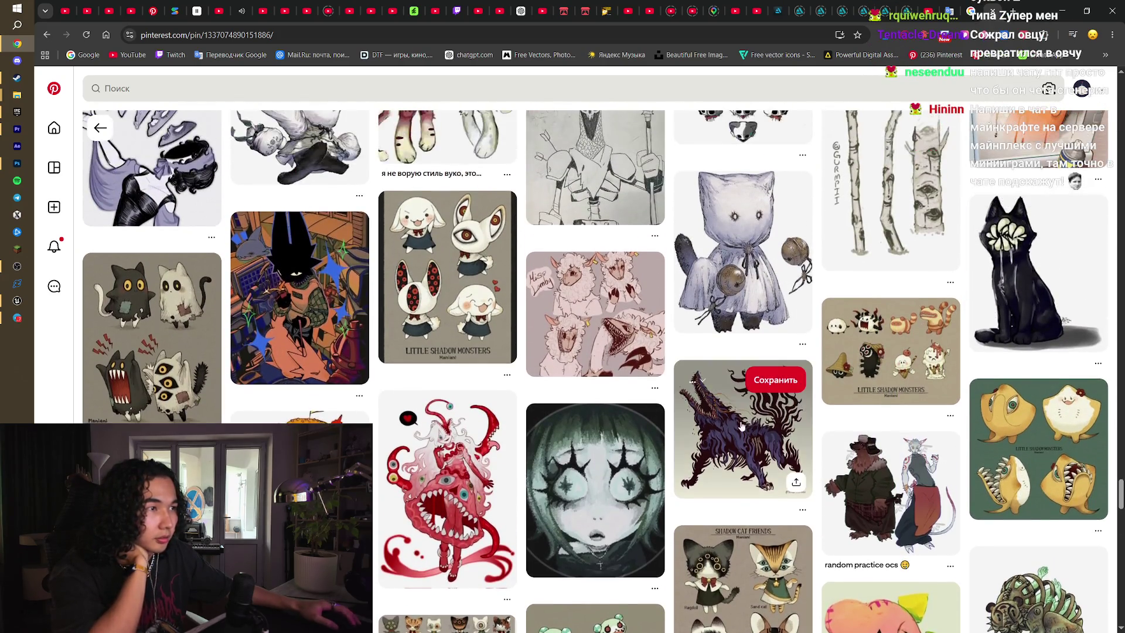
{"action": "left_click", "coordinate": [741, 426]}
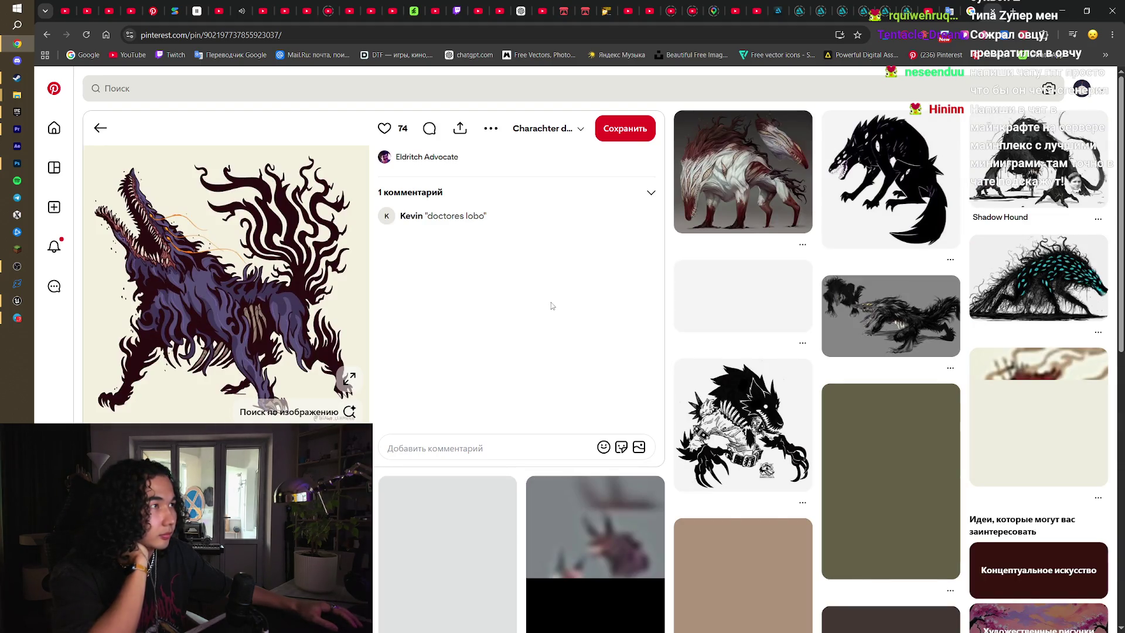
- Open the black many-eyed wolf pin and save its image as a JPEG to Downloads
{"action": "left_click", "coordinate": [863, 178]}
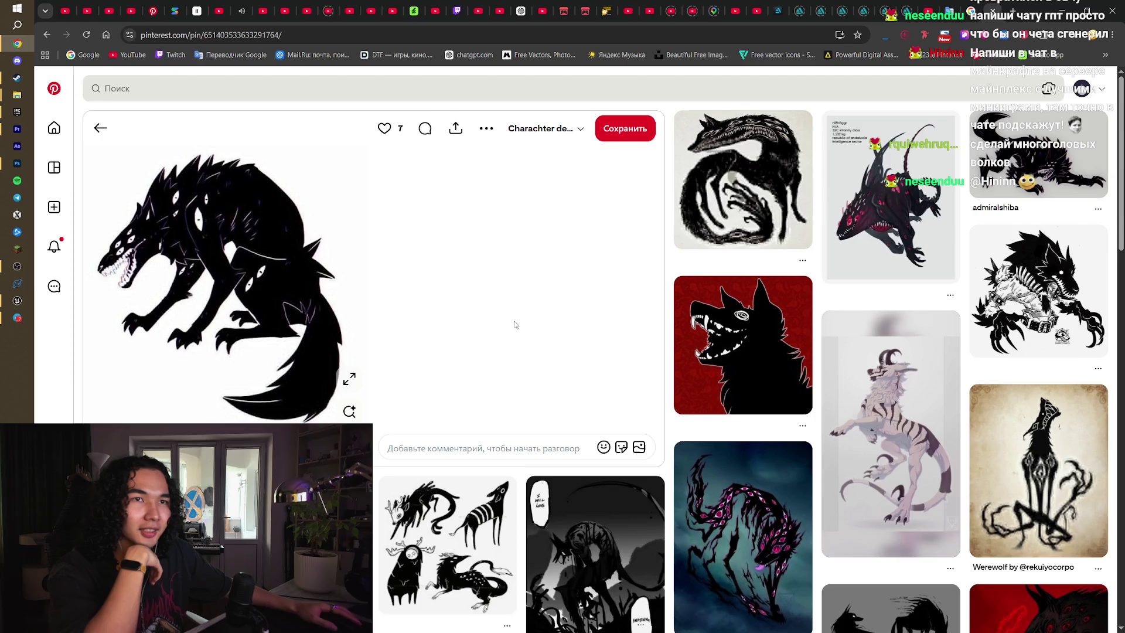
{"action": "right_click", "coordinate": [252, 235]}
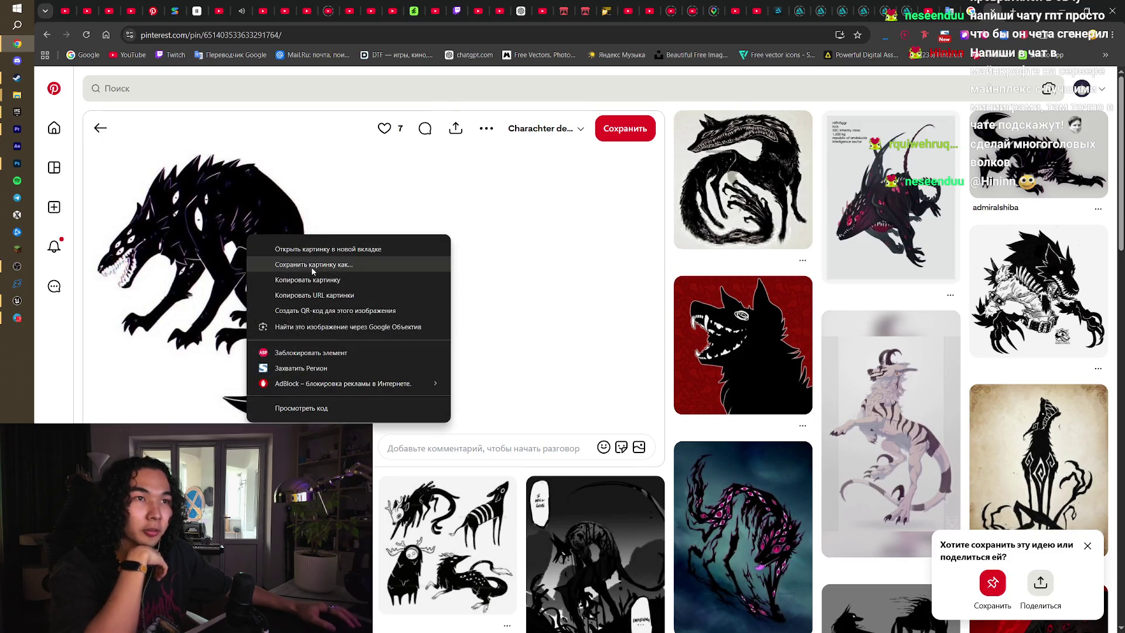
{"action": "left_click", "coordinate": [312, 266]}
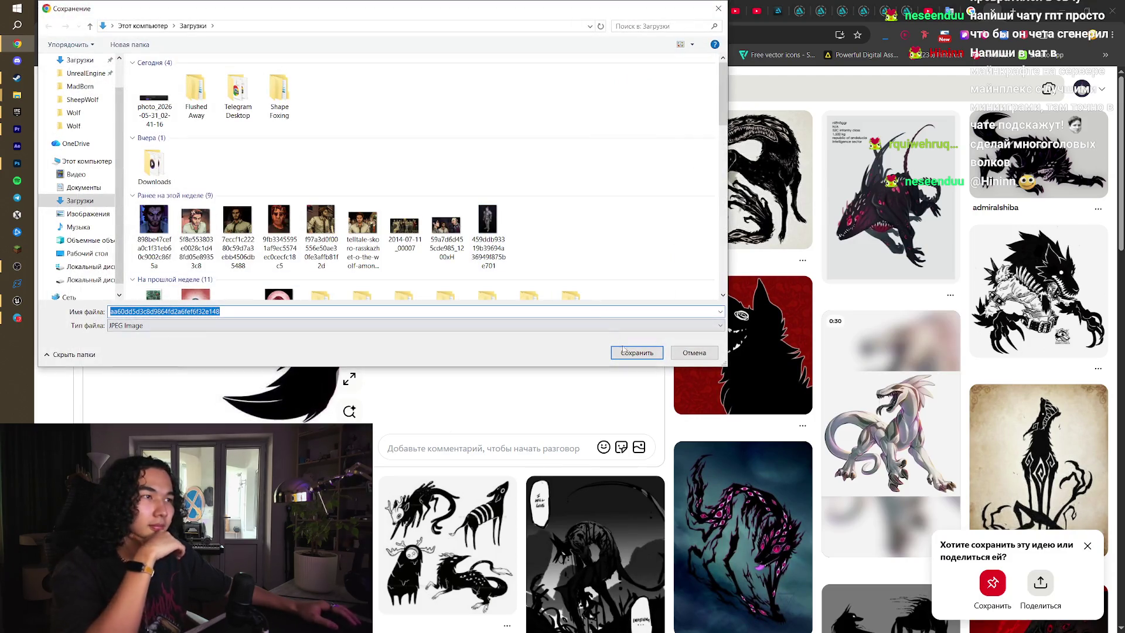
{"action": "left_click", "coordinate": [624, 350]}
- Load the Freepik site in a new browser tab
{"action": "scroll", "coordinate": [628, 349], "scroll_direction": "down", "scroll_amount": 2}
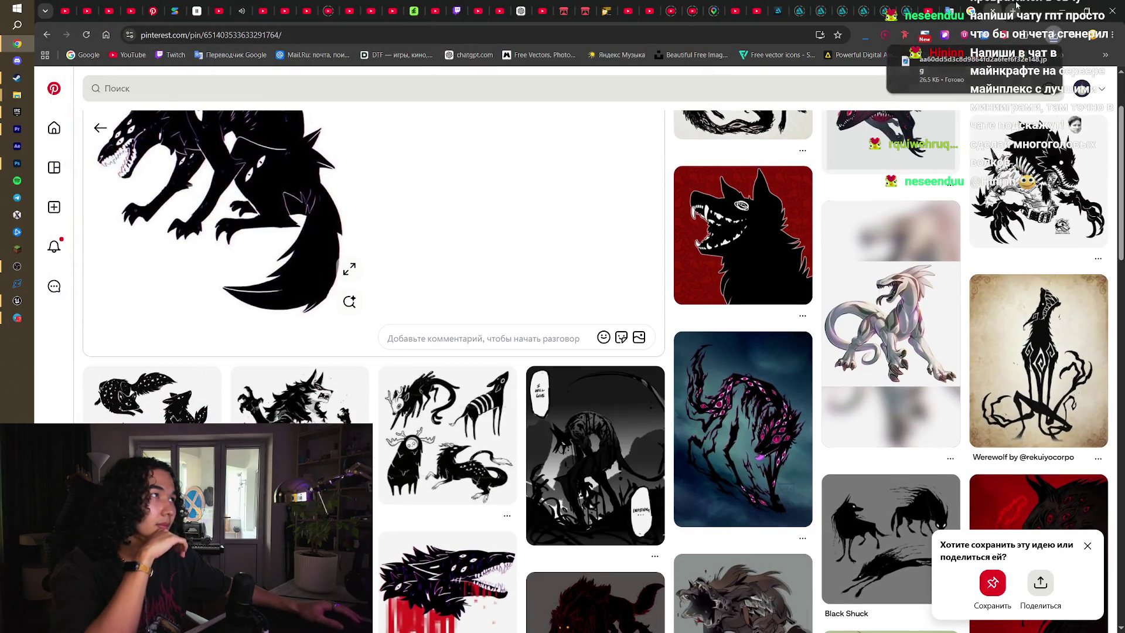
{"action": "left_click", "coordinate": [1016, 5]}
{"action": "left_click", "coordinate": [526, 54]}
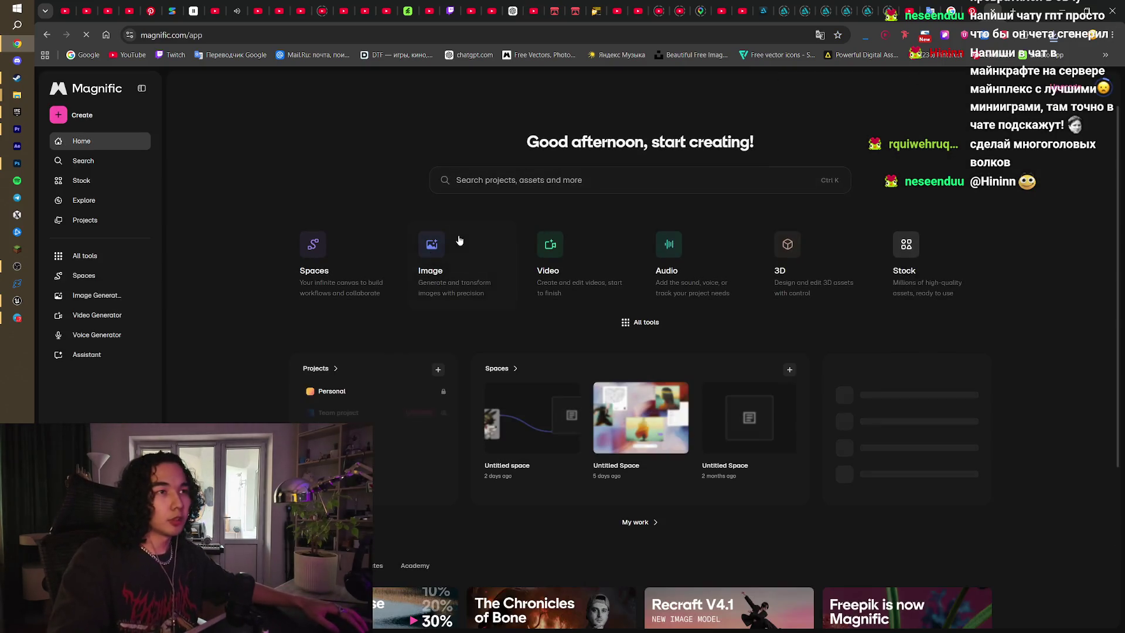
- Open Magnific's Image Generator and upload the saved black wolf image as a reference
{"action": "left_click", "coordinate": [434, 246]}
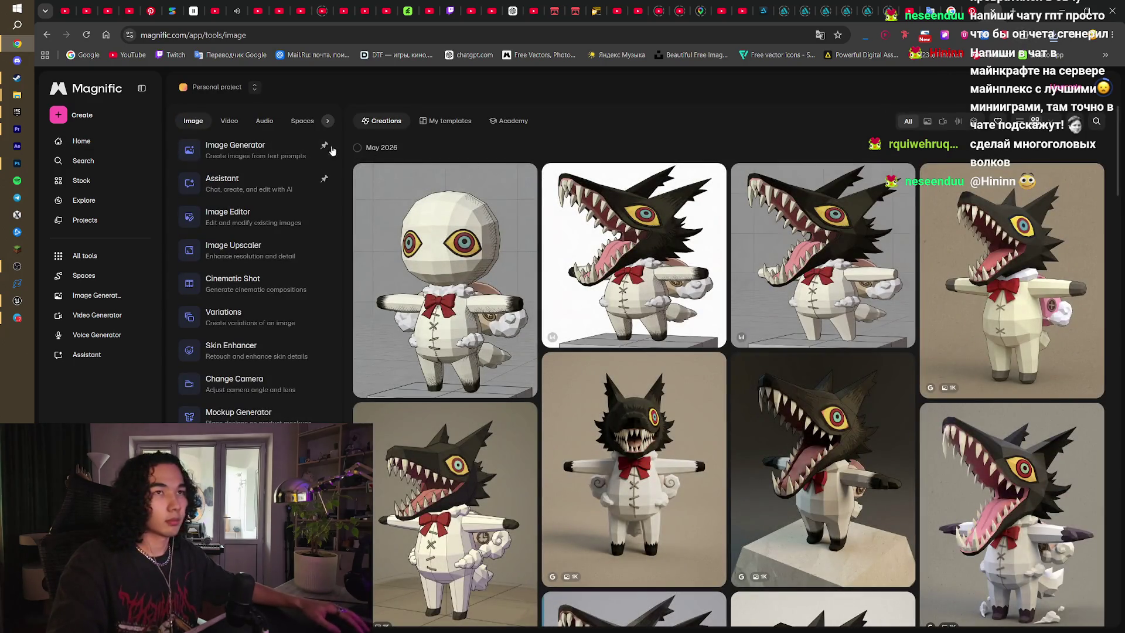
{"action": "left_click", "coordinate": [233, 146]}
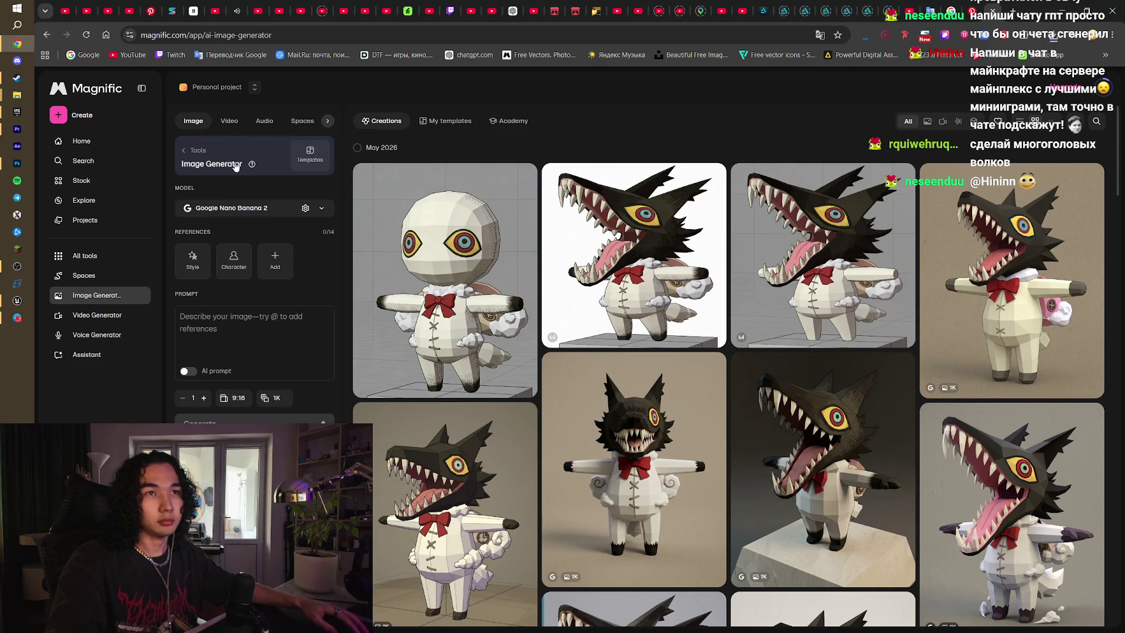
{"action": "left_click", "coordinate": [275, 260]}
{"action": "left_click", "coordinate": [996, 355]}
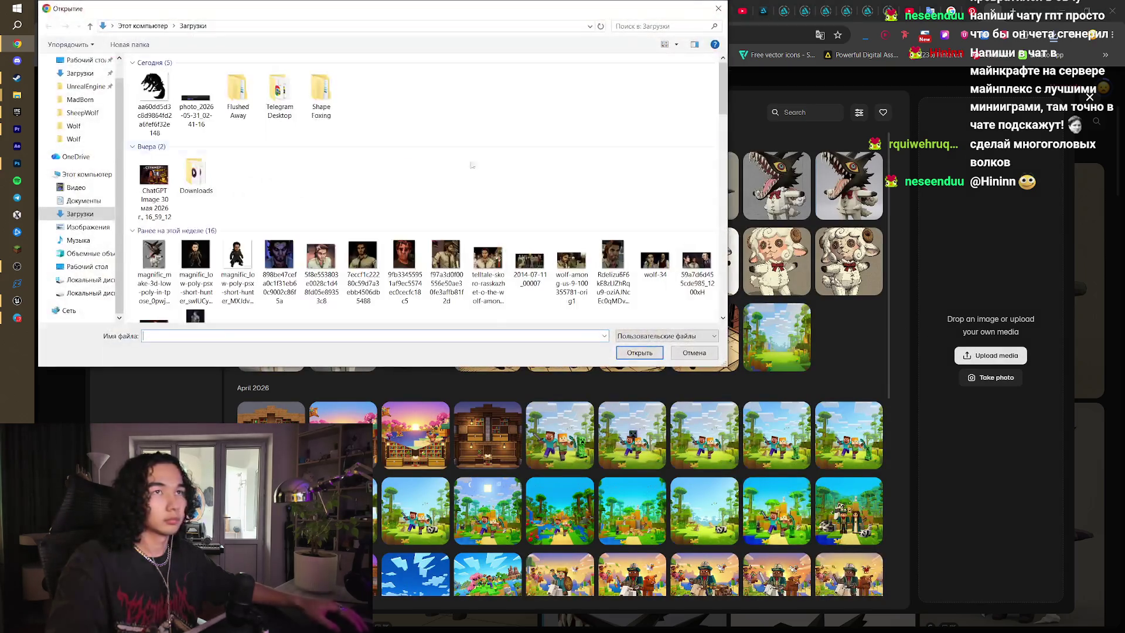
{"action": "double_click", "coordinate": [155, 94]}
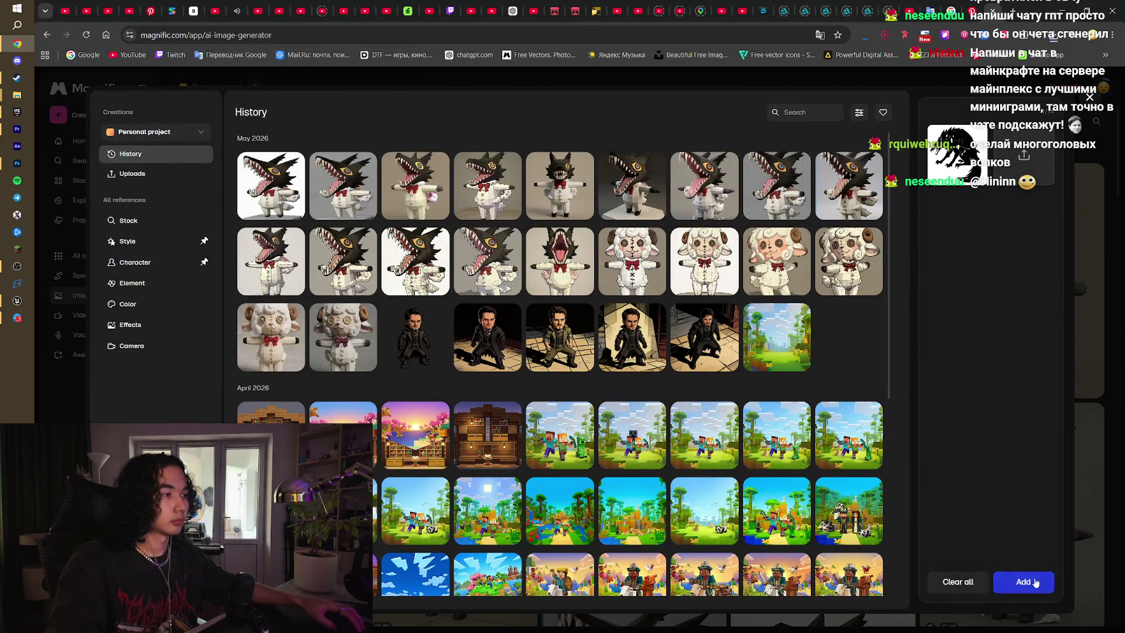
{"action": "left_click", "coordinate": [1022, 580]}
{"action": "left_click", "coordinate": [282, 323]}
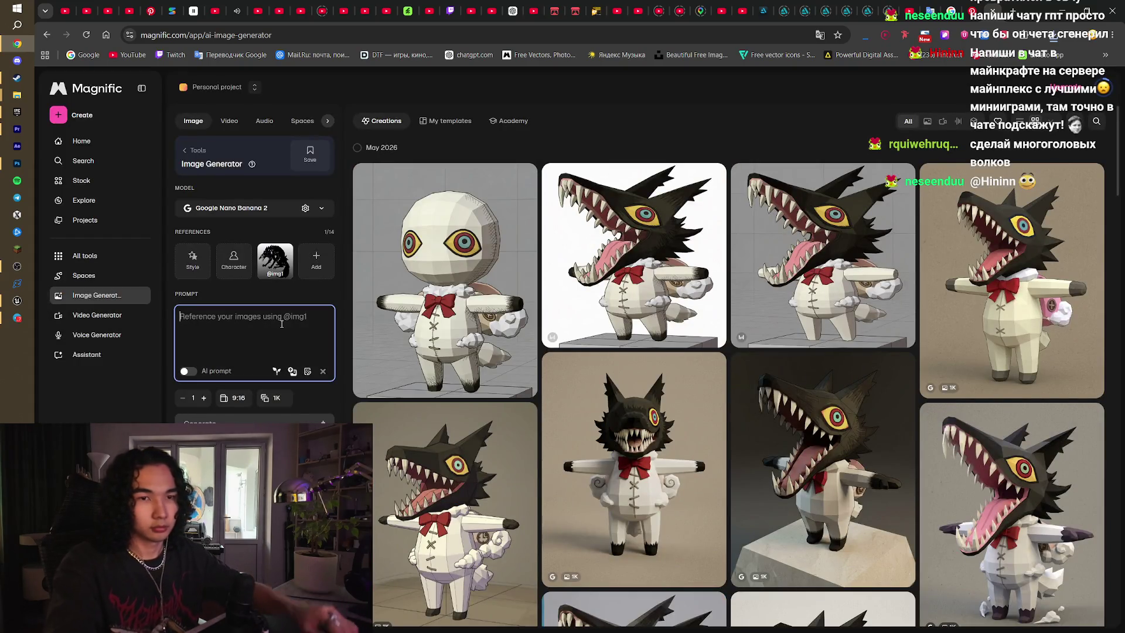
- Enter the prompt 'Make this character, low poly, 3d', set 4 images, and generate
{"action": "type", "text": "M"}
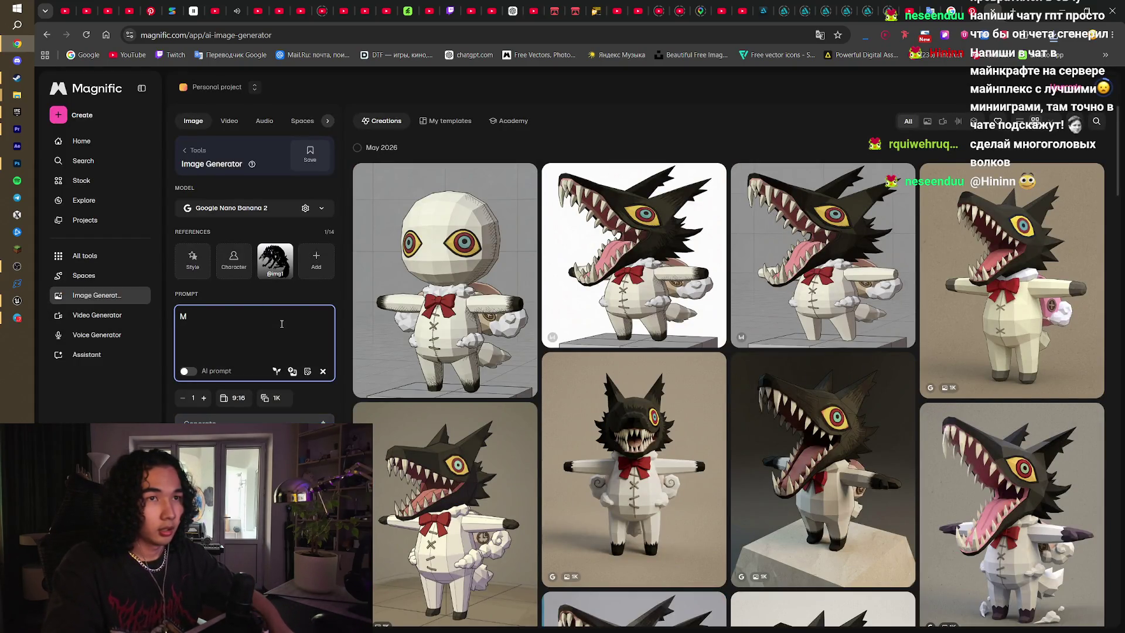
{"action": "type", "text": "ake this character? low"}
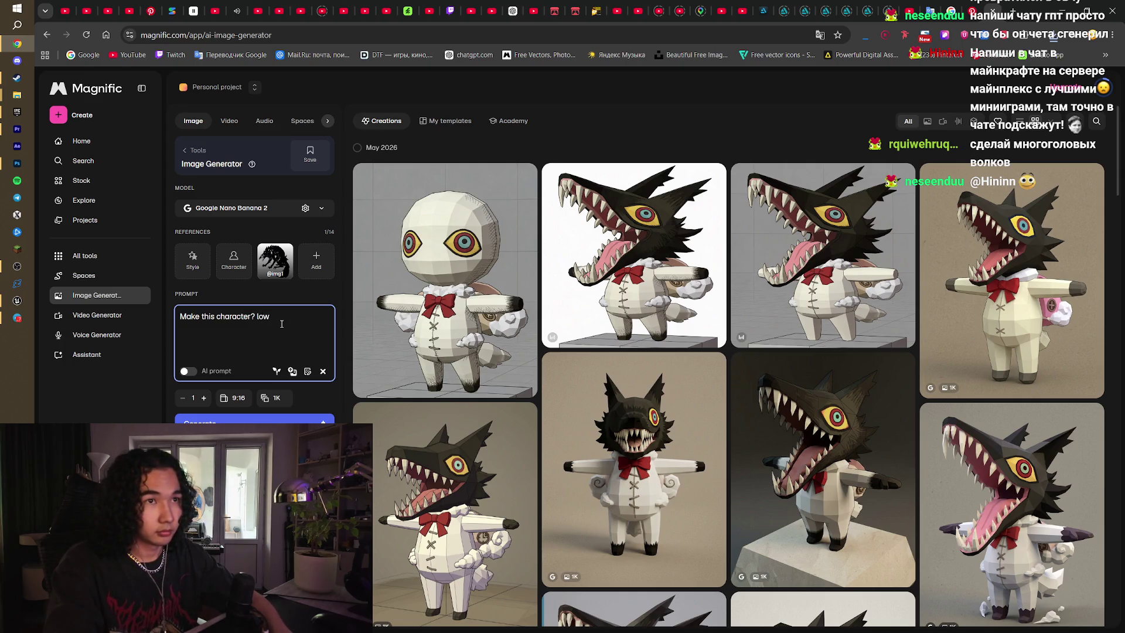
{"action": "type", "text": "%"}
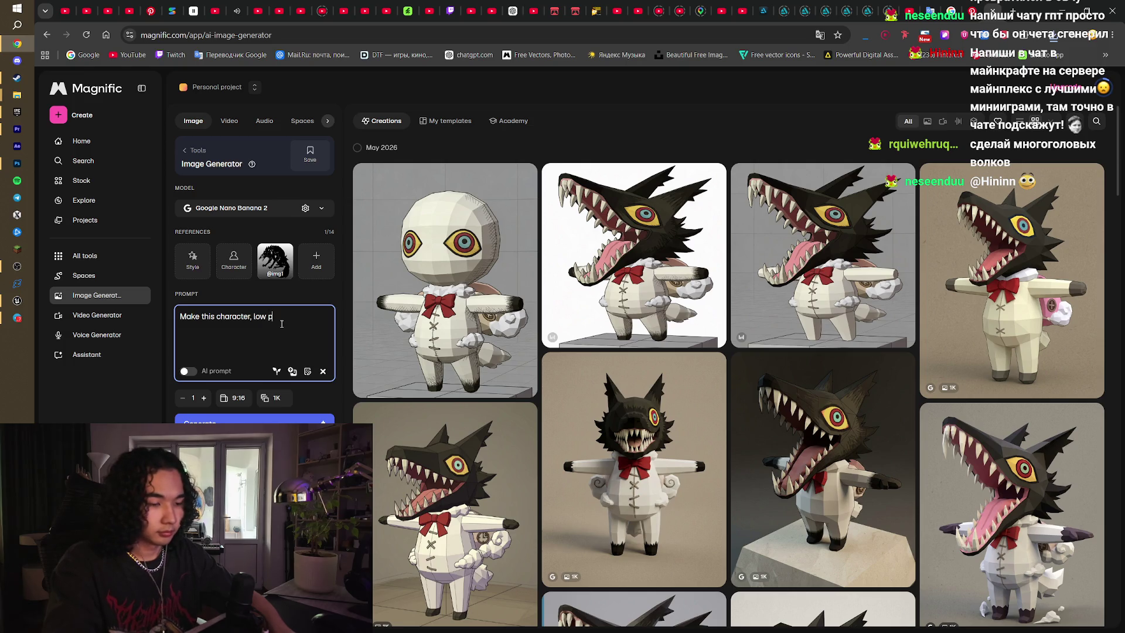
{"action": "type", "text": ", 3d"}
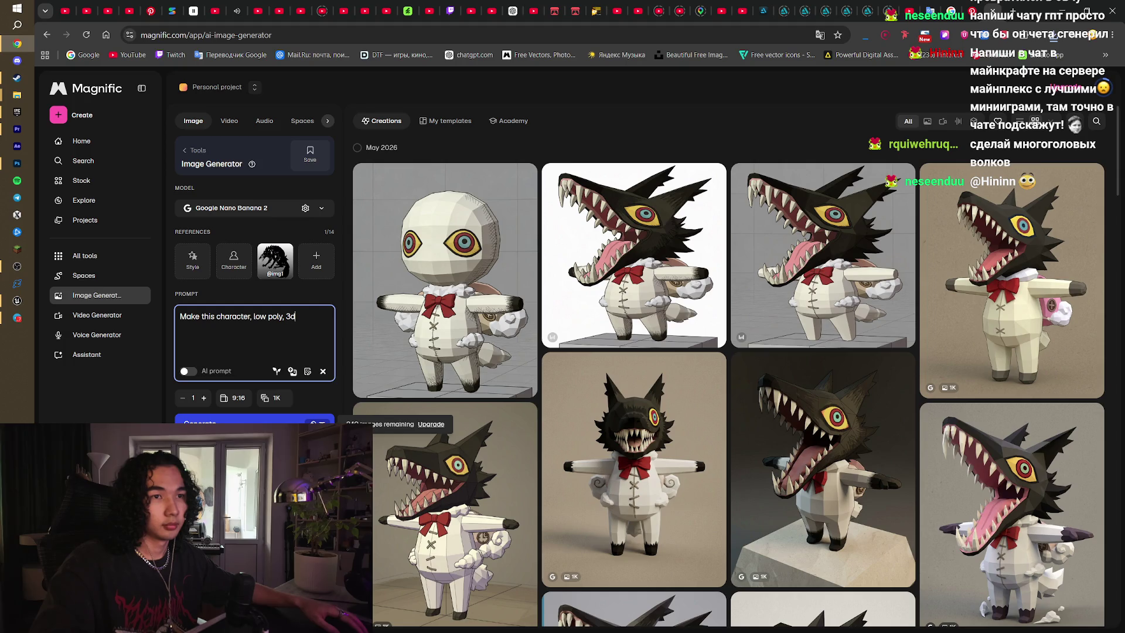
{"action": "left_click", "coordinate": [204, 398]}
{"action": "left_click", "coordinate": [204, 398]}
{"action": "left_click", "coordinate": [204, 398]}
{"action": "left_click", "coordinate": [240, 417]}
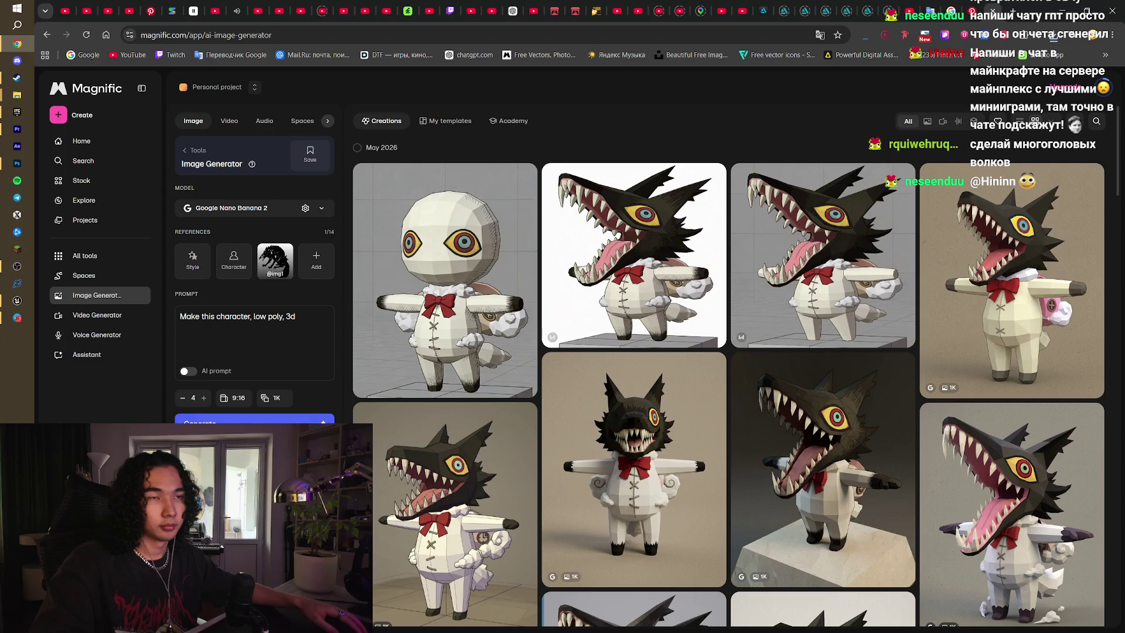
{"action": "left_click", "coordinate": [252, 419]}
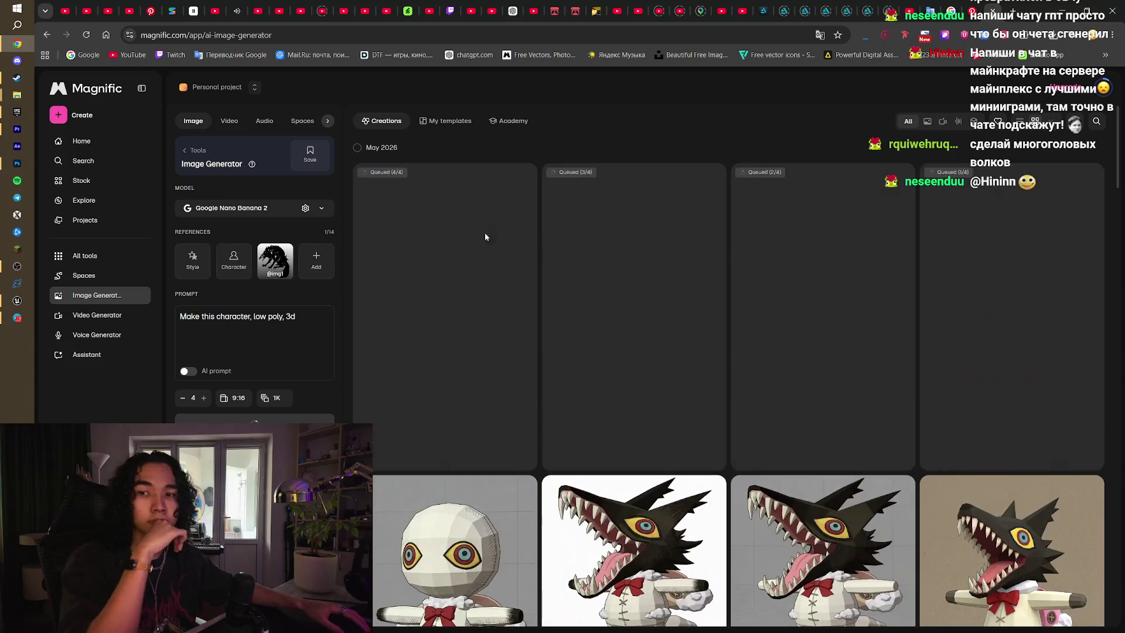
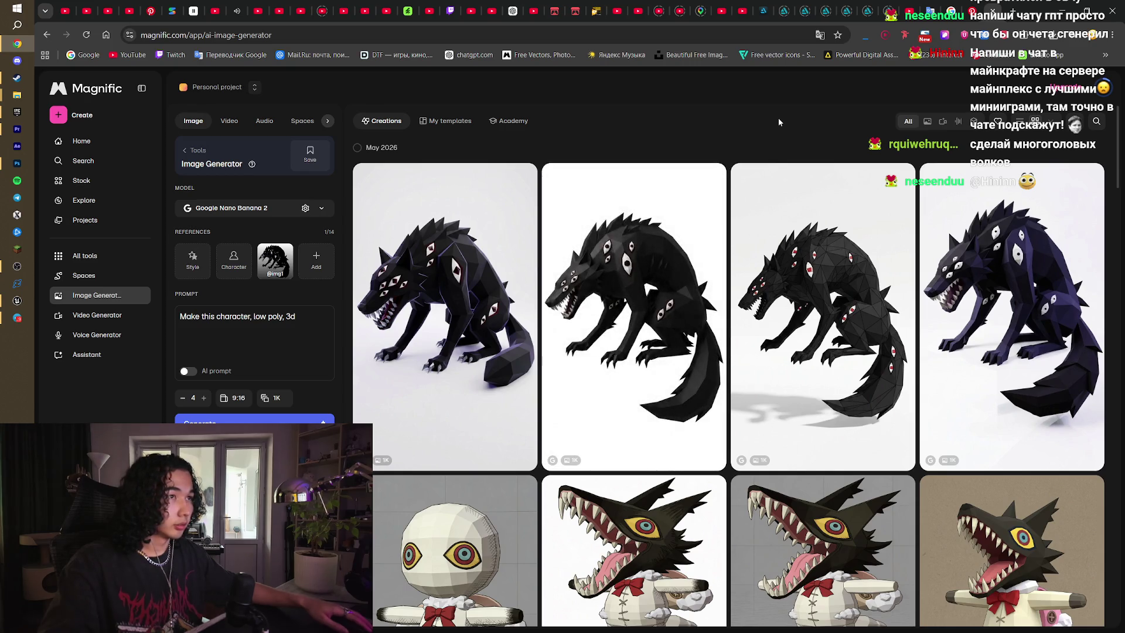
- After checking the second wolf image, append ', standing on 4 legs, straight' to the prompt and generate
{"action": "left_click", "coordinate": [576, 236]}
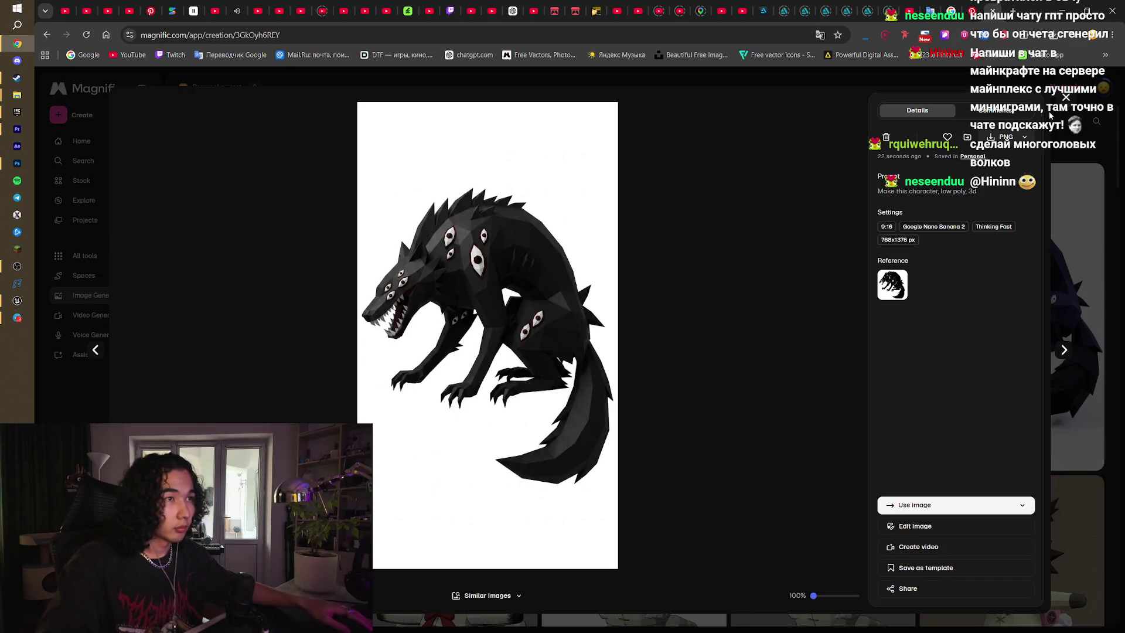
{"action": "left_click", "coordinate": [1065, 98]}
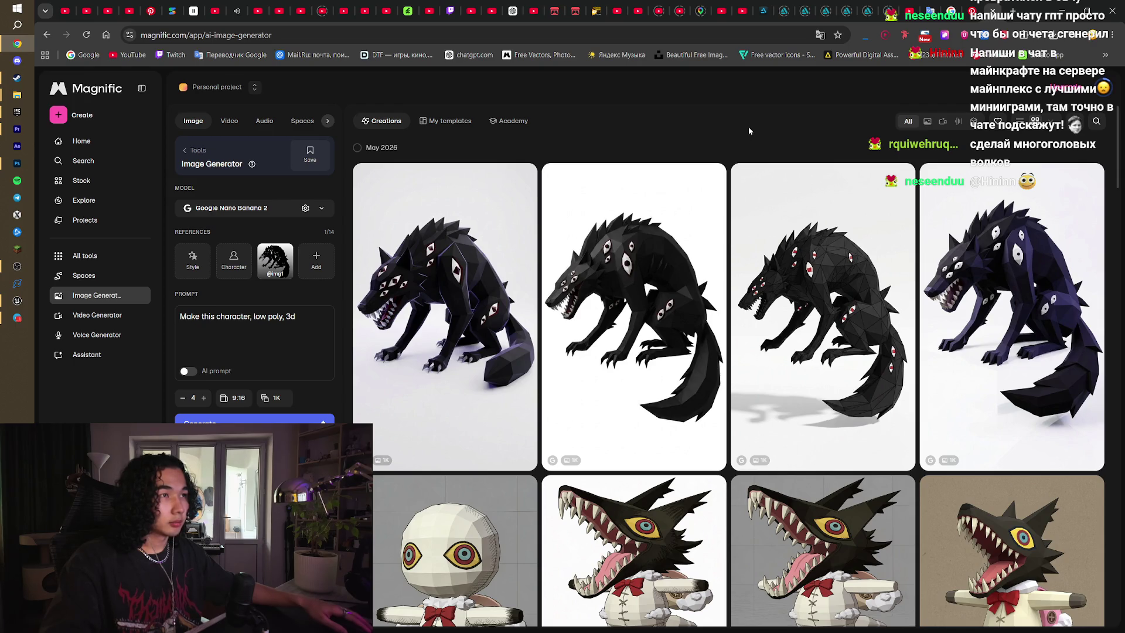
{"action": "left_click", "coordinate": [297, 316]}
{"action": "type", "text": "?"}
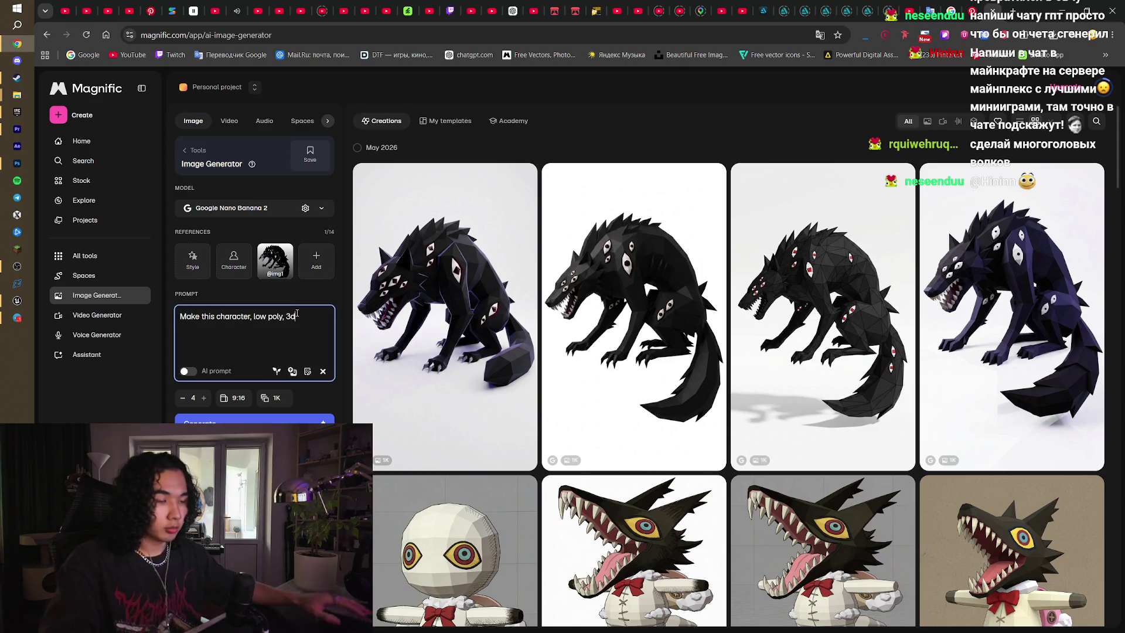
{"action": "key", "text": "BackSpace"}
{"action": "type", "text": ","}
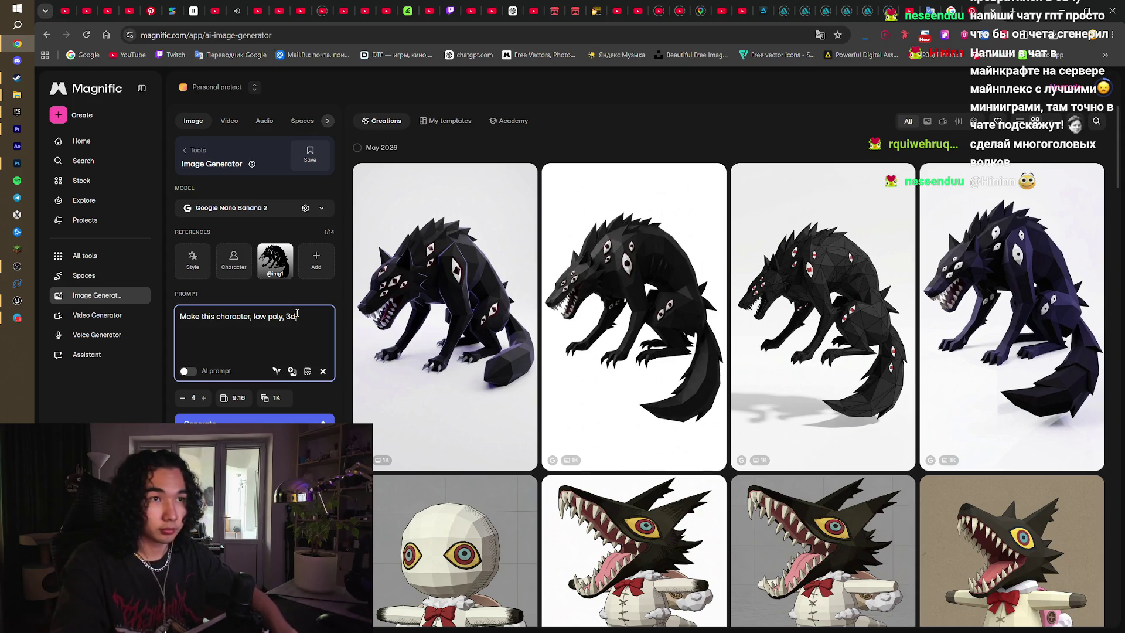
{"action": "type", "text": " stan"}
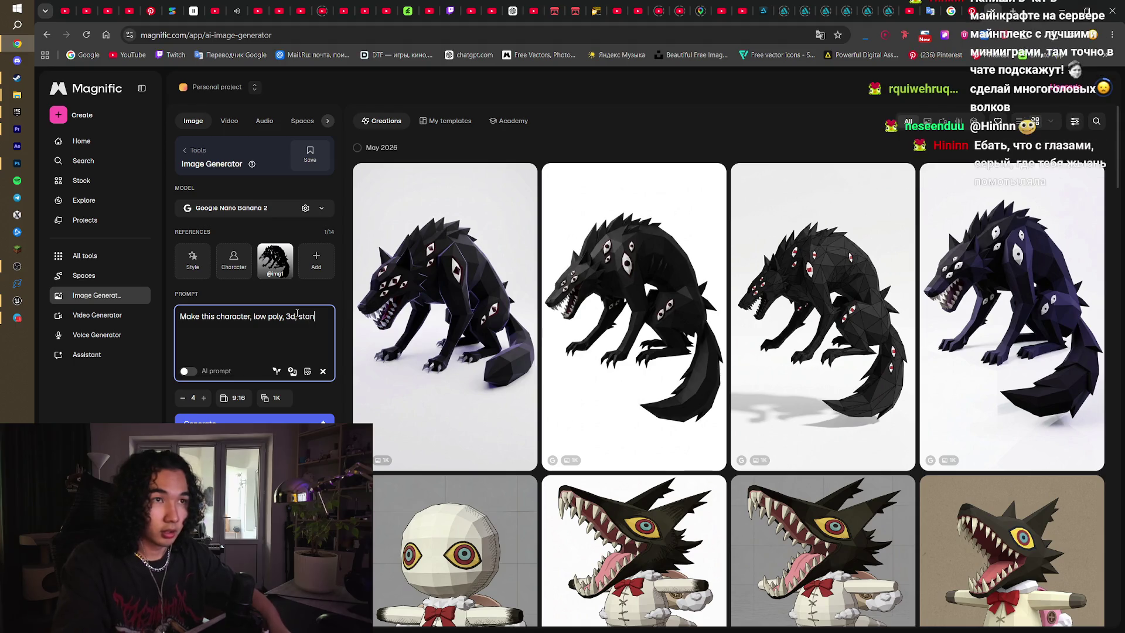
{"action": "type", "text": "ding"}
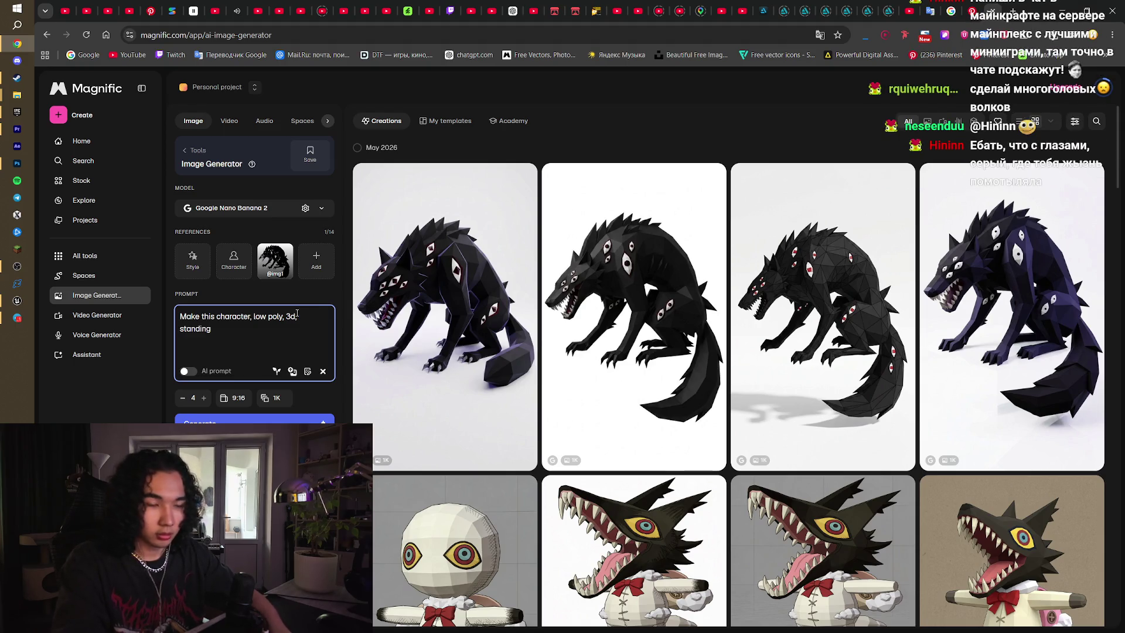
{"action": "type", "text": " on 4 legs,"}
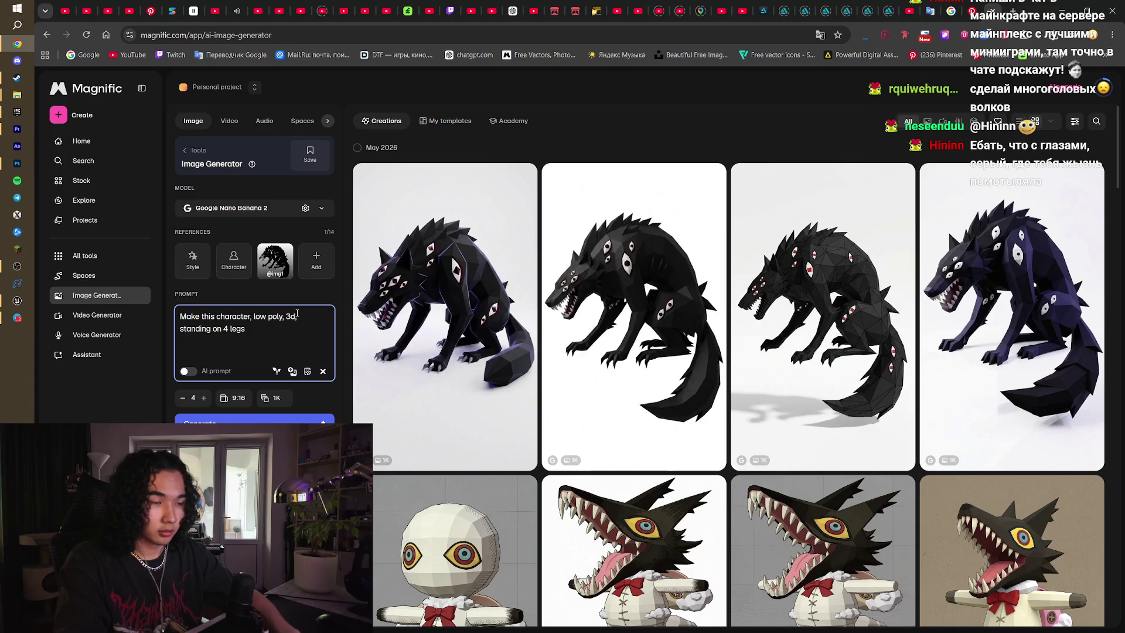
{"action": "type", "text": " st"}
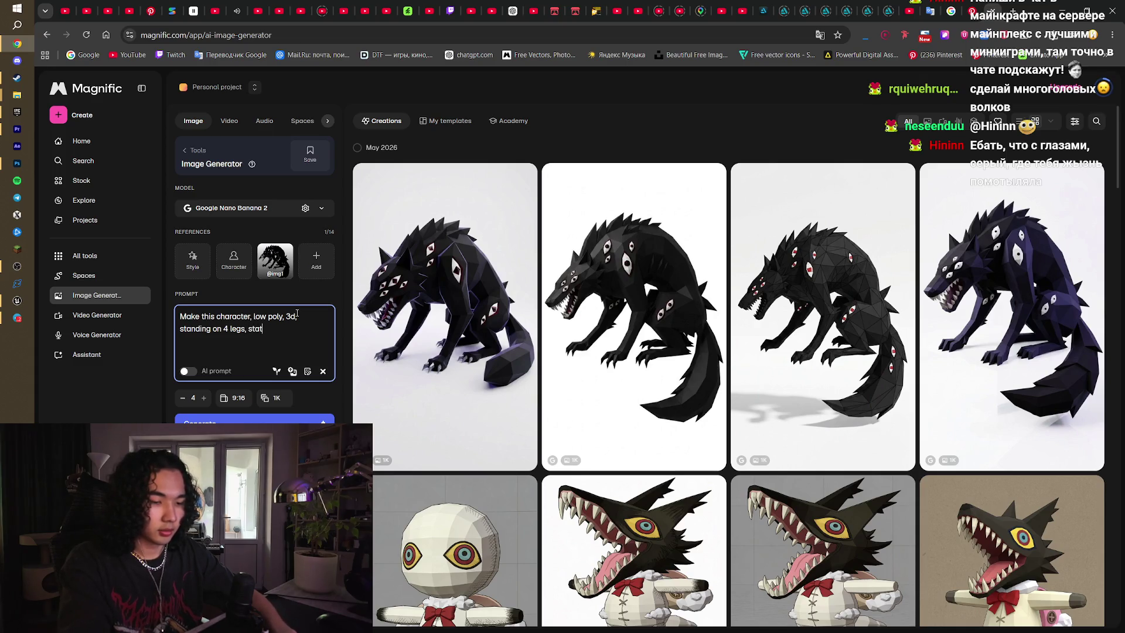
{"action": "type", "text": "r"}
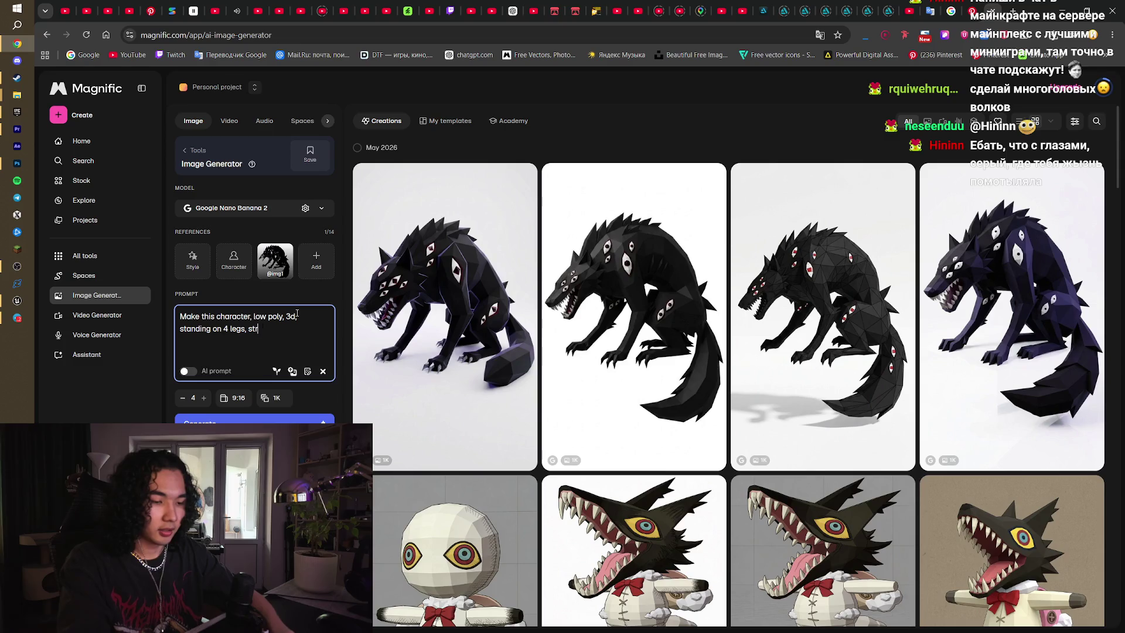
{"action": "type", "text": "aight"}
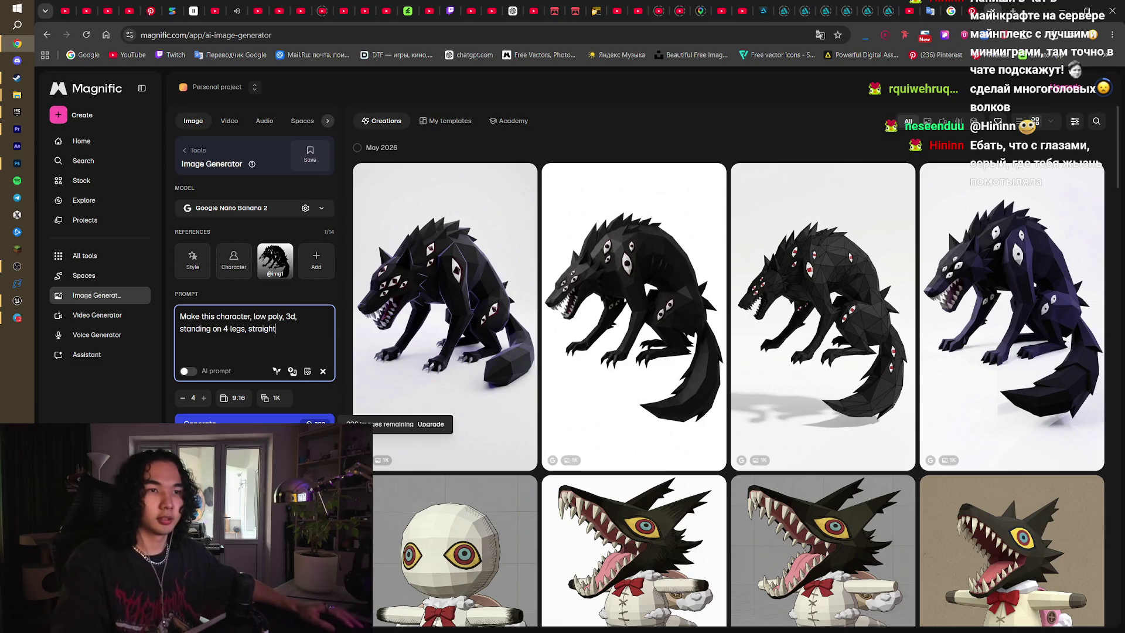
{"action": "left_click", "coordinate": [316, 419]}
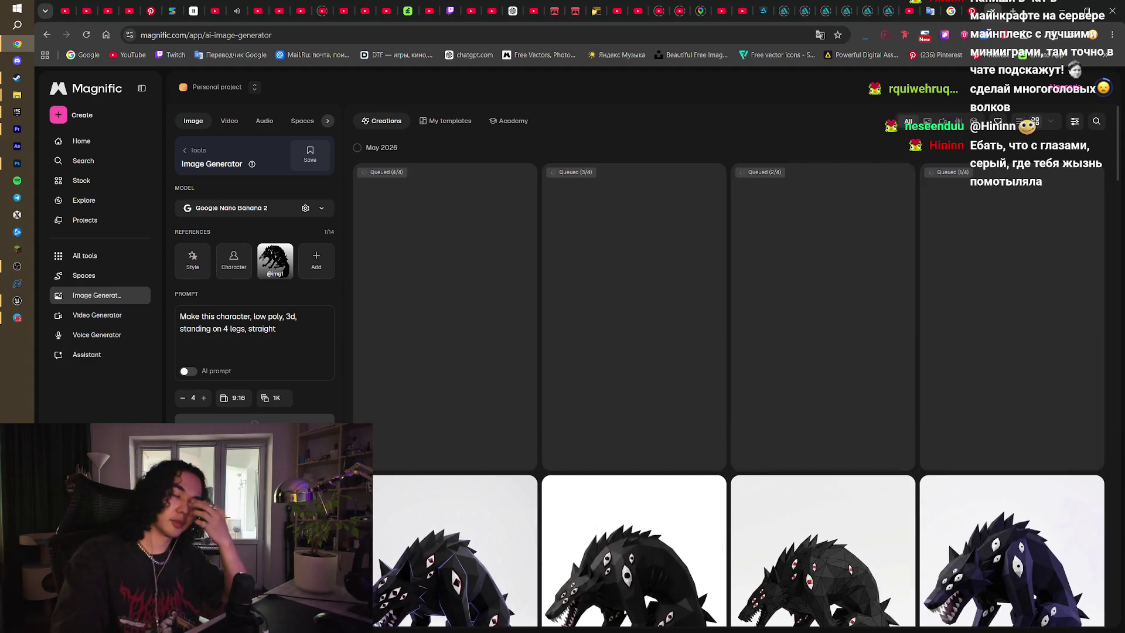
- Watch the four standing-wolf renders finish, open the fourth one, and start its PNG download
{"action": "mouse_move", "coordinate": [702, 485]}
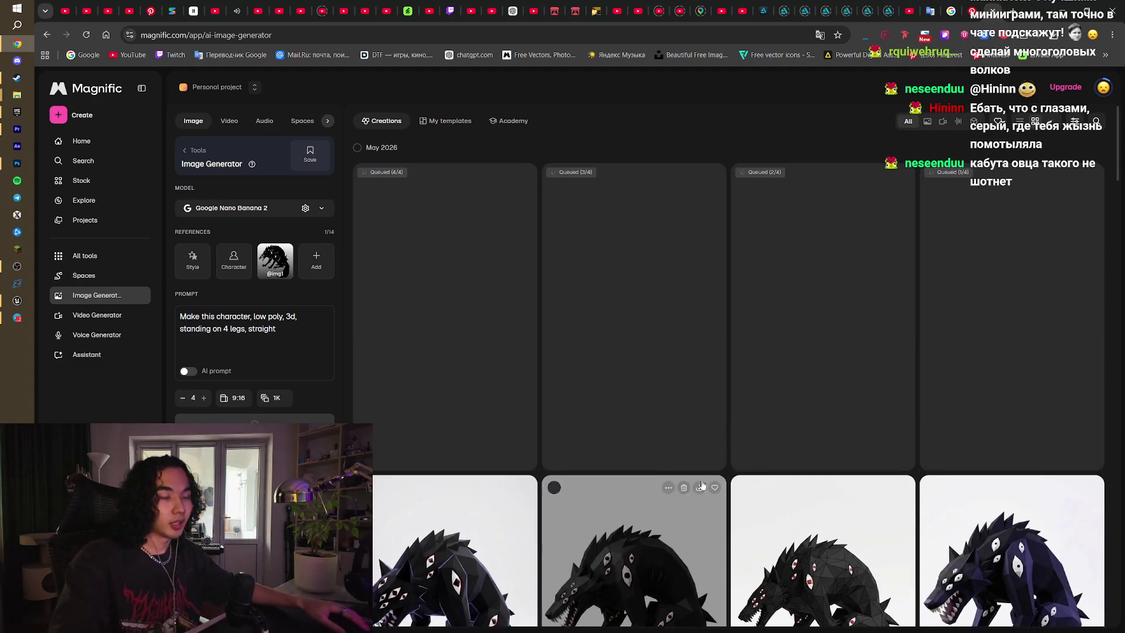
{"action": "scroll", "coordinate": [702, 485], "scroll_direction": "down", "scroll_amount": 5}
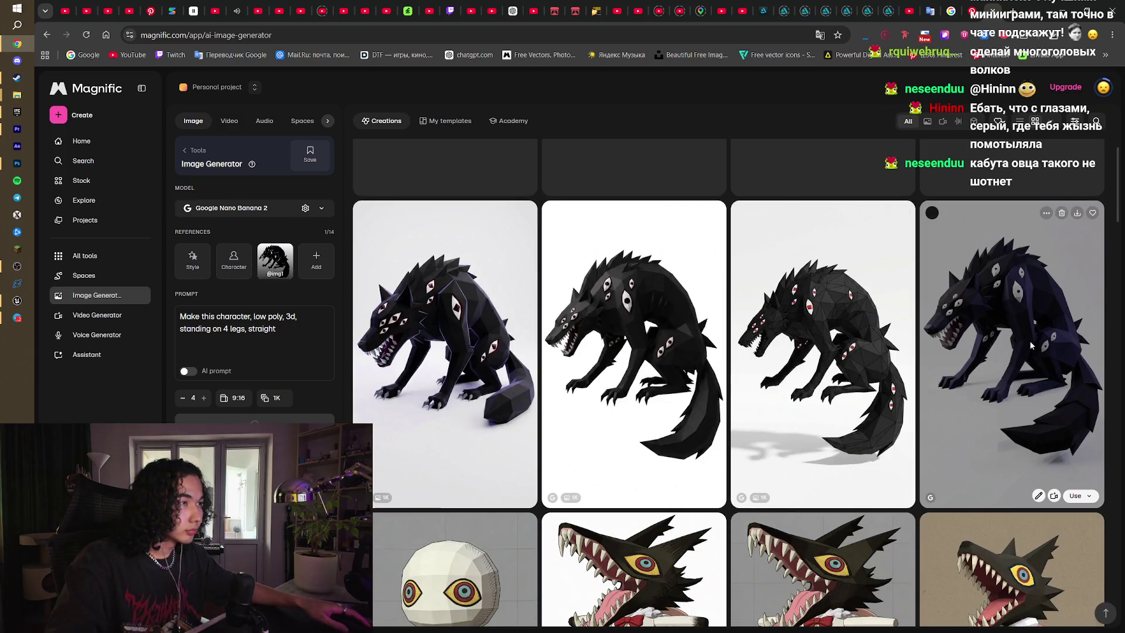
{"action": "scroll", "coordinate": [1009, 350], "scroll_direction": "down", "scroll_amount": 5}
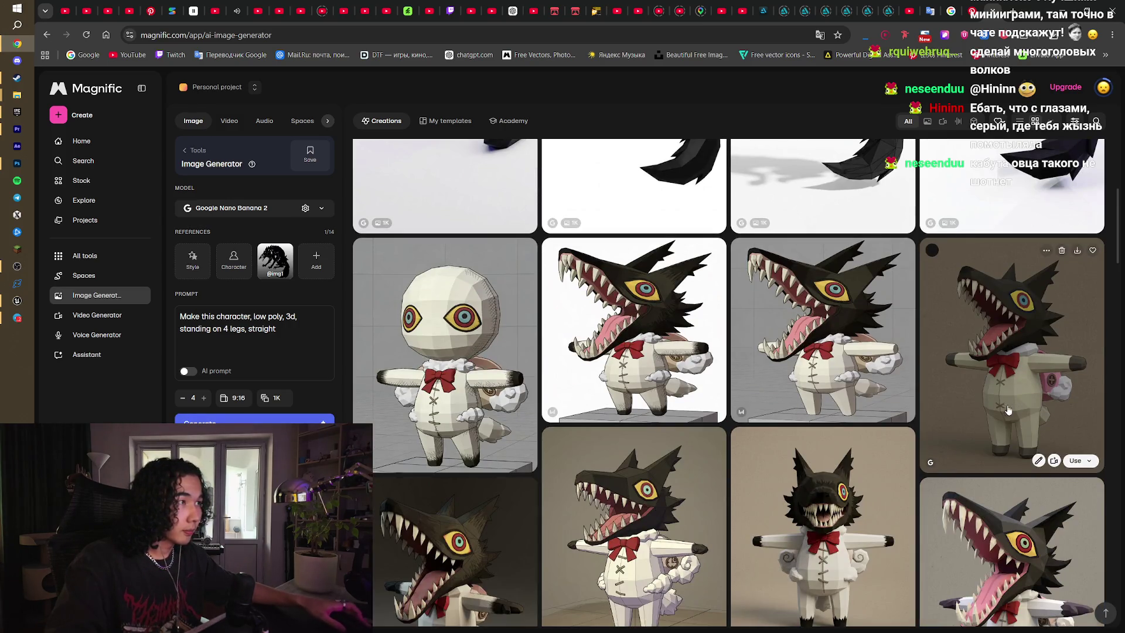
{"action": "scroll", "coordinate": [1020, 404], "scroll_direction": "up", "scroll_amount": 3}
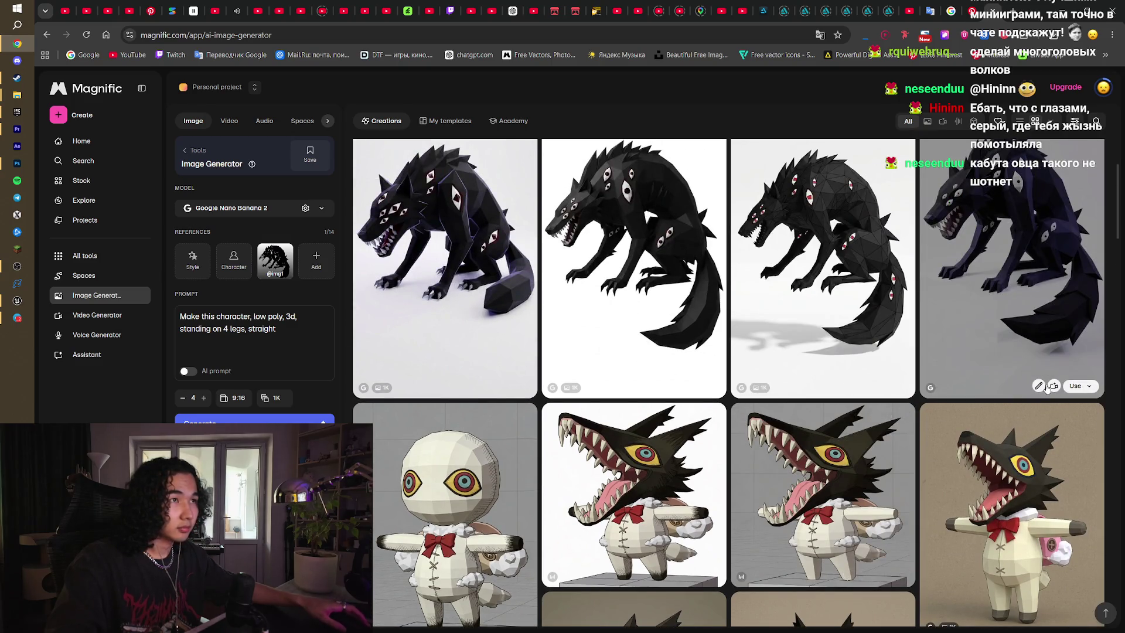
{"action": "scroll", "coordinate": [1015, 321], "scroll_direction": "up", "scroll_amount": 1}
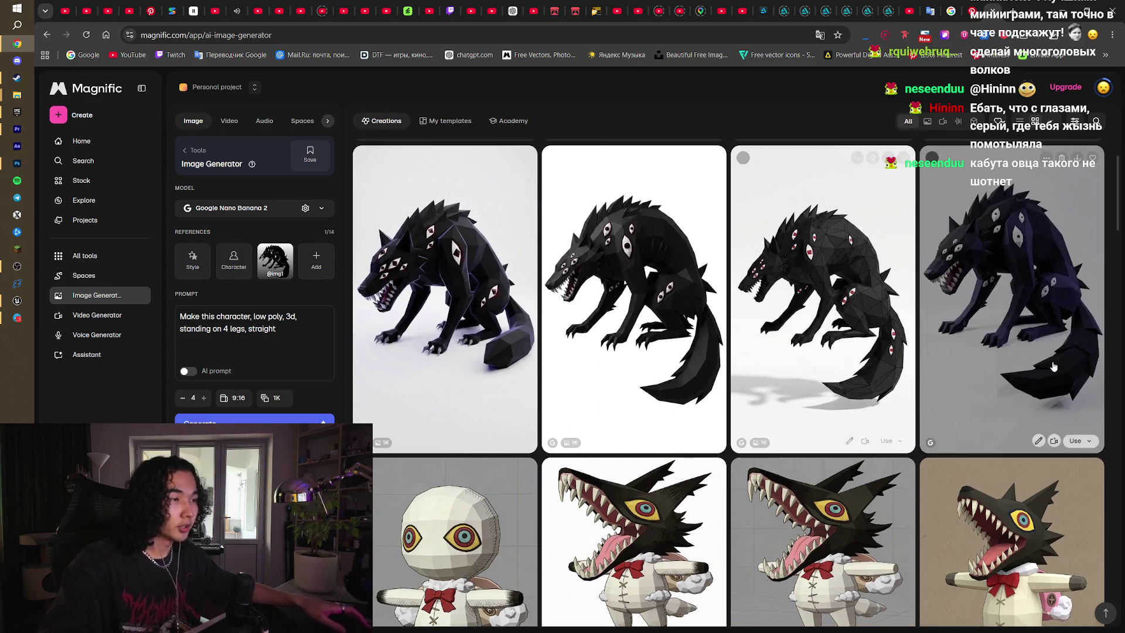
{"action": "scroll", "coordinate": [827, 429], "scroll_direction": "down", "scroll_amount": 2}
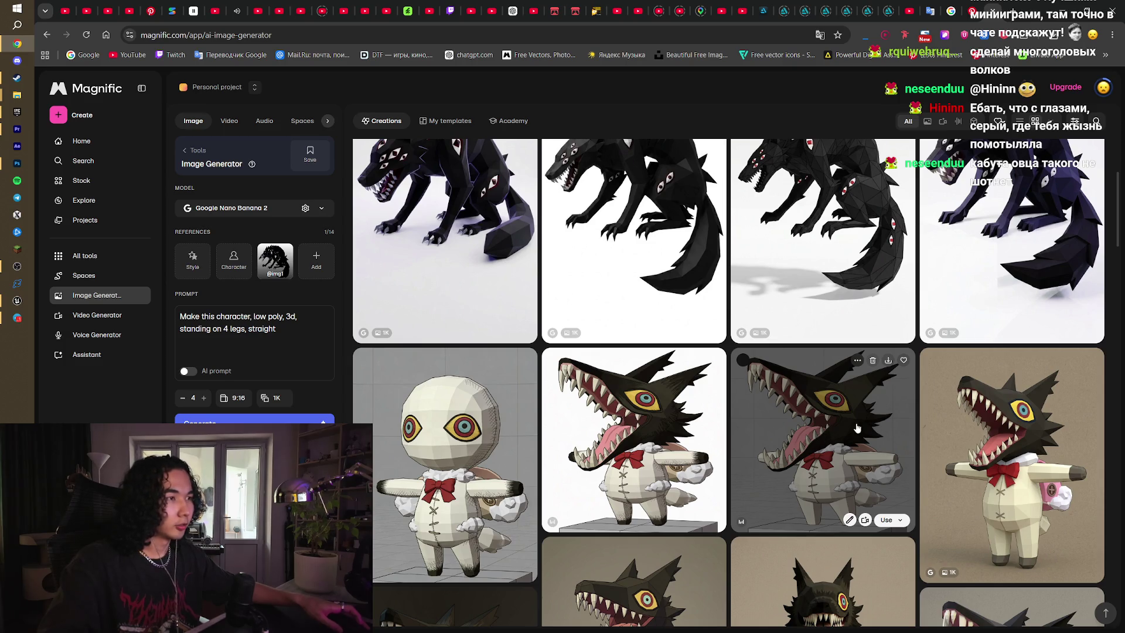
{"action": "scroll", "coordinate": [857, 427], "scroll_direction": "up", "scroll_amount": 1}
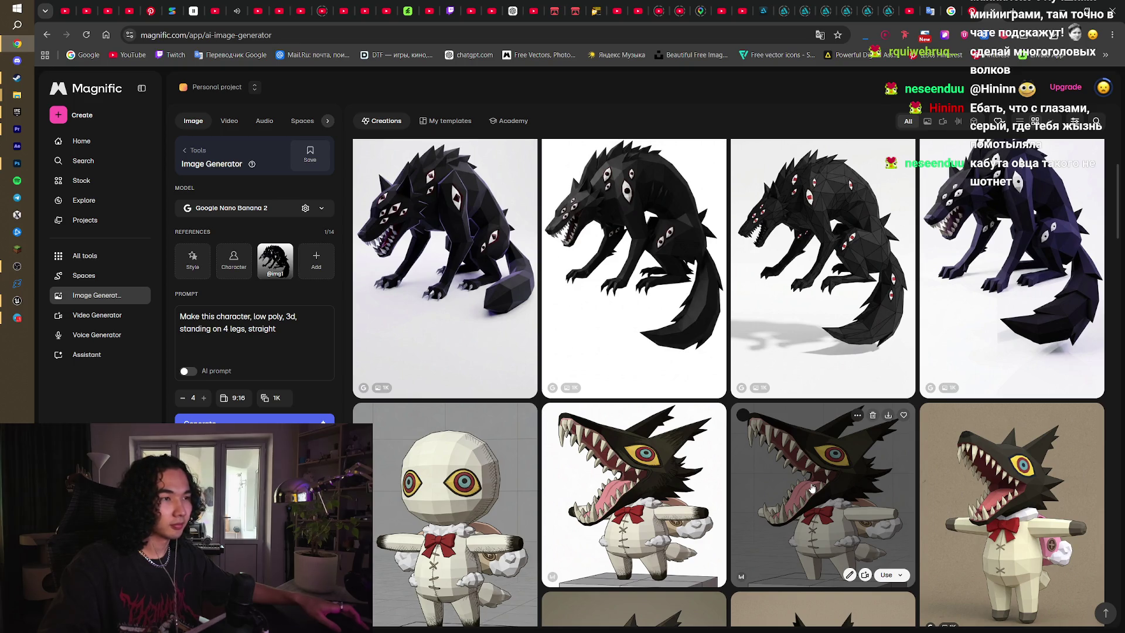
{"action": "scroll", "coordinate": [757, 343], "scroll_direction": "up", "scroll_amount": 5}
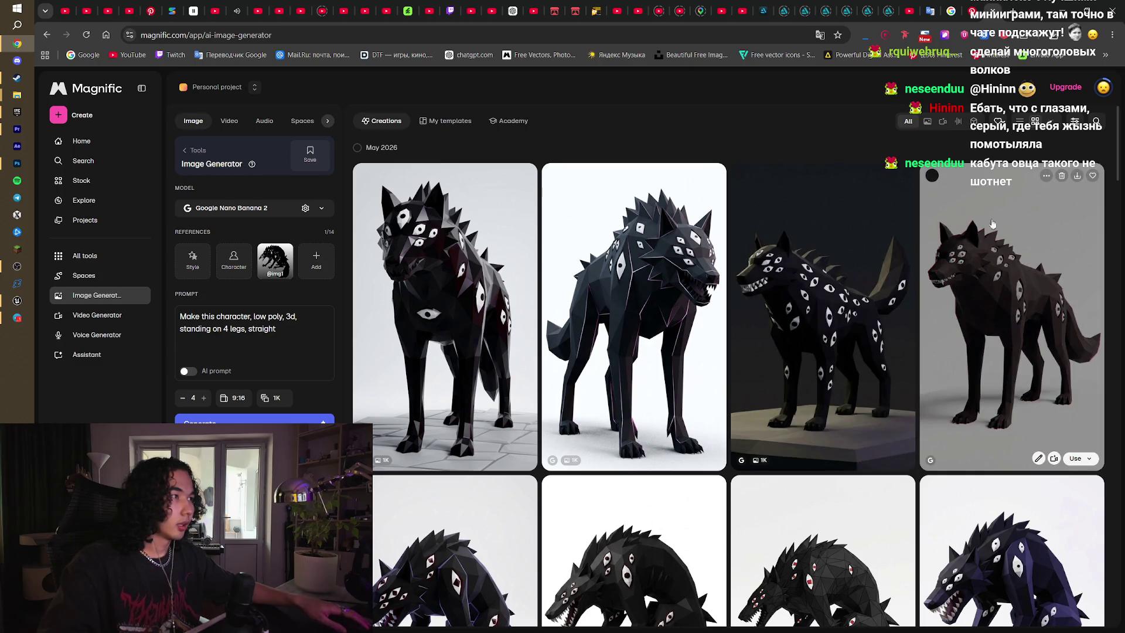
{"action": "left_click", "coordinate": [976, 287]}
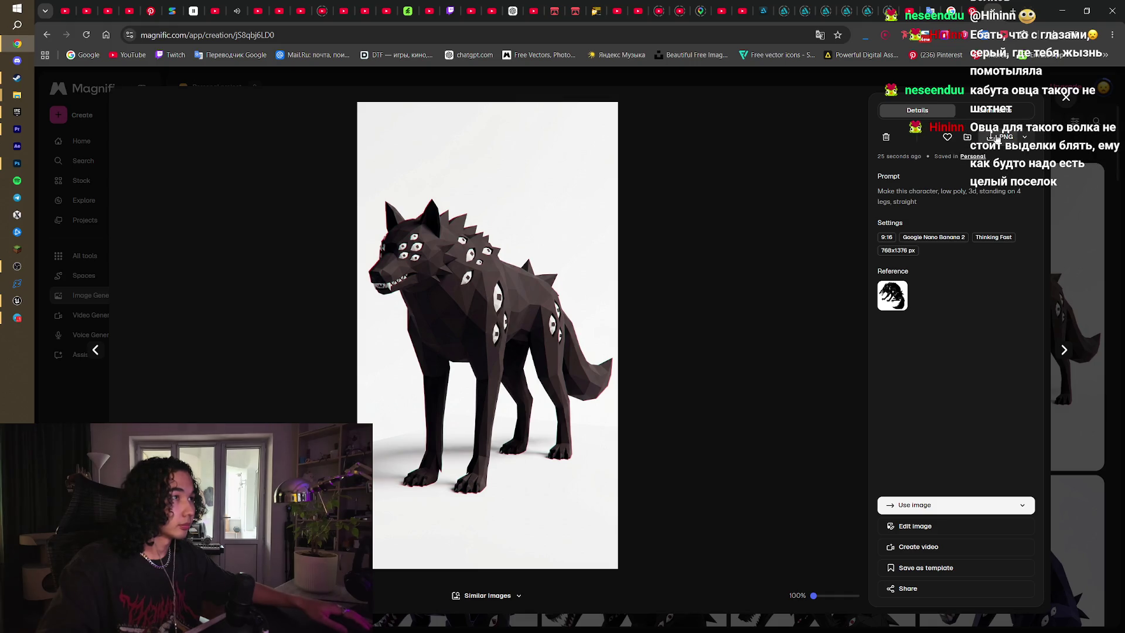
{"action": "left_click", "coordinate": [999, 136]}
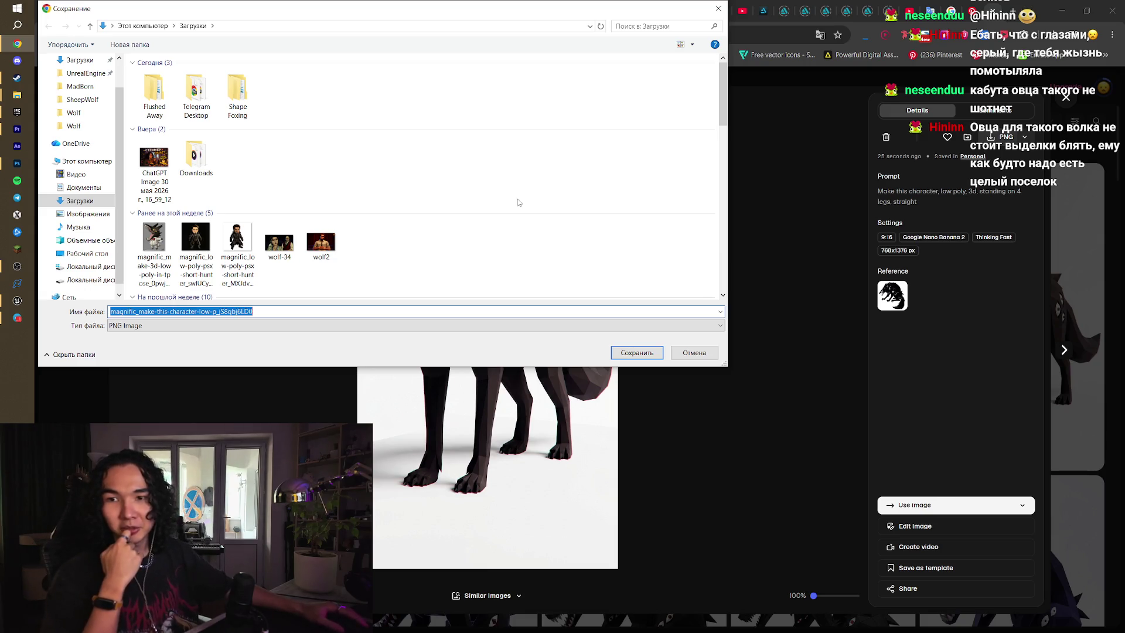
- Save the standing wolf PNG to Downloads and close the image view
{"action": "left_click", "coordinate": [612, 352]}
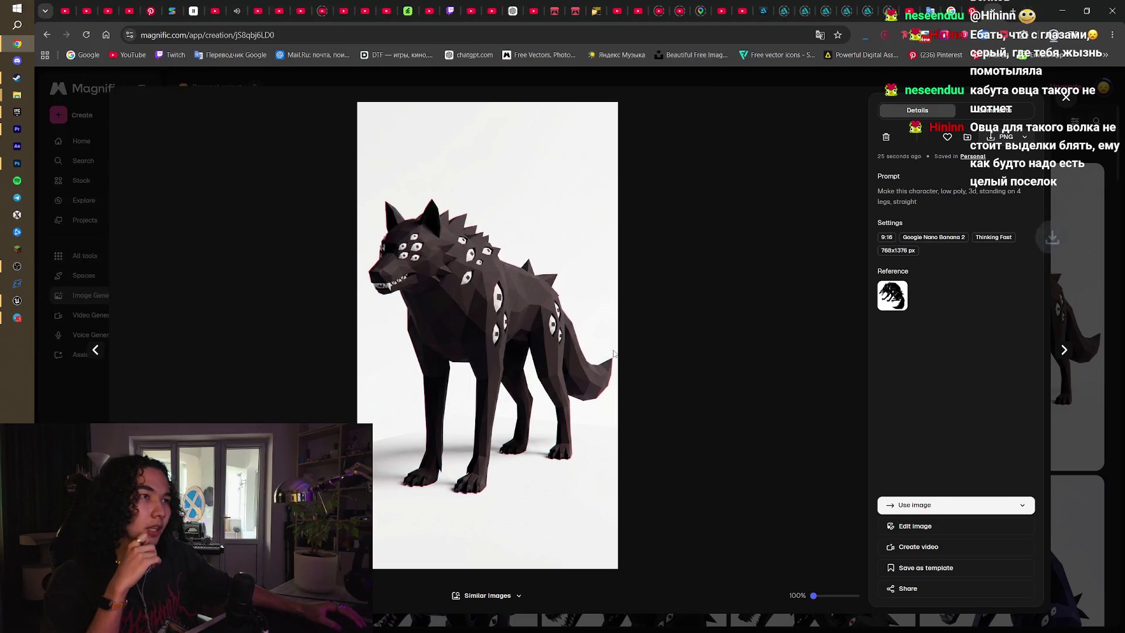
{"action": "left_click", "coordinate": [1066, 97]}
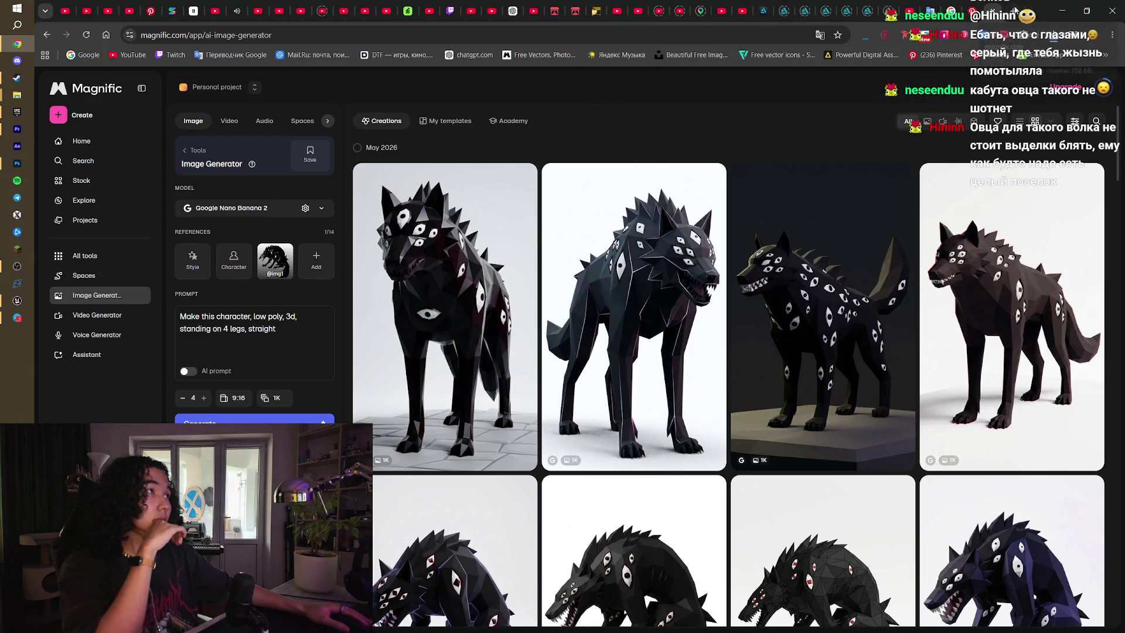
- Open meshy.ai in a new Chrome tab from the address-bar suggestions
{"action": "left_click", "coordinate": [1013, 10]}
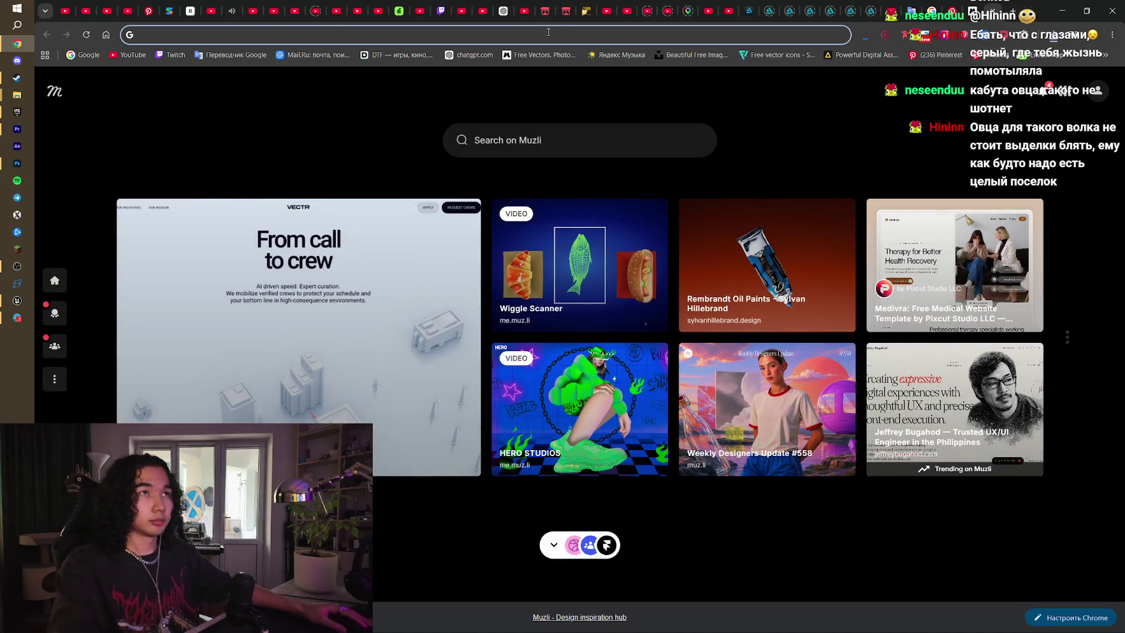
{"action": "type", "text": "m"}
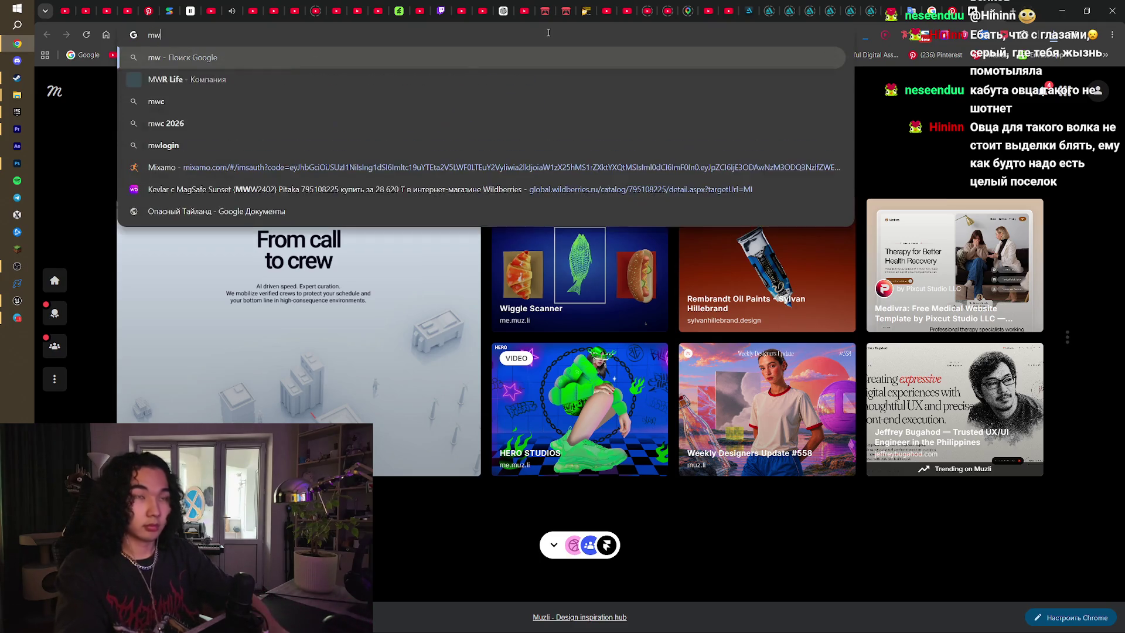
{"action": "key", "text": "Down"}
{"action": "key", "text": "Return"}
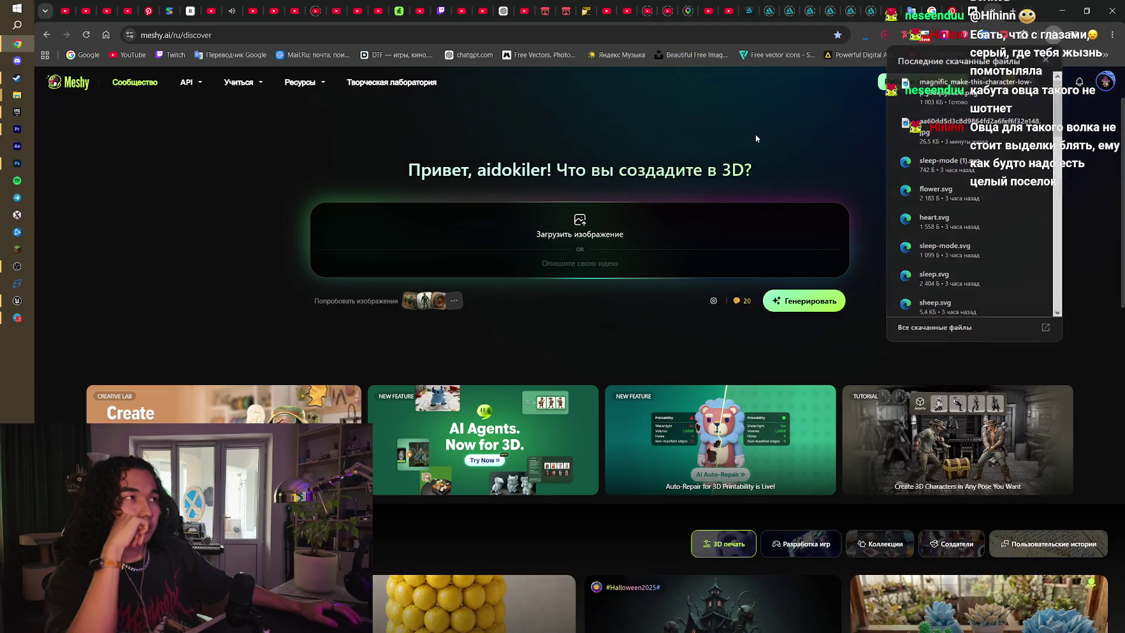
{"action": "left_click", "coordinate": [920, 84]}
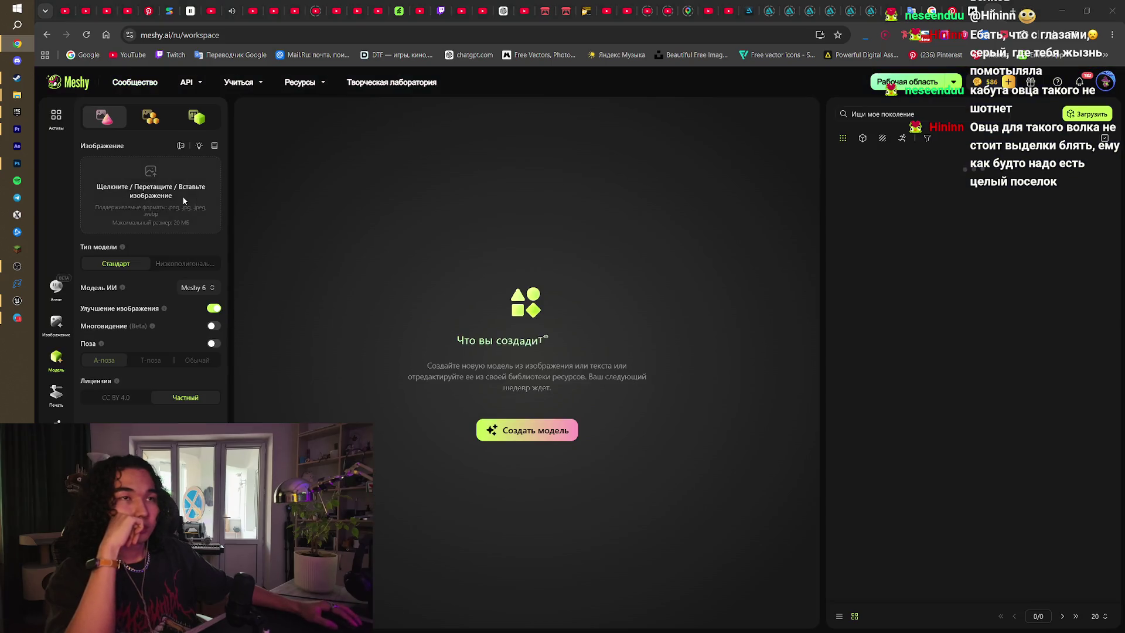
{"action": "left_click", "coordinate": [183, 196]}
{"action": "double_click", "coordinate": [153, 93]}
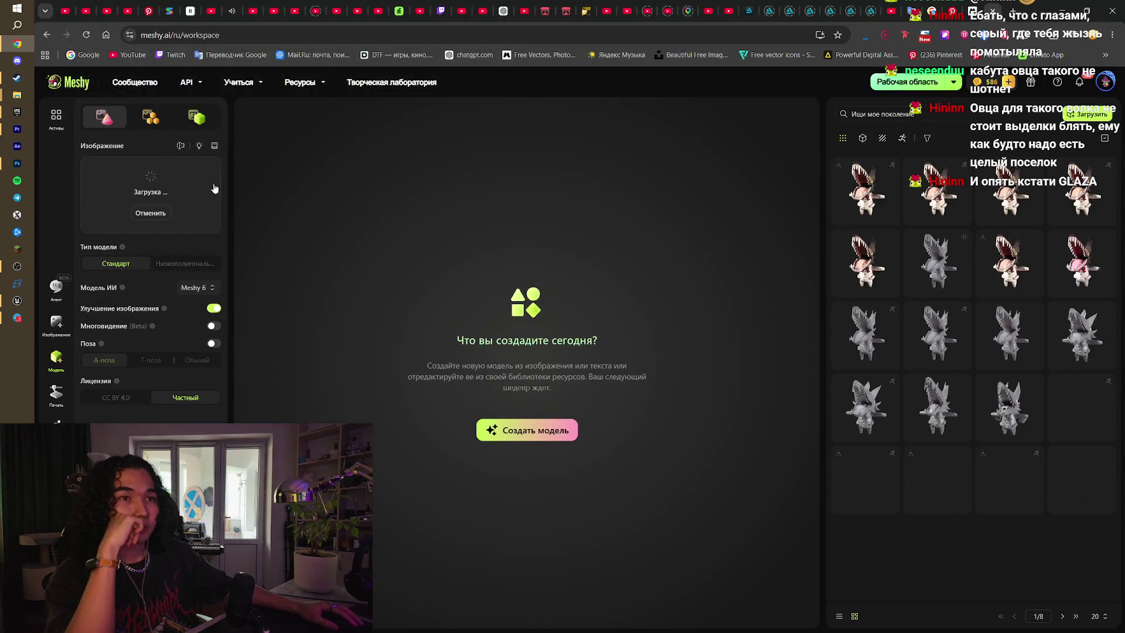
{"action": "left_click", "coordinate": [214, 309]}
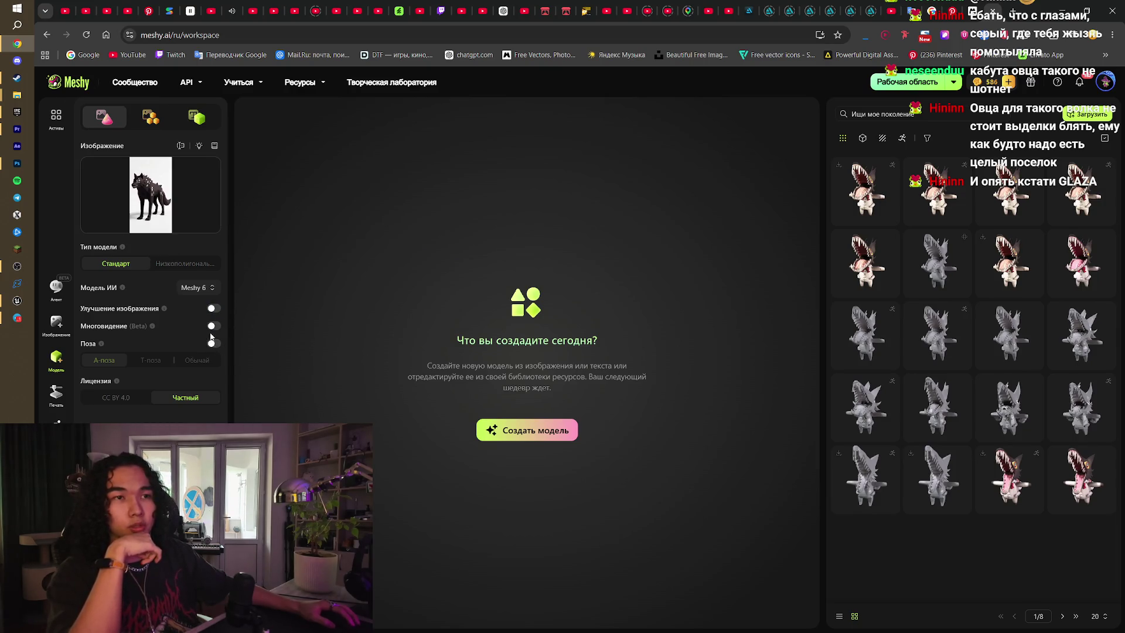
{"action": "left_click", "coordinate": [187, 264]}
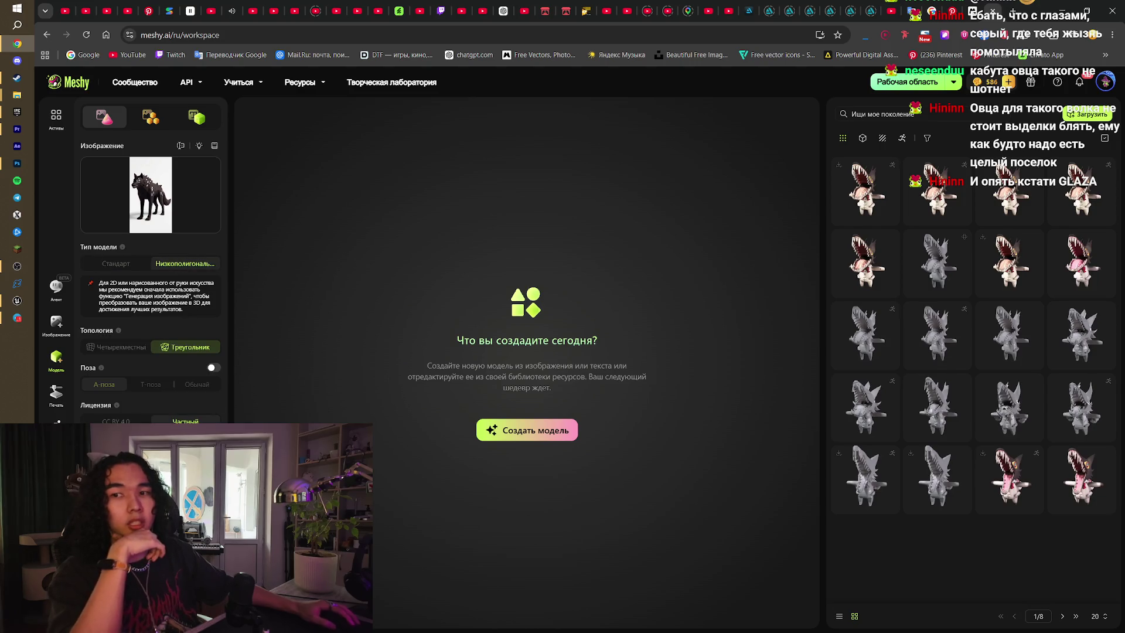